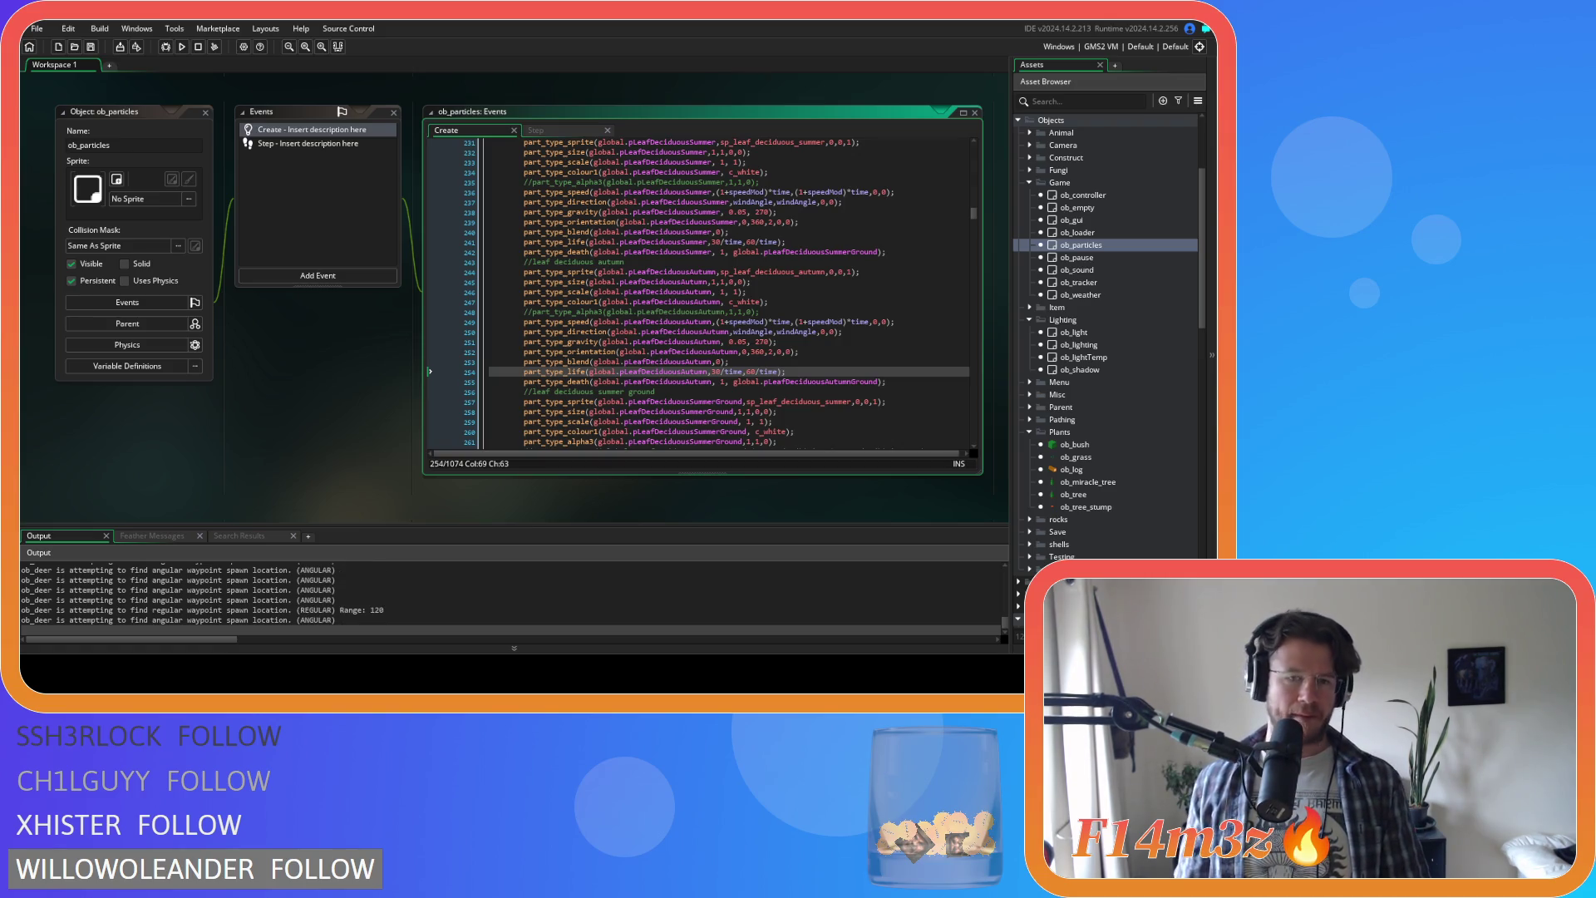
# Step: Set the autumn and summer leaf particles' lifetimes to 15–45, then save and run the game
pyautogui.doubleClick(716, 372)
pyautogui.write('15')
pyautogui.doubleClick(751, 371)
pyautogui.write('45')
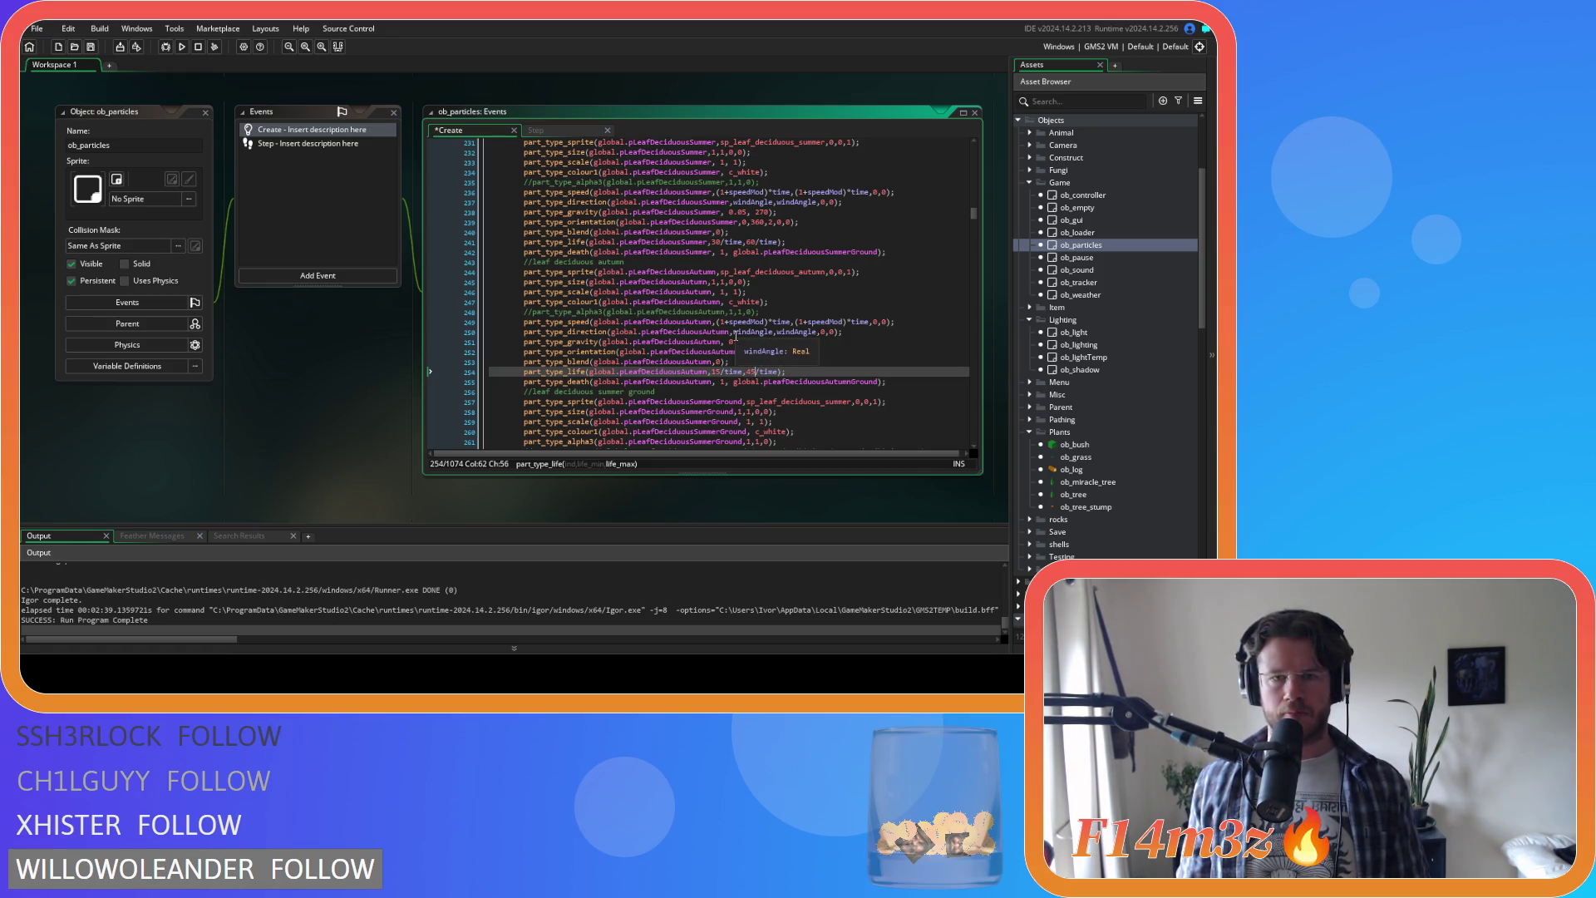
pyautogui.doubleClick(715, 242)
pyautogui.write('15')
pyautogui.doubleClick(749, 242)
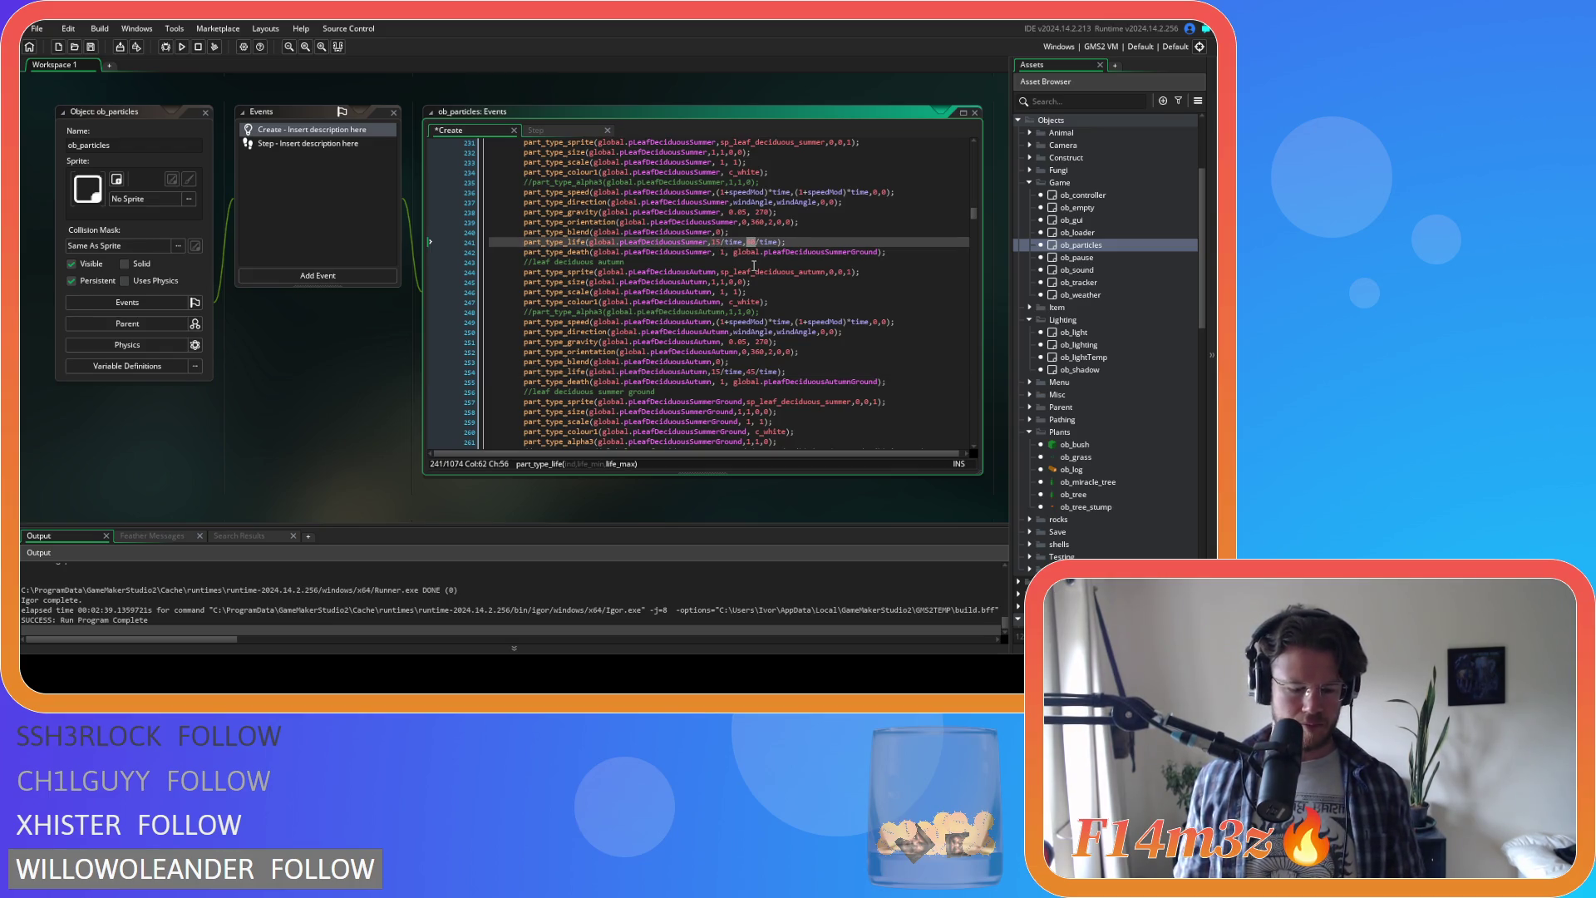
pyautogui.write('45')
pyautogui.press('F5')
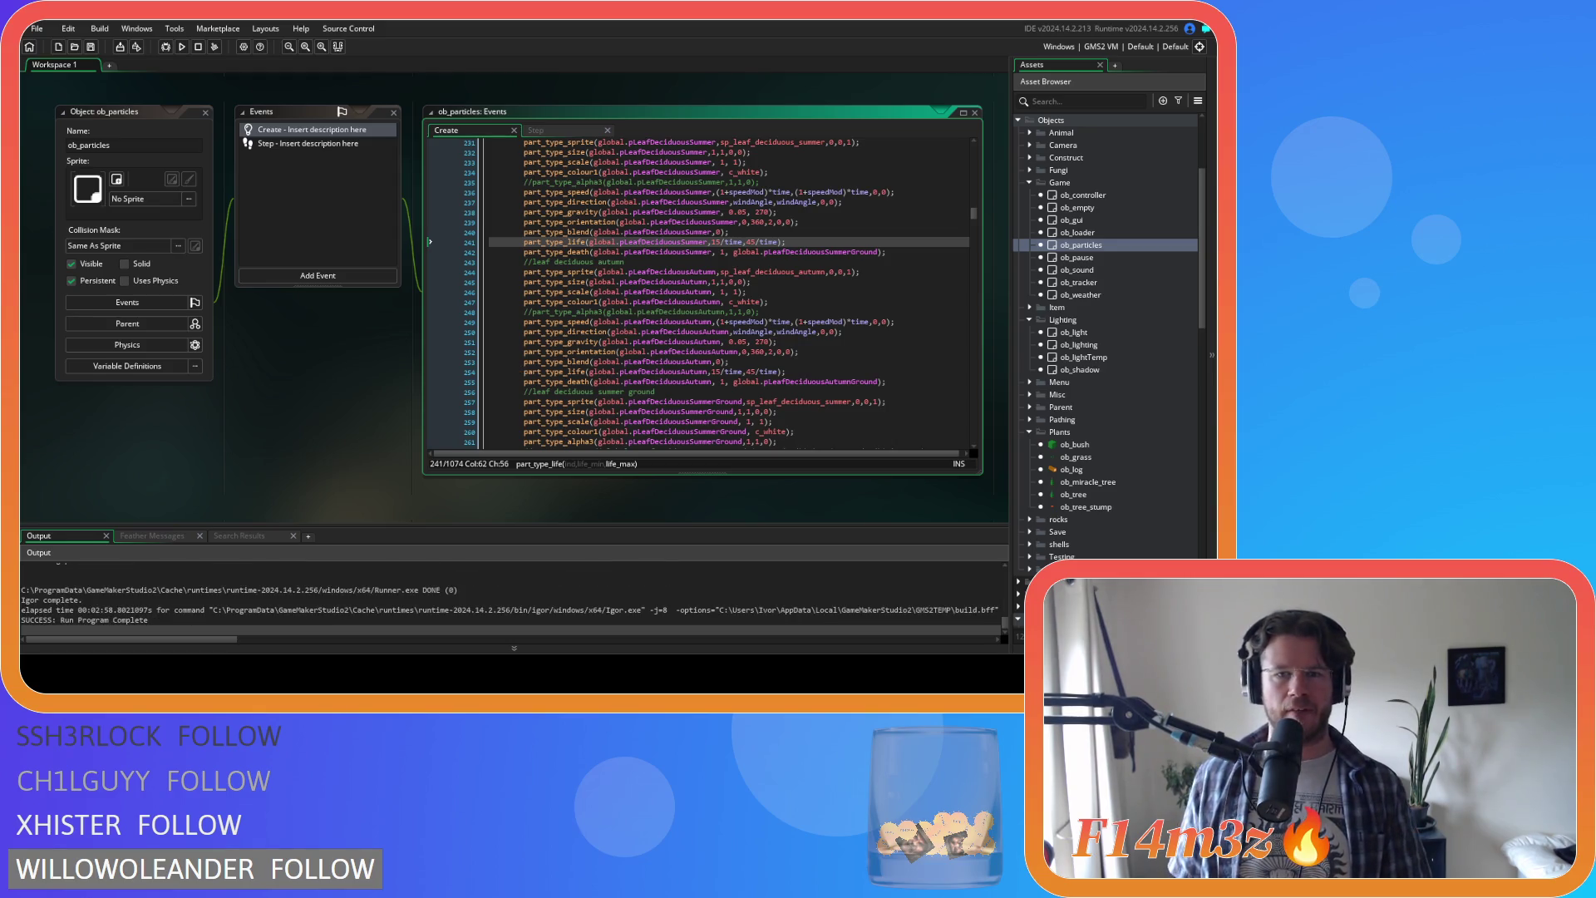
# Step: Change the summer ground leaves' lifetime value from 3600 to 1800 and copy it
pyautogui.scroll(-3, 707, 324)
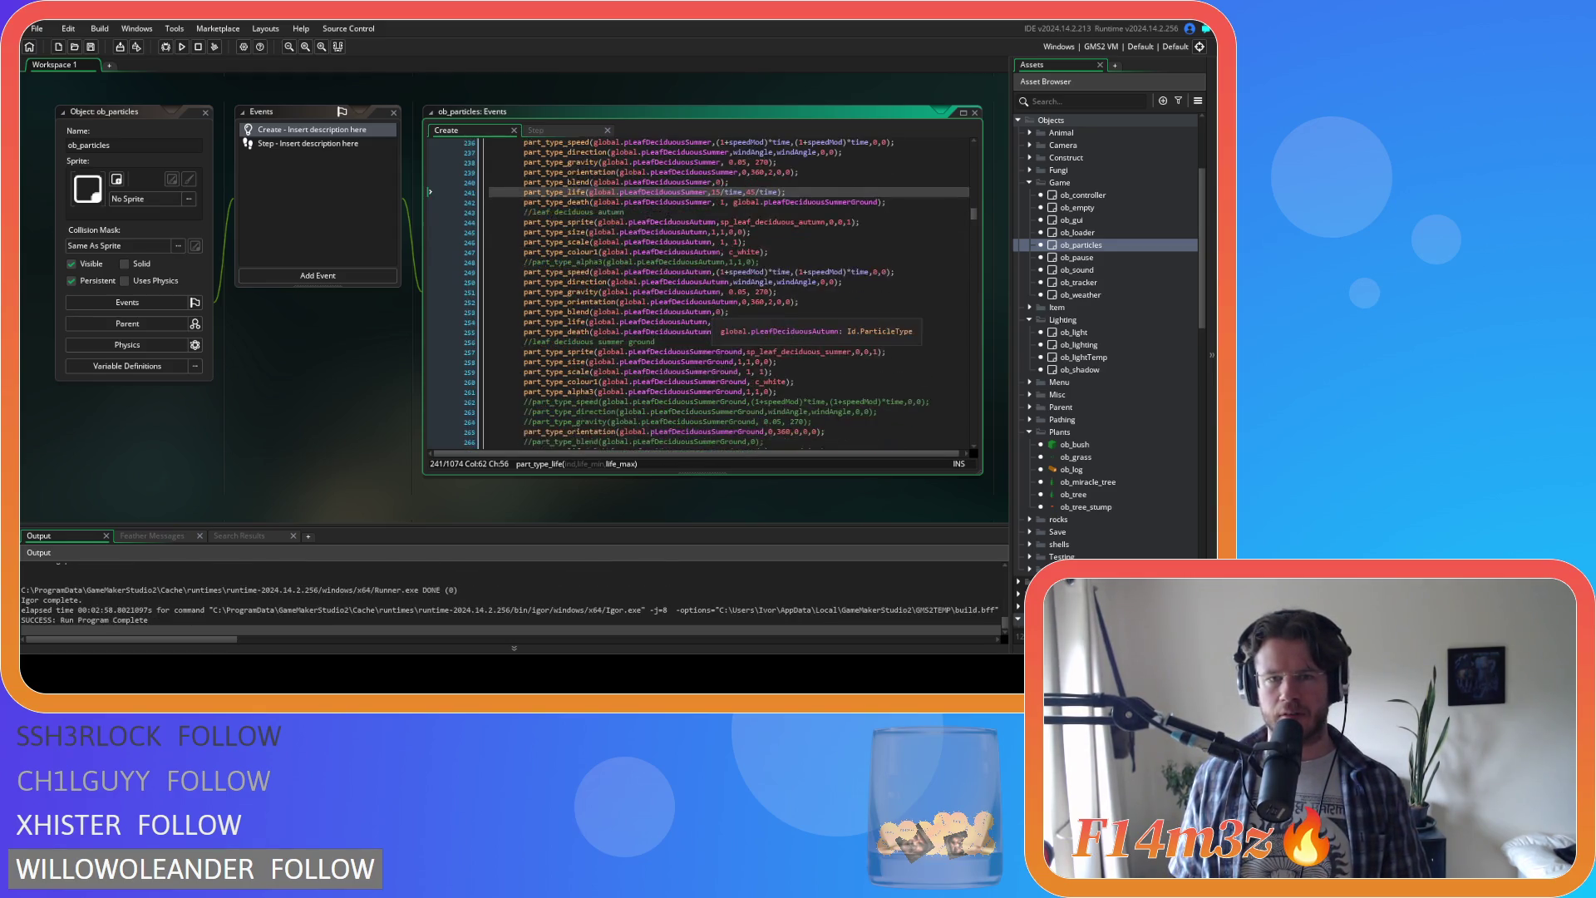
pyautogui.scroll(-4, 711, 328)
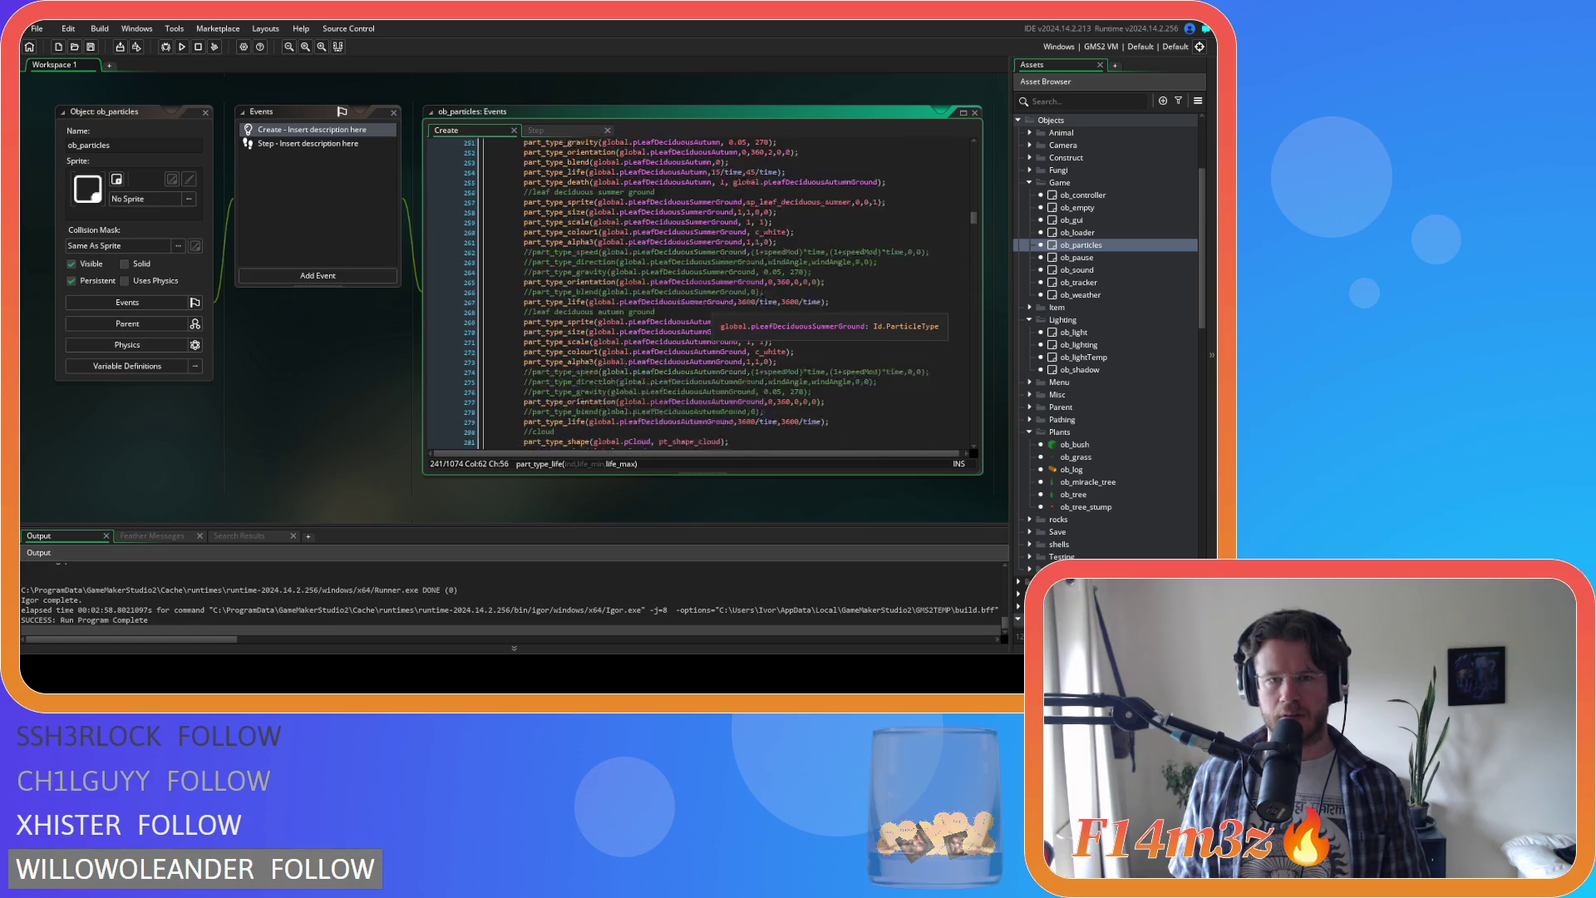
pyautogui.doubleClick(746, 277)
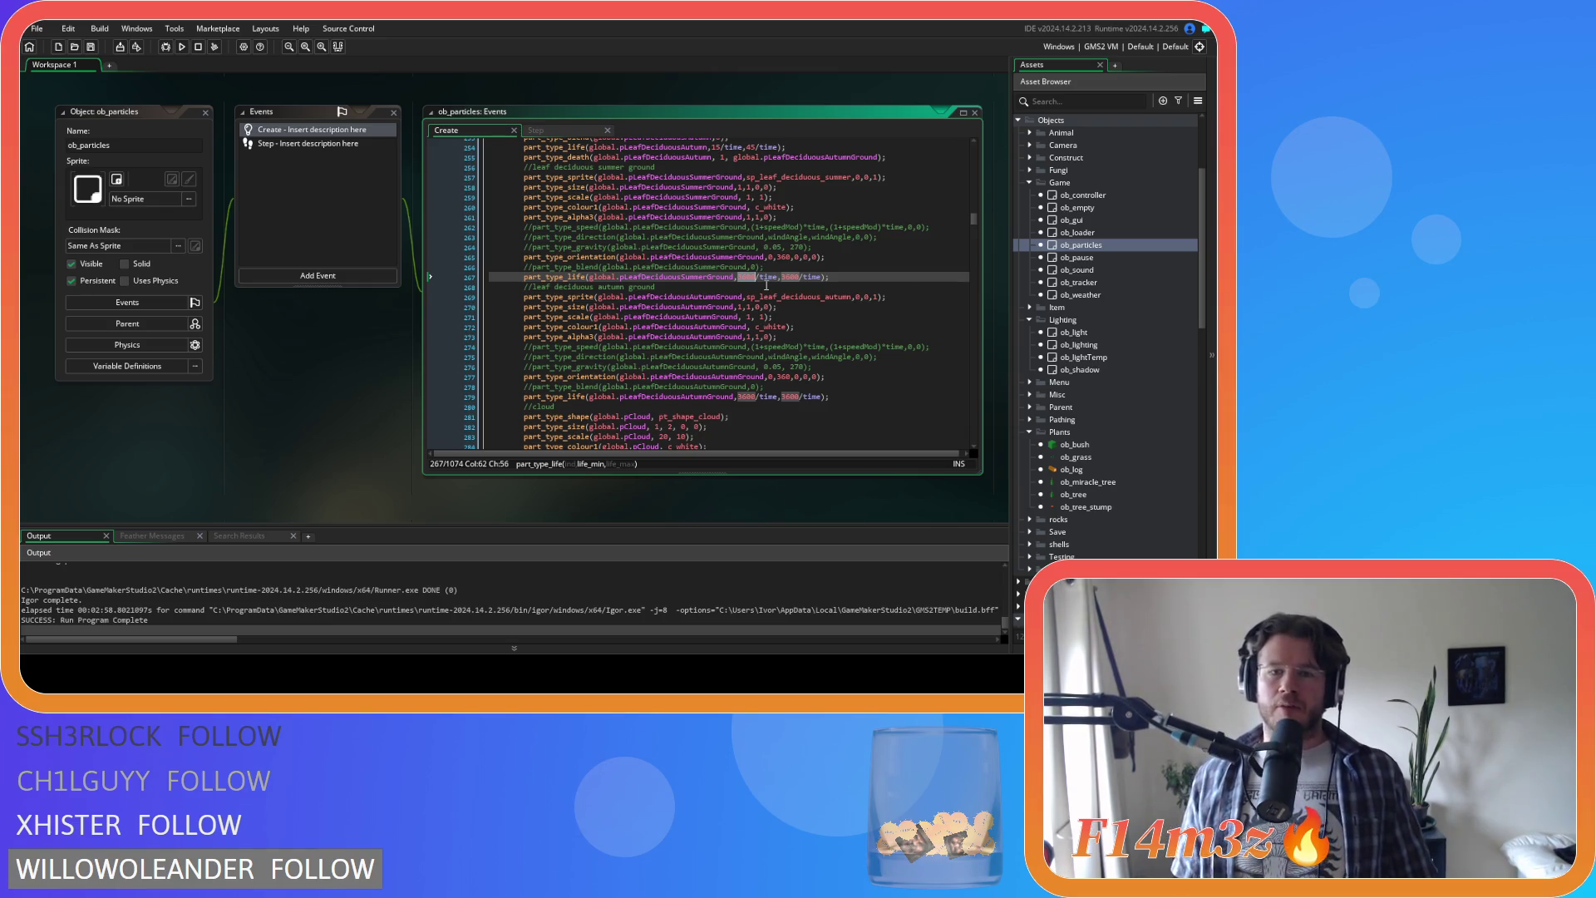
pyautogui.write('1800')
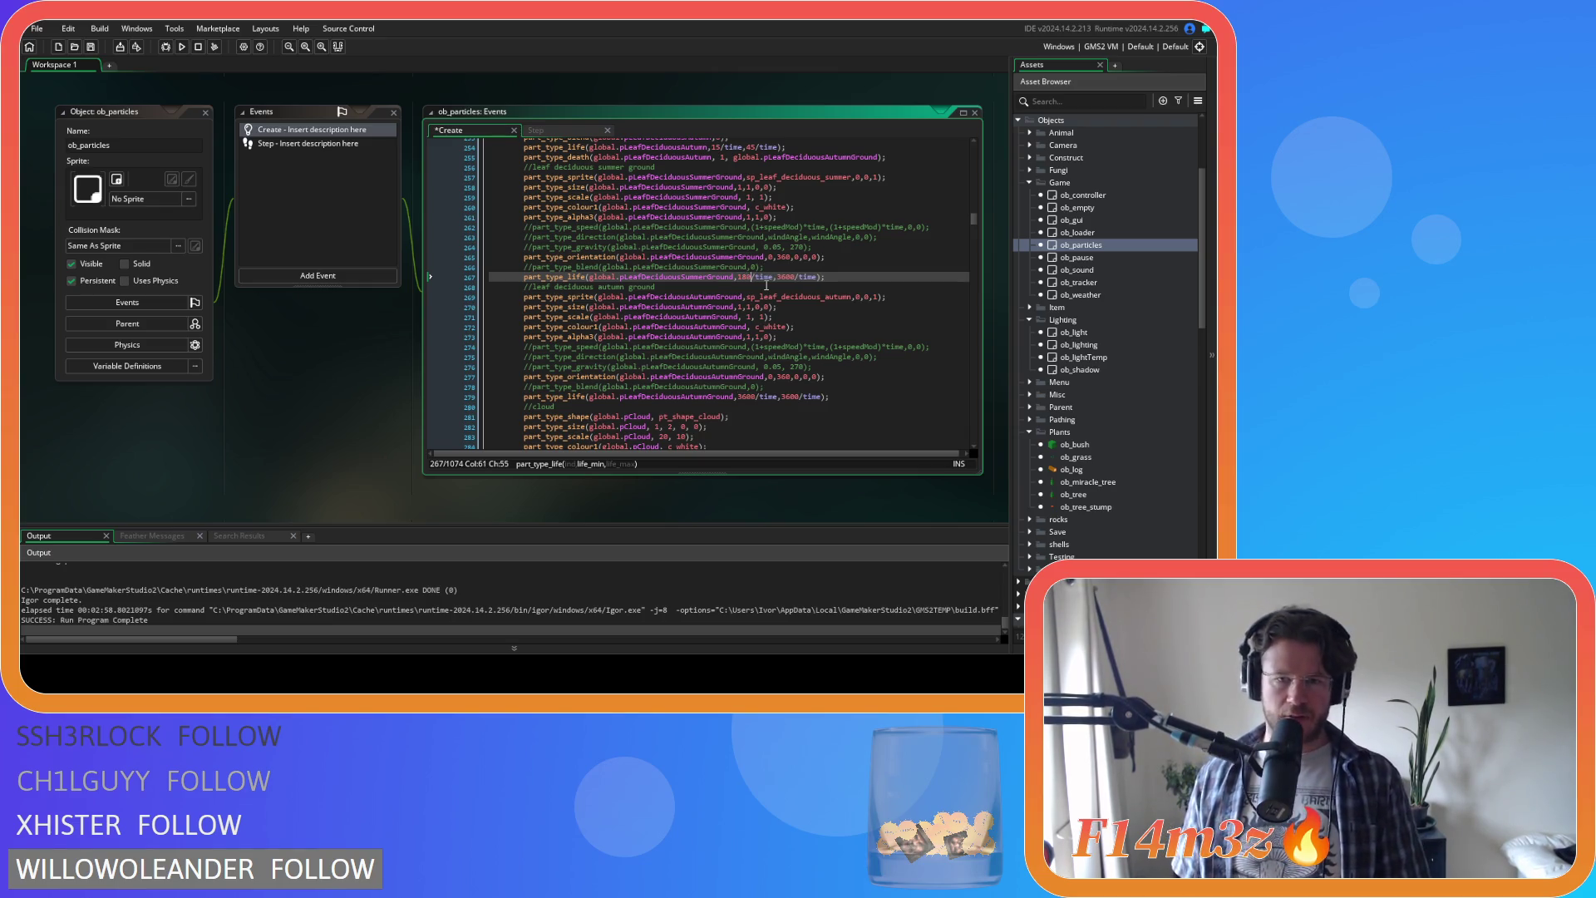
pyautogui.press('Up')
pyautogui.doubleClick(745, 276)
pyautogui.hotkey('ctrl', 'c')
# Step: Replace the remaining 3600 lifetime values on the autumn ground leaves with 1800 and save
pyautogui.doubleClick(790, 276)
pyautogui.hotkey('ctrl', 'v')
pyautogui.doubleClick(745, 396)
pyautogui.hotkey('ctrl', 'v')
pyautogui.doubleClick(790, 397)
pyautogui.hotkey('ctrl', 'v')
pyautogui.click(854, 397)
pyautogui.hotkey('ctrl', 's')
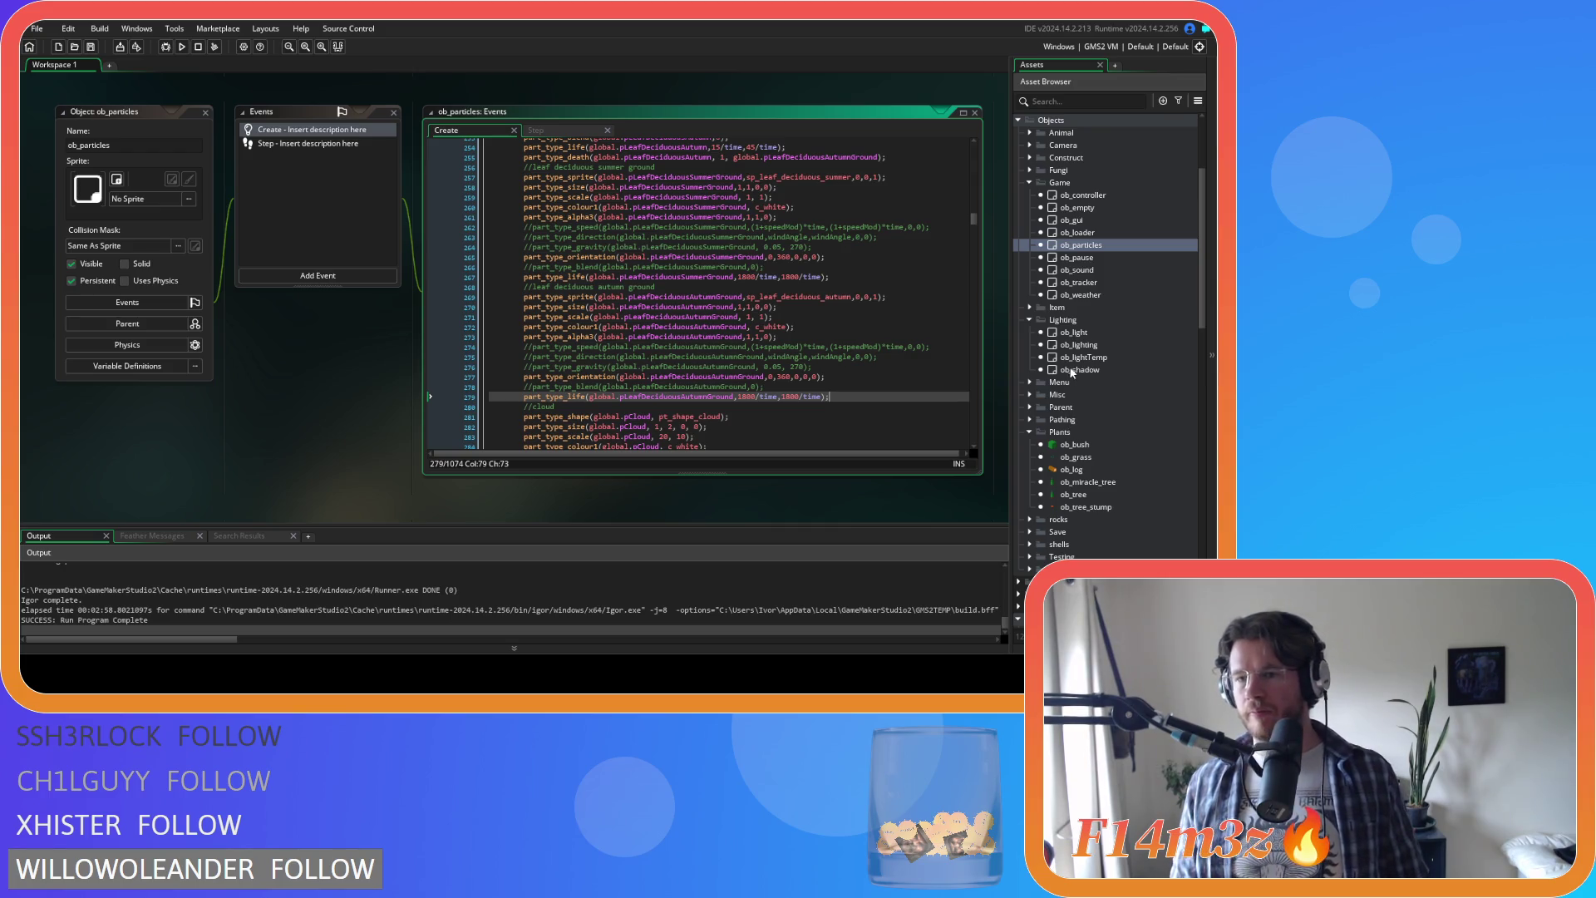
pyautogui.scroll(-10, 1080, 412)
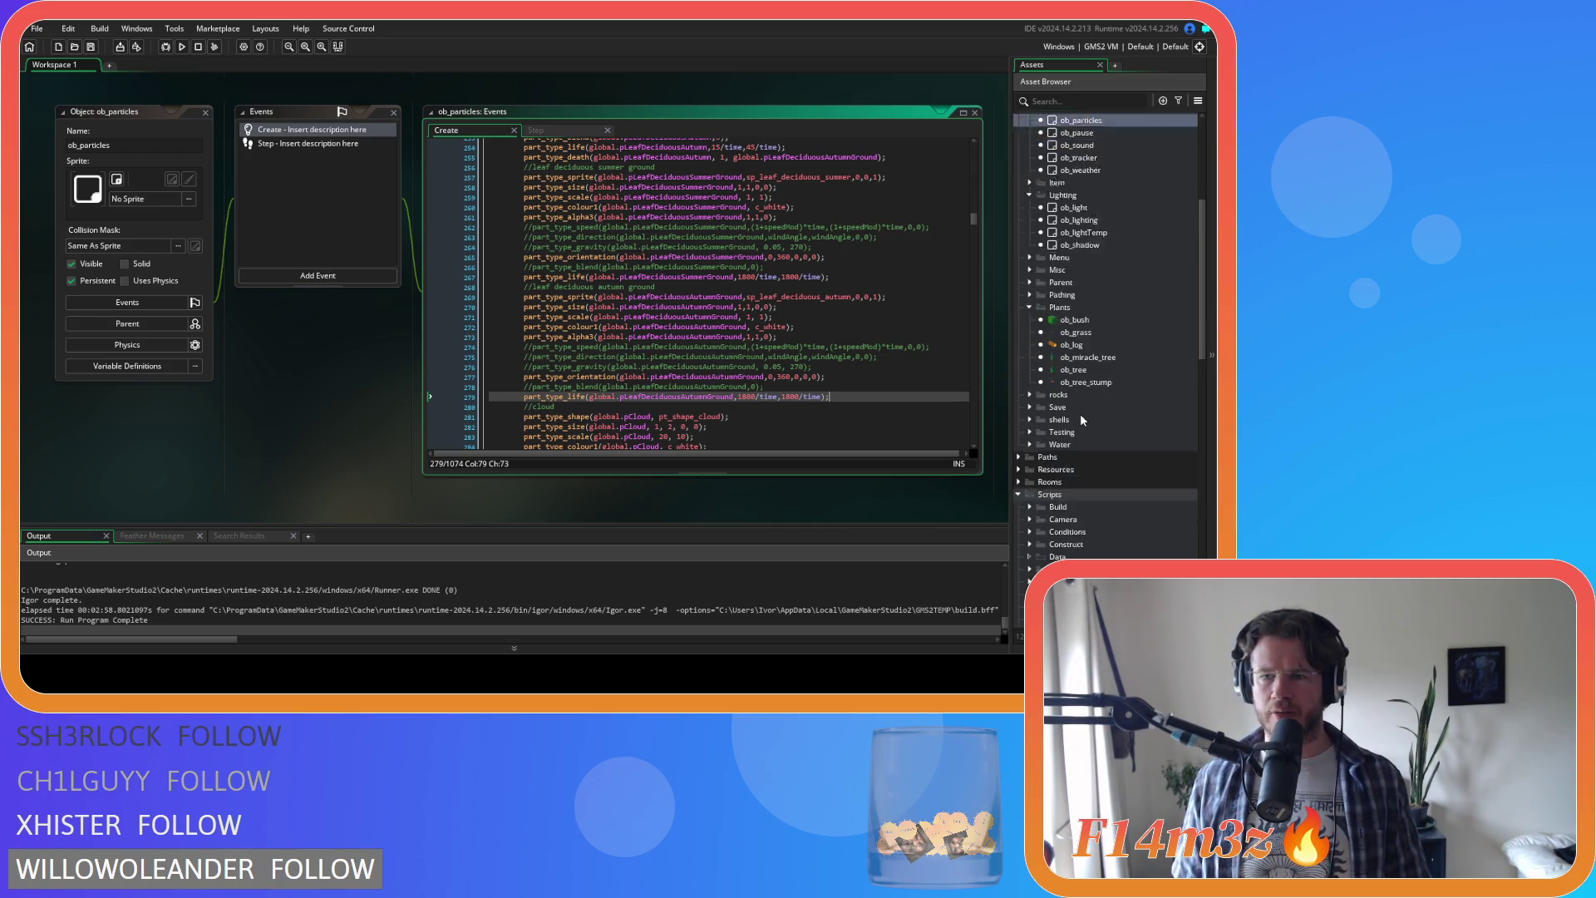
# Step: Open ob_shadow, check its Create depth of 100, then open sc_shadows from the Draw event
pyautogui.click(1031, 457)
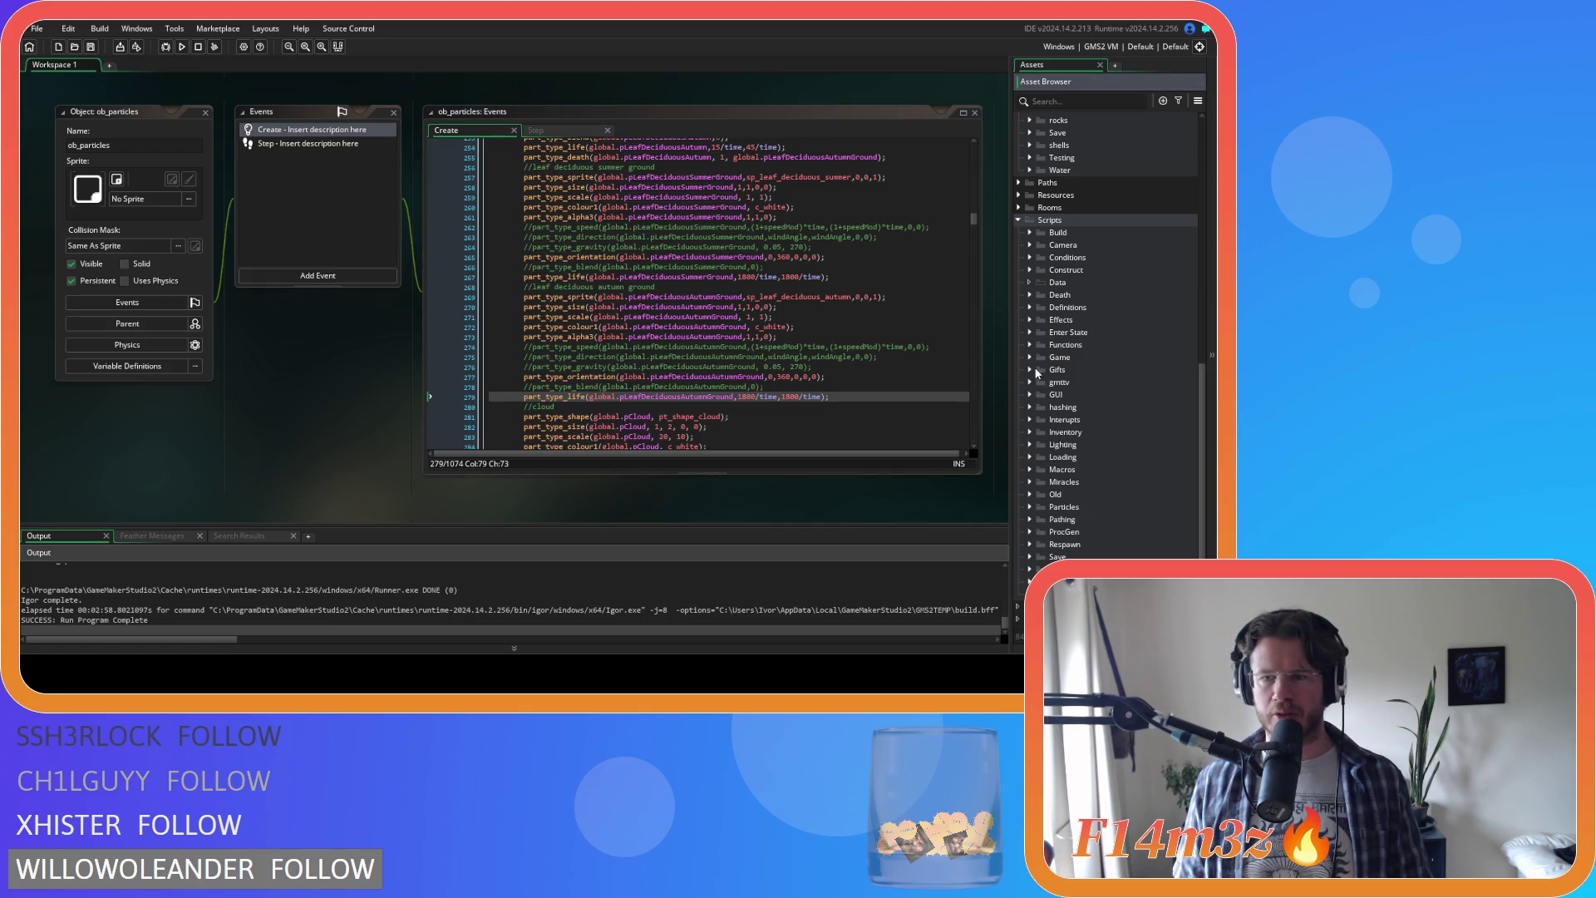
pyautogui.scroll(8, 1043, 332)
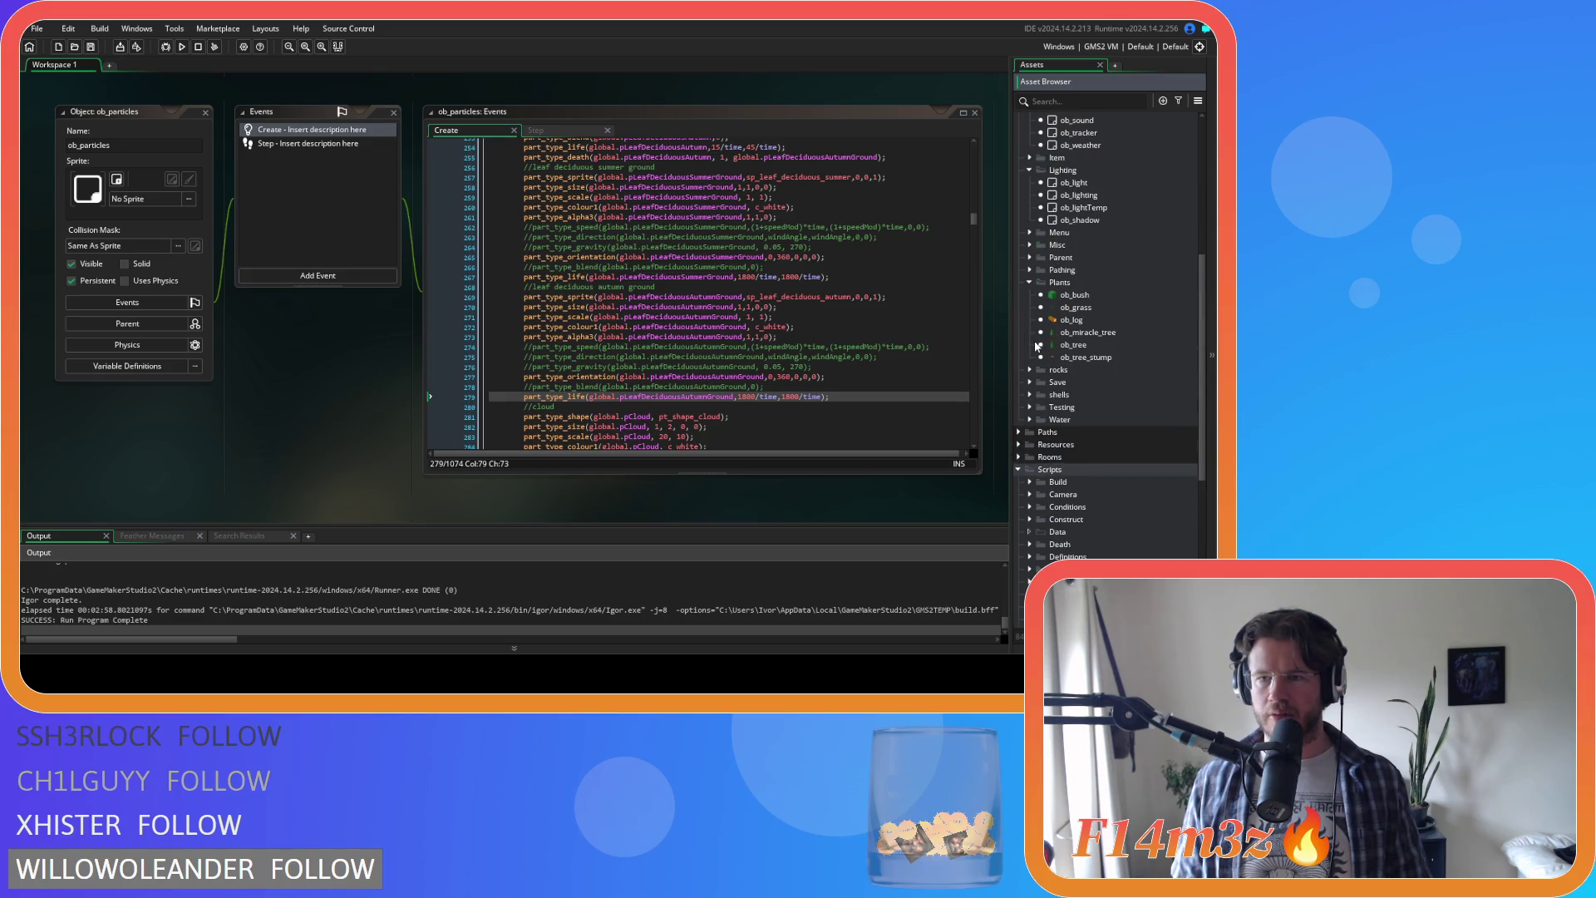
pyautogui.doubleClick(1081, 319)
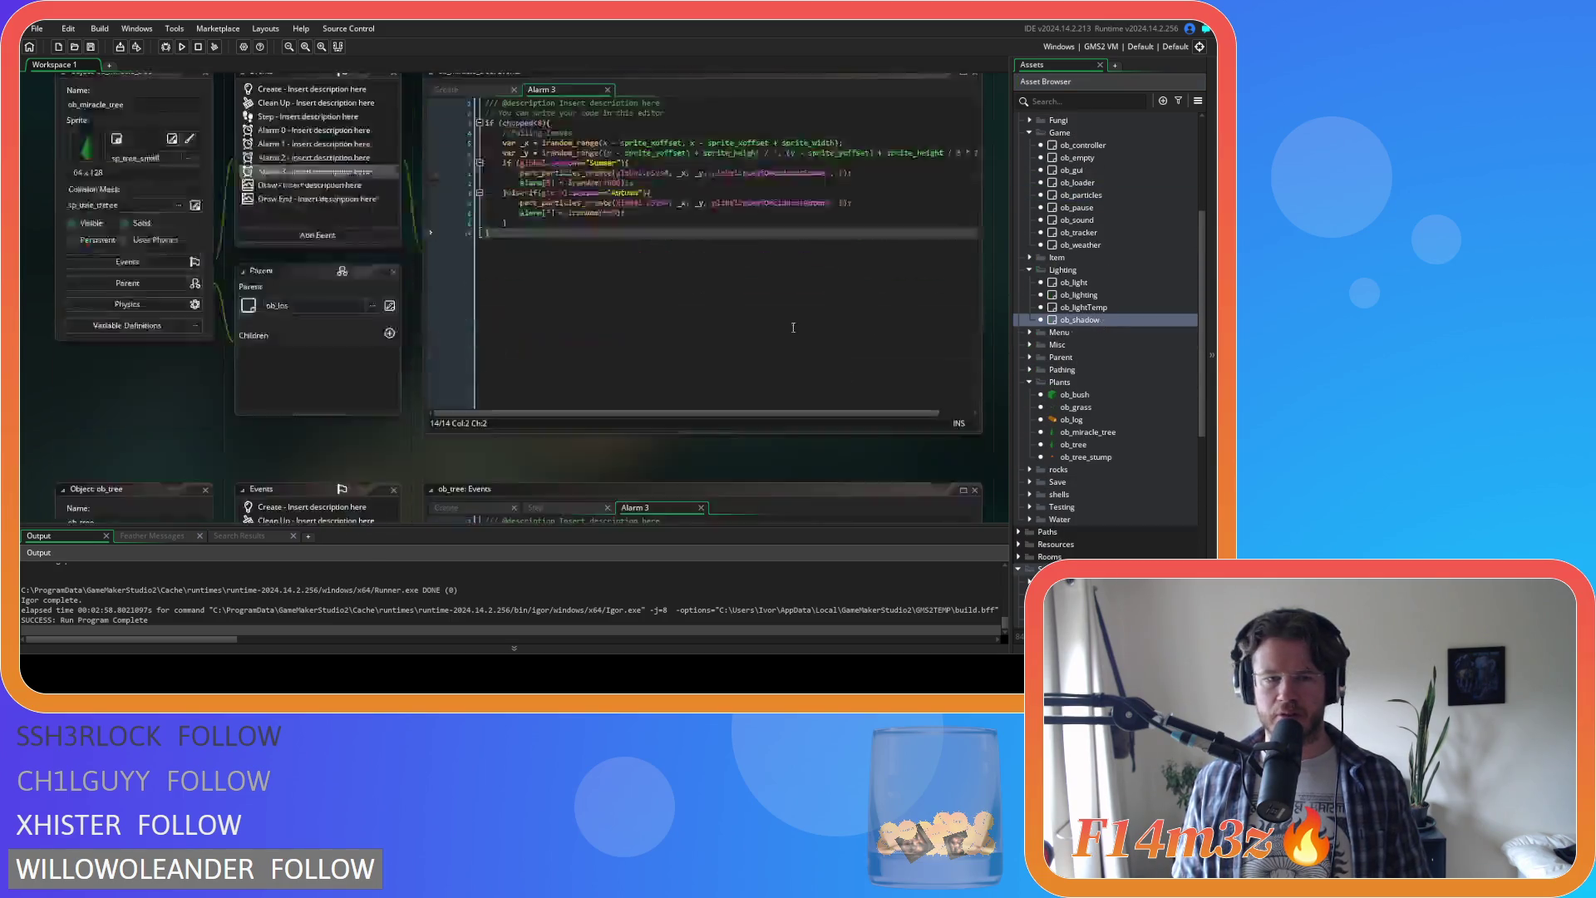
pyautogui.click(301, 175)
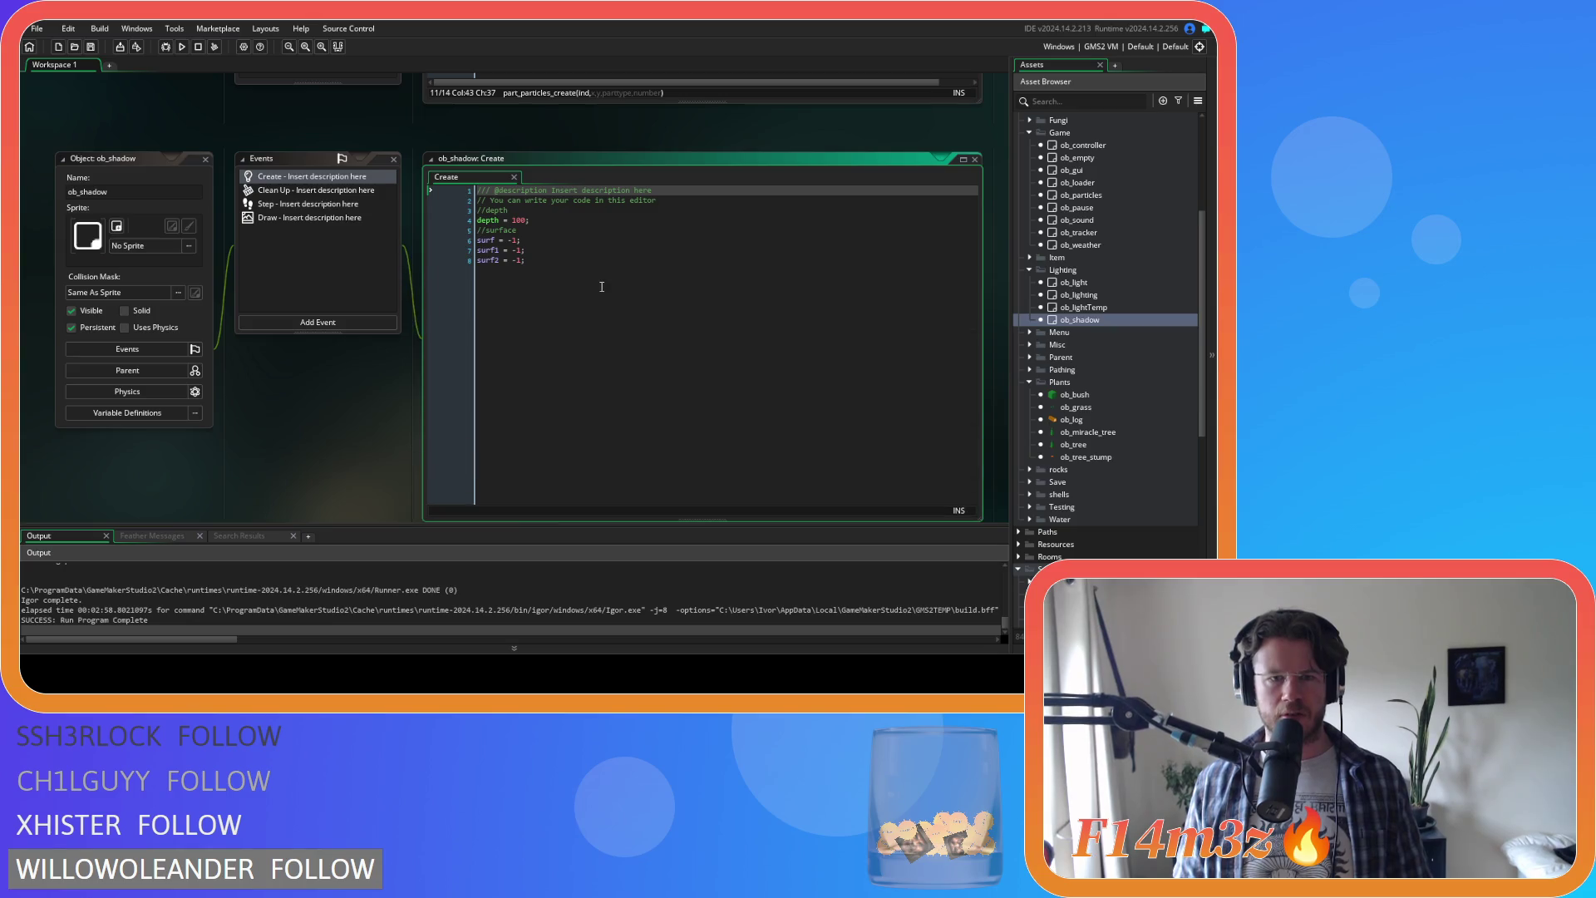
pyautogui.click(511, 220)
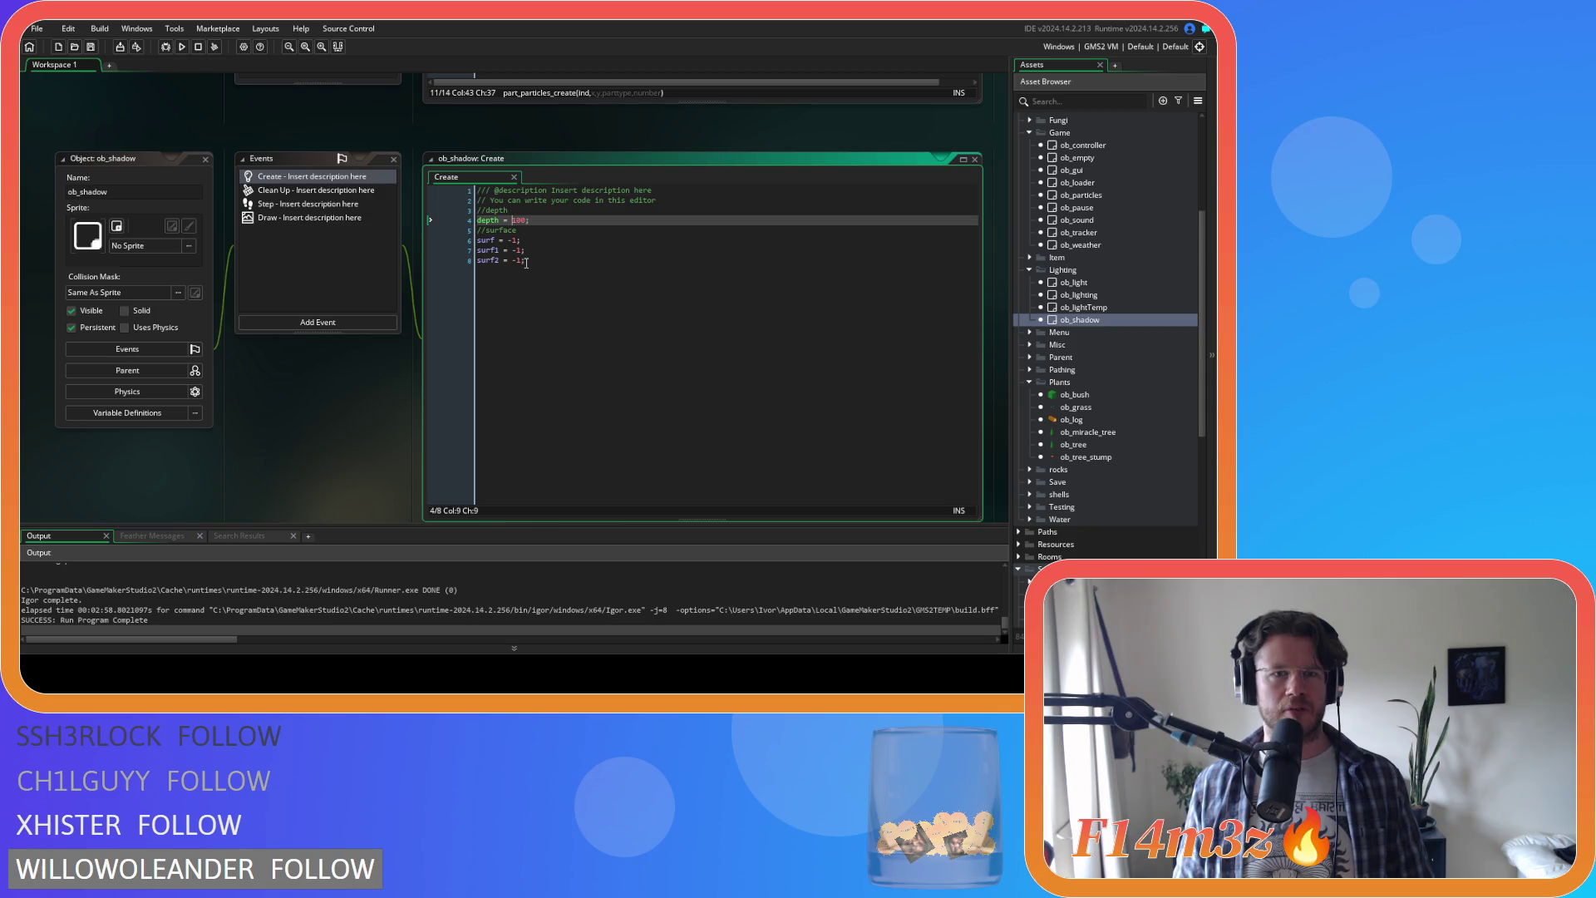
pyautogui.click(323, 217)
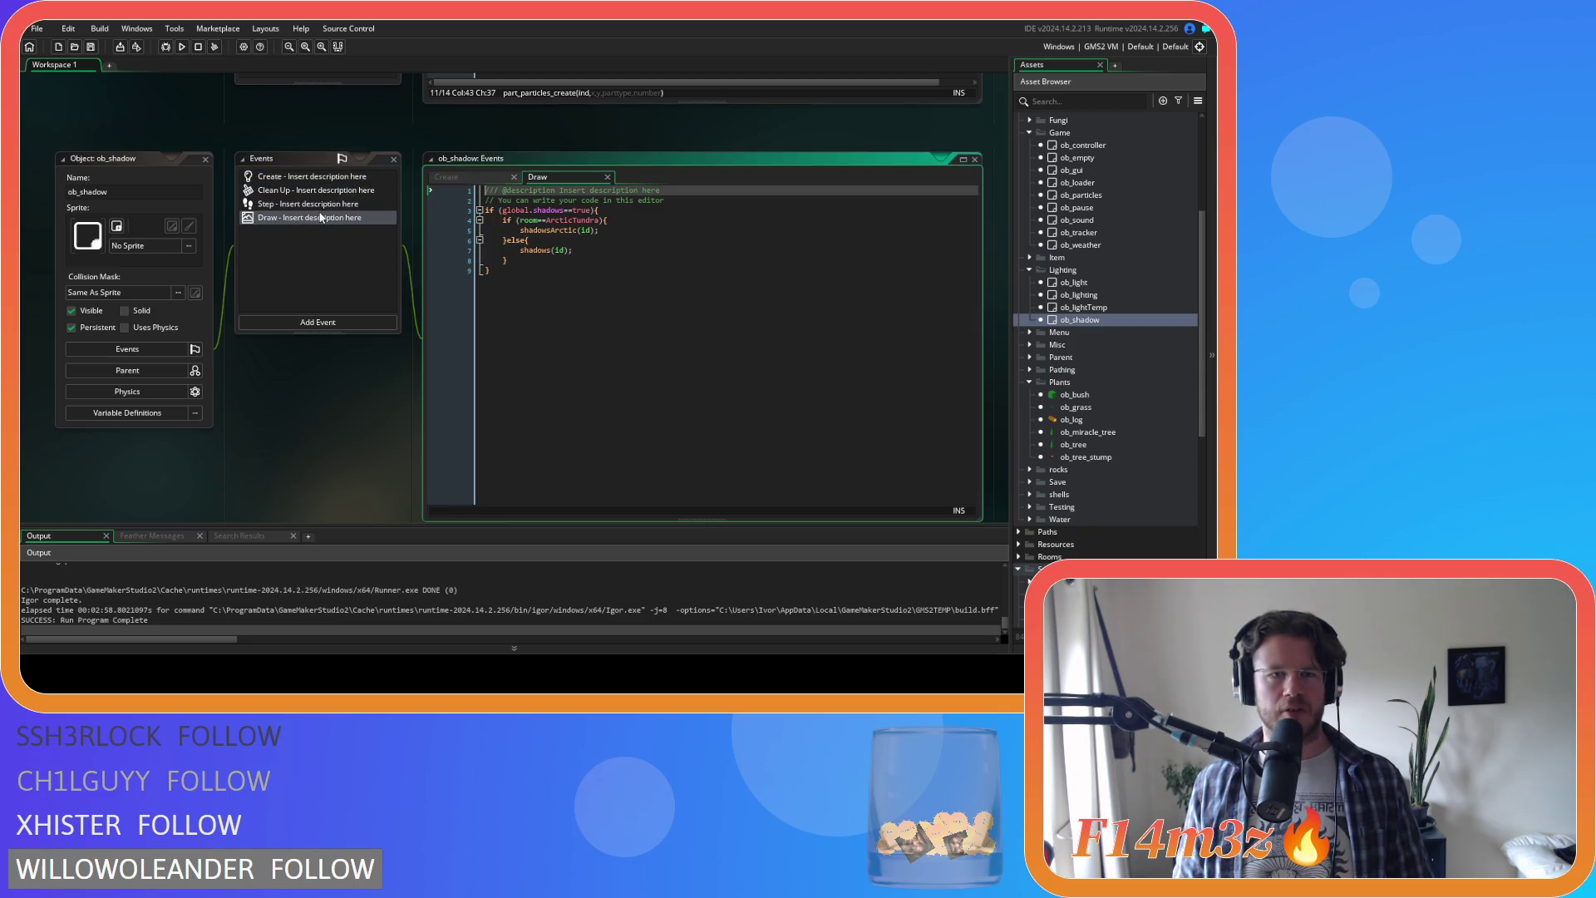
pyautogui.middleClick(558, 250)
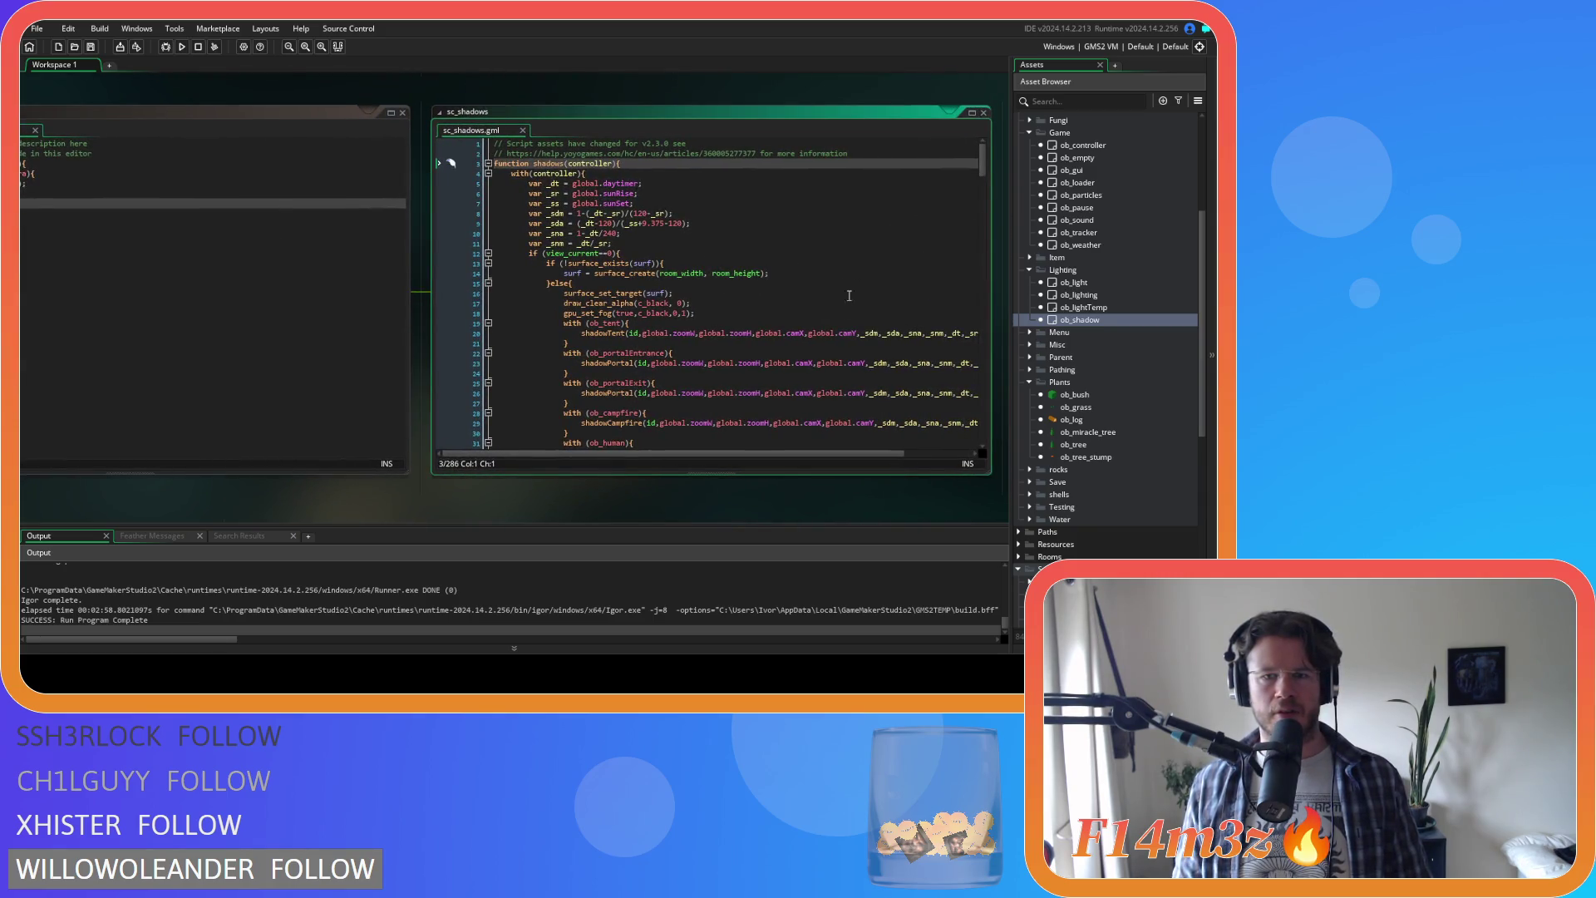
# Step: Open the shadowTreeSpring function definition from sc_shadows
pyautogui.scroll(-5, 692, 343)
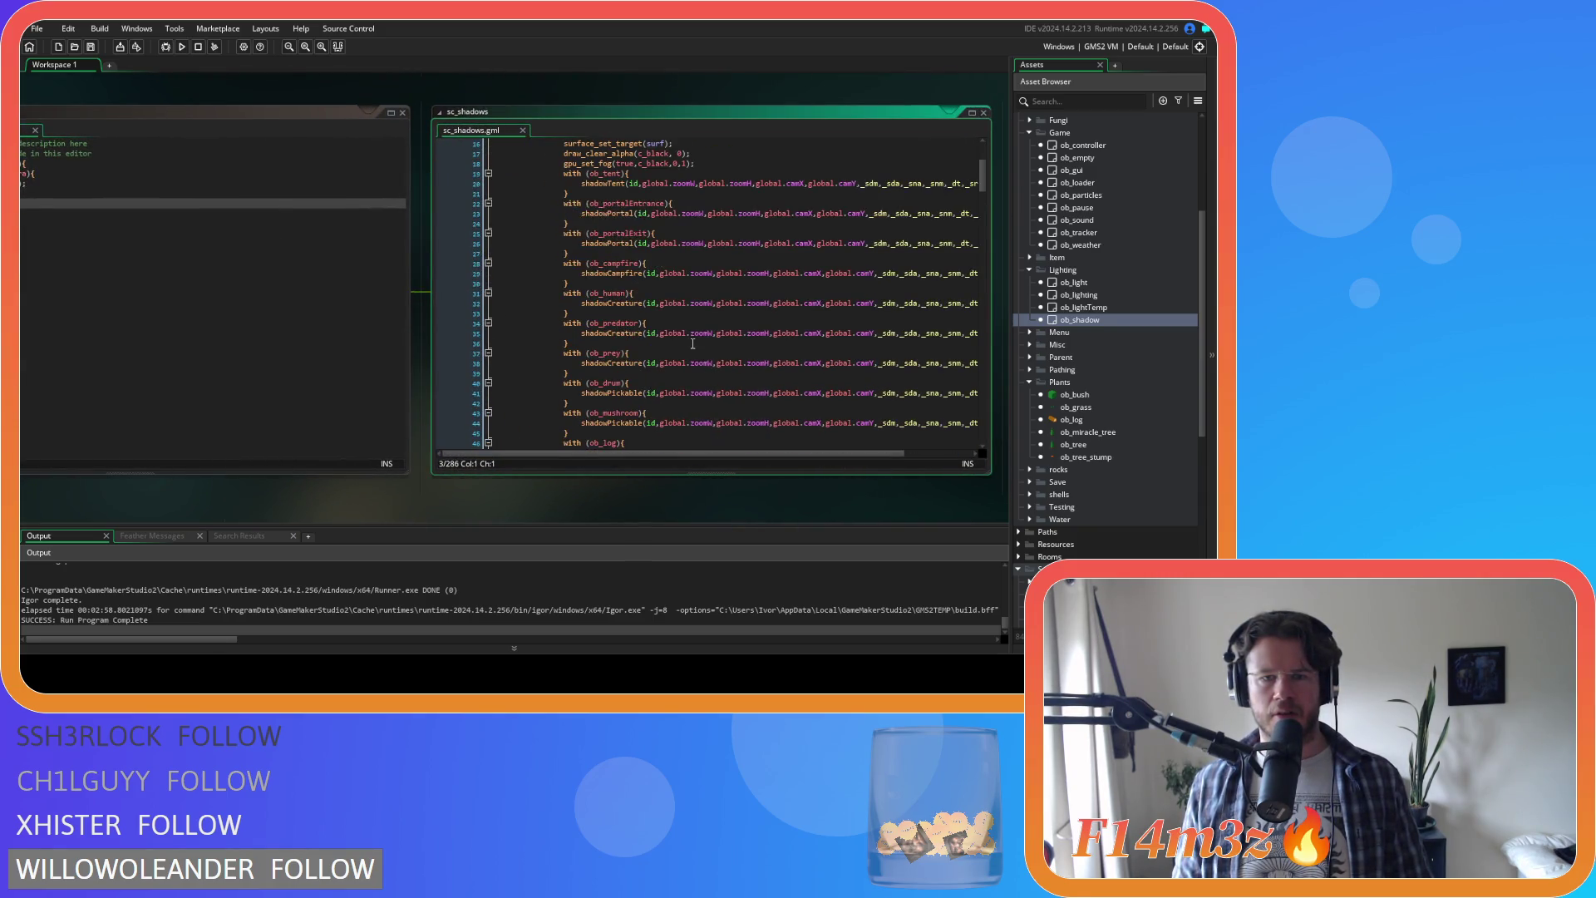
pyautogui.scroll(3, 692, 343)
pyautogui.scroll(-10, 620, 292)
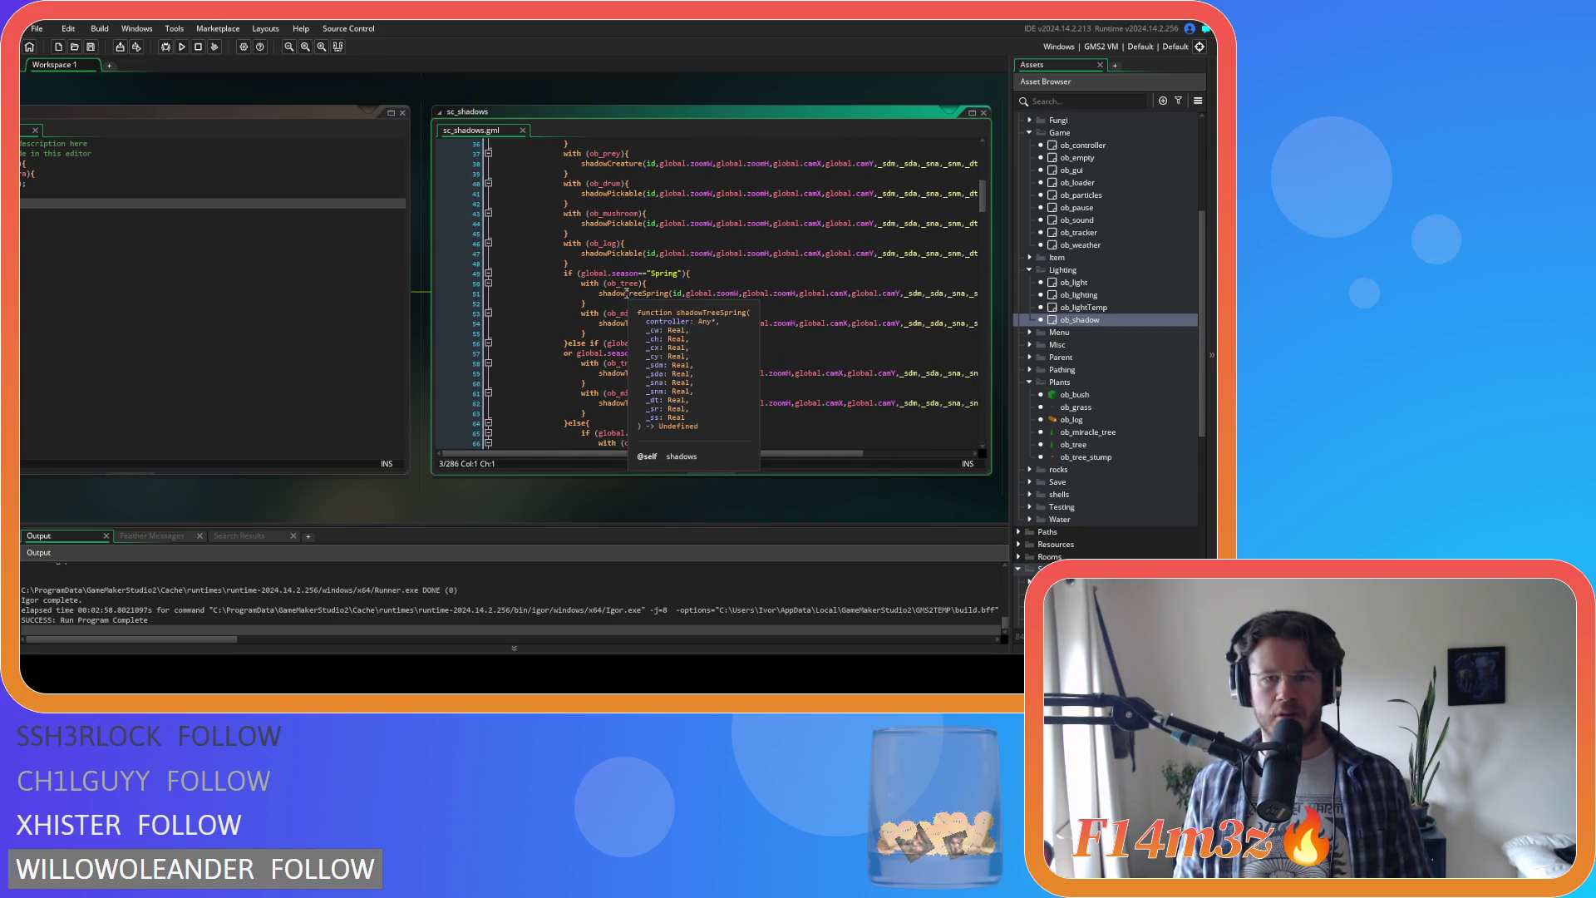
pyautogui.middleClick(627, 294)
# Step: Inspect the draw_sprite and draw_sprite_pos calls, then bring sc_shadows fully into view
pyautogui.scroll(-15, 787, 321)
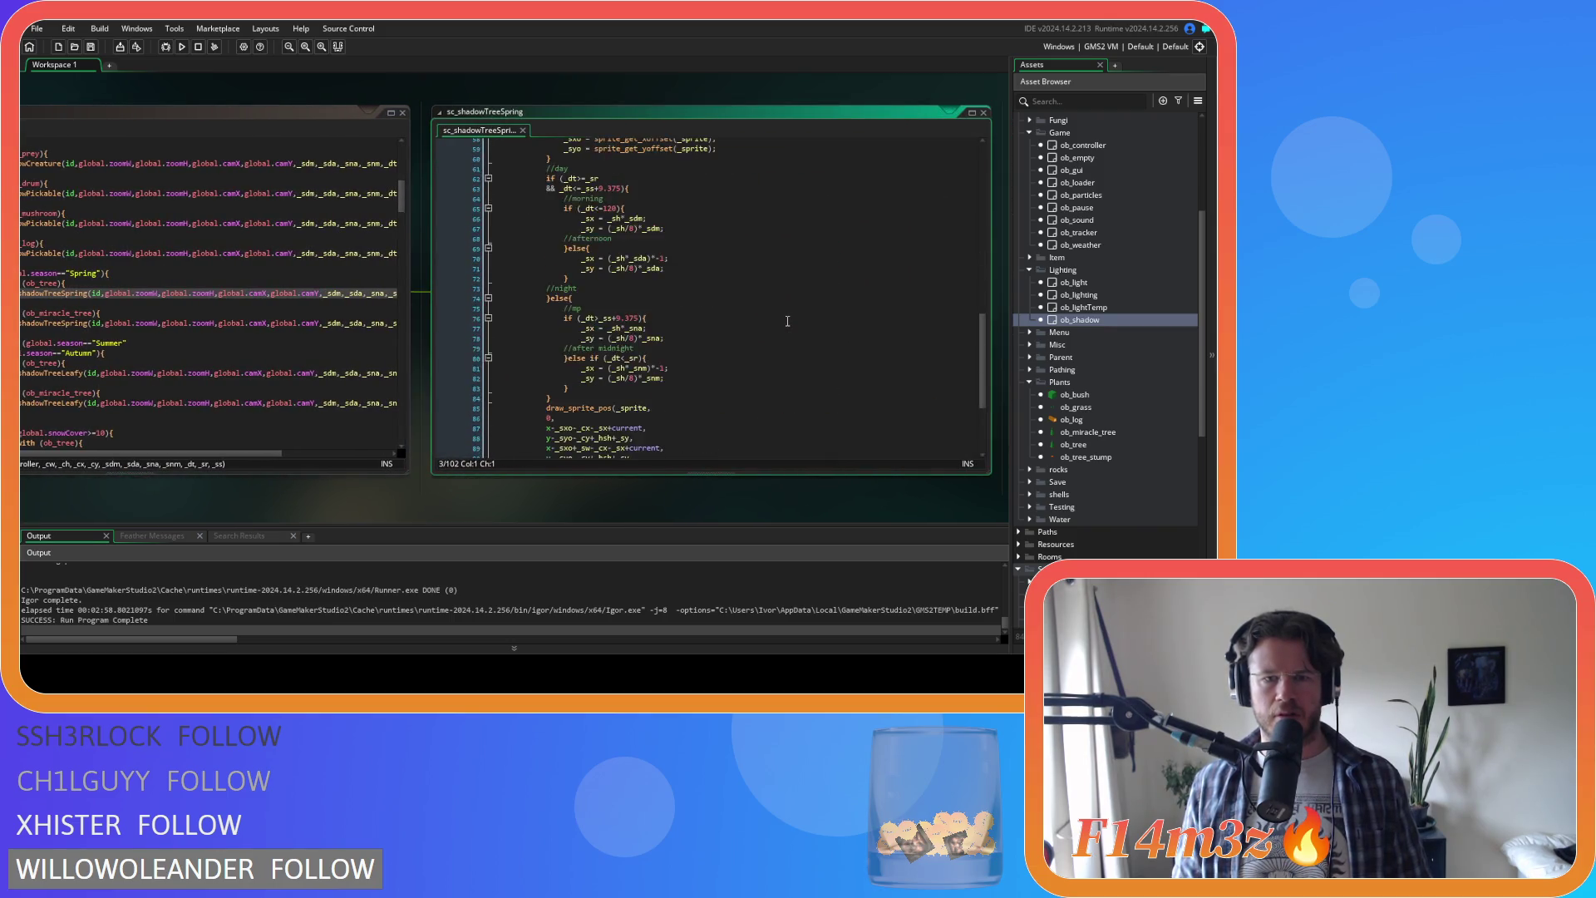
pyautogui.scroll(-5, 787, 321)
pyautogui.click(599, 397)
pyautogui.click(581, 373)
pyautogui.click(575, 266)
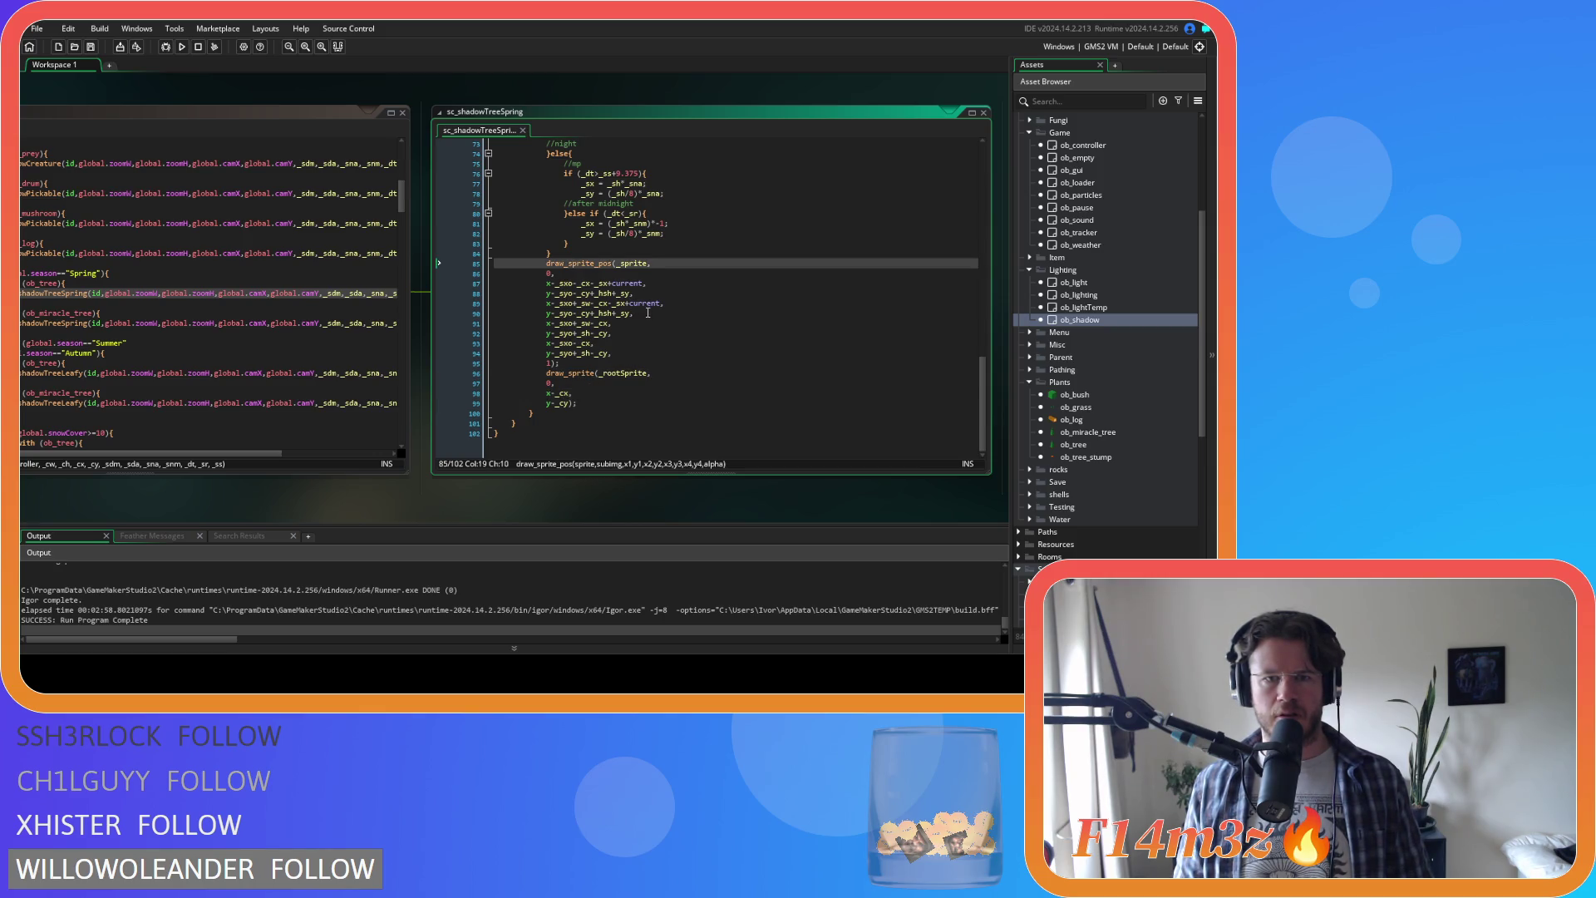
pyautogui.scroll(20, 648, 312)
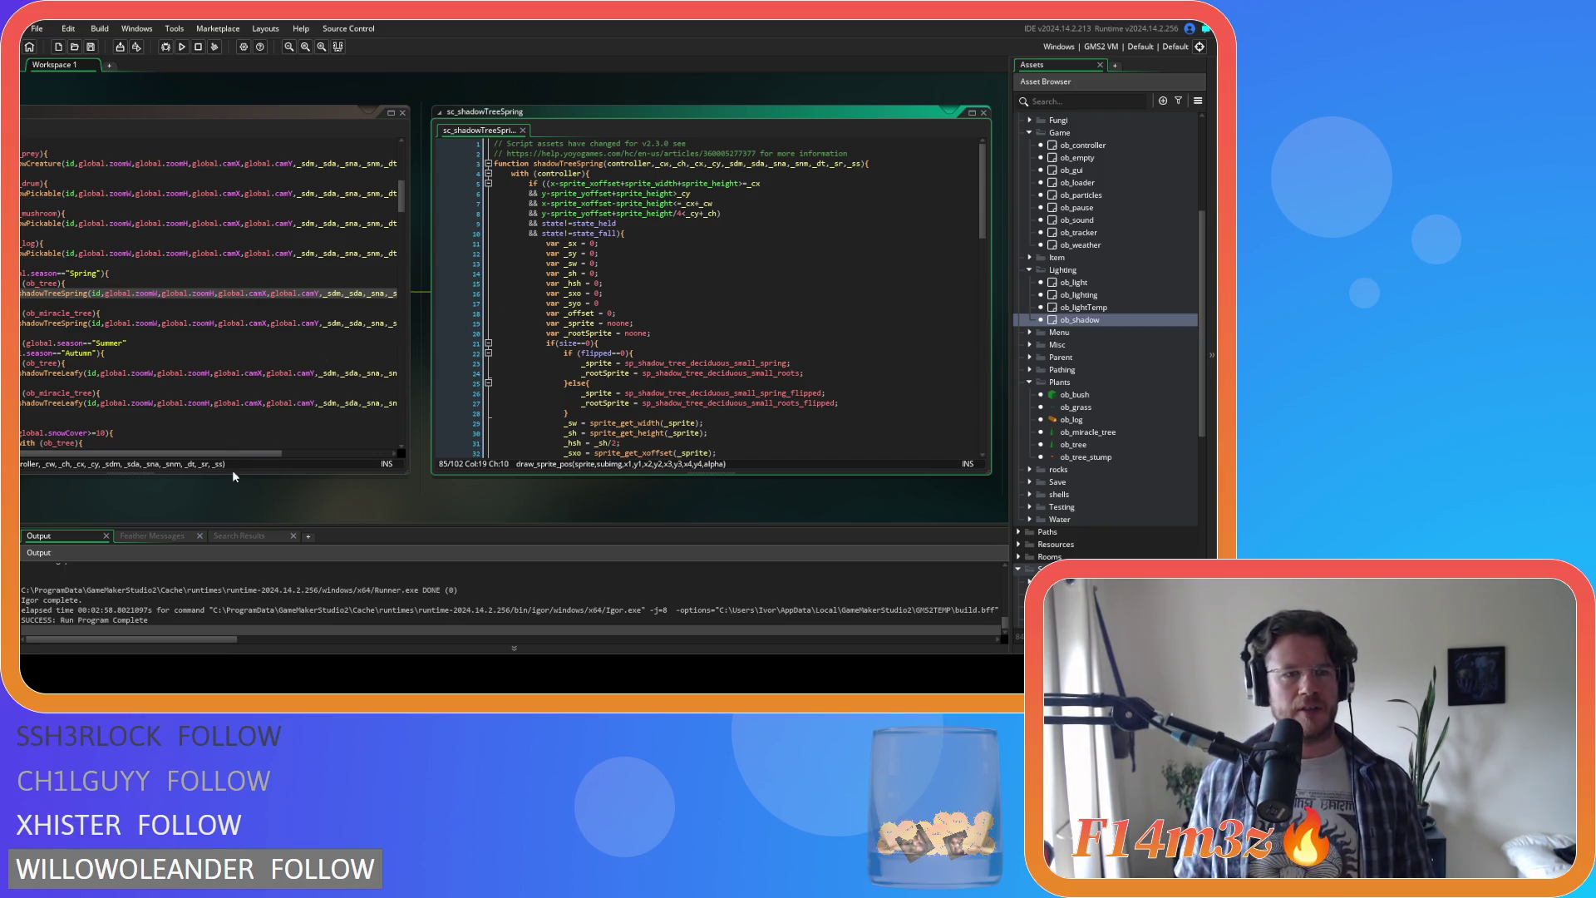
pyautogui.click(288, 463)
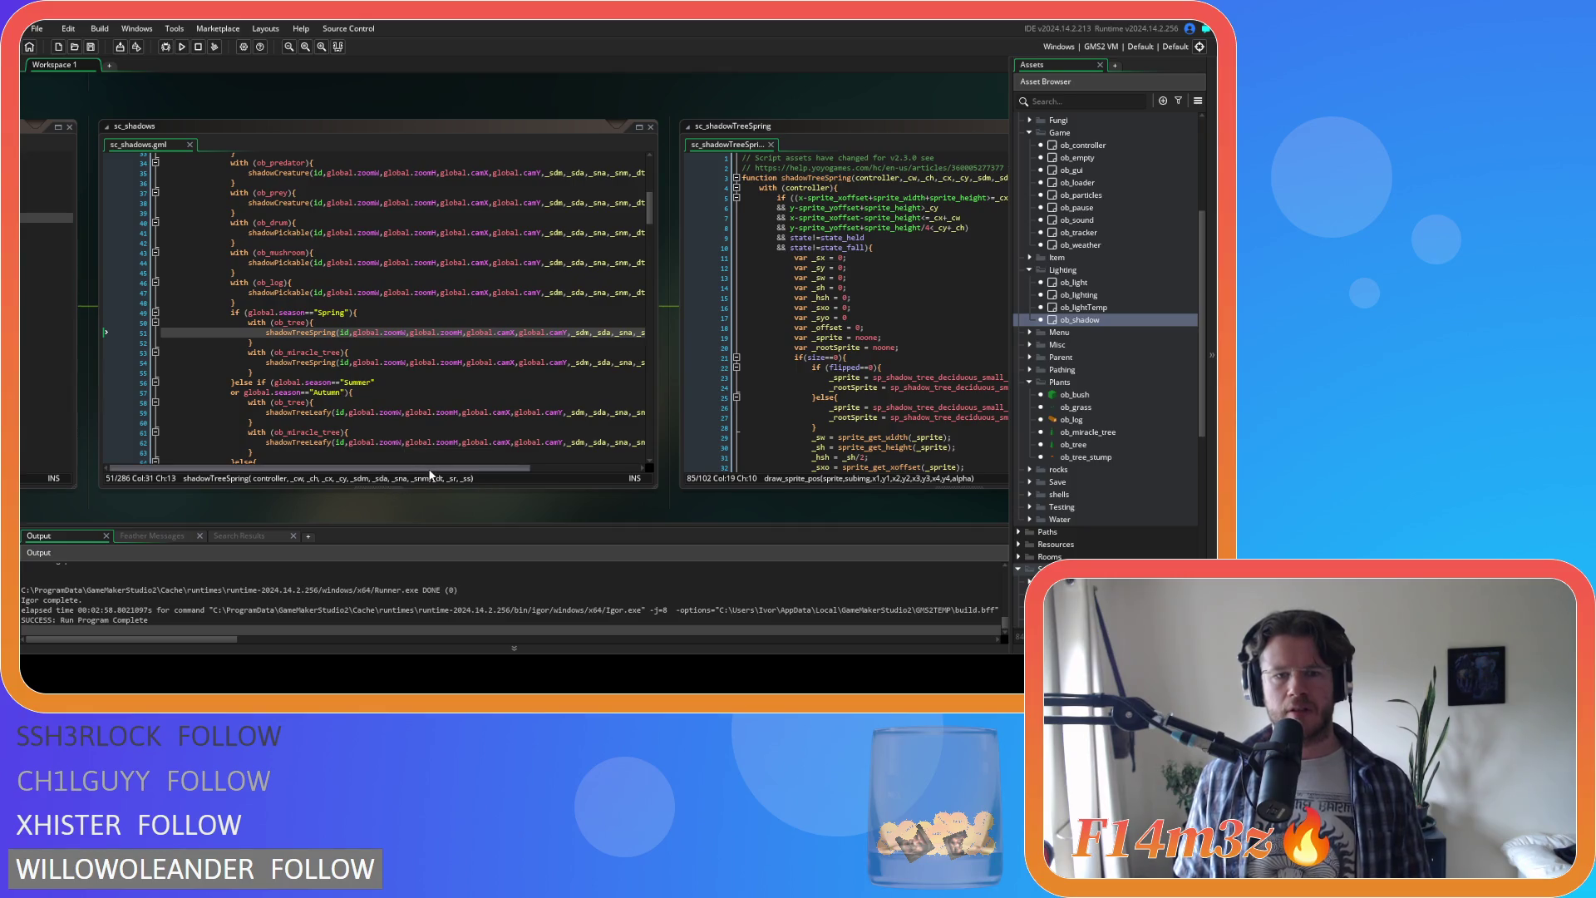
# Step: Pan the workspace left so the sc_shadows and sc_shadowTreeSpring windows are visible
pyautogui.click(365, 469)
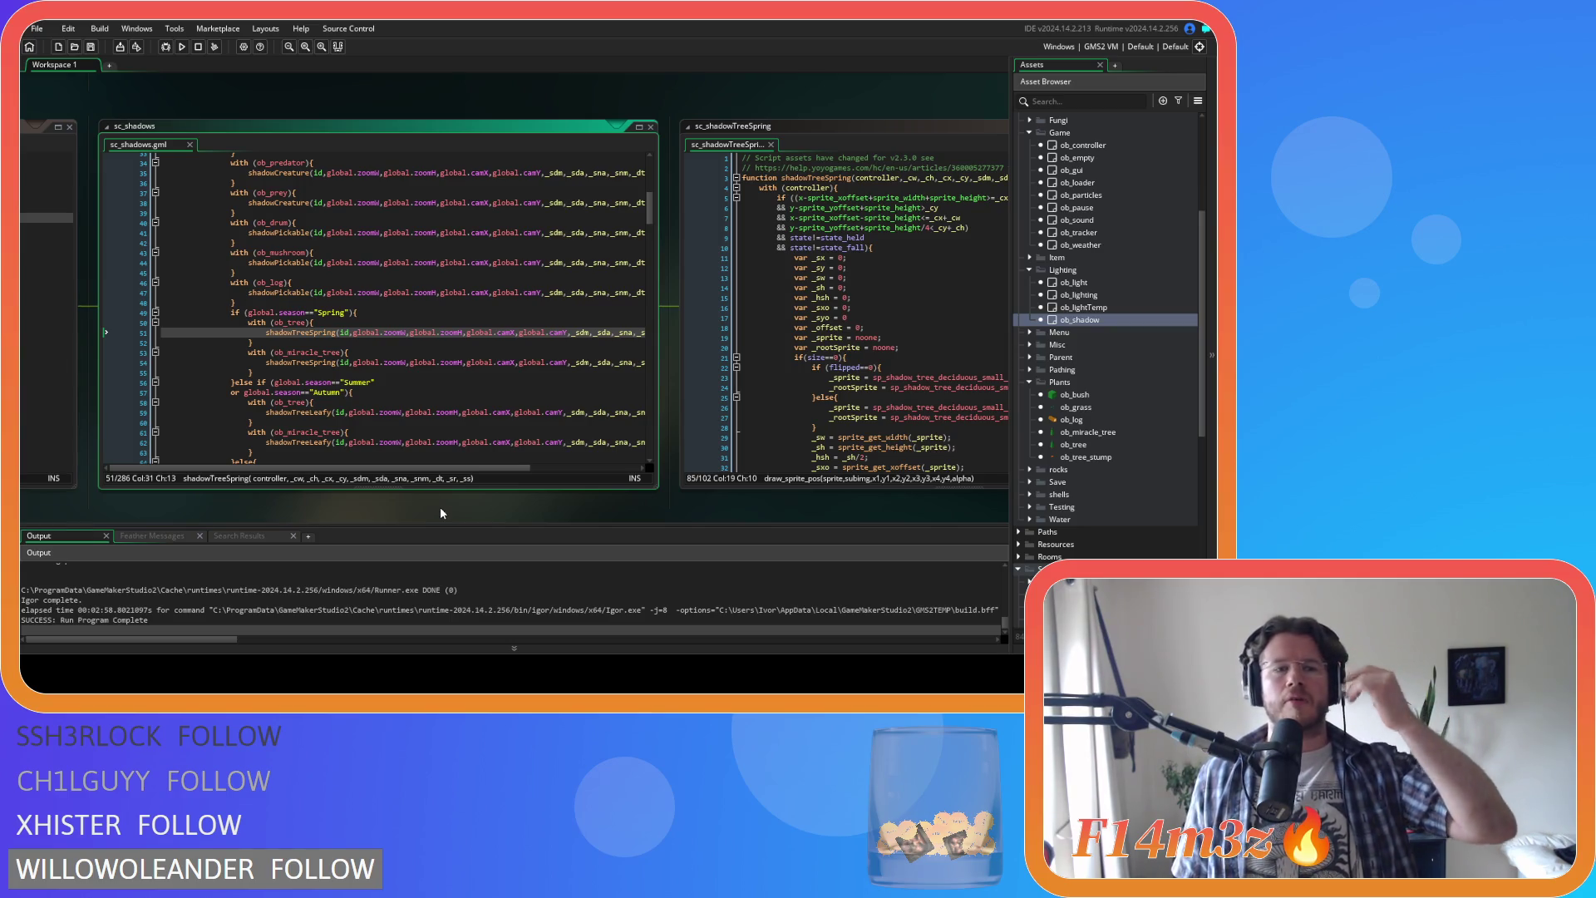
pyautogui.scroll(9, 401, 409)
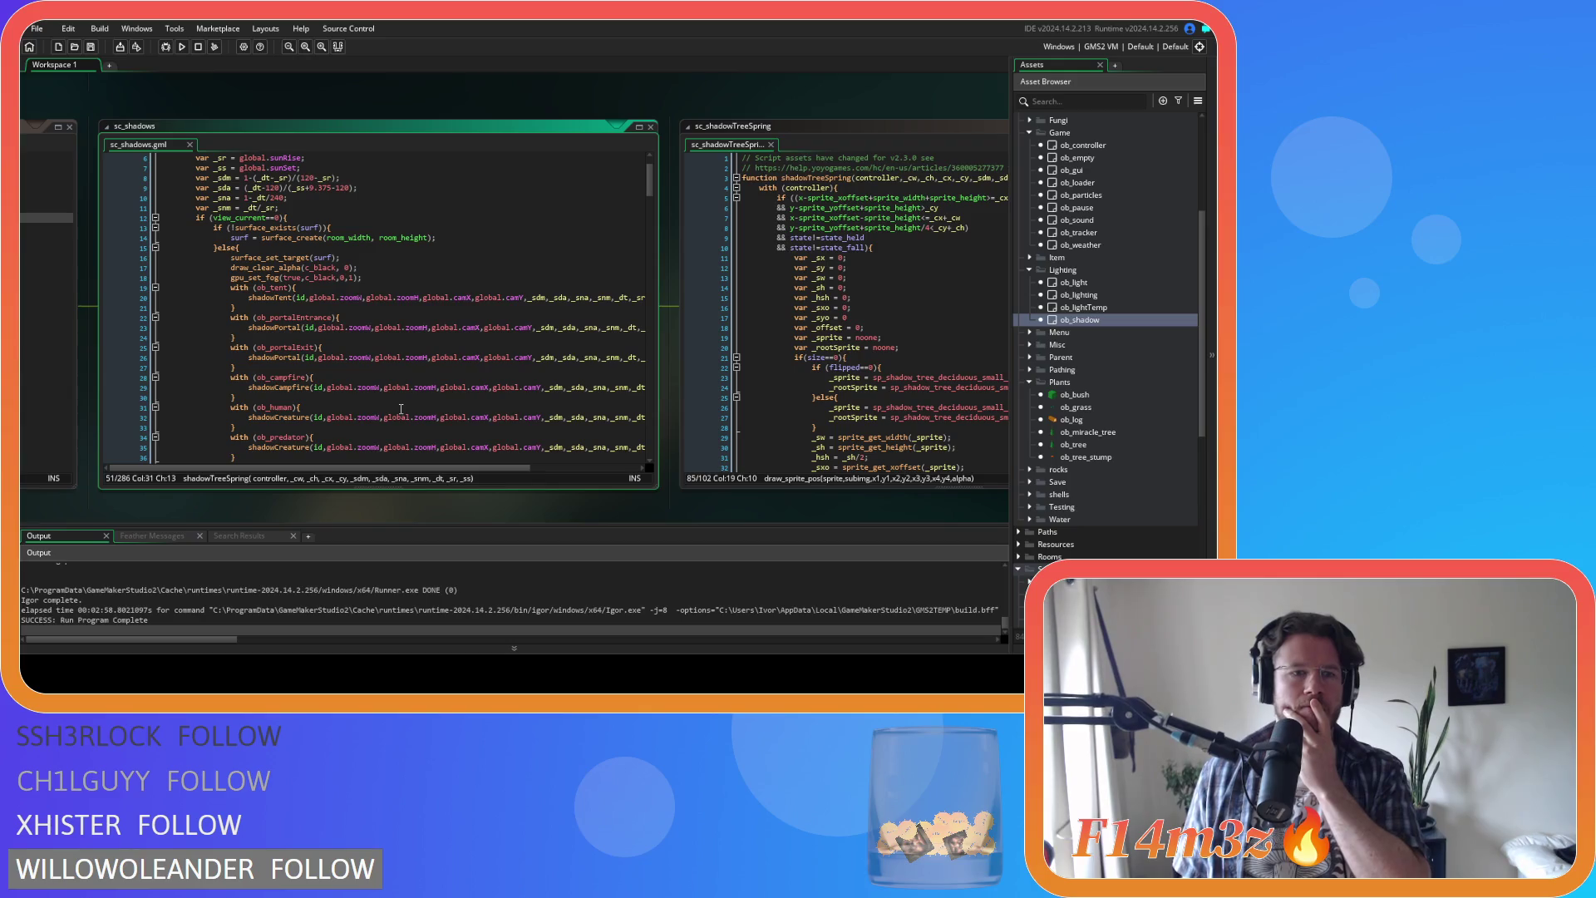
pyautogui.scroll(-7, 401, 409)
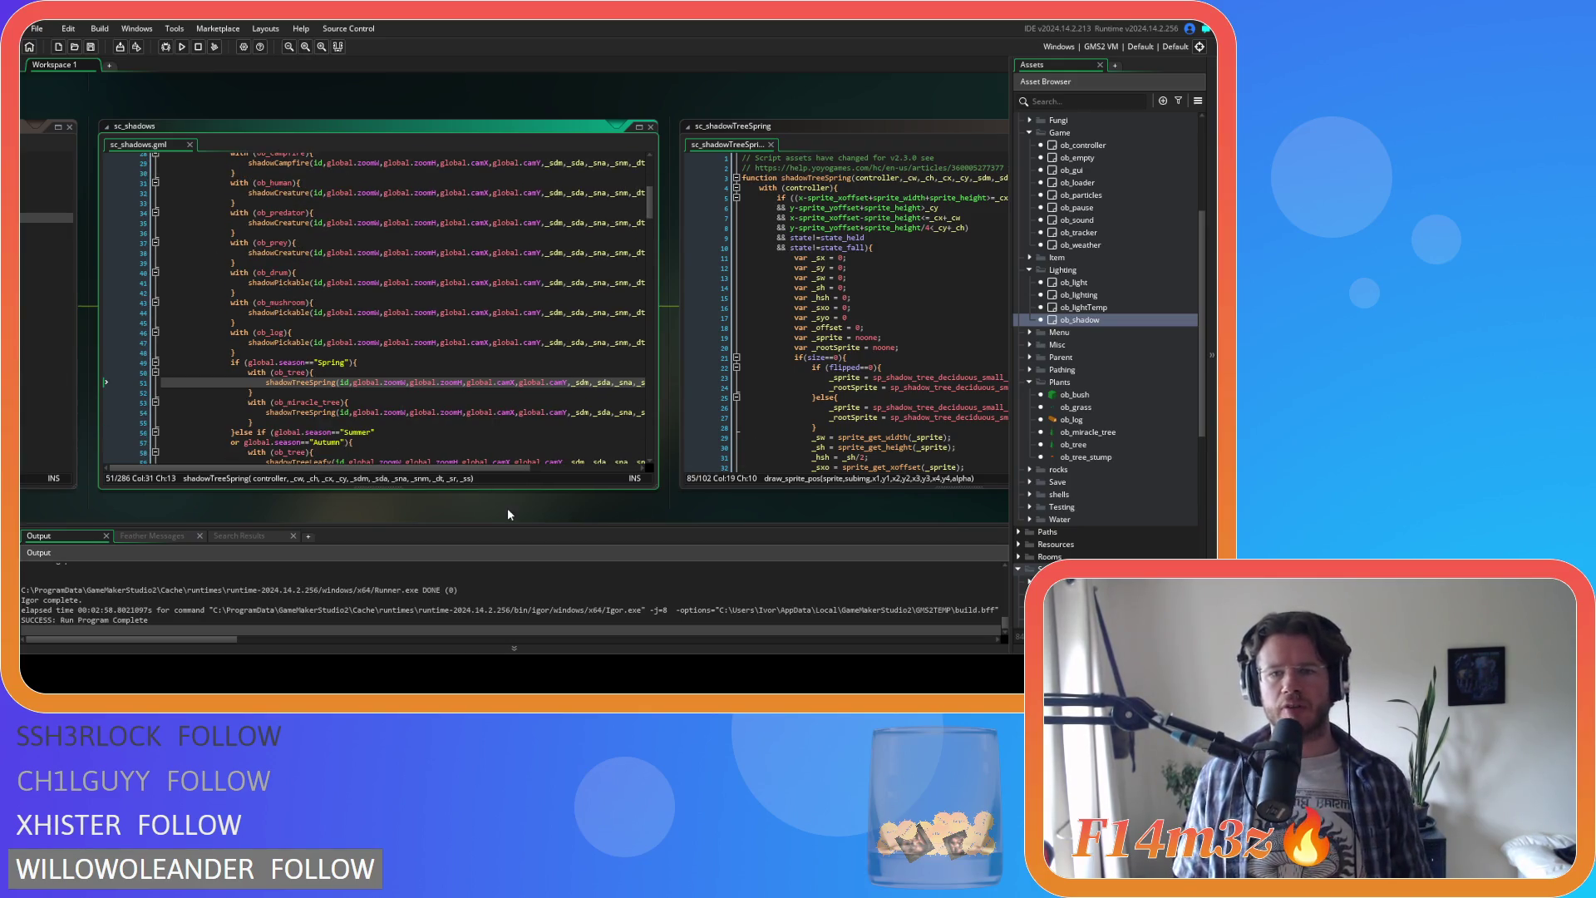
pyautogui.moveTo(520, 510)
pyautogui.mouseDown()
pyautogui.moveTo(327, 494)
pyautogui.moveTo(432, 505)
pyautogui.mouseUp()
pyautogui.moveTo(216, 352)
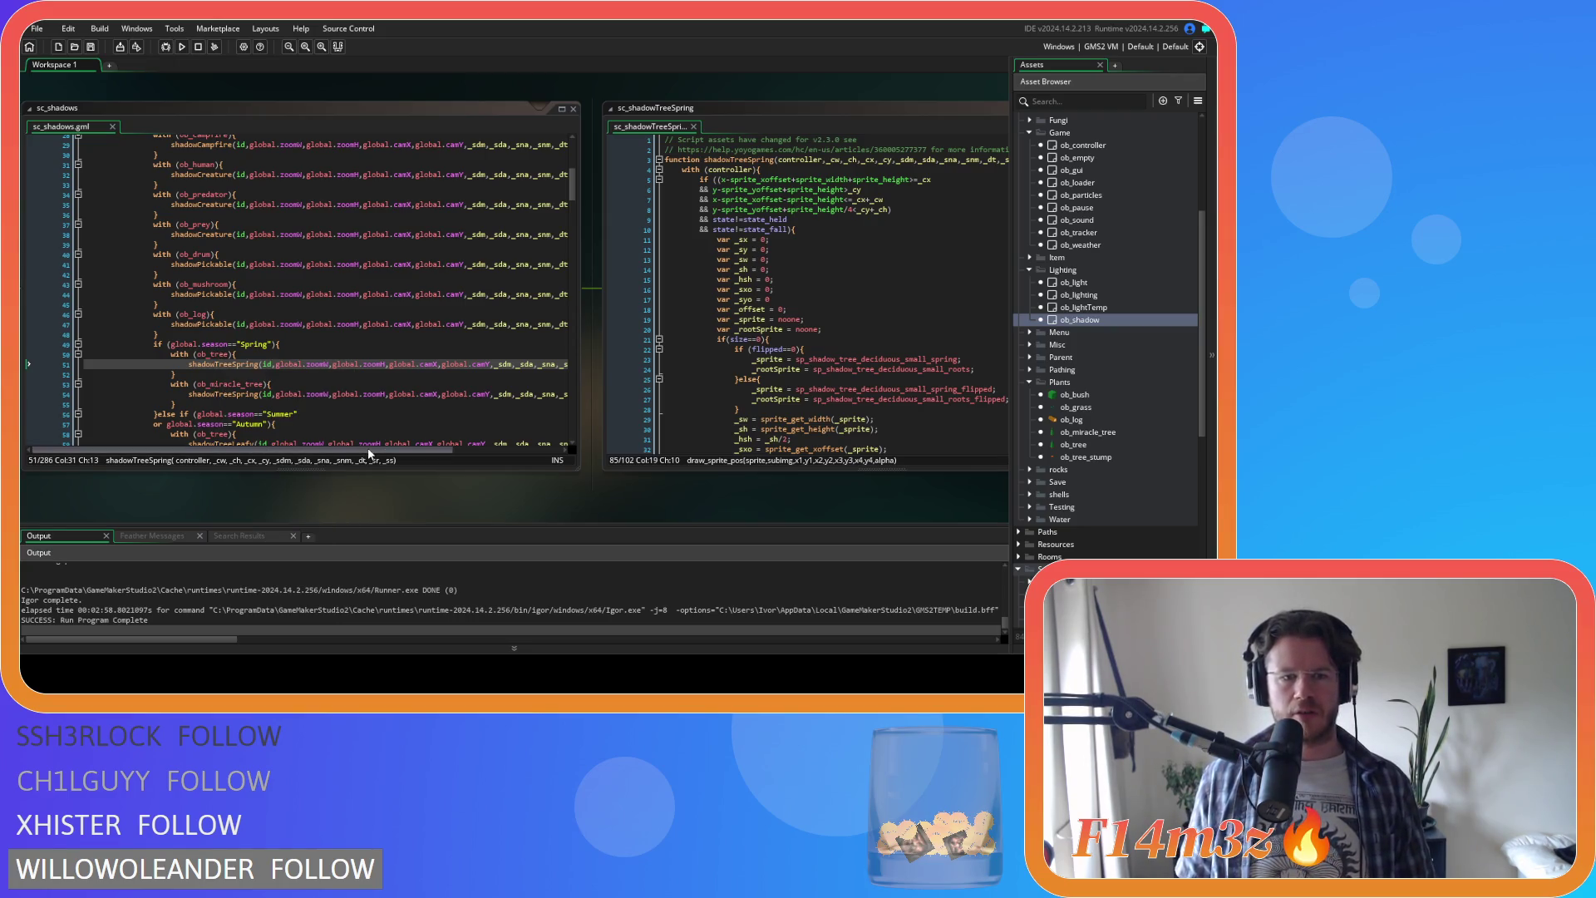
pyautogui.click(368, 450)
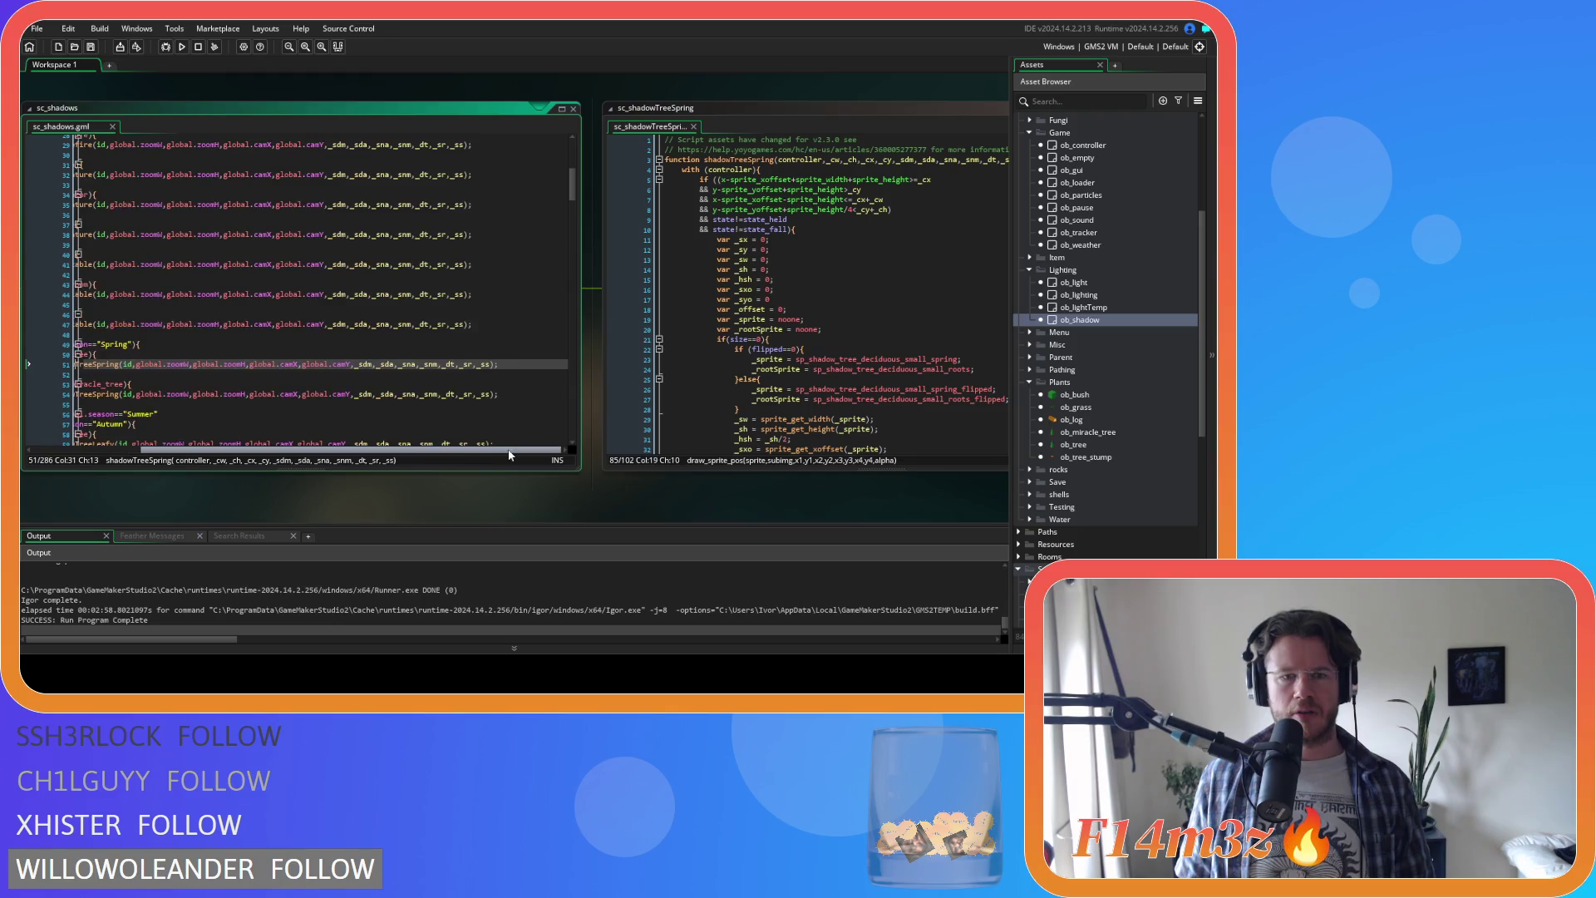
# Step: Close sc_shadowTreeSpring, sc_shadows and the ob_shadow editor, then open the ob_tree object
pyautogui.click(693, 127)
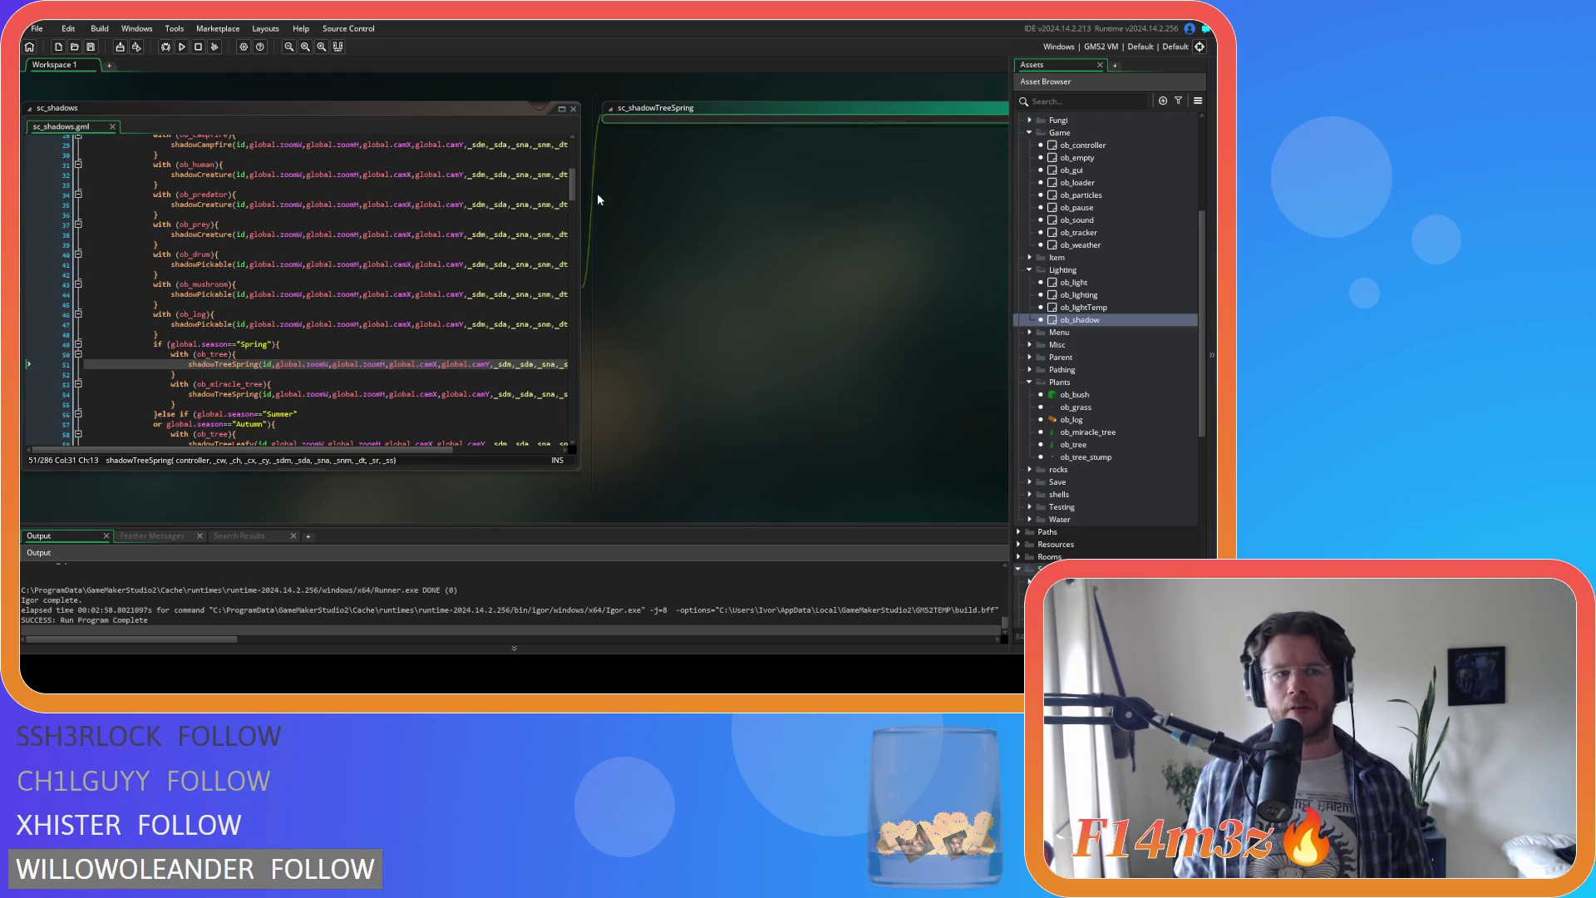
pyautogui.click(525, 127)
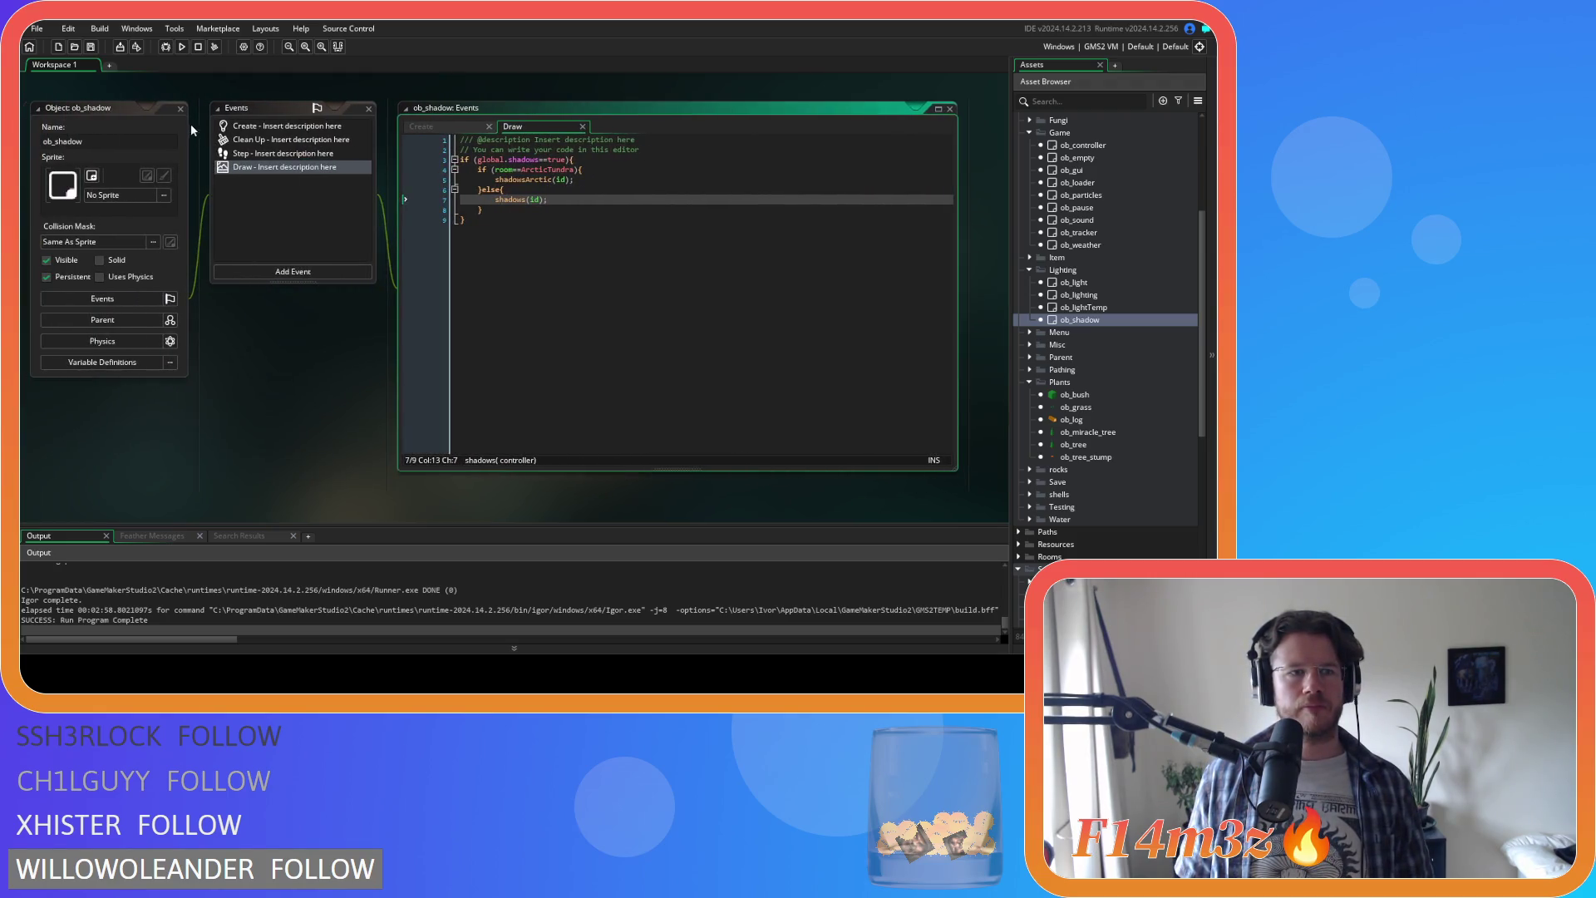
pyautogui.click(180, 110)
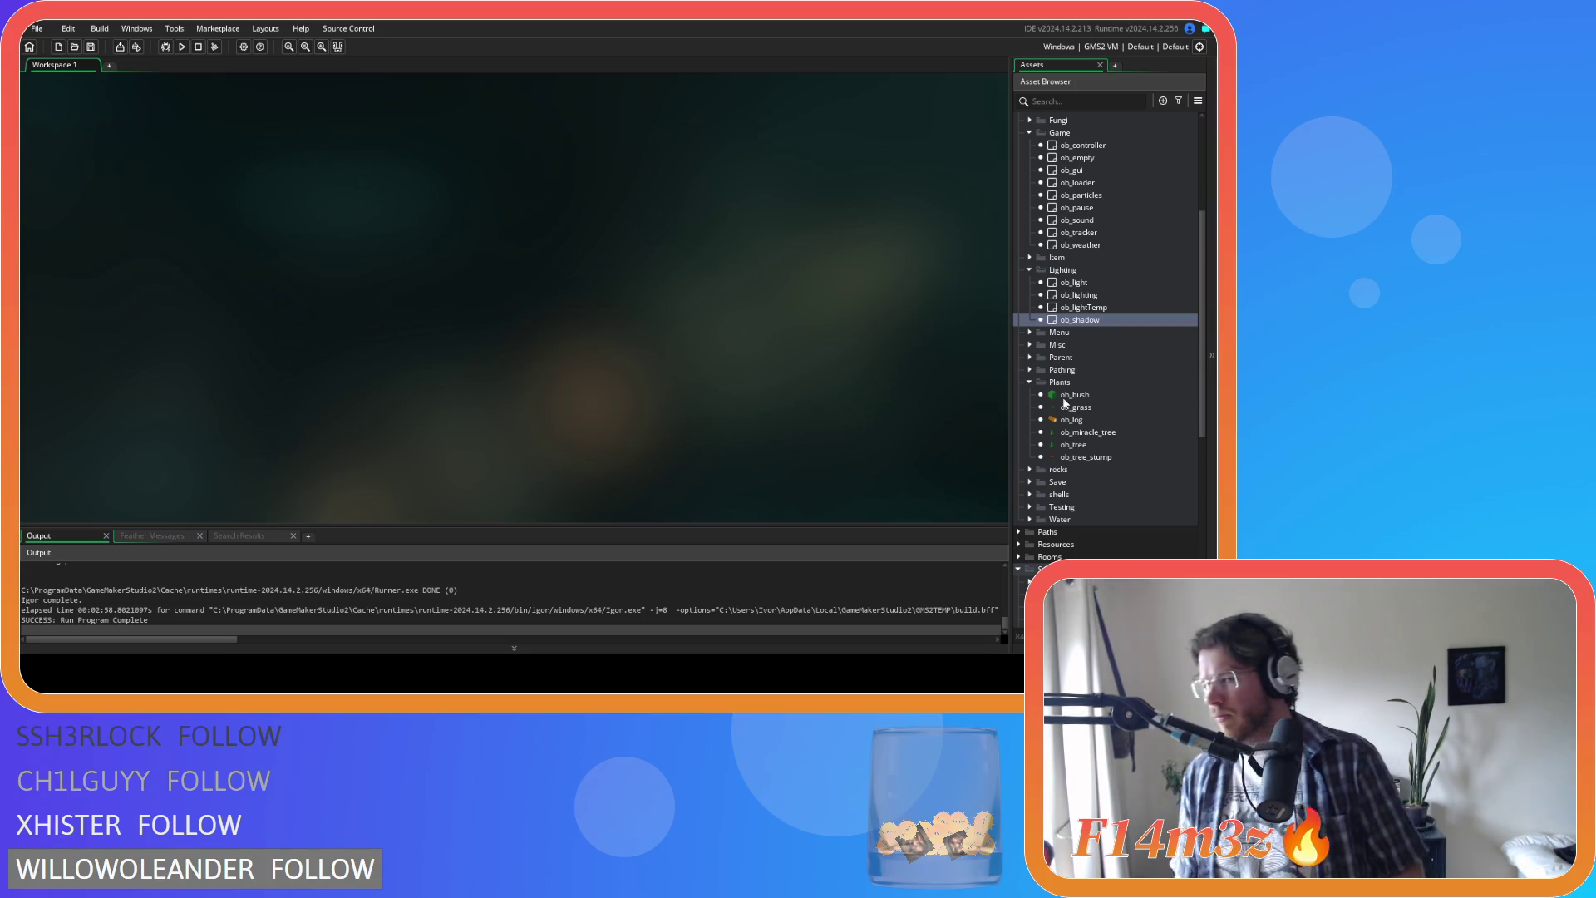
pyautogui.click(1075, 446)
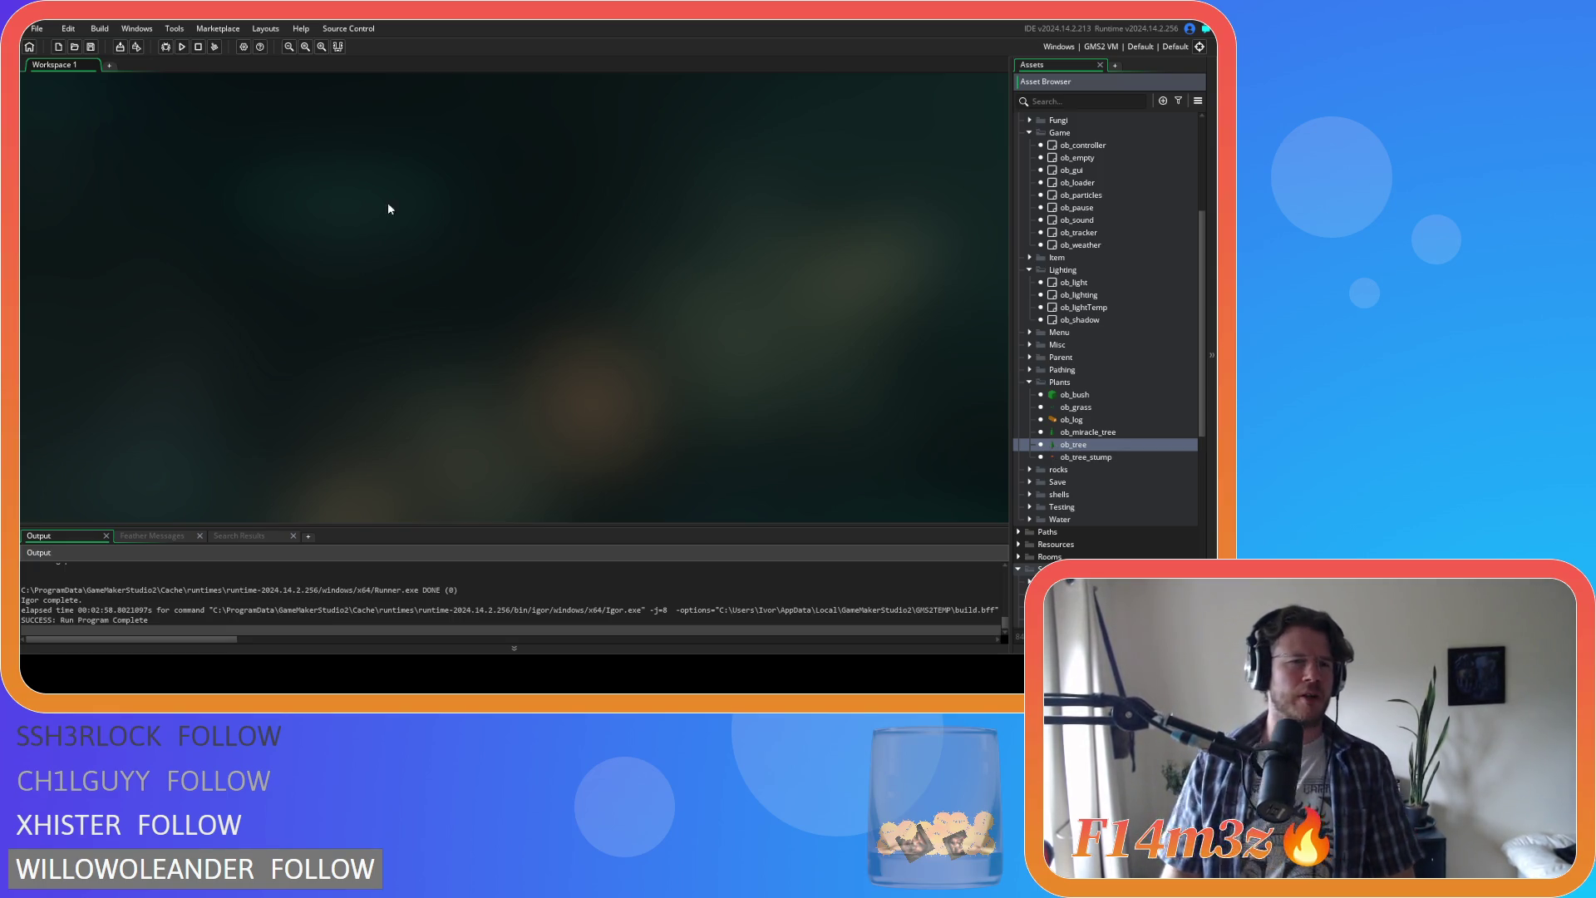
pyautogui.doubleClick(1078, 448)
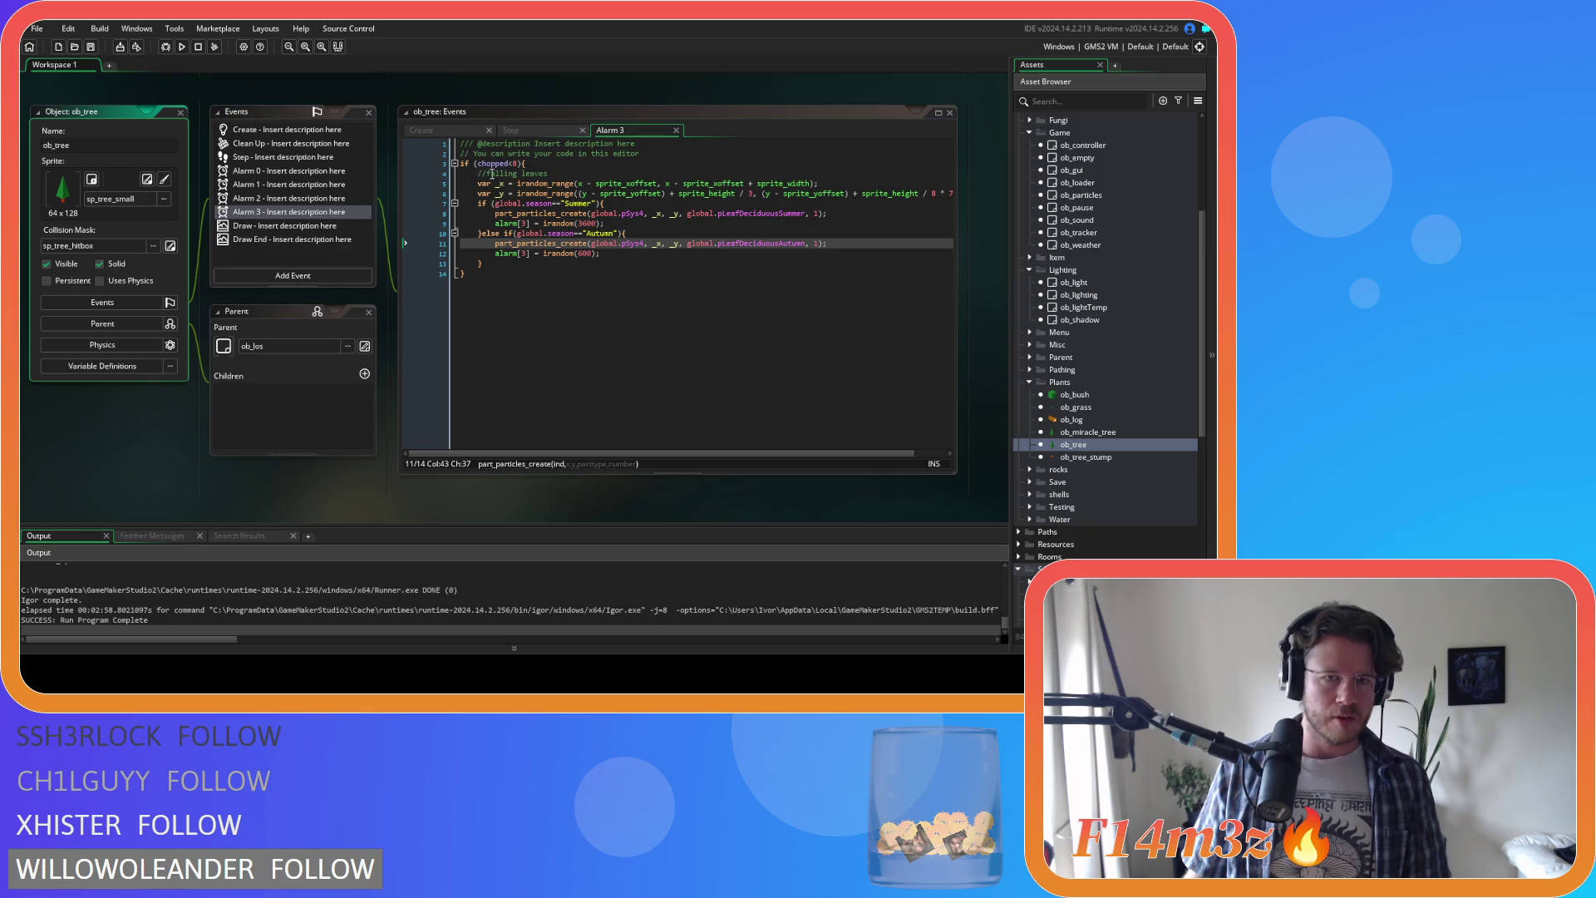
pyautogui.click(525, 132)
pyautogui.click(669, 135)
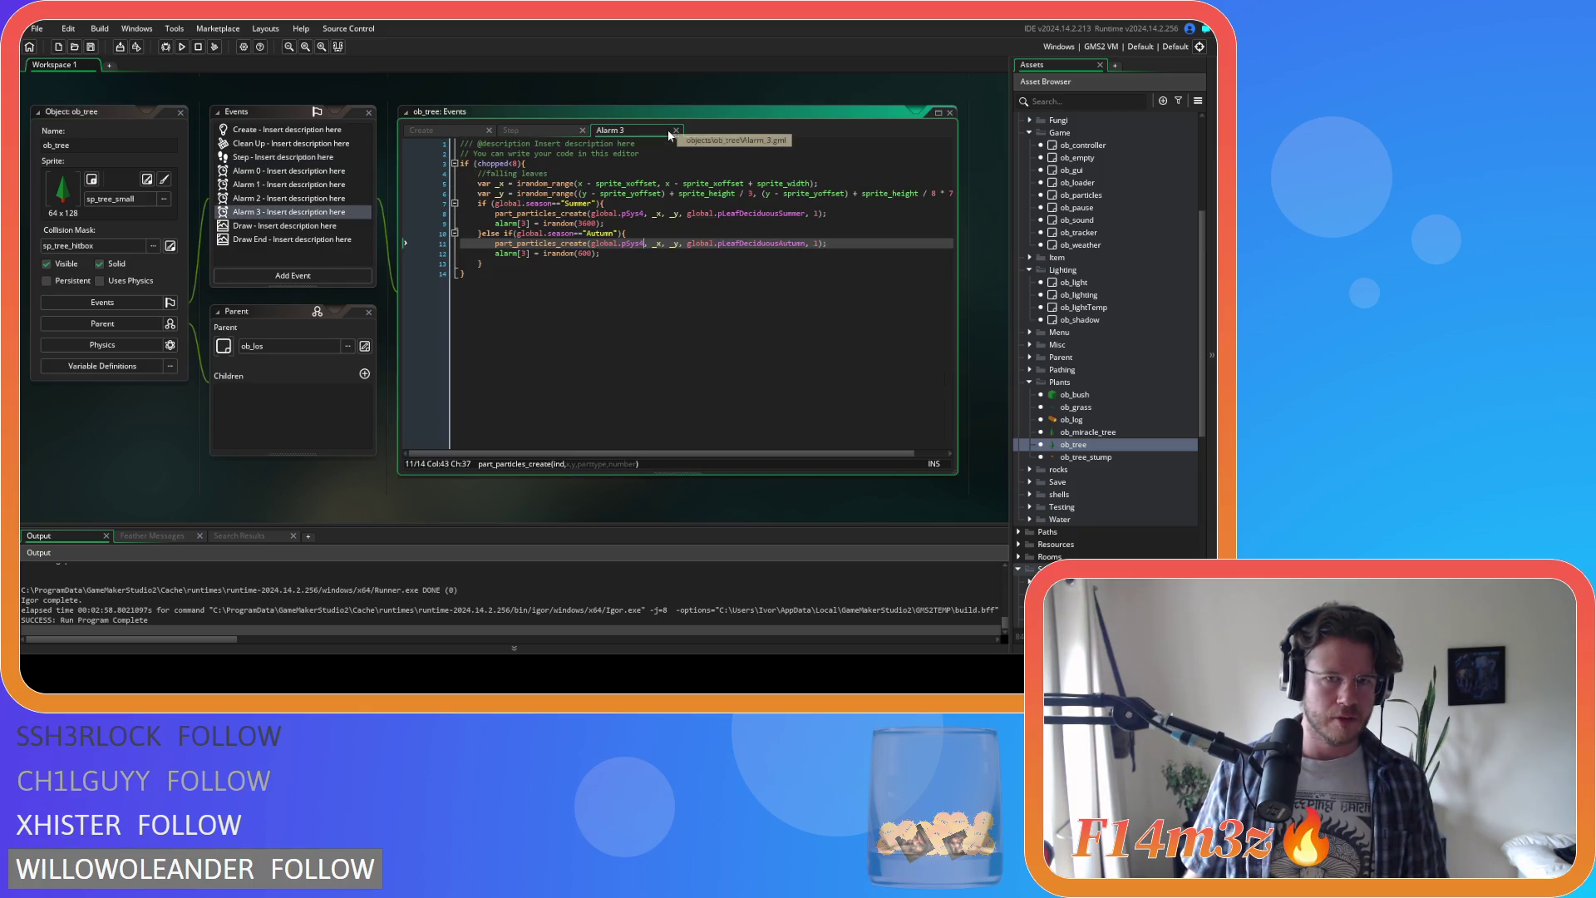
pyautogui.click(302, 132)
pyautogui.scroll(-5, 741, 316)
pyautogui.scroll(-3, 740, 317)
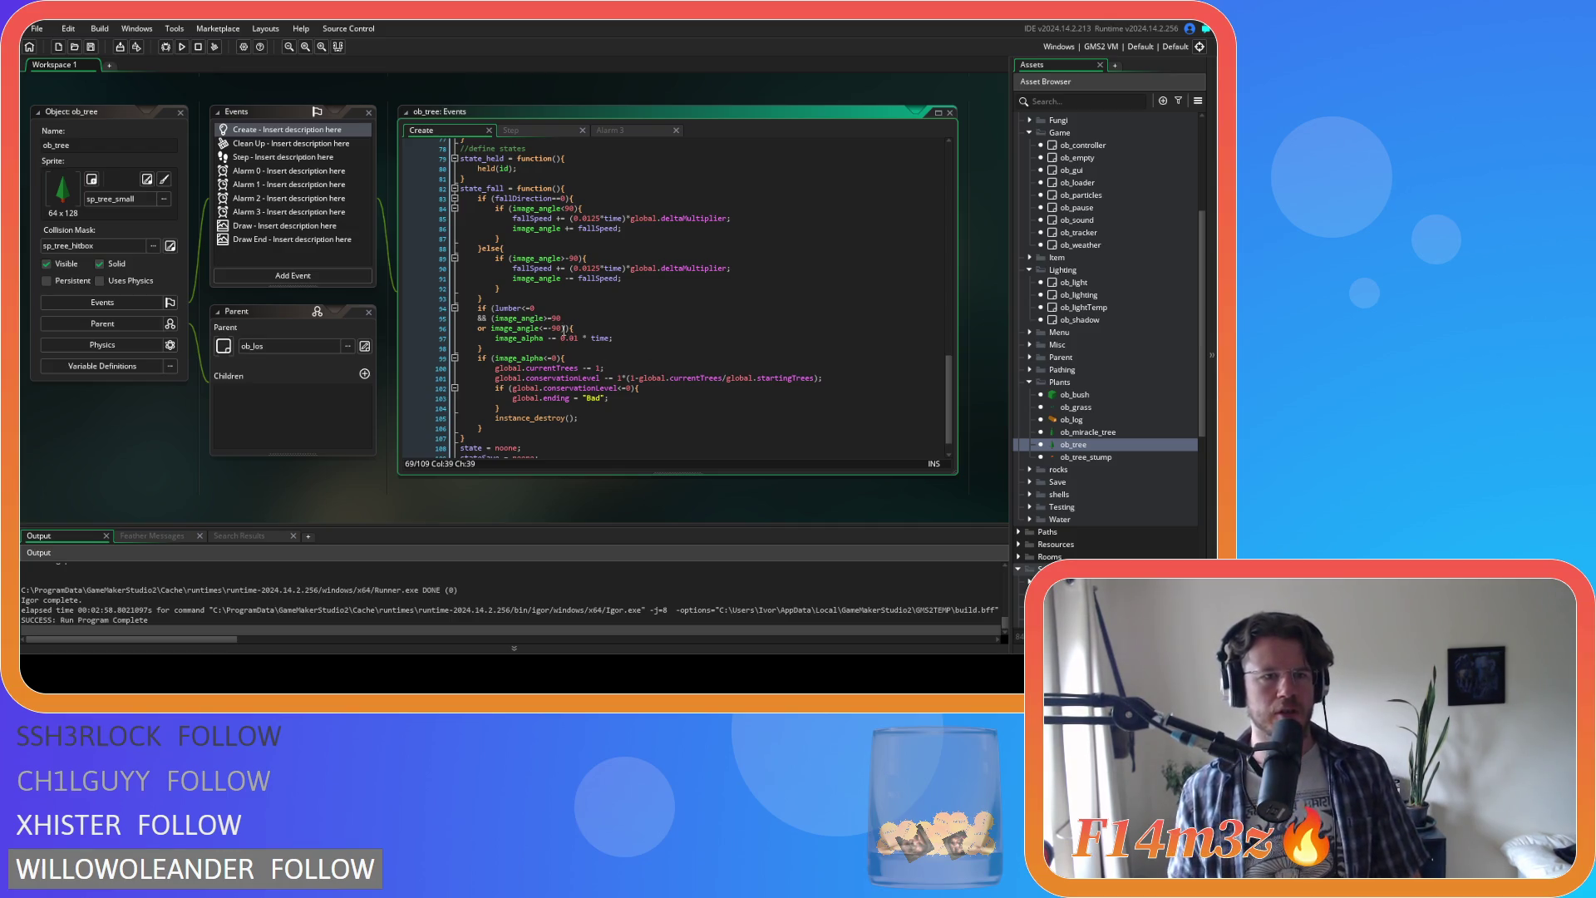
pyautogui.click(182, 112)
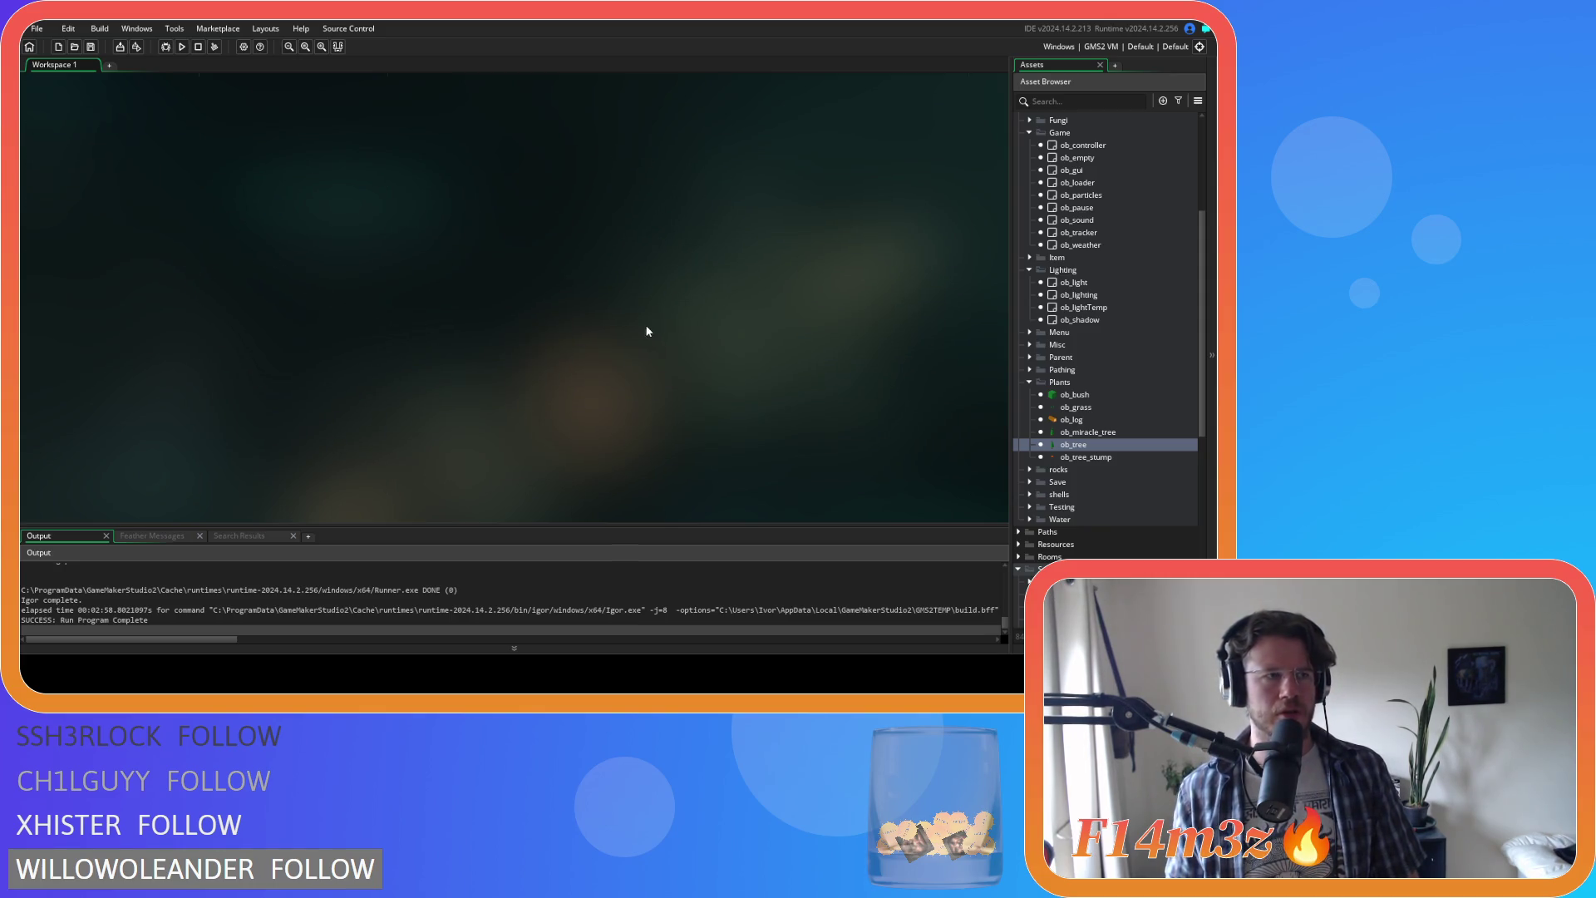
# Step: Reopen ob_shadow, view its Create, Step and Draw code, and jump to the shadows() definition
pyautogui.scroll(1, 1081, 410)
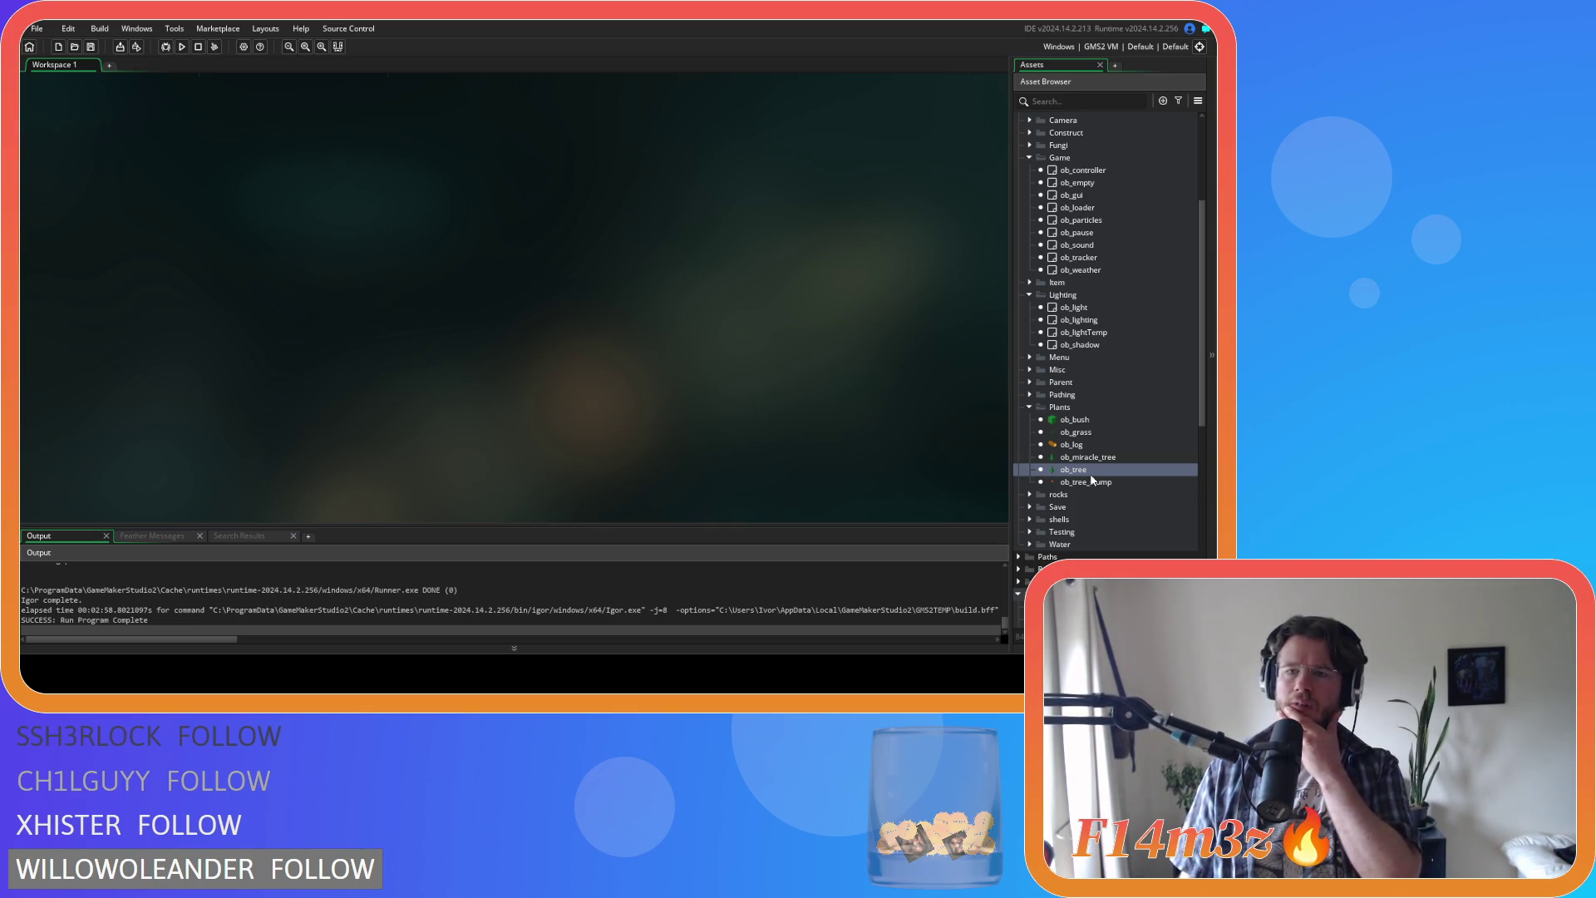
pyautogui.doubleClick(1105, 346)
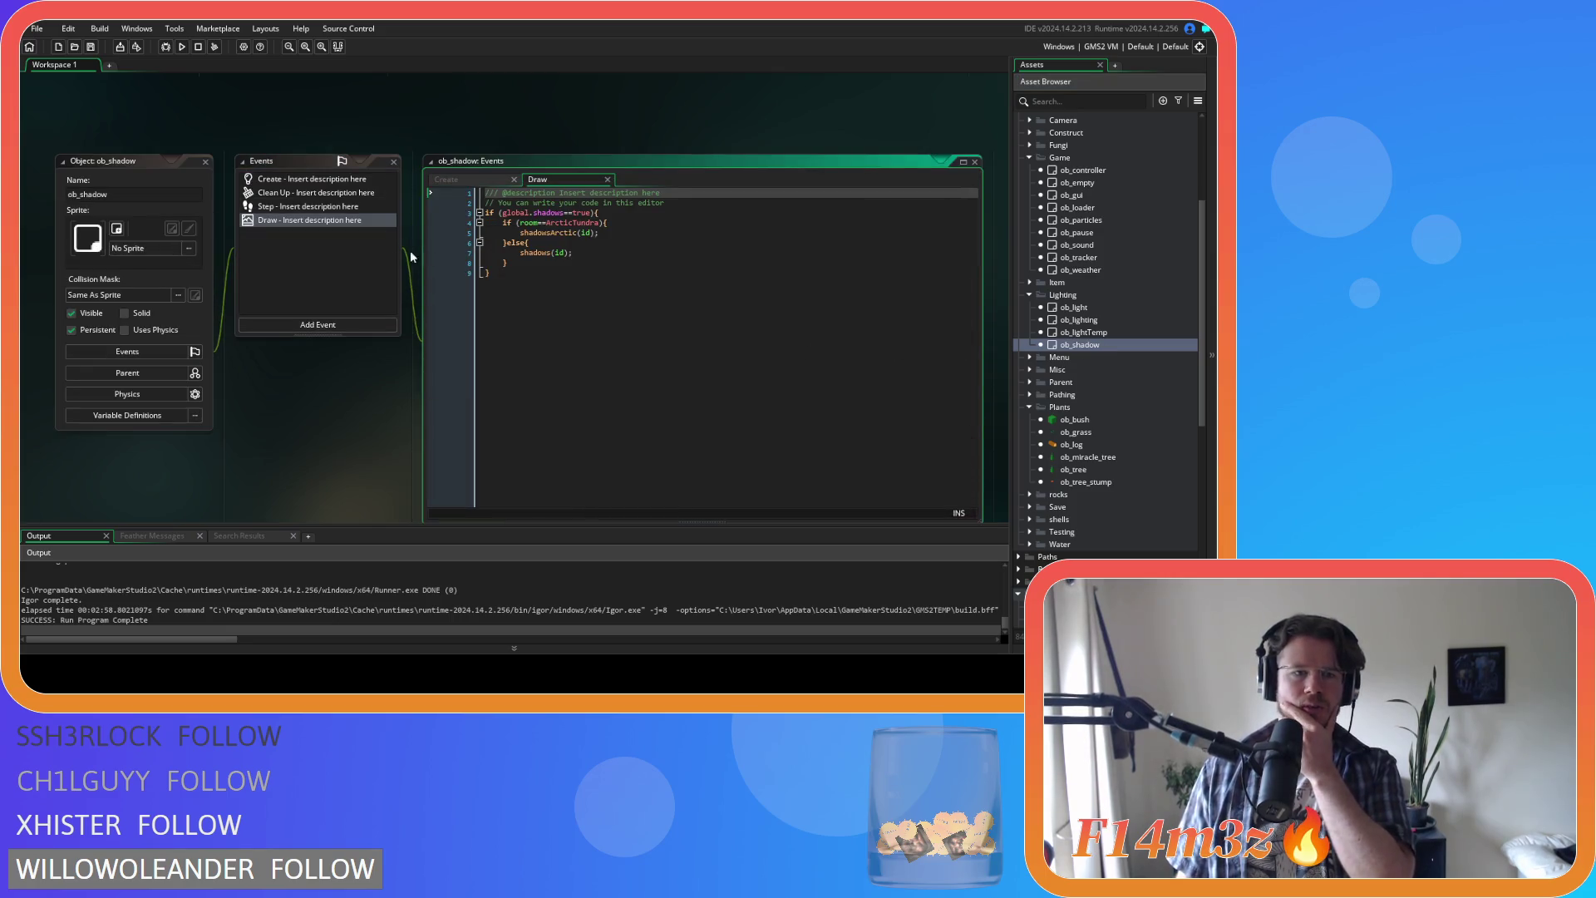
pyautogui.click(333, 179)
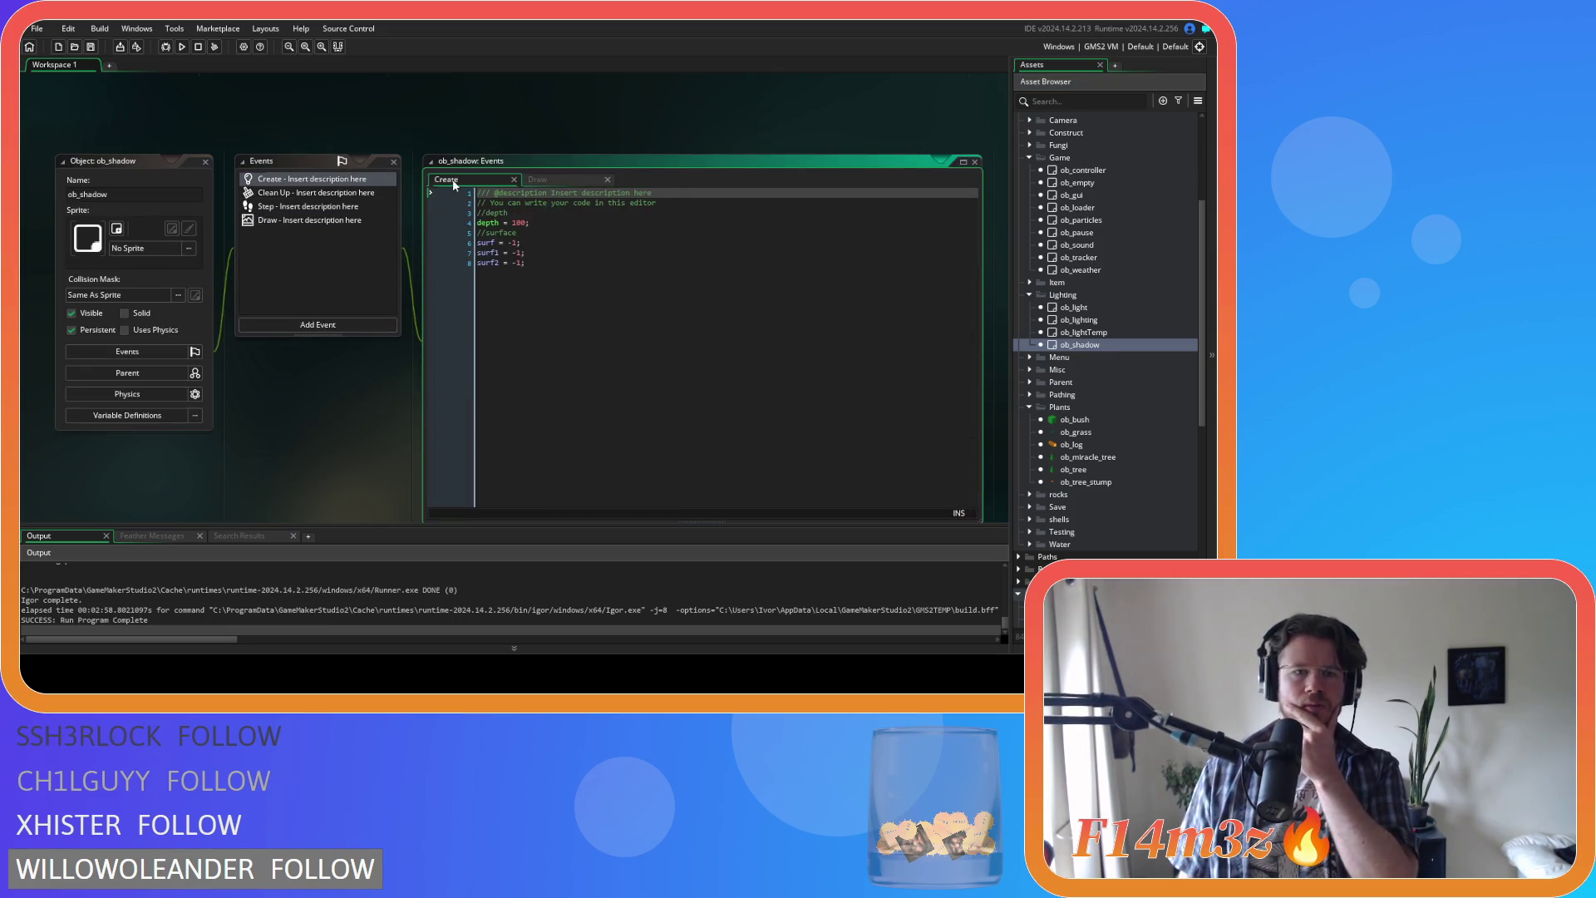
pyautogui.click(339, 206)
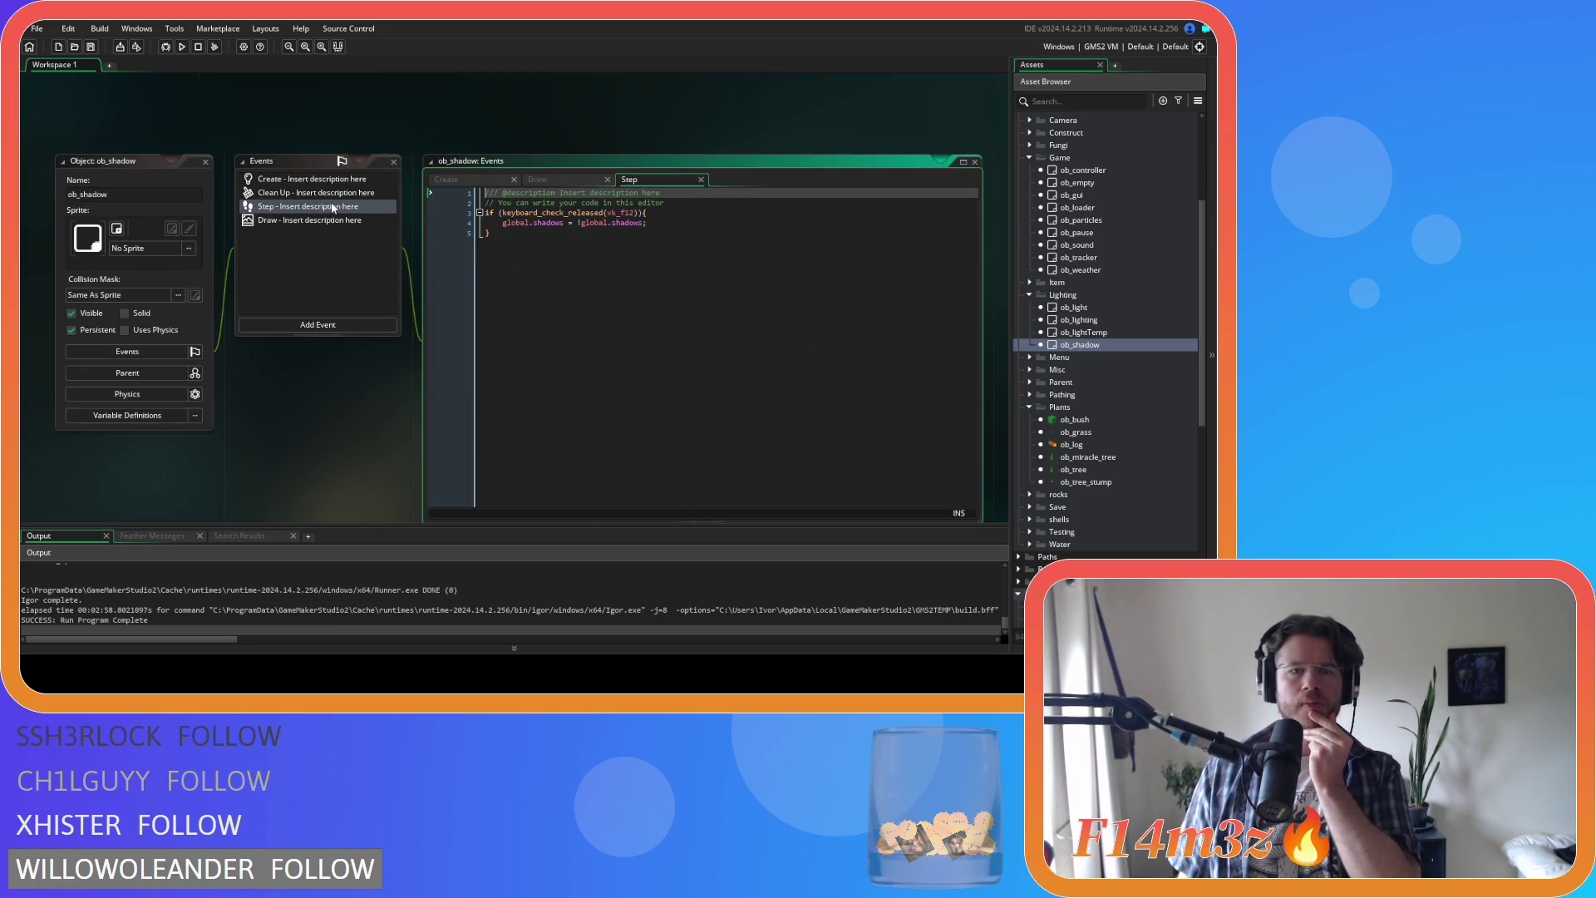
pyautogui.click(701, 180)
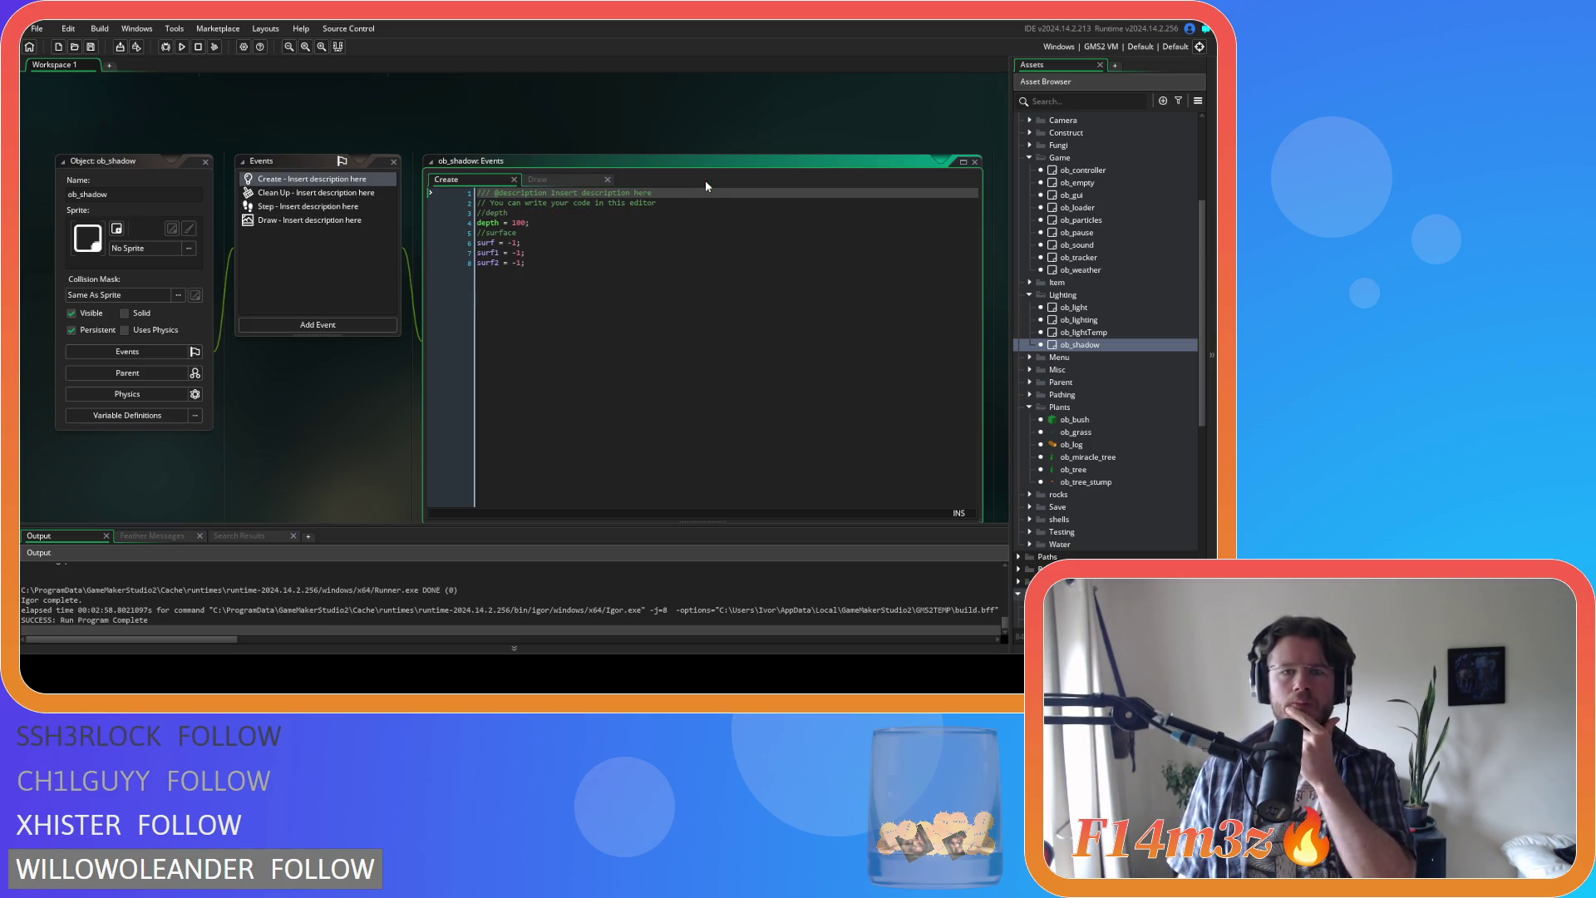
pyautogui.click(307, 220)
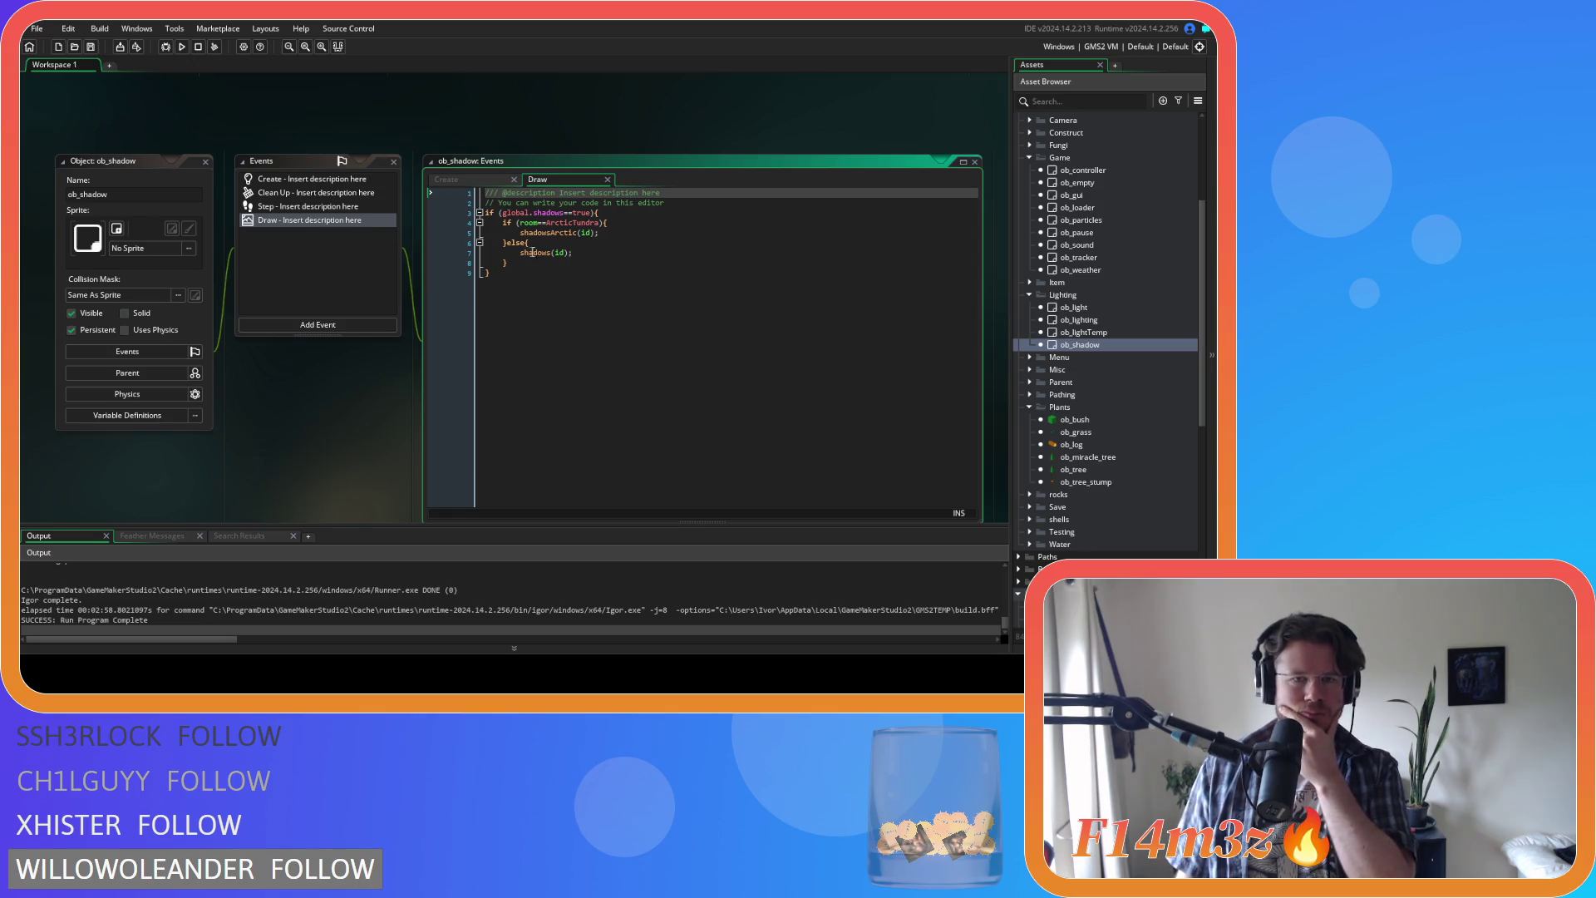
pyautogui.middleClick(531, 252)
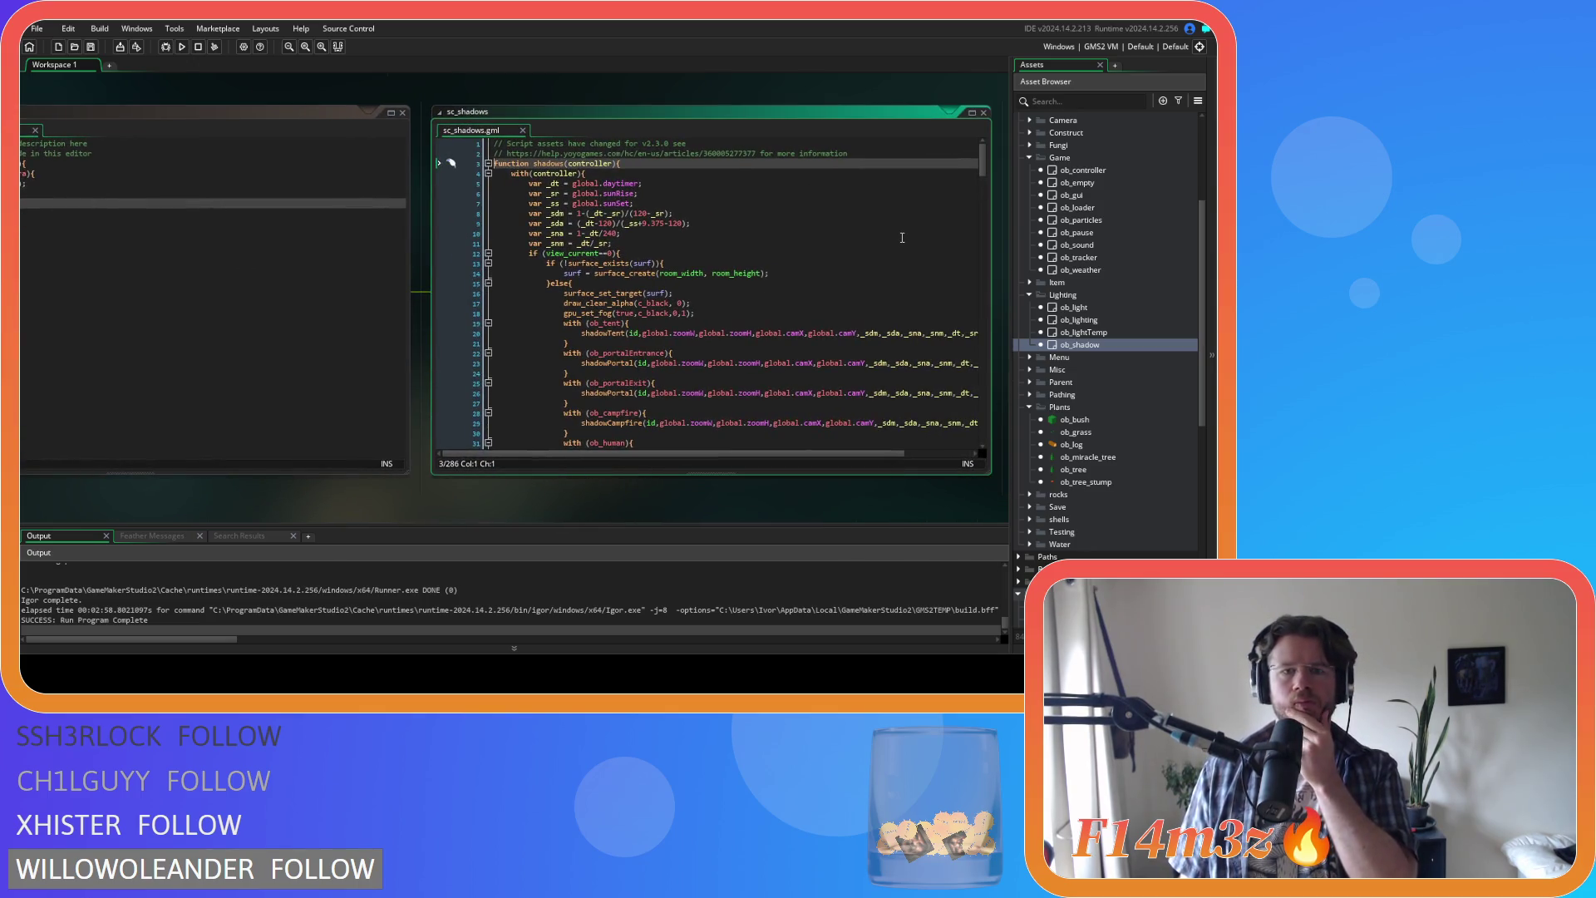
pyautogui.moveTo(984, 166); pyautogui.dragTo(984, 172)
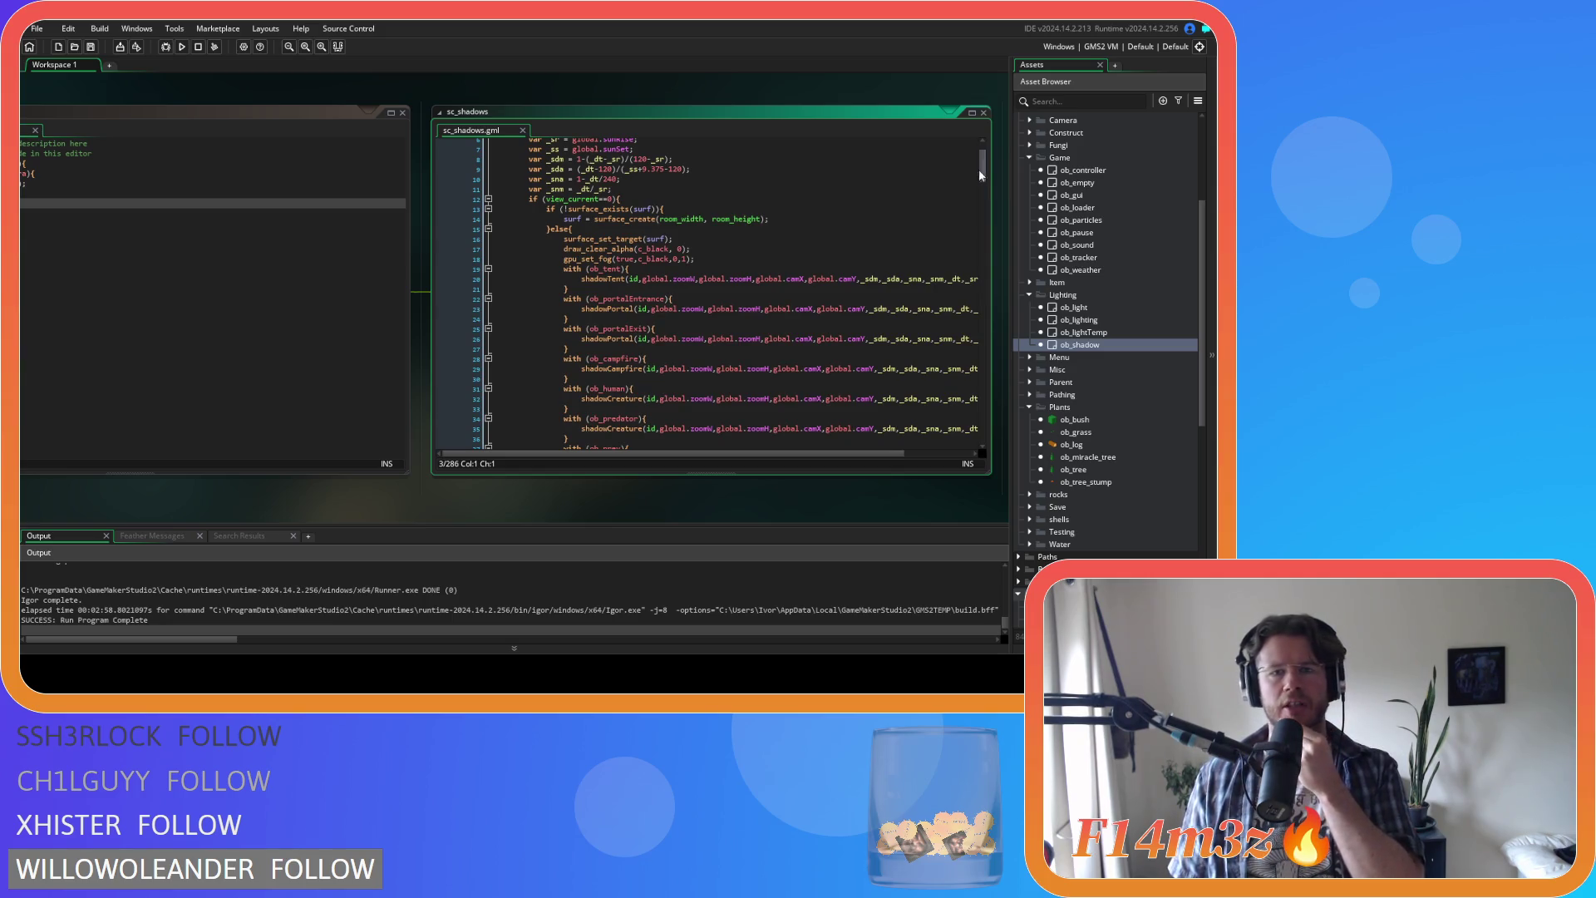
pyautogui.click(753, 242)
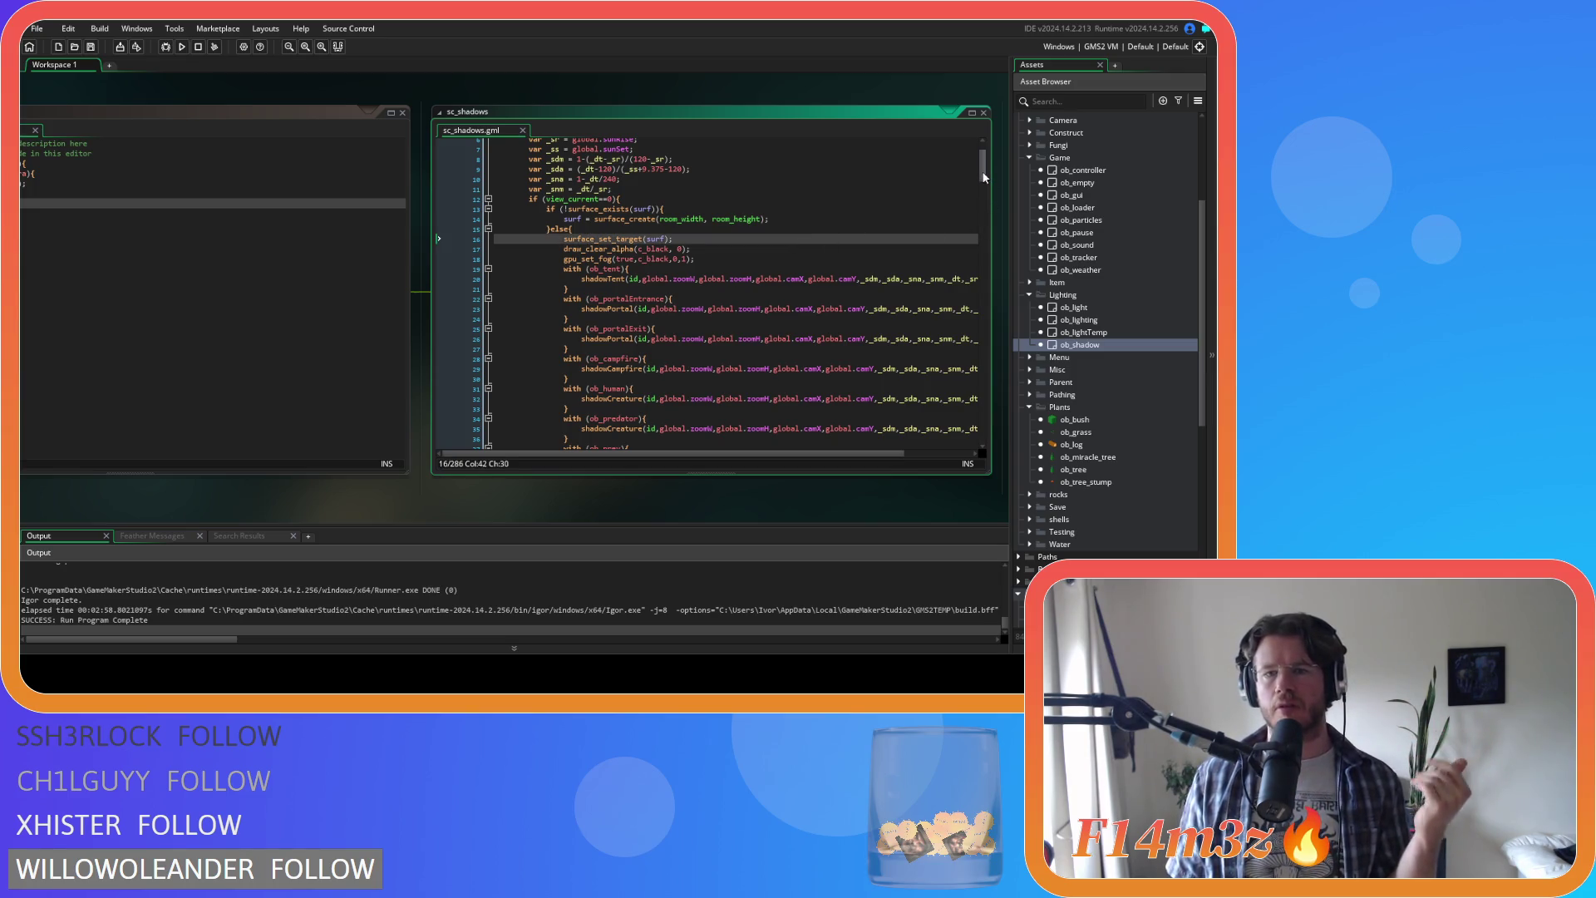
pyautogui.moveTo(983, 176); pyautogui.dragTo(975, 256)
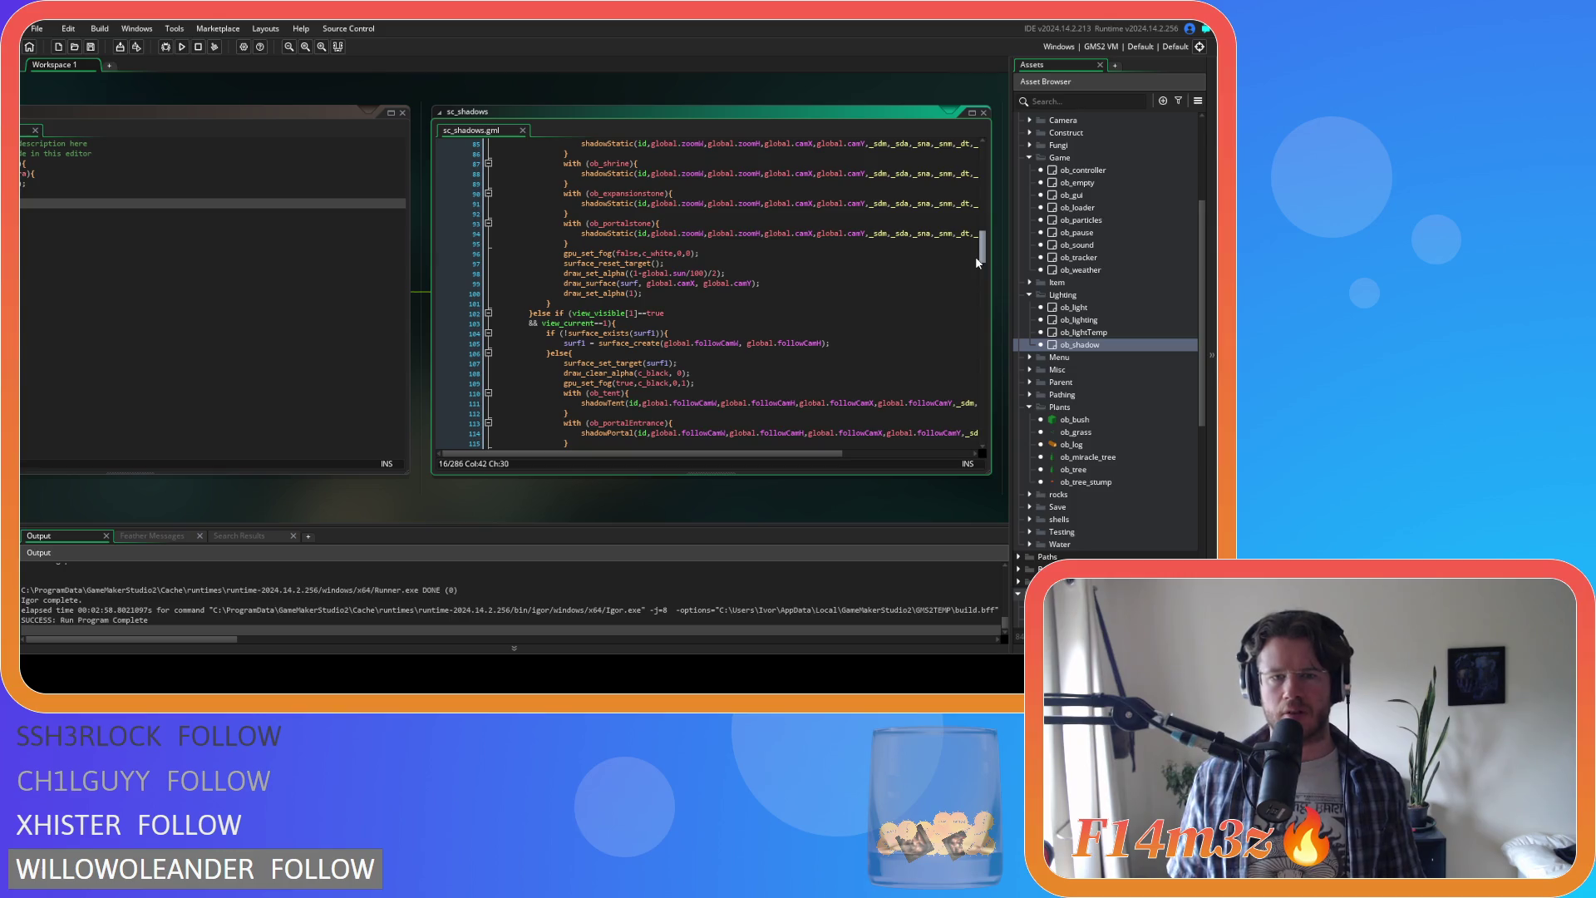
pyautogui.click(616, 283)
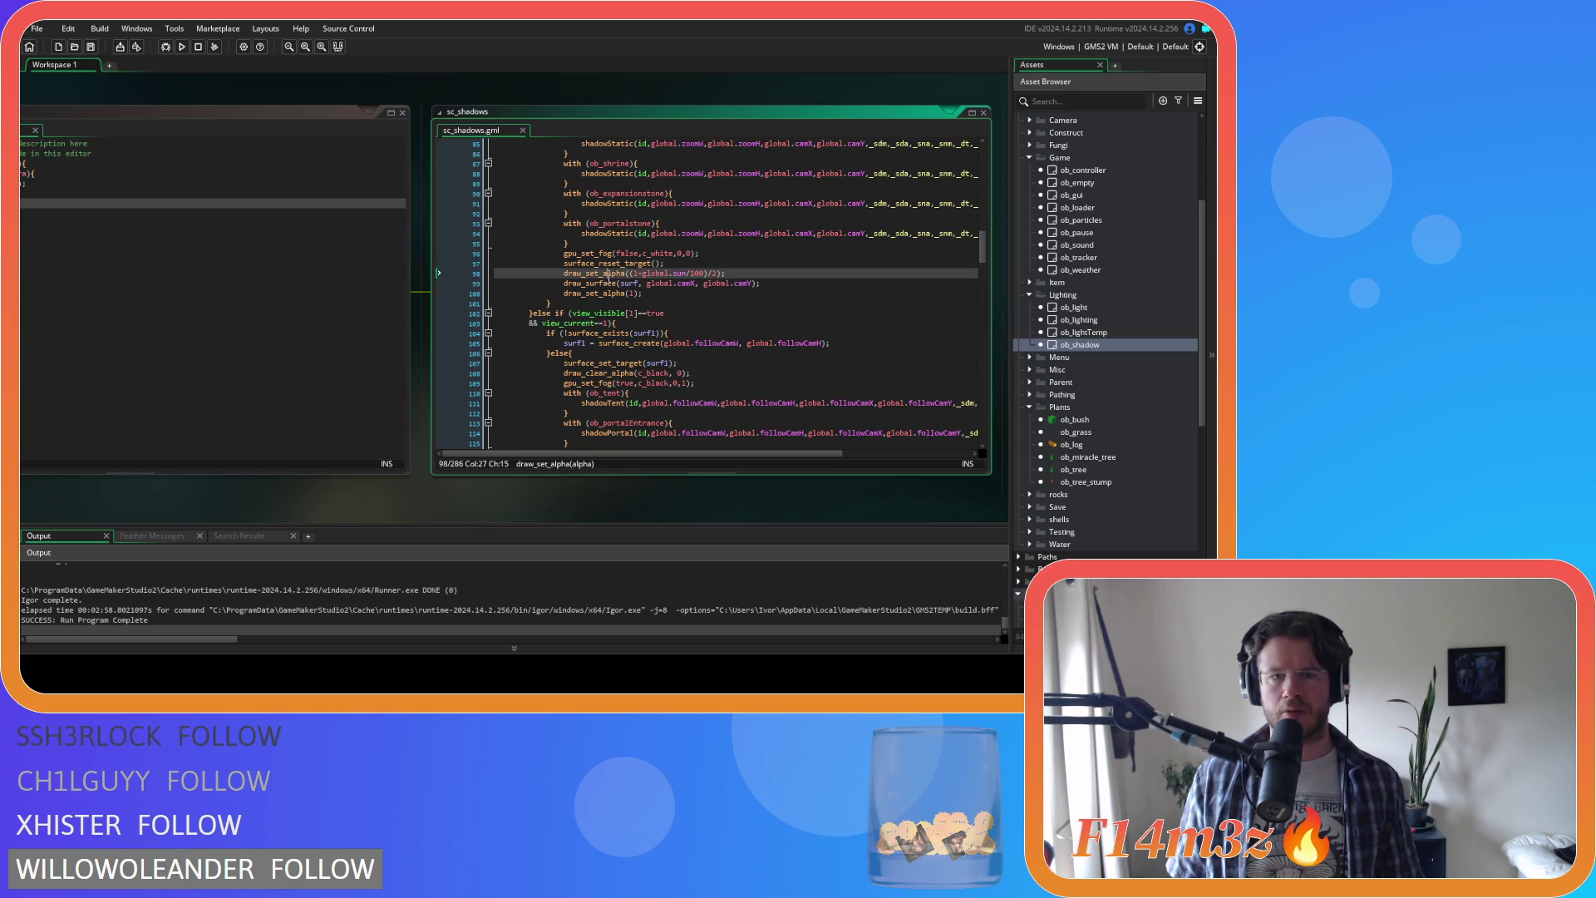
pyautogui.click(796, 283)
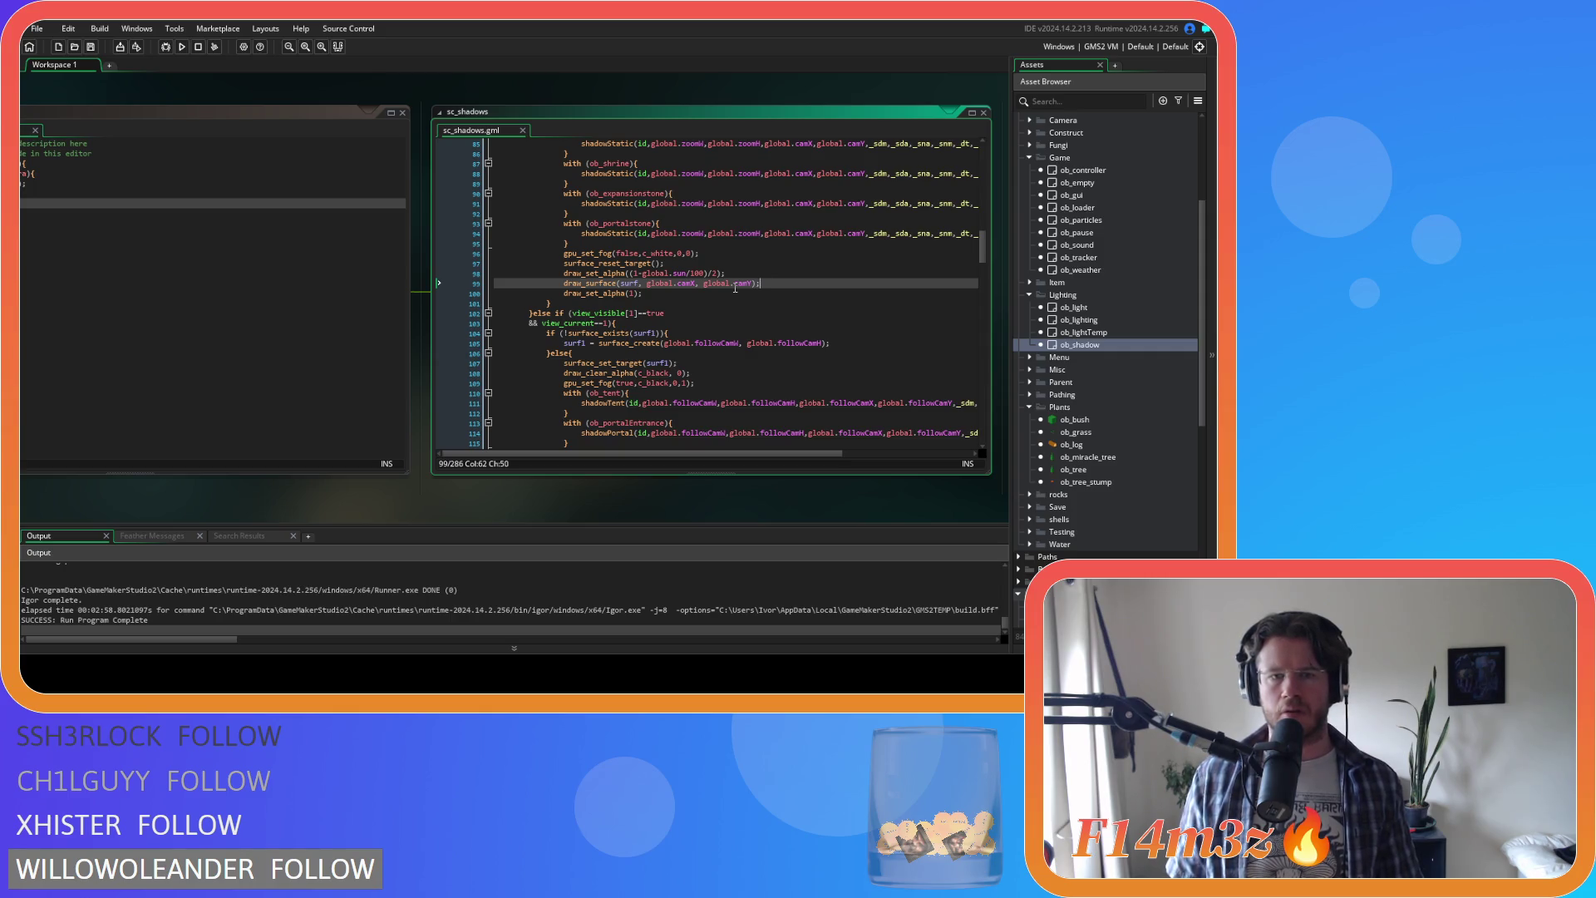
pyautogui.moveTo(983, 257)
pyautogui.mouseDown()
pyautogui.moveTo(983, 166)
pyautogui.moveTo(990, 253)
pyautogui.mouseUp()
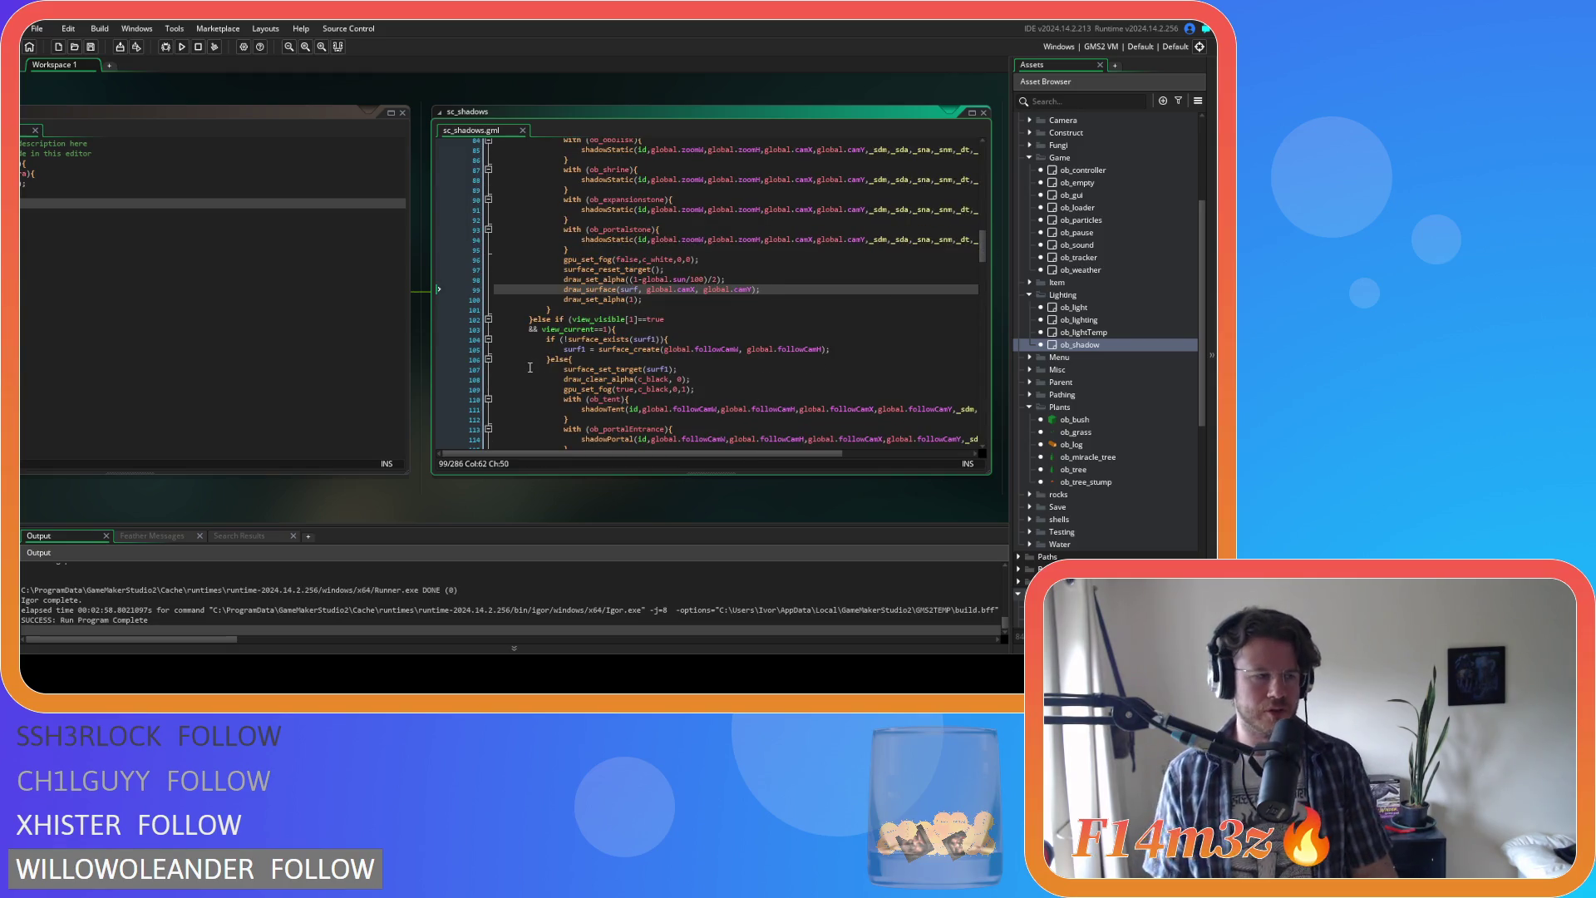
pyautogui.scroll(5, 694, 343)
pyautogui.scroll(20, 694, 343)
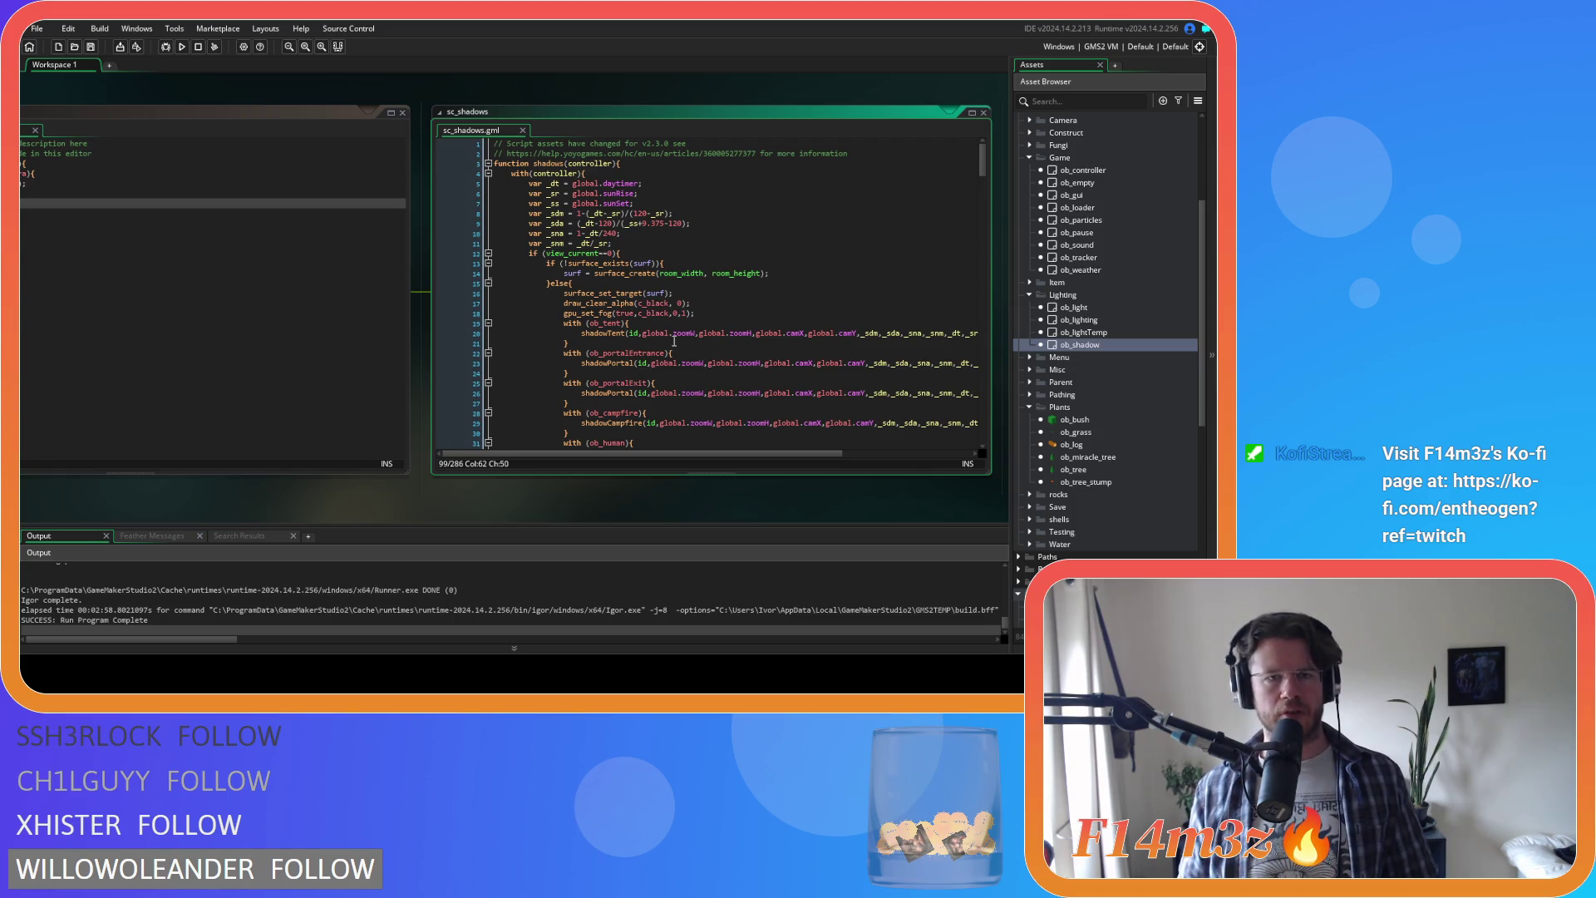
pyautogui.scroll(-20, 674, 341)
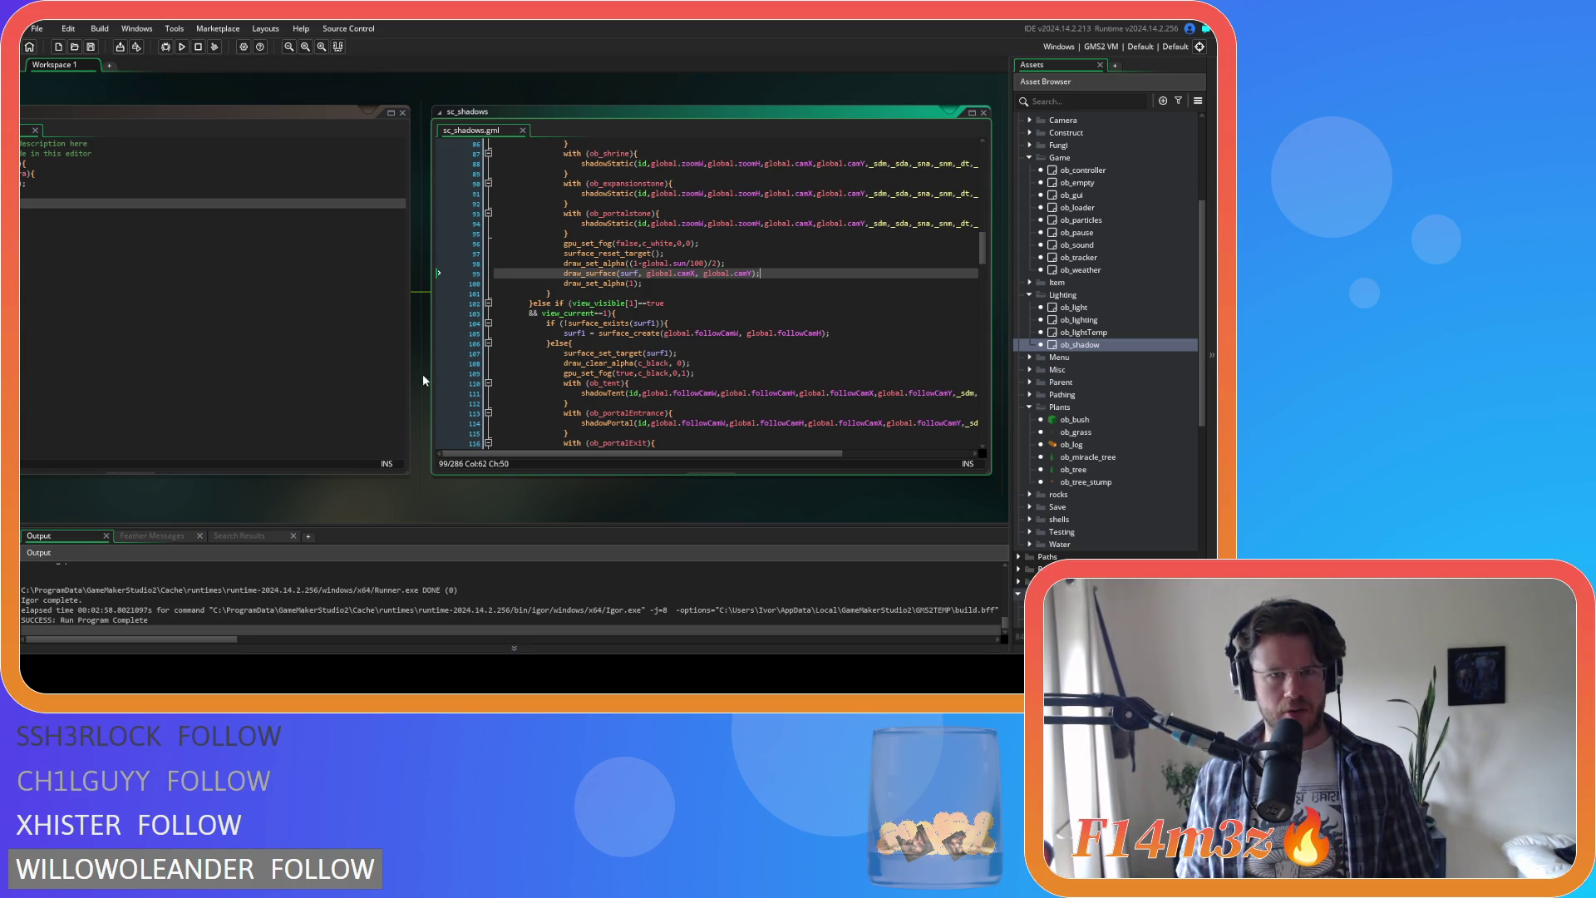
pyautogui.scroll(20, 660, 310)
pyautogui.scroll(3, 660, 311)
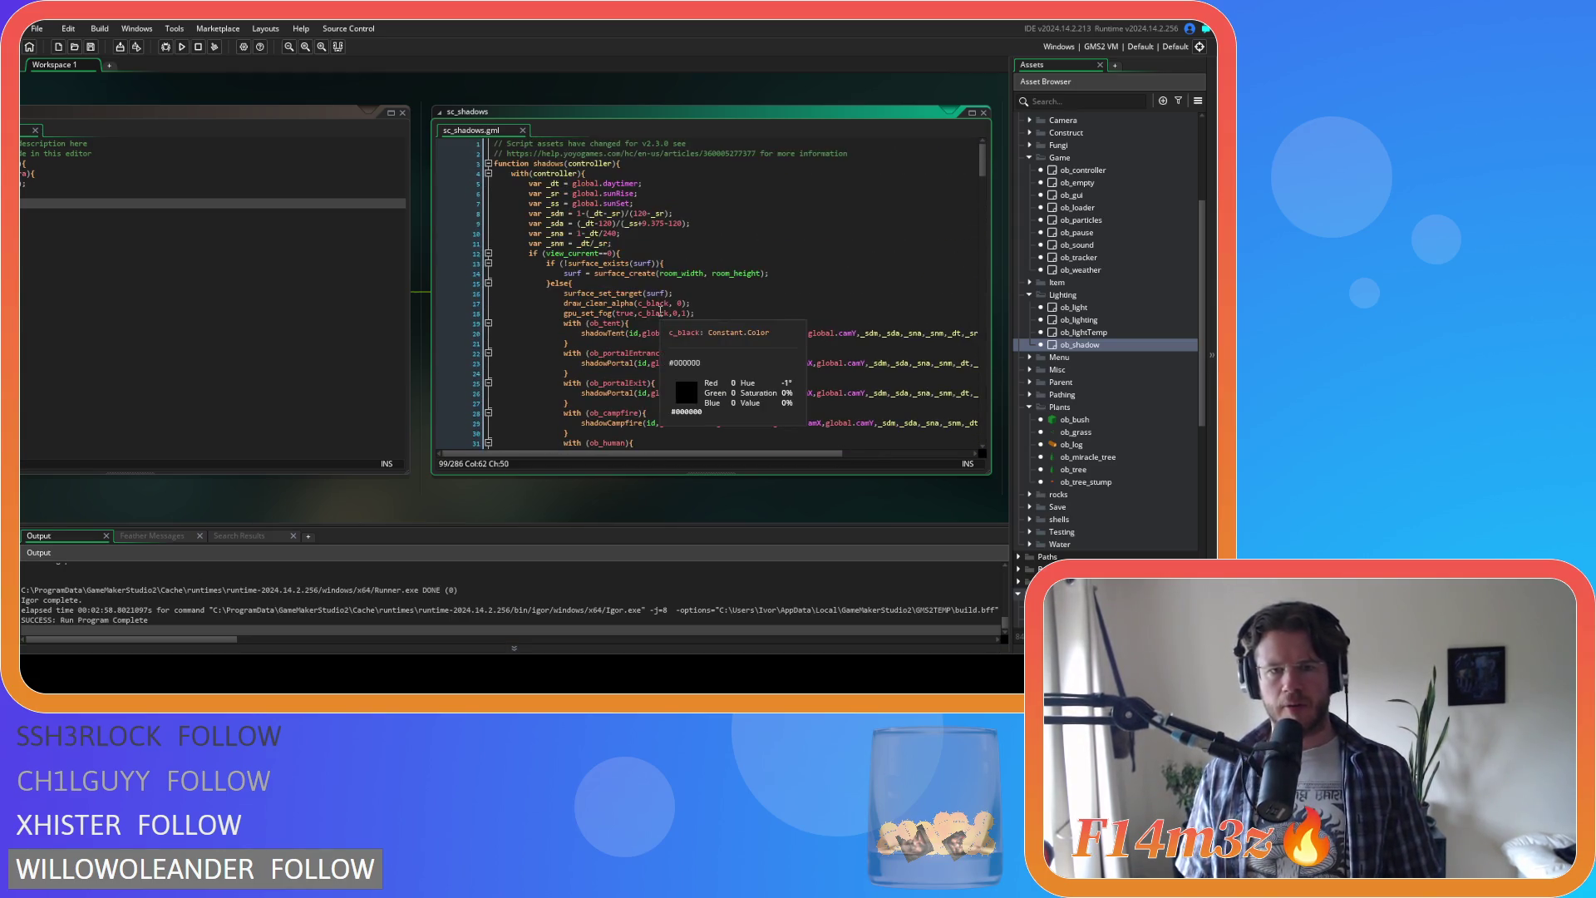
pyautogui.click(615, 274)
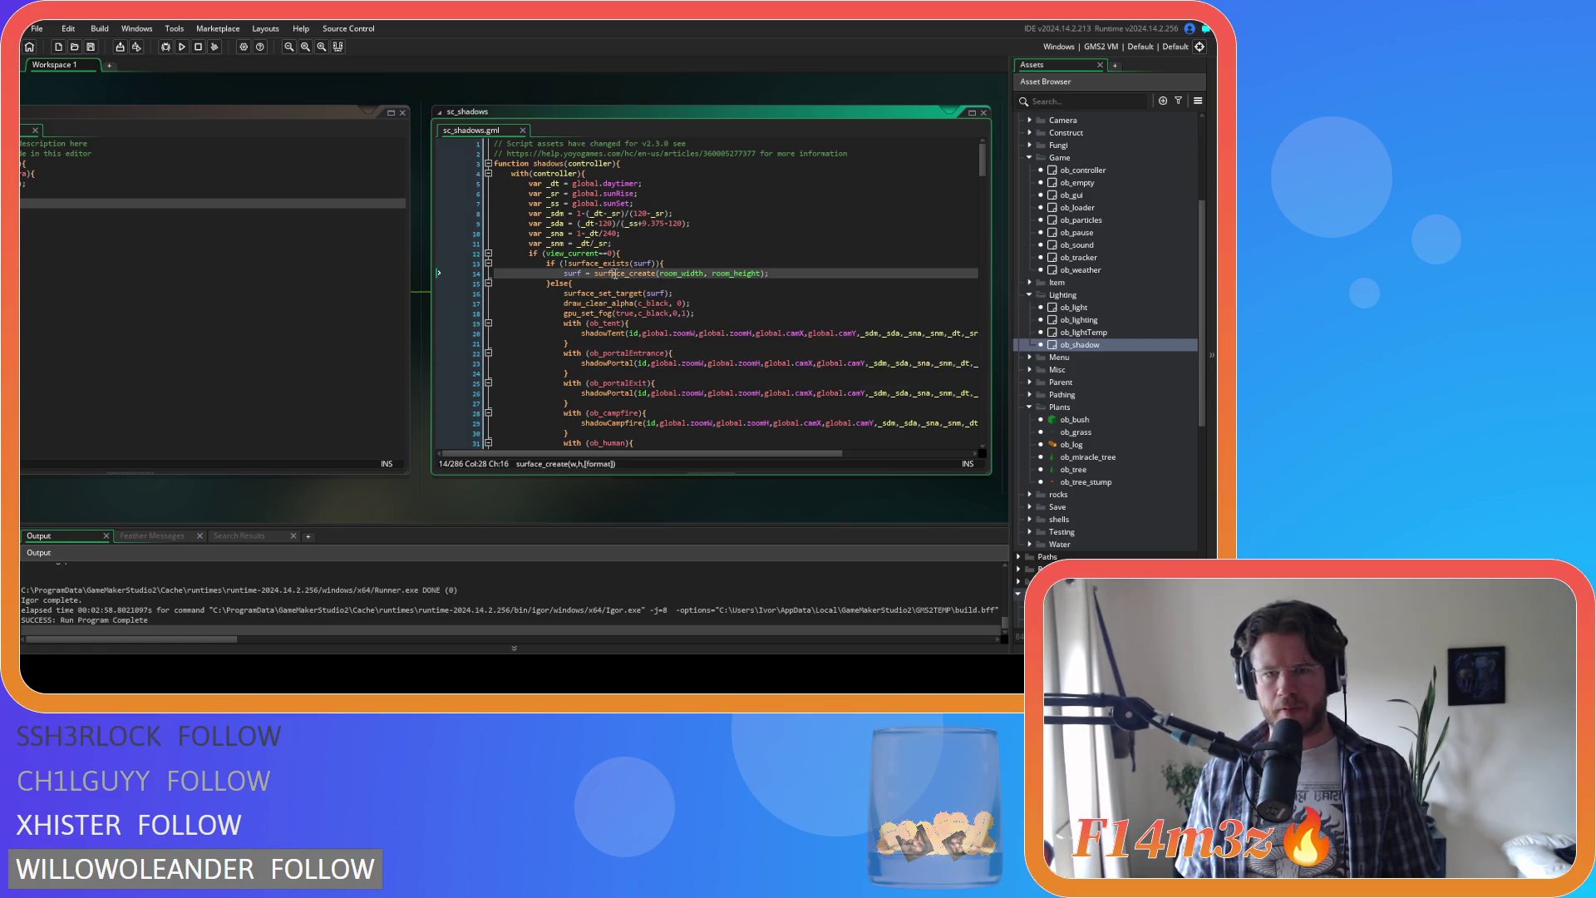
pyautogui.moveTo(627, 274)
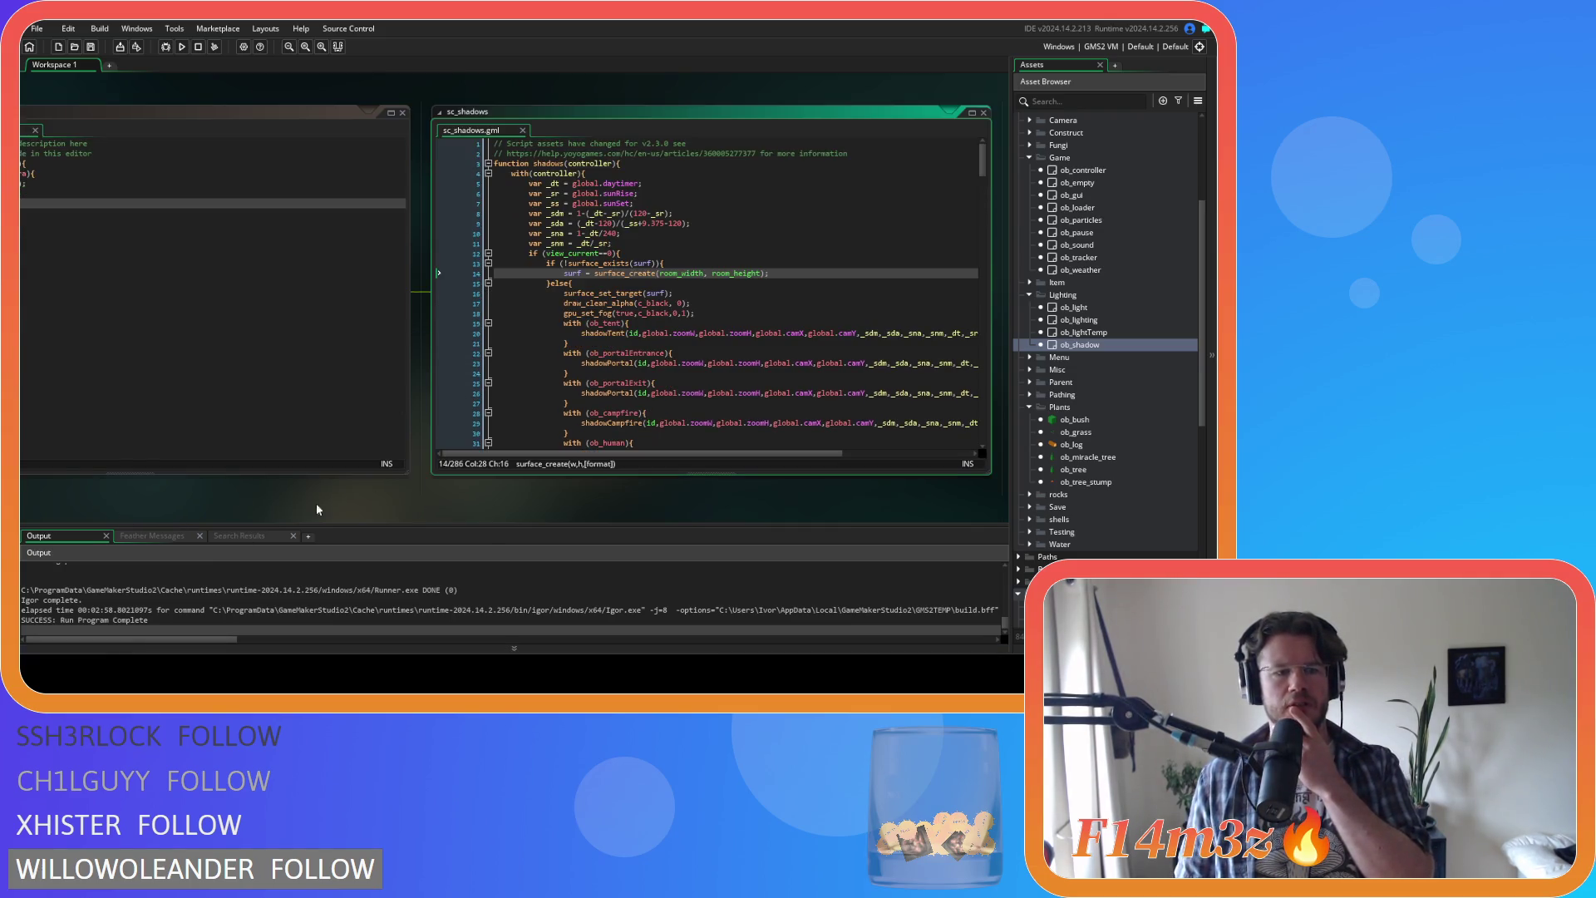
# Step: Close the sc_shadows window and bring up ob_shadow's Create code at its depth line
pyautogui.hscroll(-3, 331, 505)
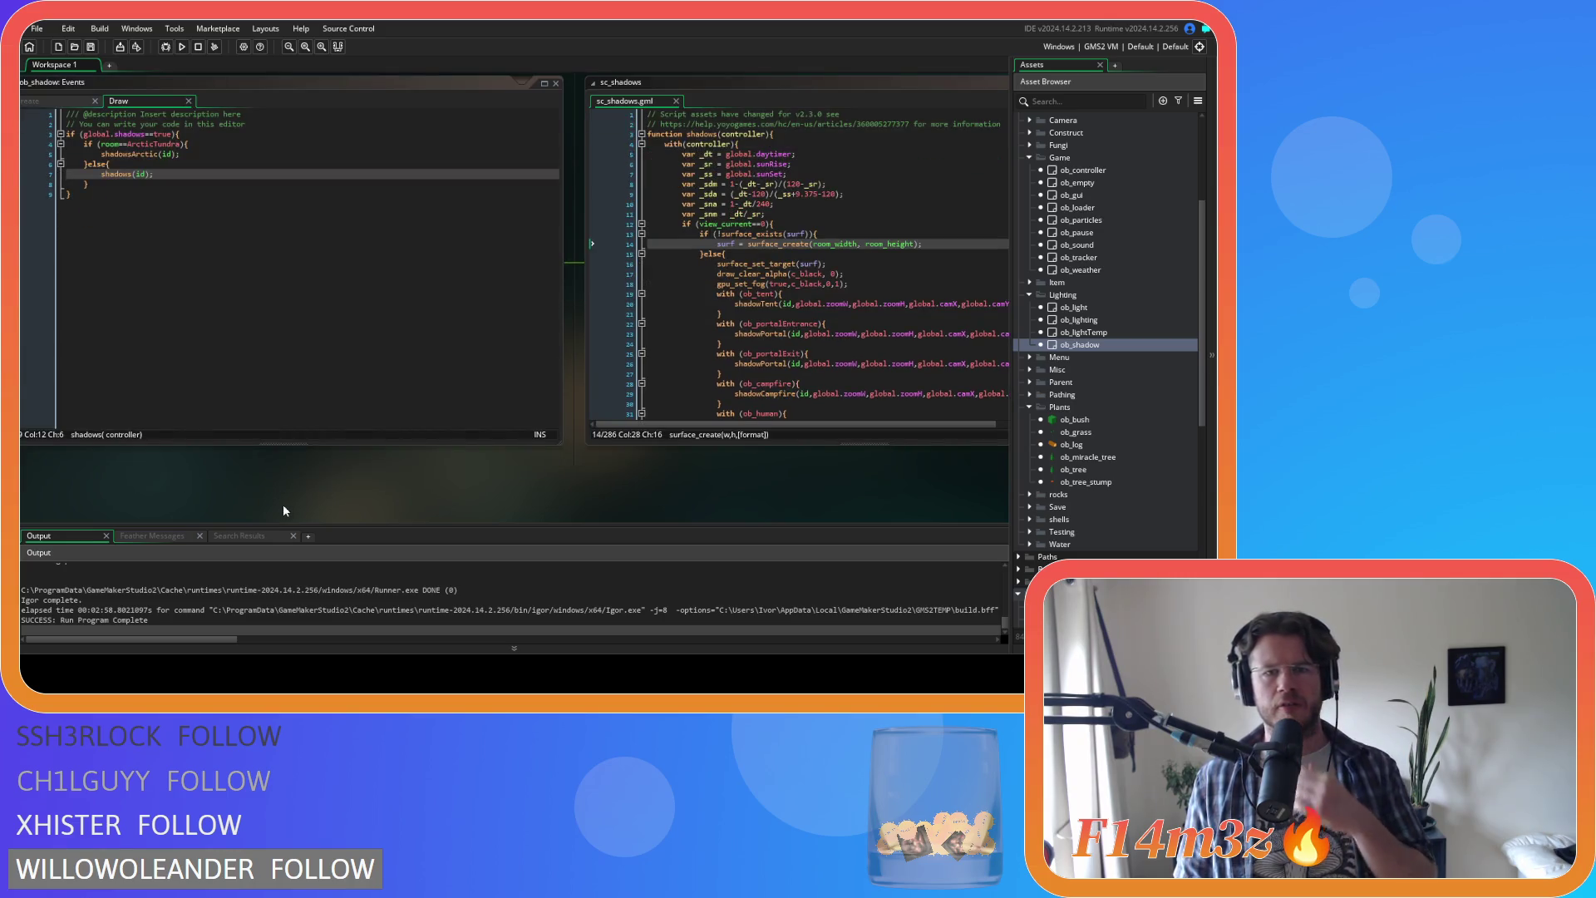
pyautogui.hscroll(-5, 132, 491)
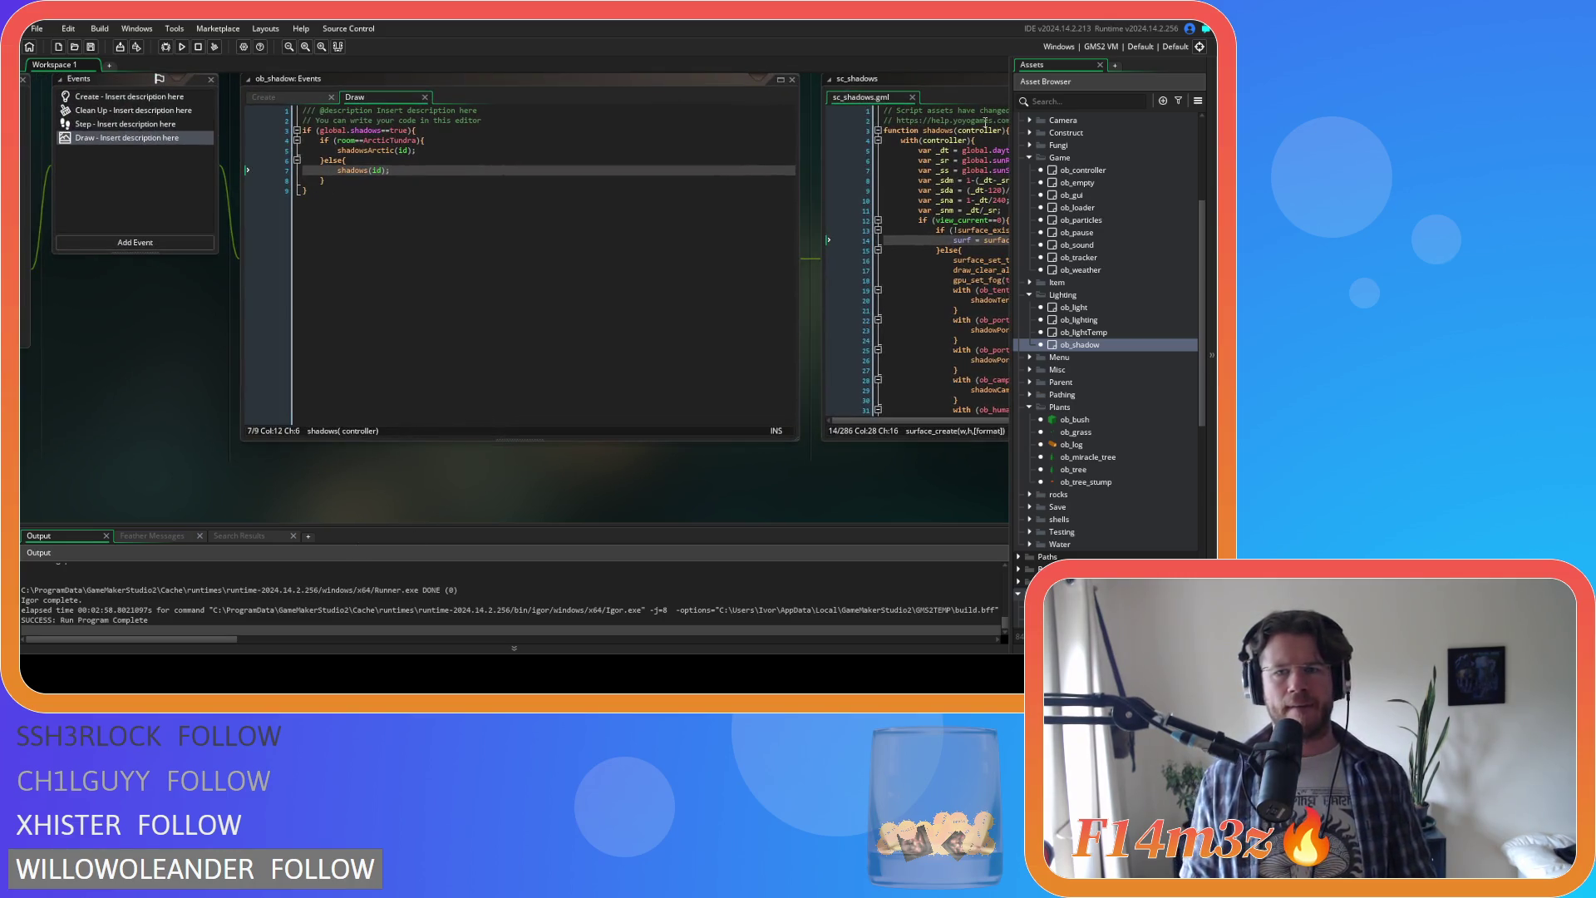
pyautogui.click(912, 97)
pyautogui.moveTo(281, 97); pyautogui.dragTo(432, 129)
pyautogui.click(432, 130)
pyautogui.click(493, 174)
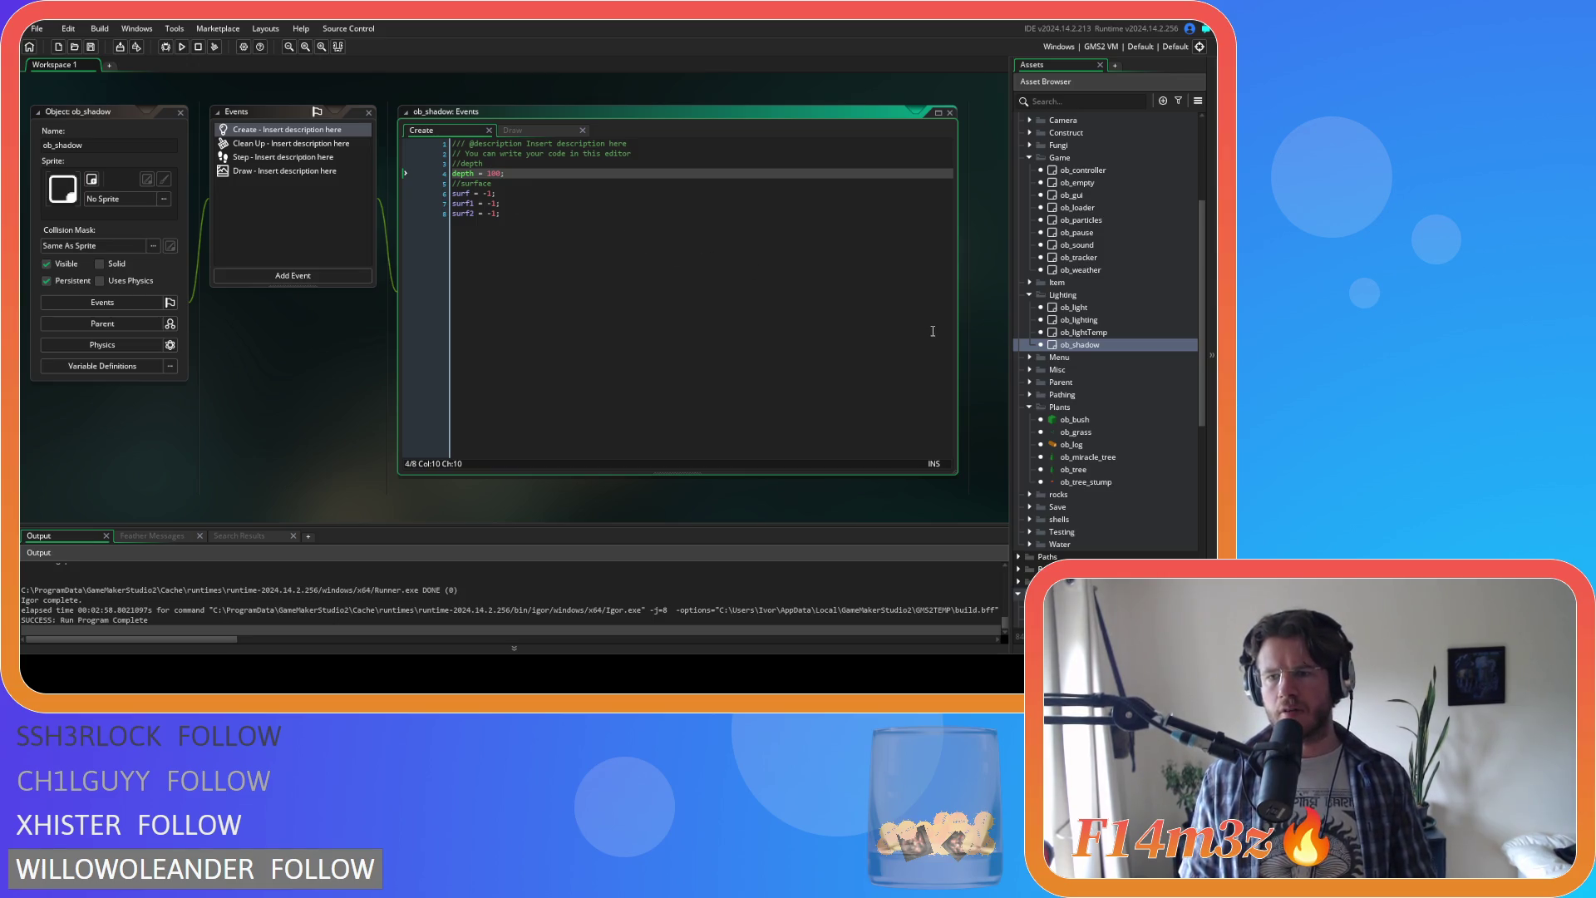
# Step: View and close ob_shadow's Draw event code, then open the ob_particles object
pyautogui.click(313, 172)
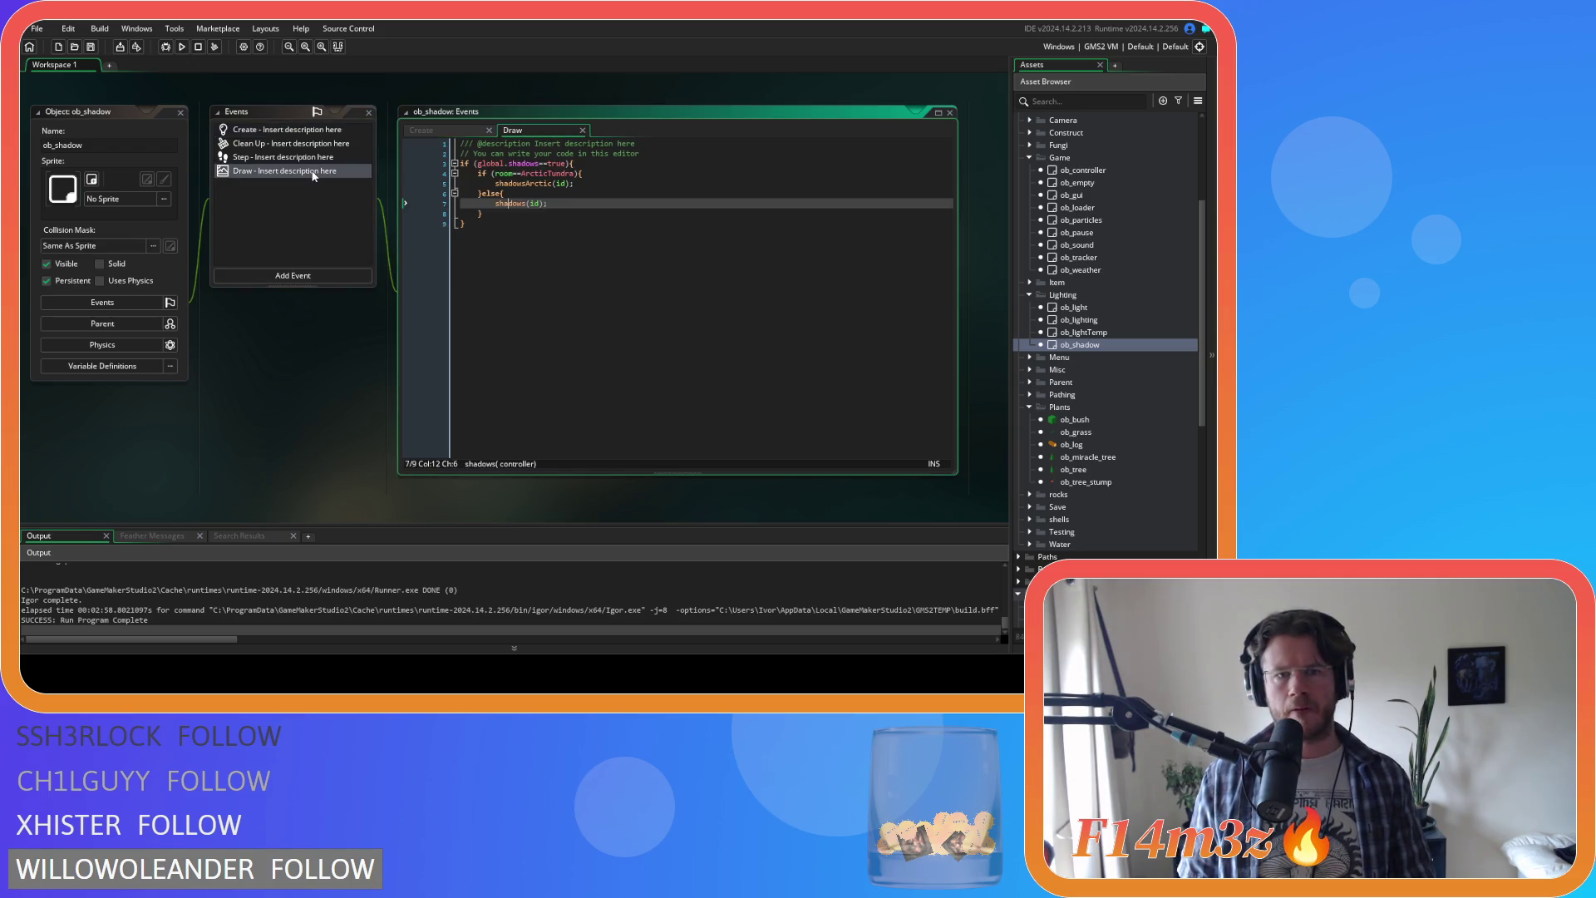
pyautogui.click(581, 131)
pyautogui.scroll(3, 1139, 346)
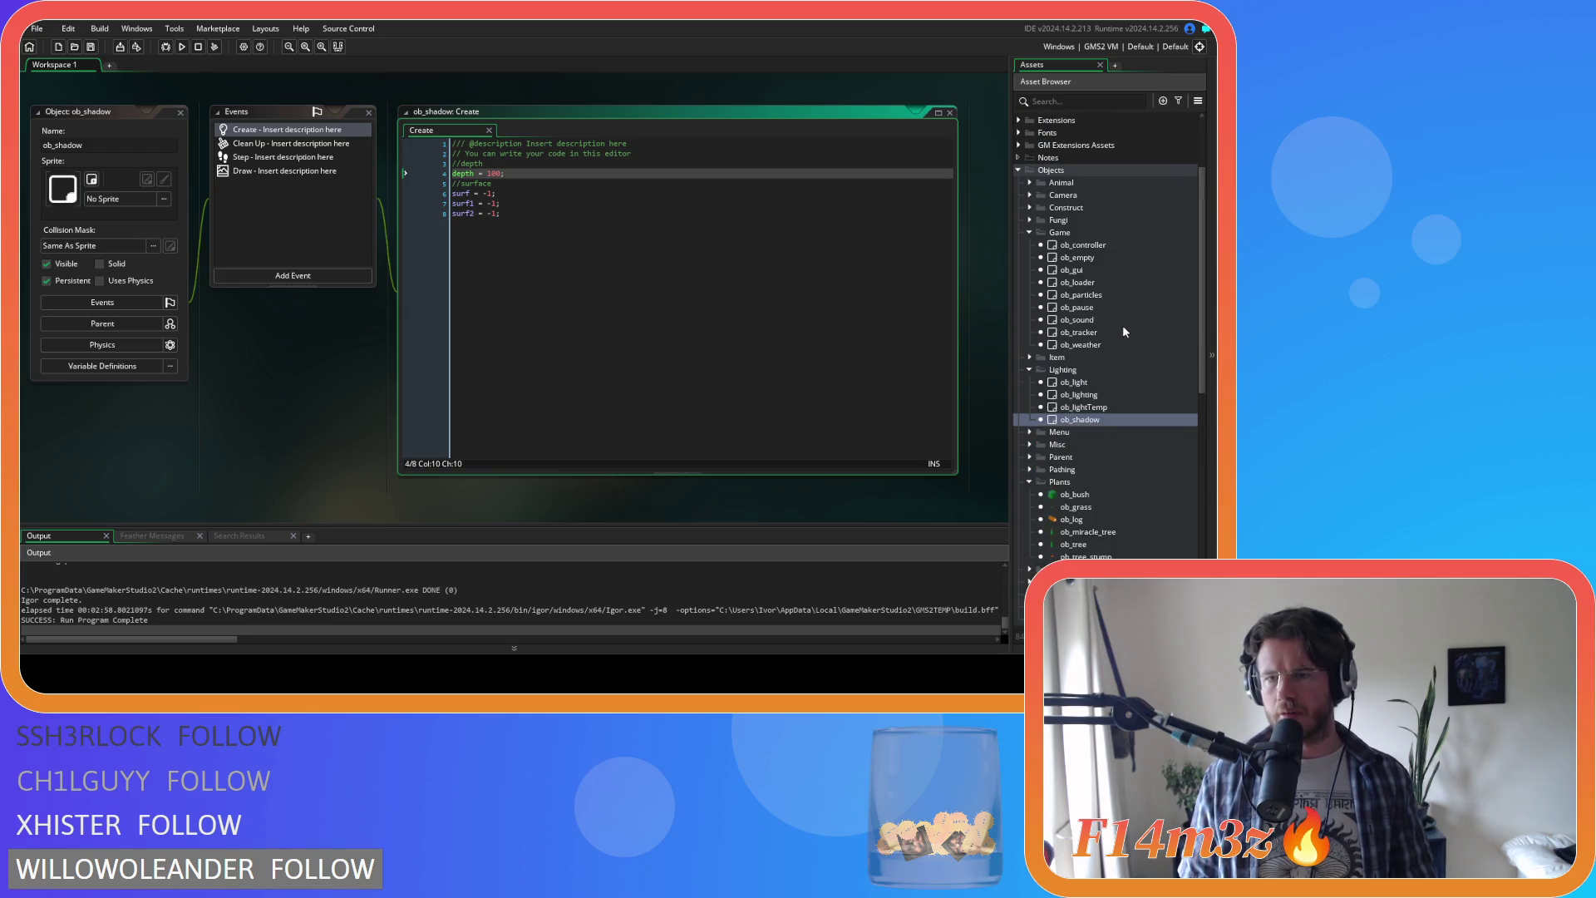
pyautogui.doubleClick(1081, 295)
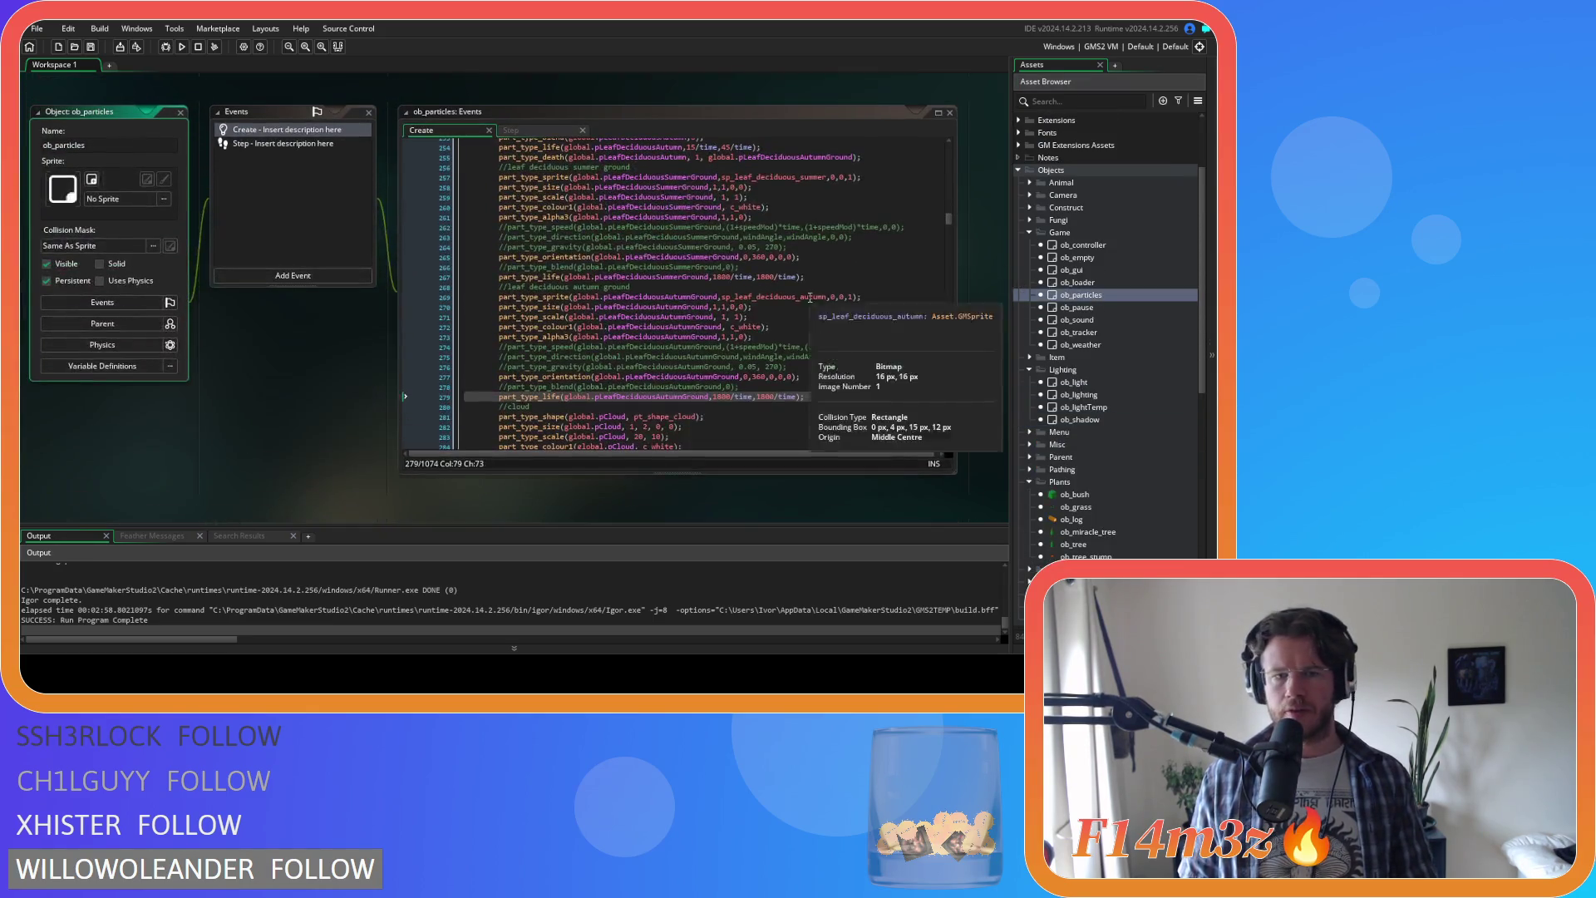
pyautogui.scroll(12, 897, 266)
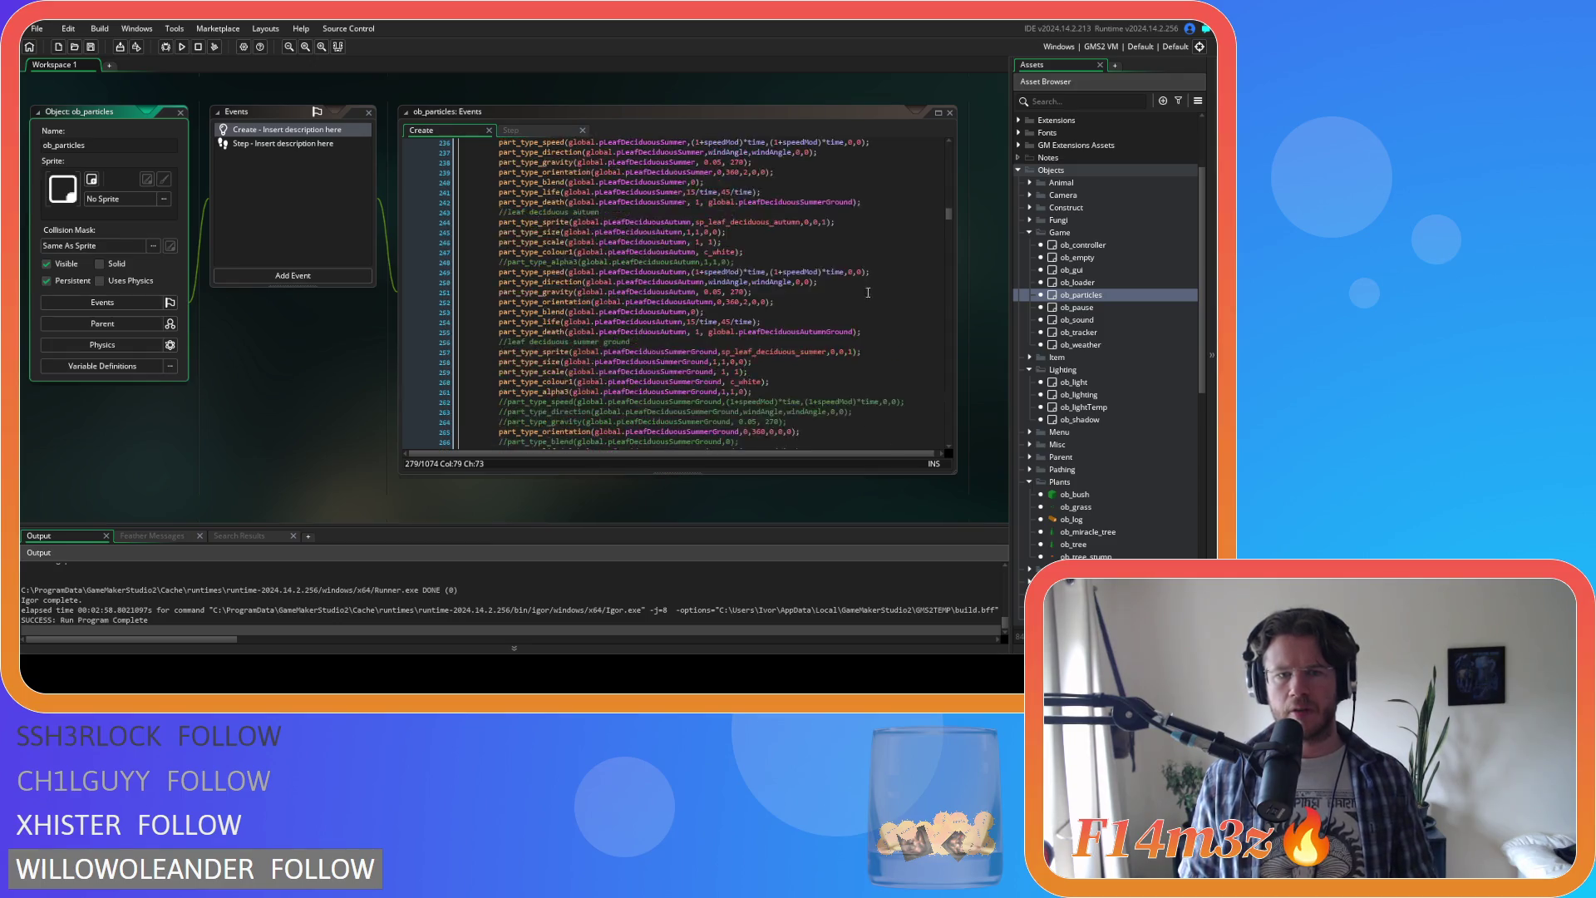
pyautogui.click(954, 212)
pyautogui.scroll(20, 952, 181)
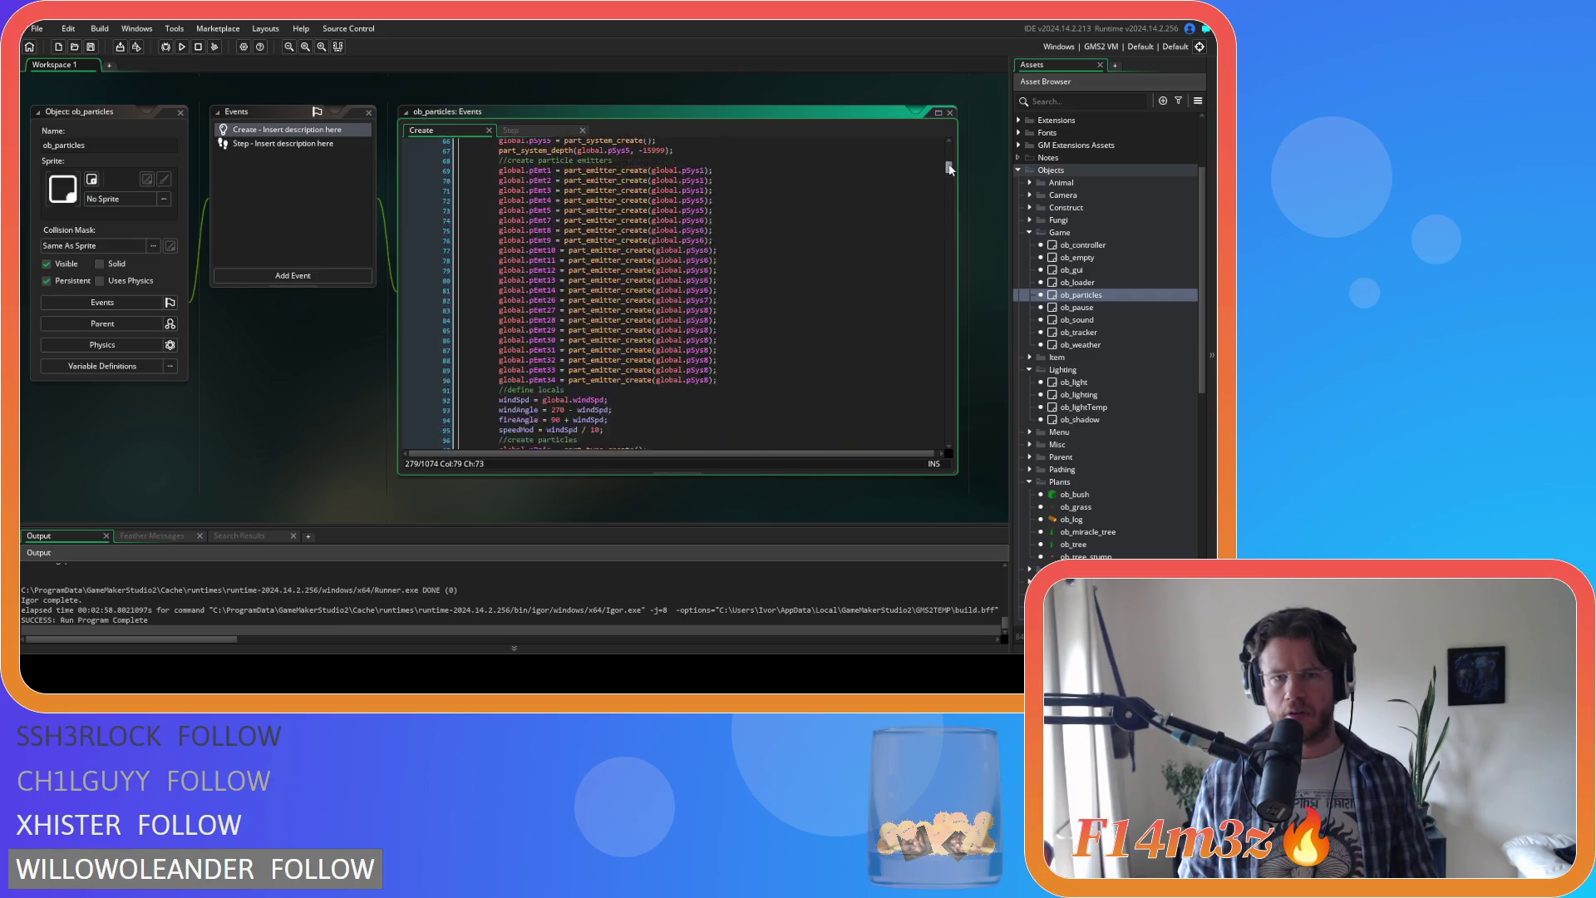
pyautogui.moveTo(950, 179); pyautogui.dragTo(954, 158)
pyautogui.scroll(-2, 720, 284)
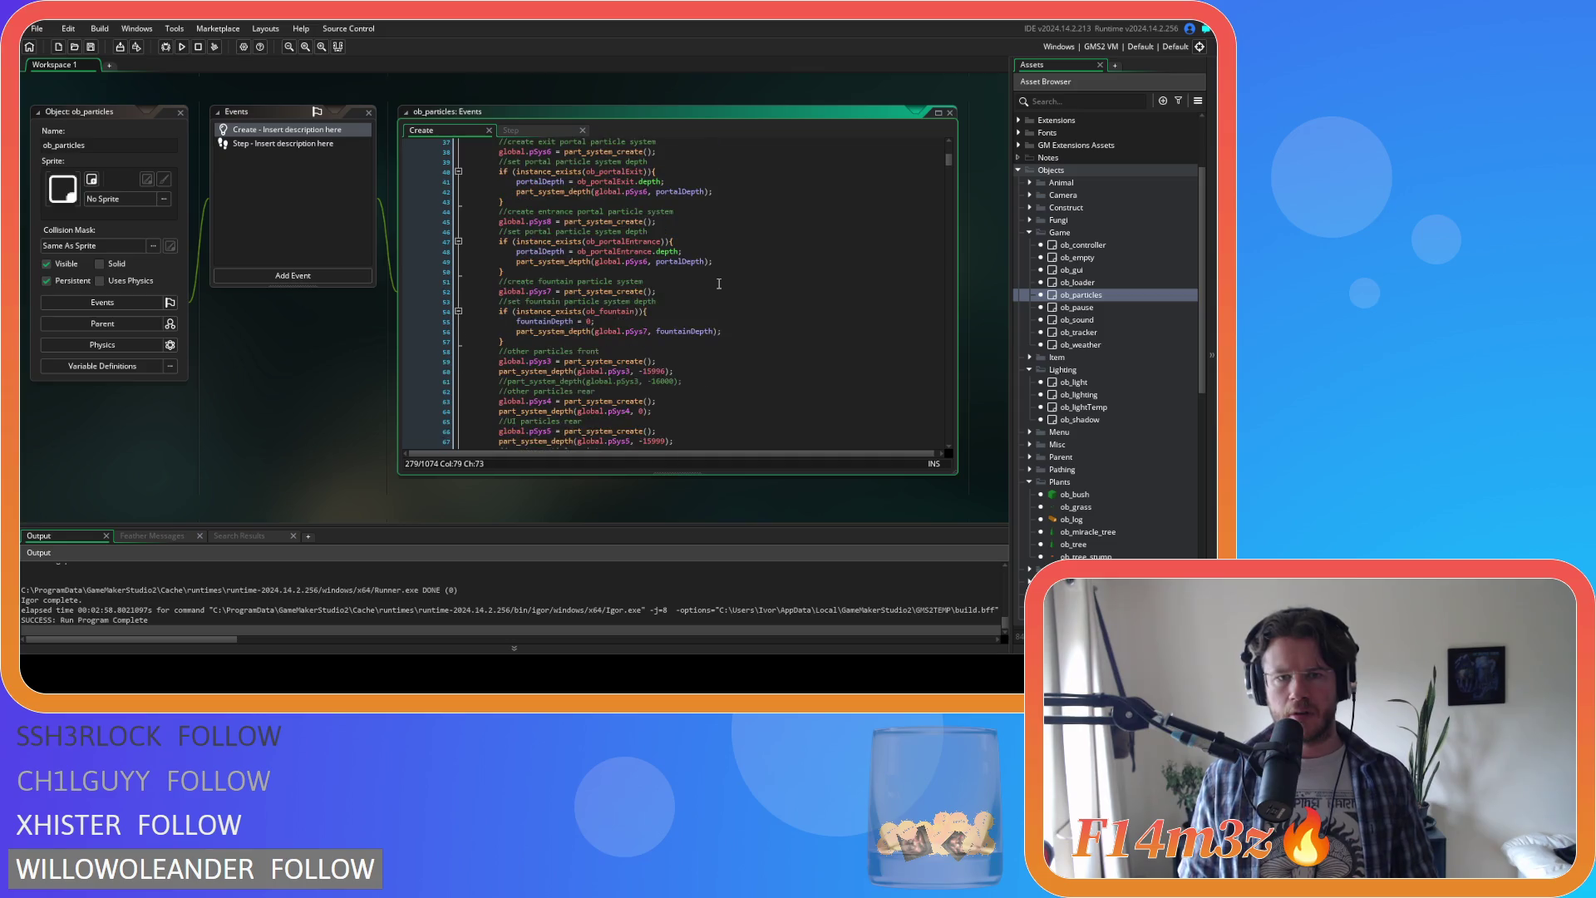
pyautogui.scroll(-5, 707, 293)
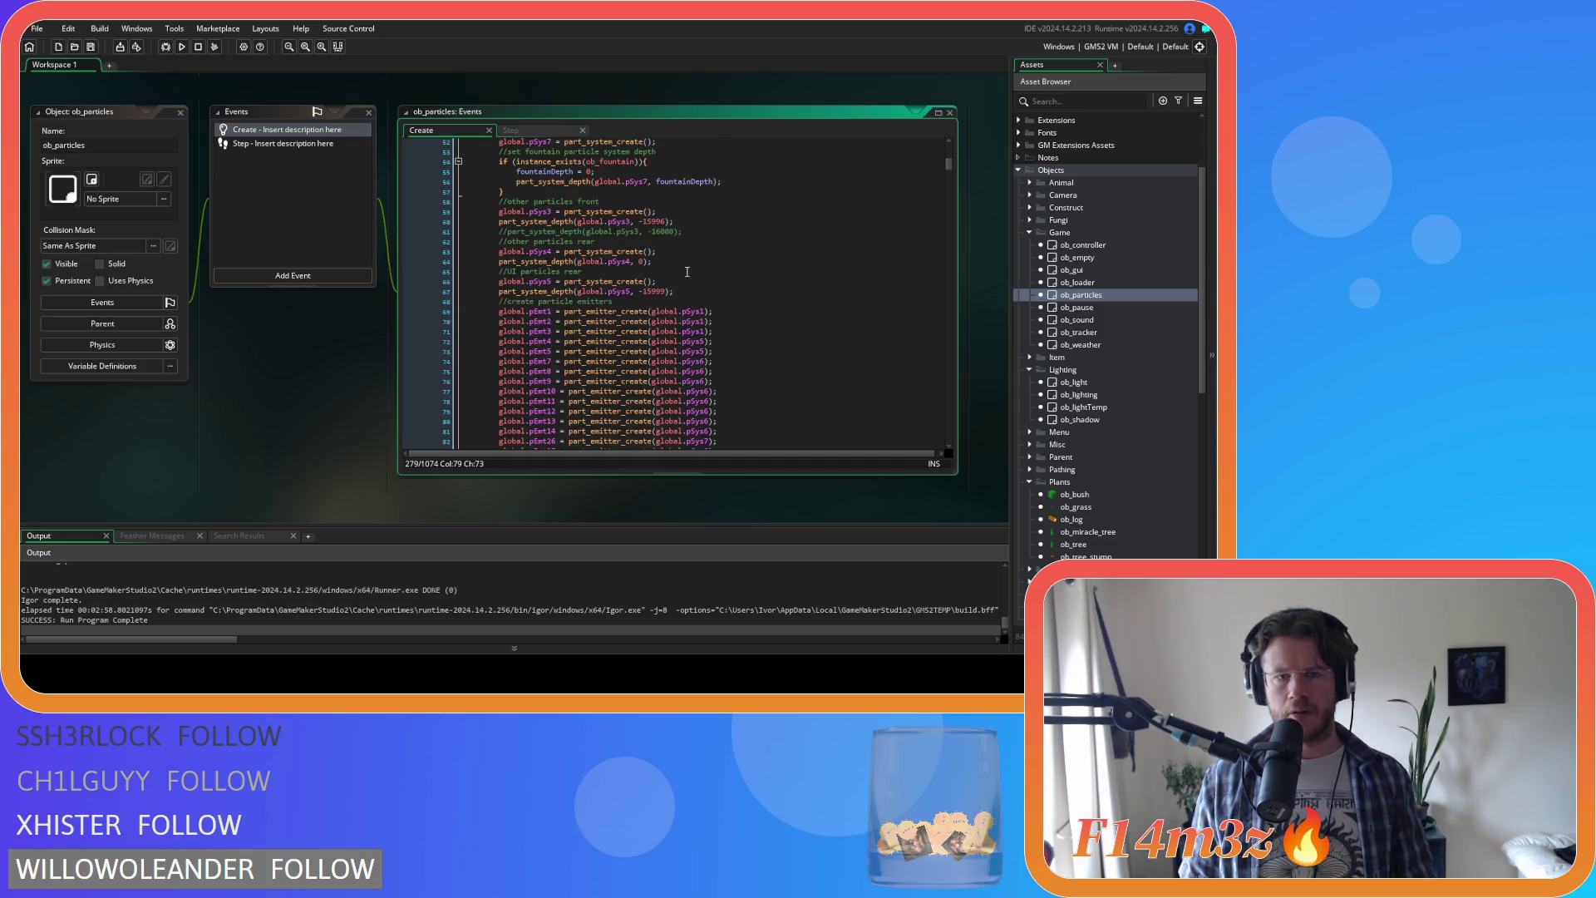
pyautogui.click(672, 264)
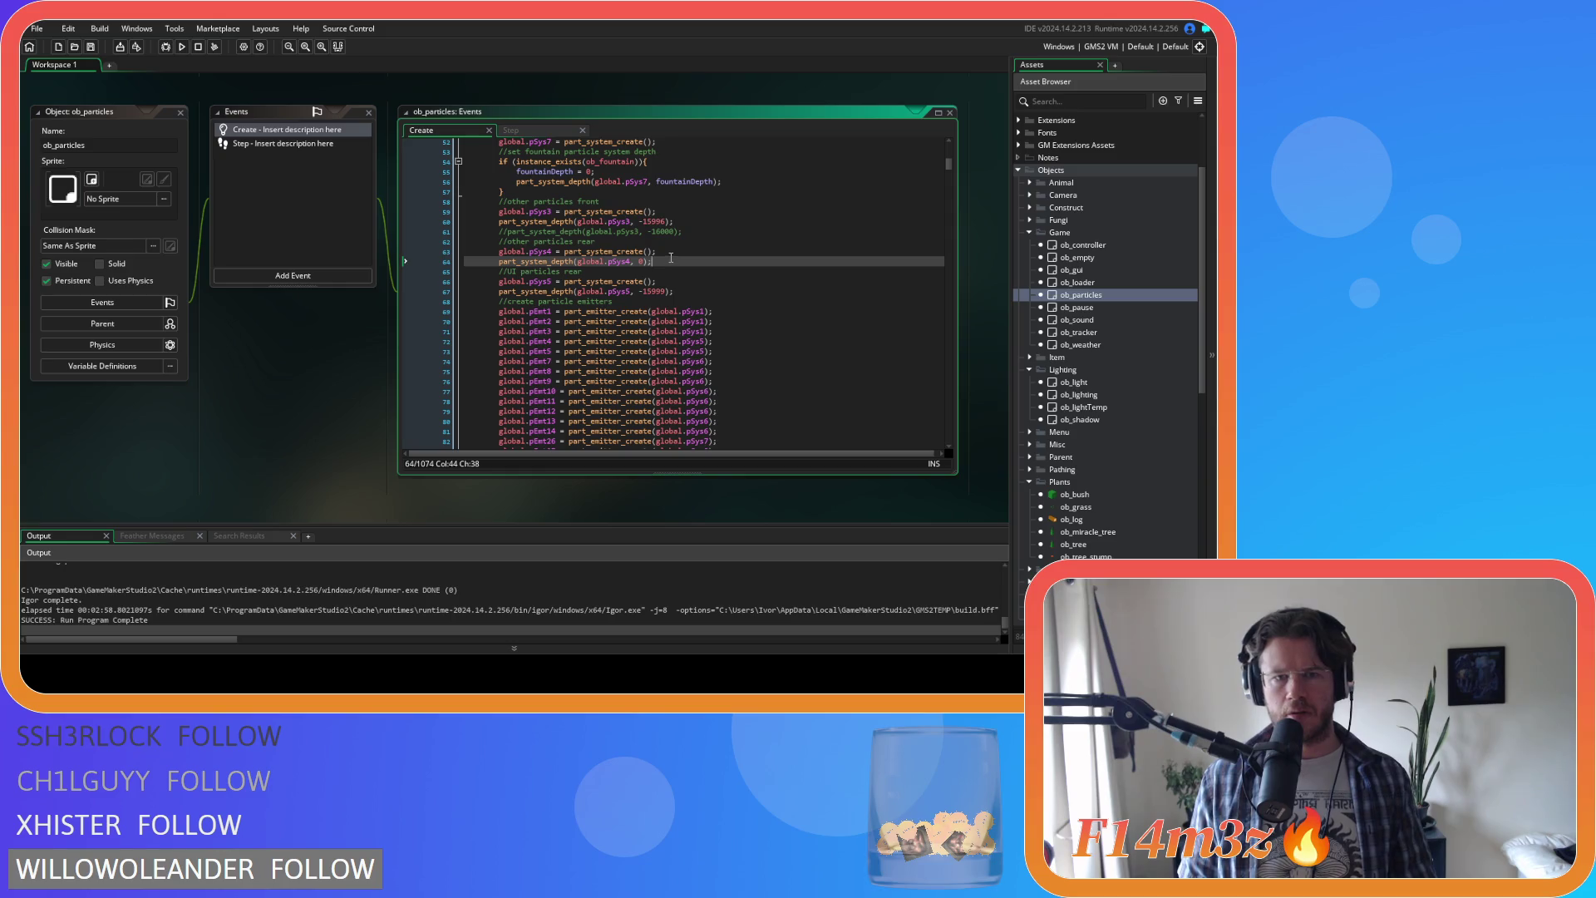
# Step: Change global.pSys4's depth on line 64 from 0 to 200, after briefly trying -200
pyautogui.click(641, 261)
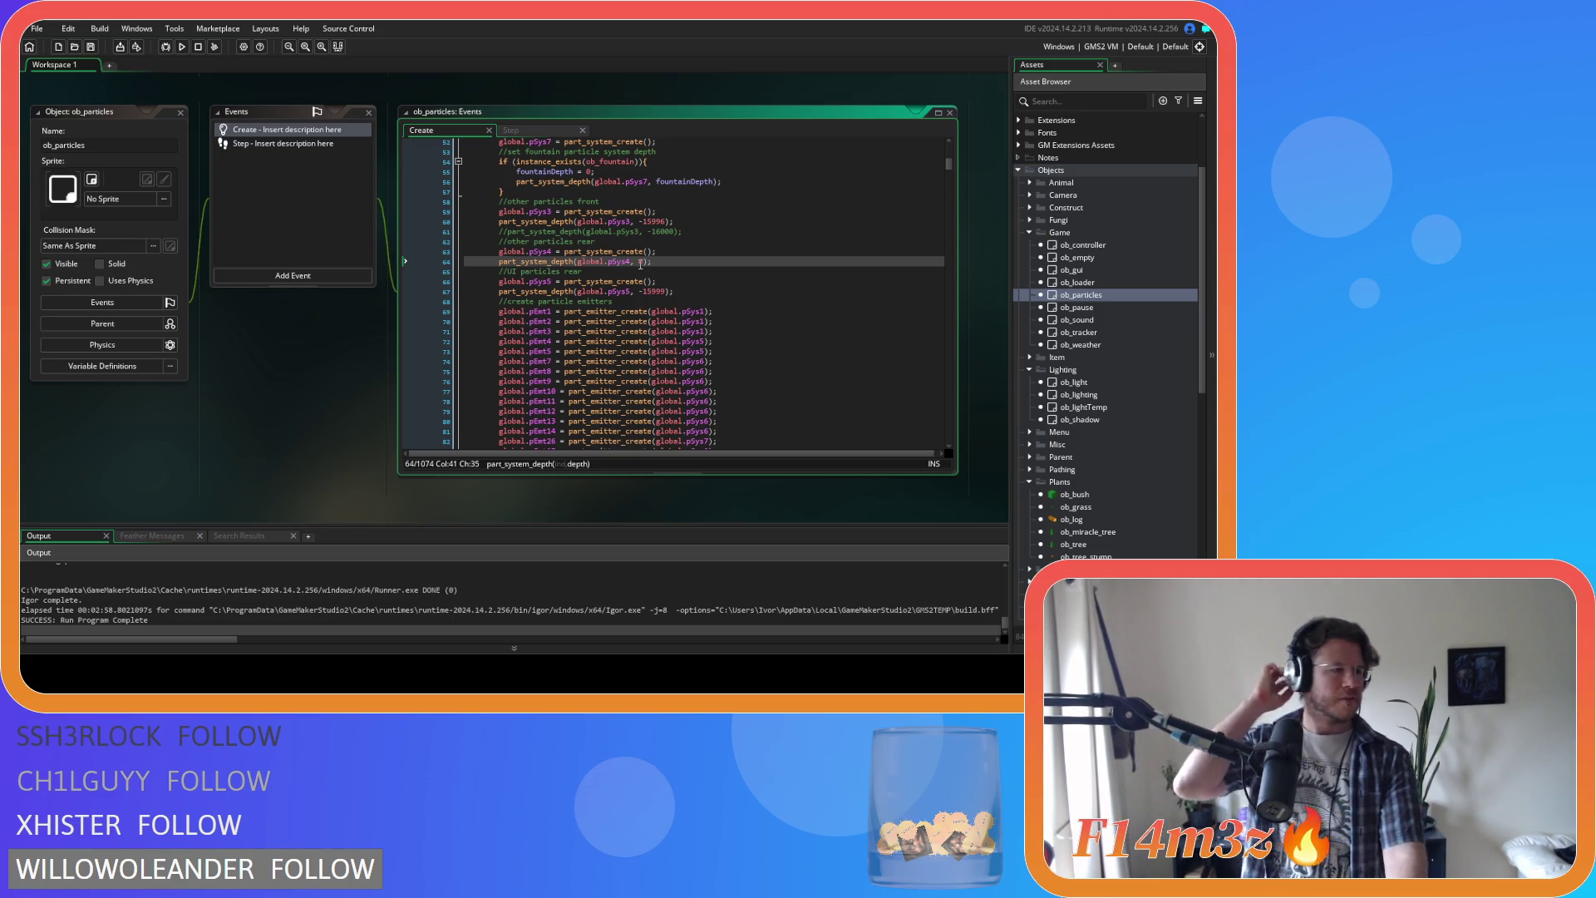
pyautogui.doubleClick(642, 262)
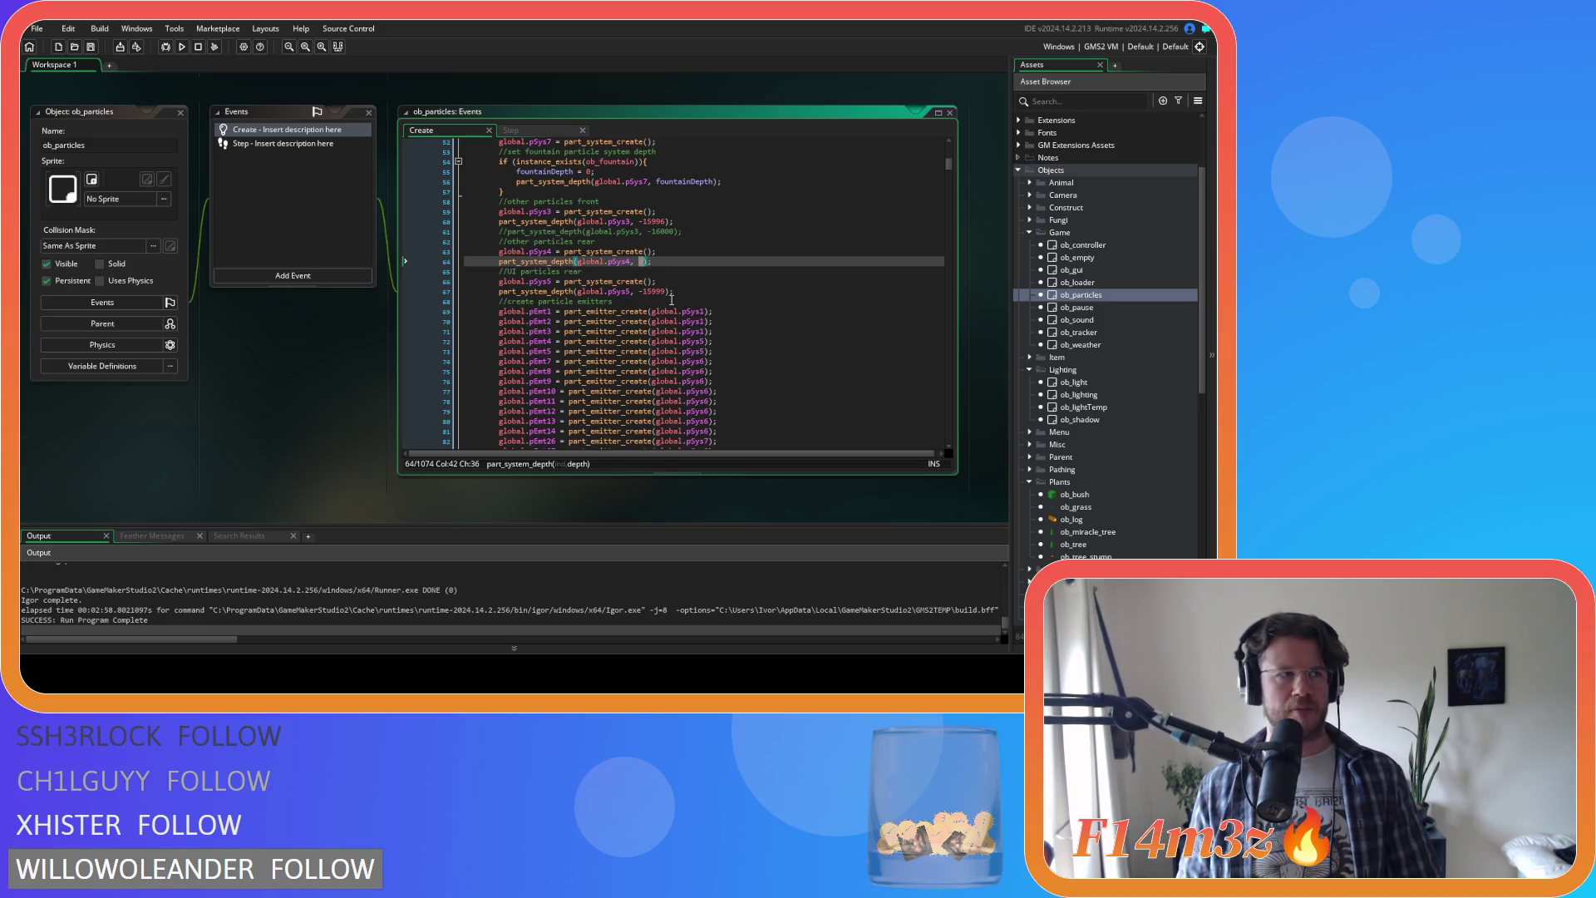
pyautogui.write('-200')
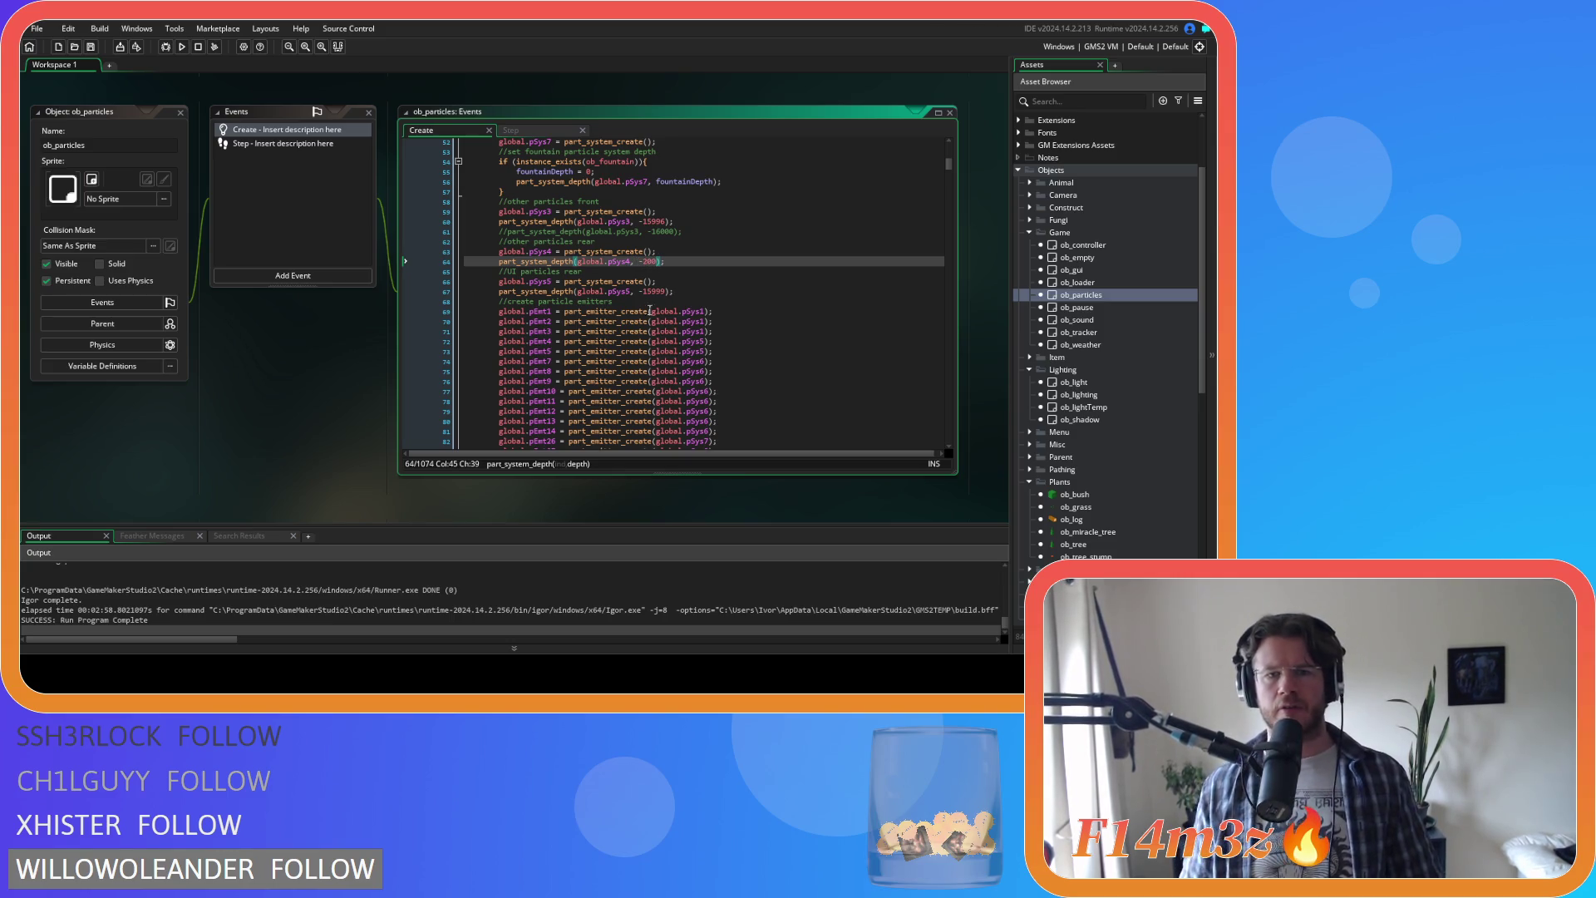
pyautogui.click(249, 356)
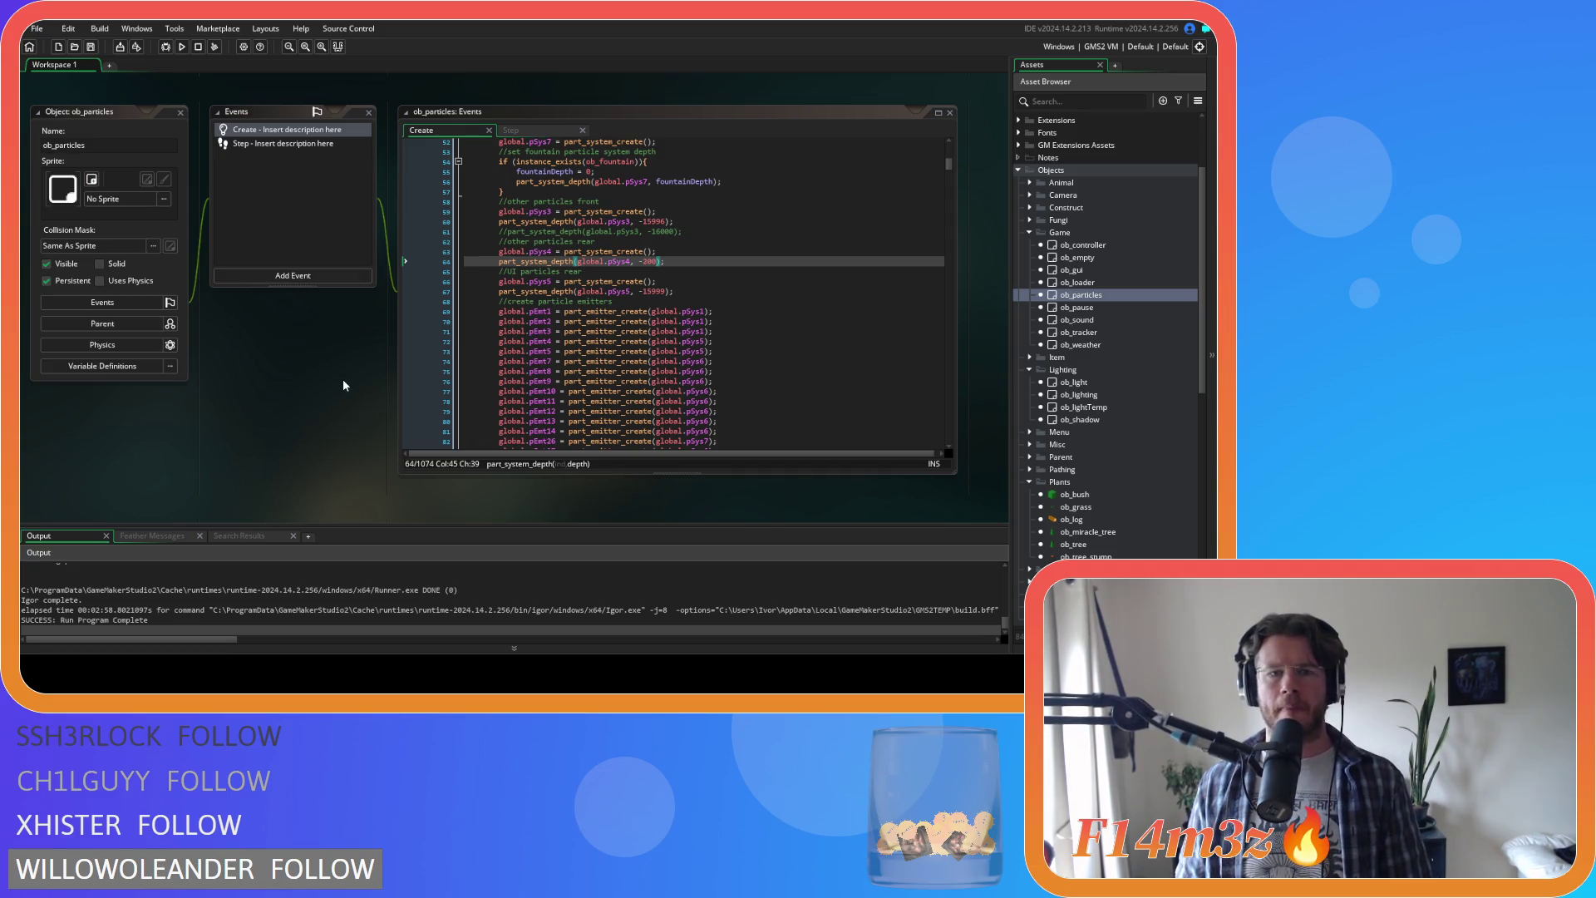
pyautogui.press('F5')
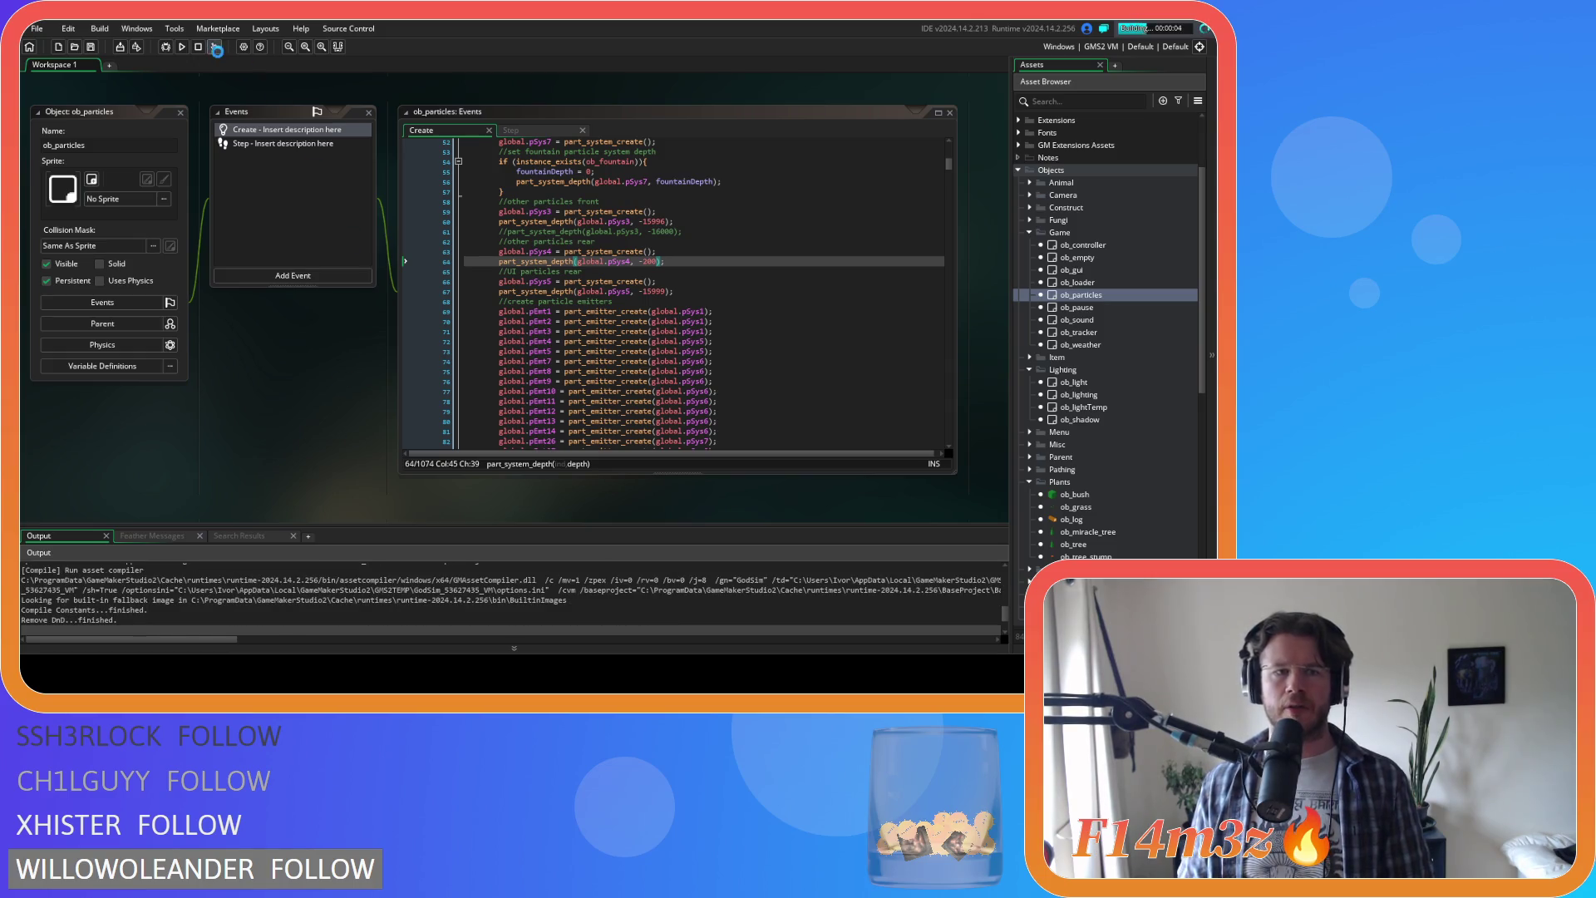
pyautogui.click(197, 46)
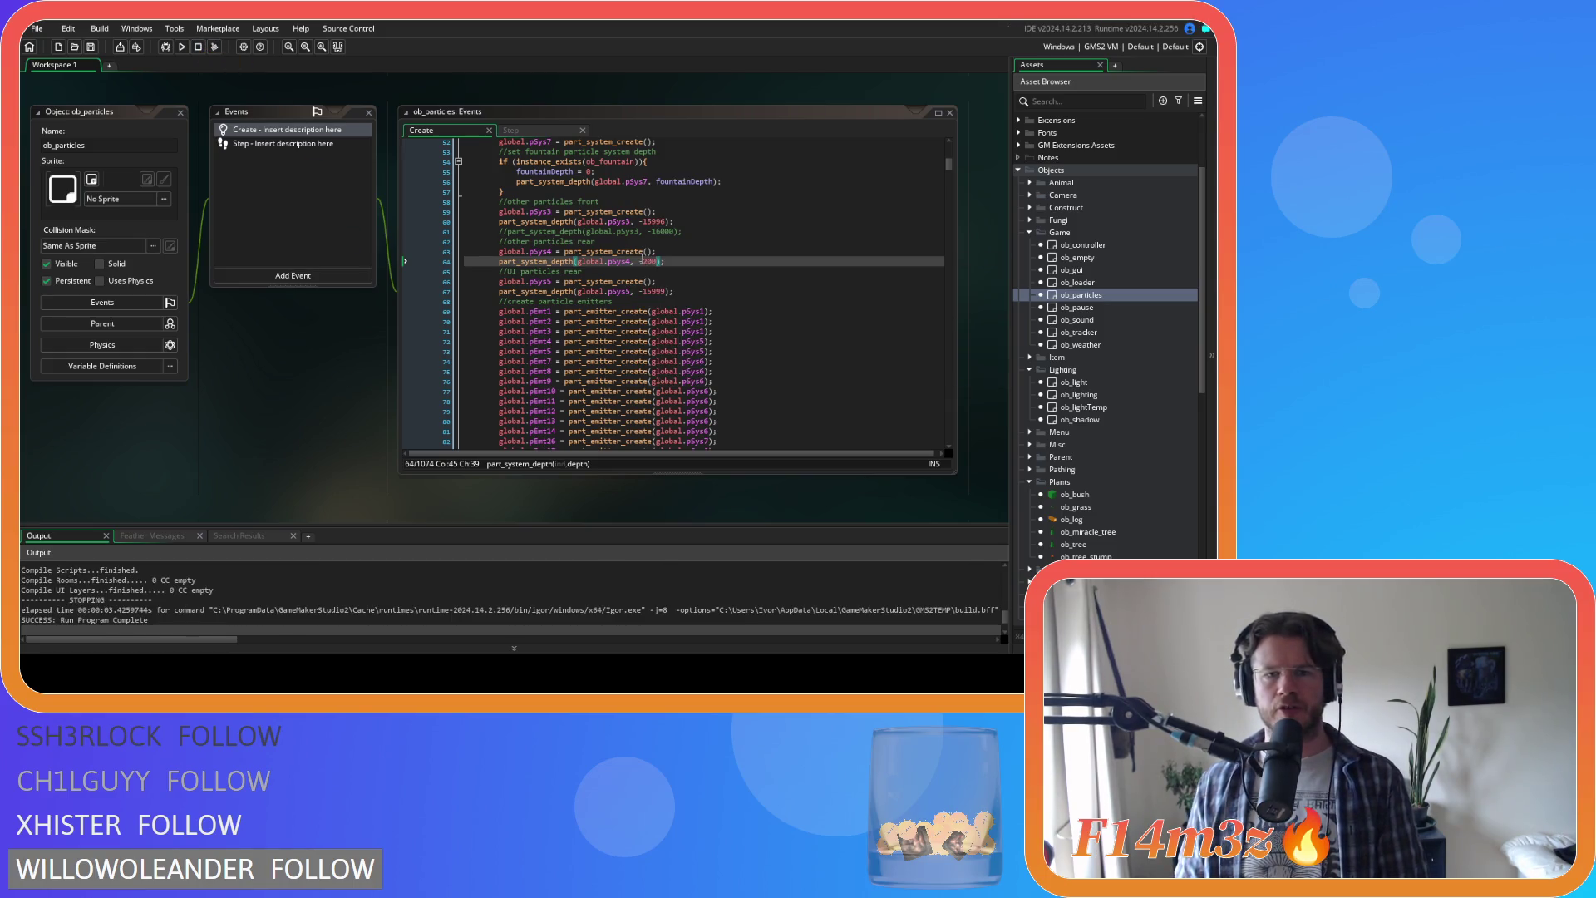
pyautogui.click(645, 261)
pyautogui.press('BackSpace')
# Step: Run the game to test global.pSys4 at depth 200
pyautogui.press('F5')
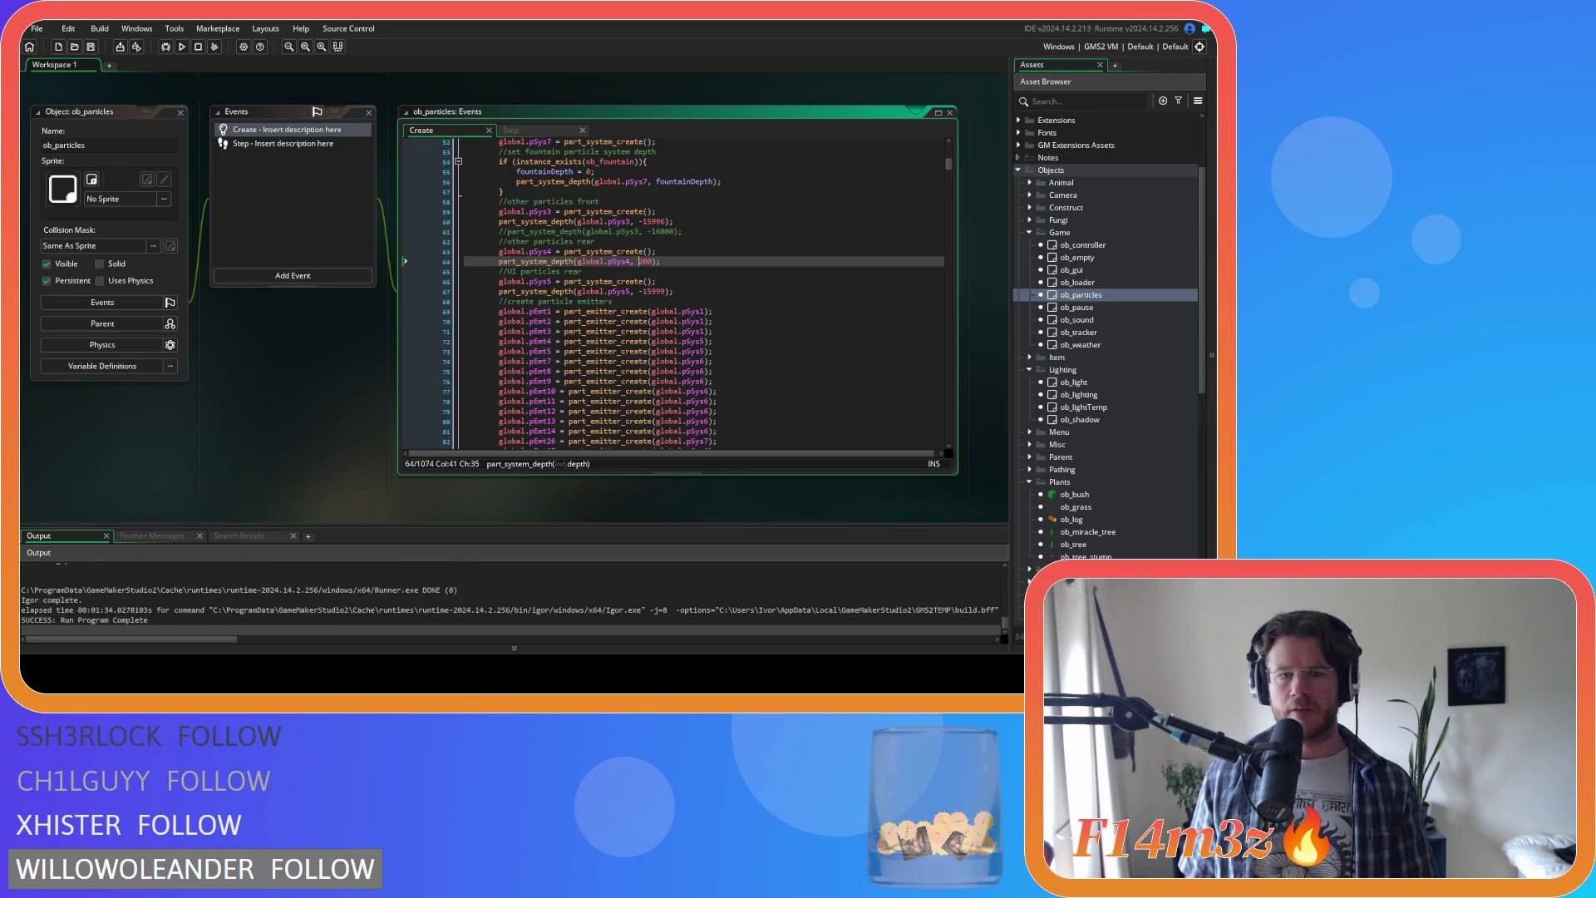
# Step: Open the TemperateForest room, inspect its Tiles_1 layer, then close it
pyautogui.scroll(-6, 1083, 333)
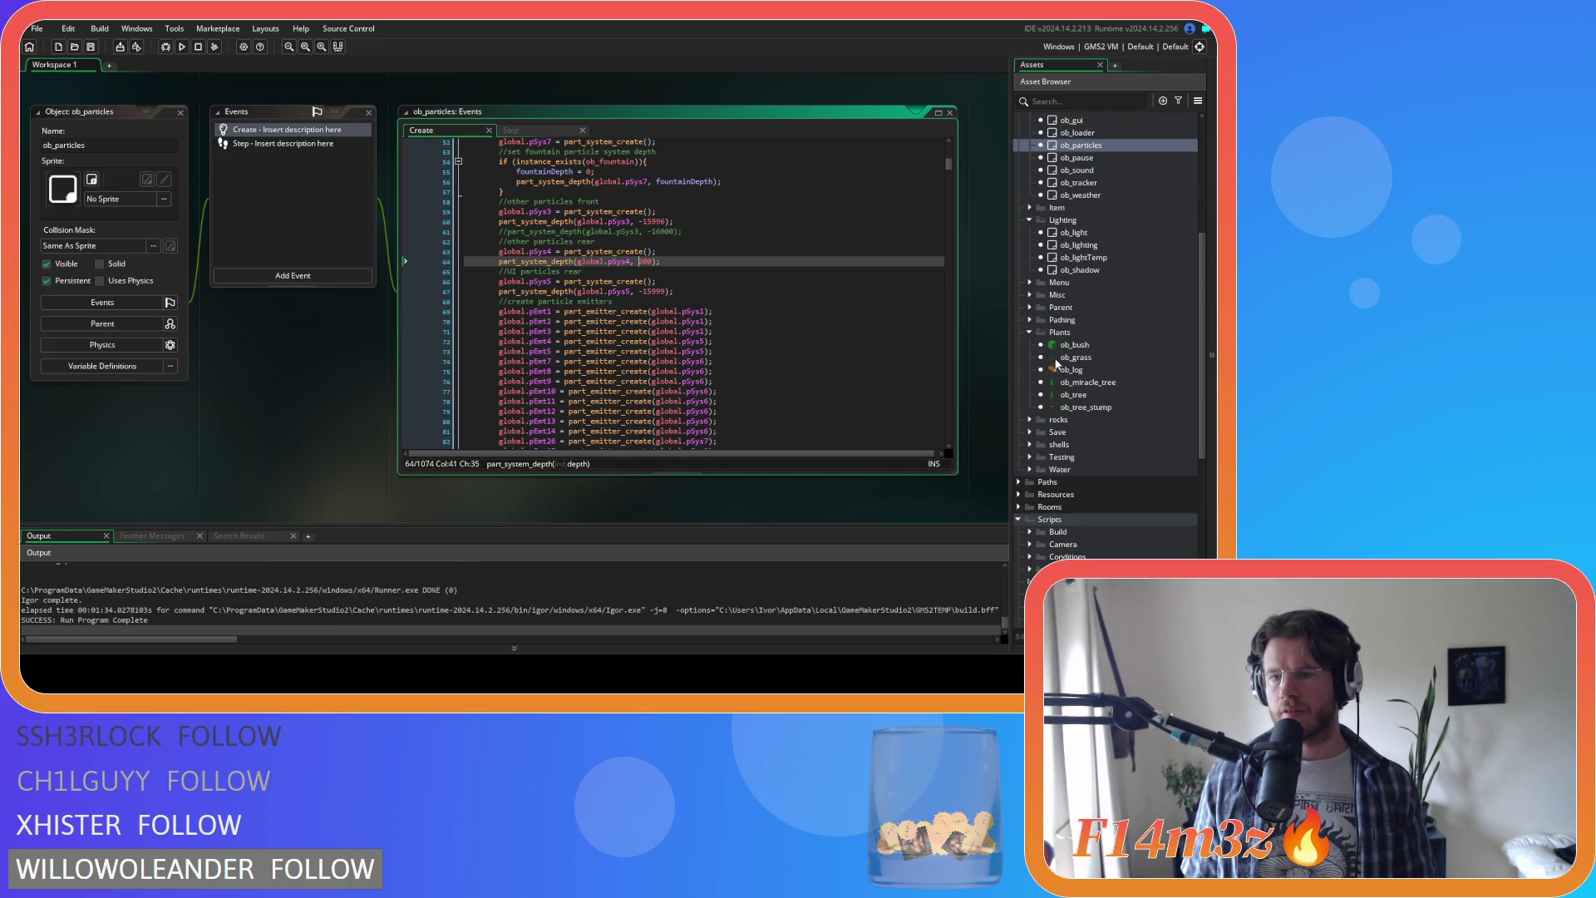
pyautogui.click(1018, 506)
pyautogui.scroll(-3, 1072, 482)
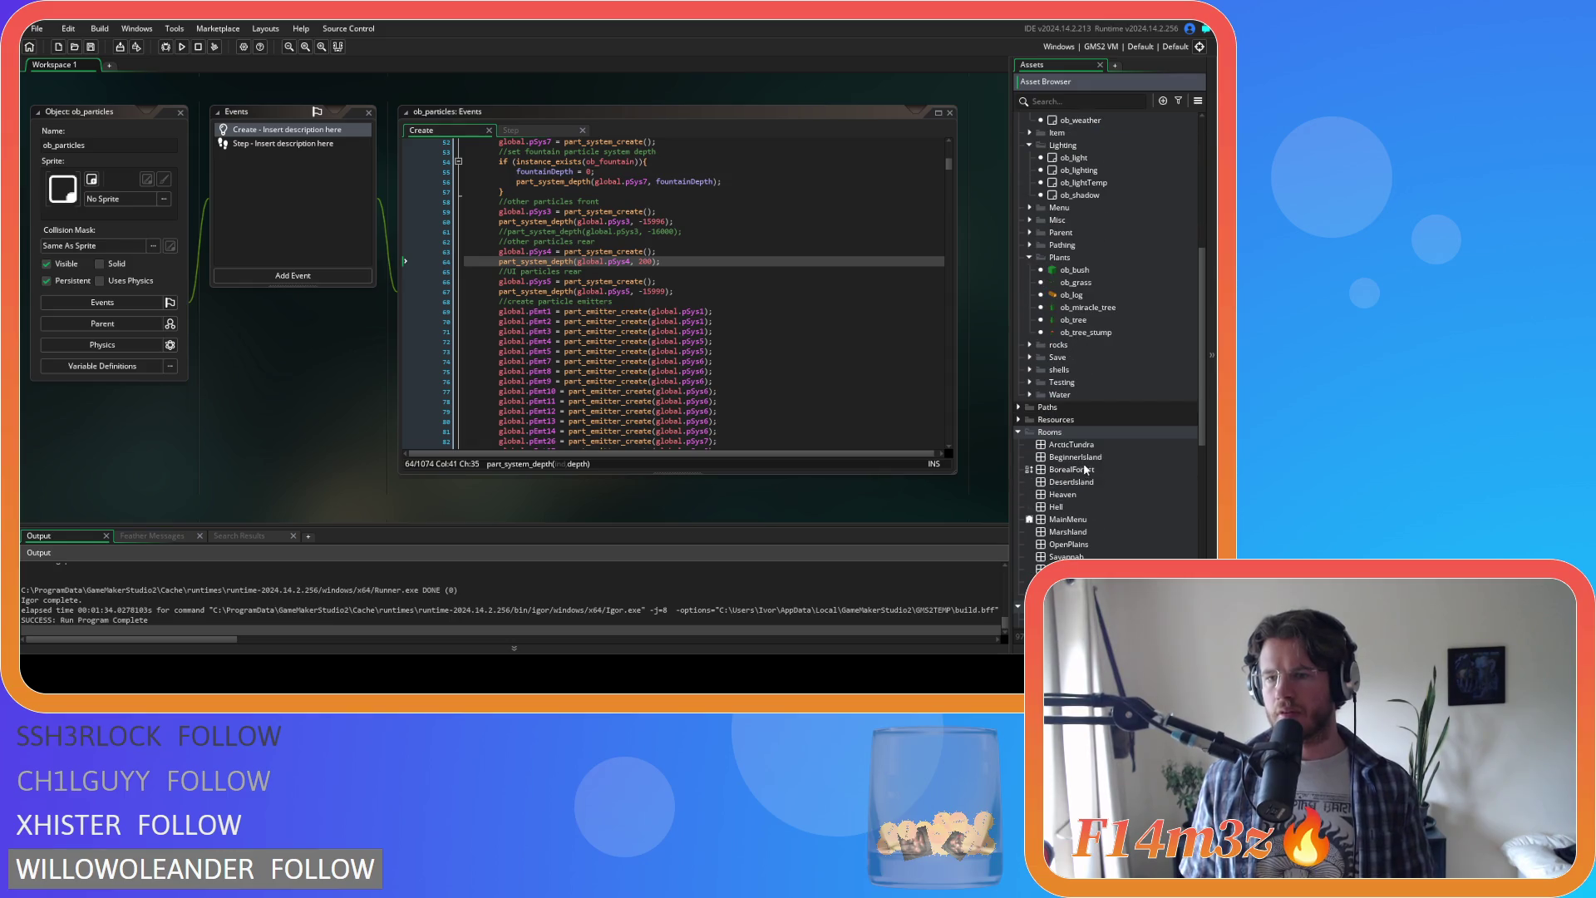
pyautogui.scroll(-2, 1108, 477)
pyautogui.doubleClick(1079, 532)
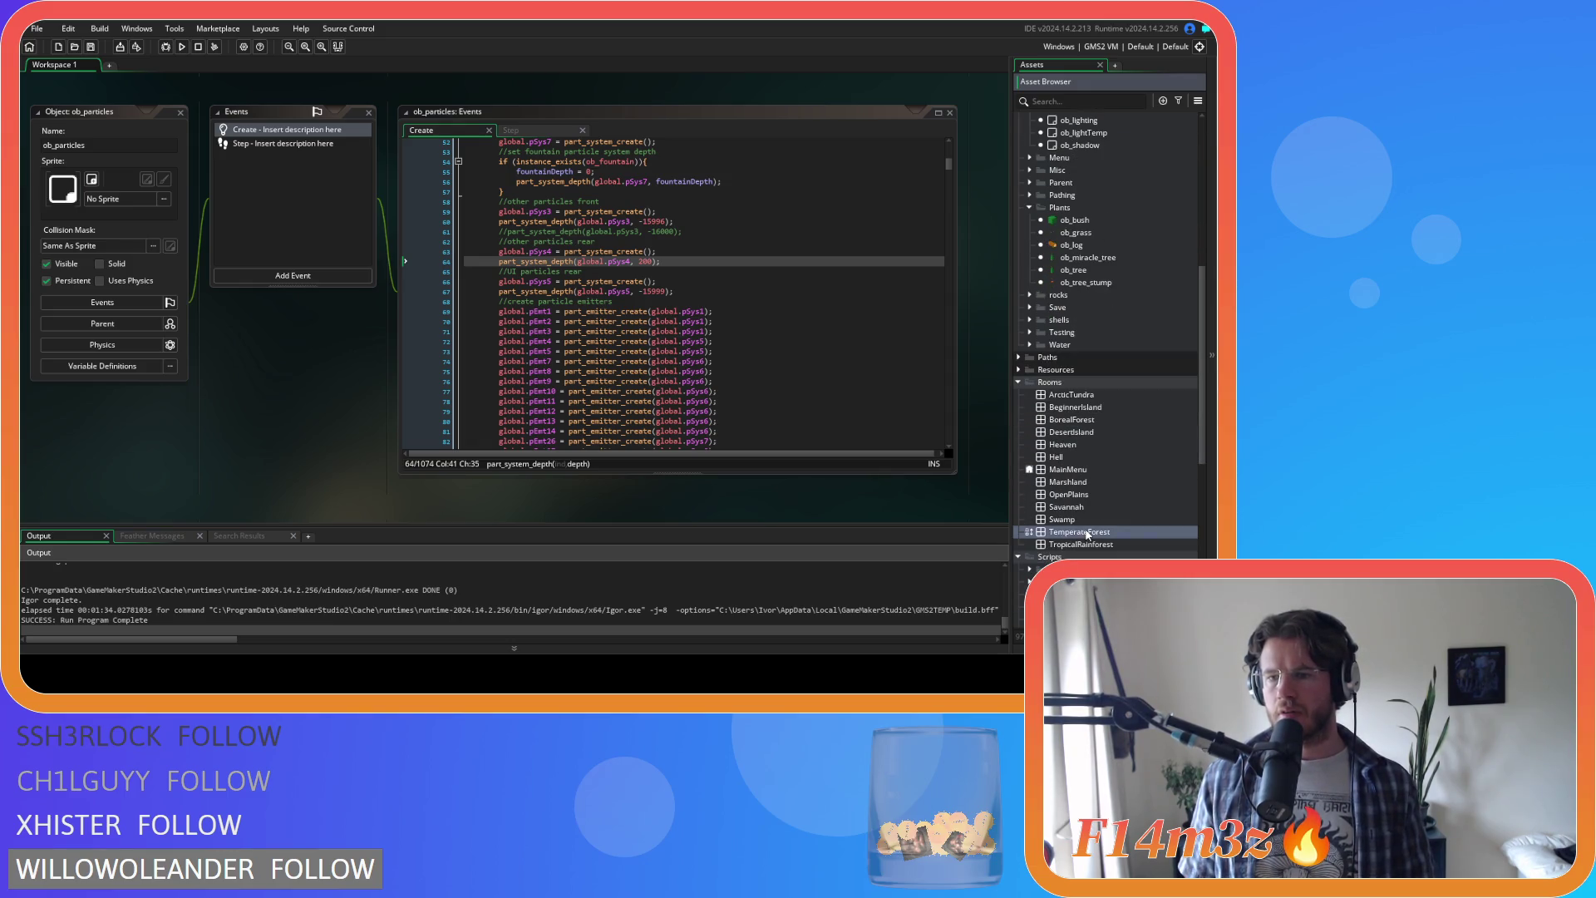
pyautogui.click(85, 186)
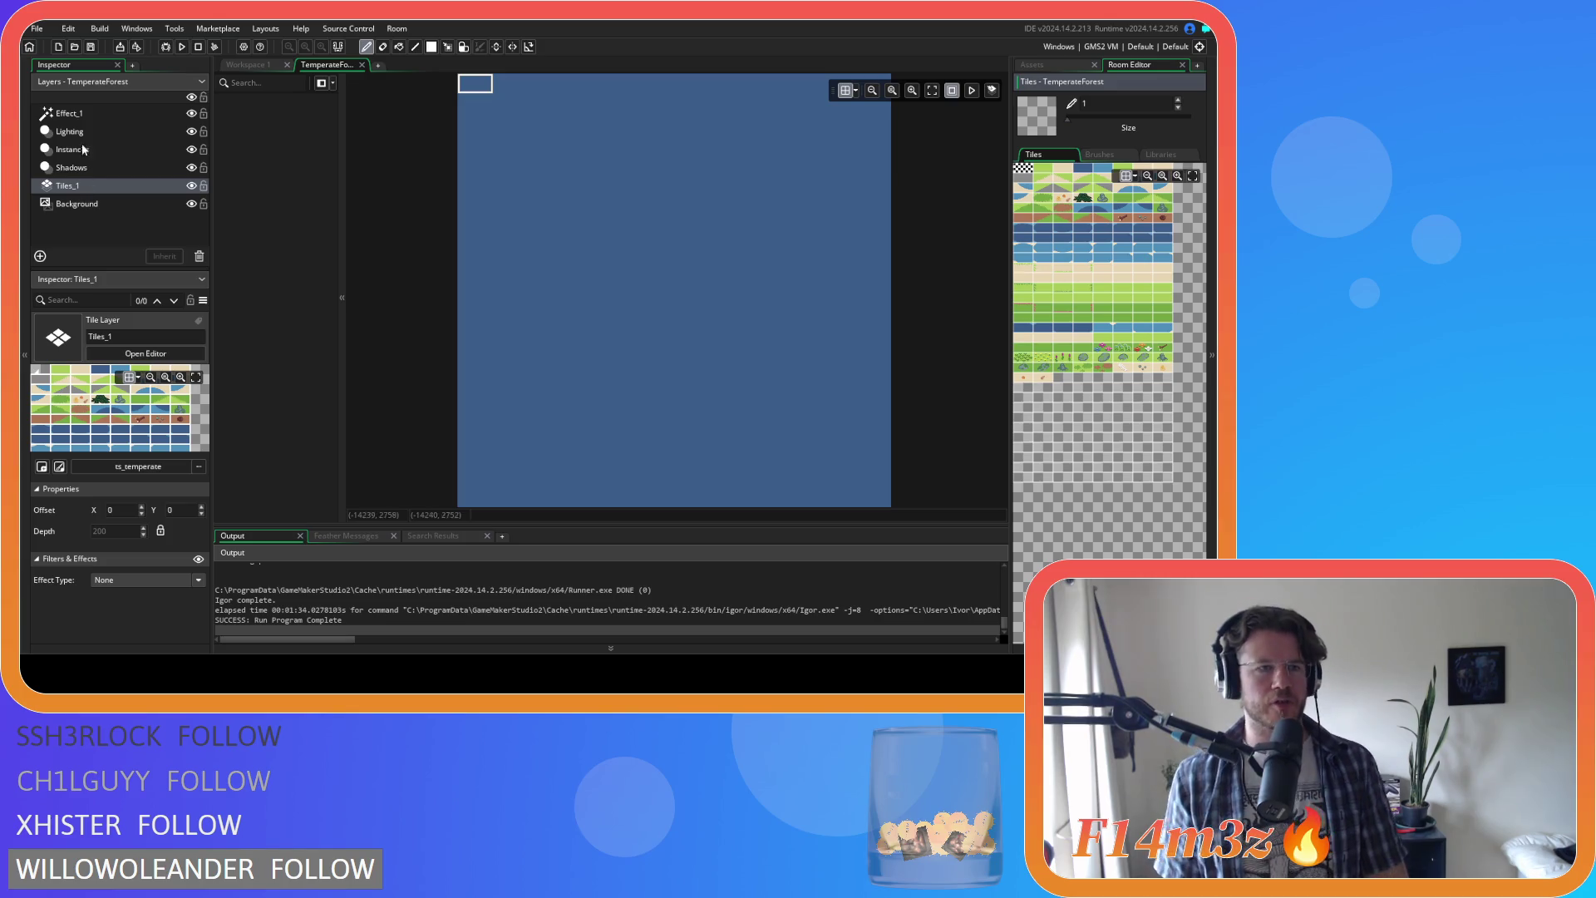
pyautogui.click(361, 65)
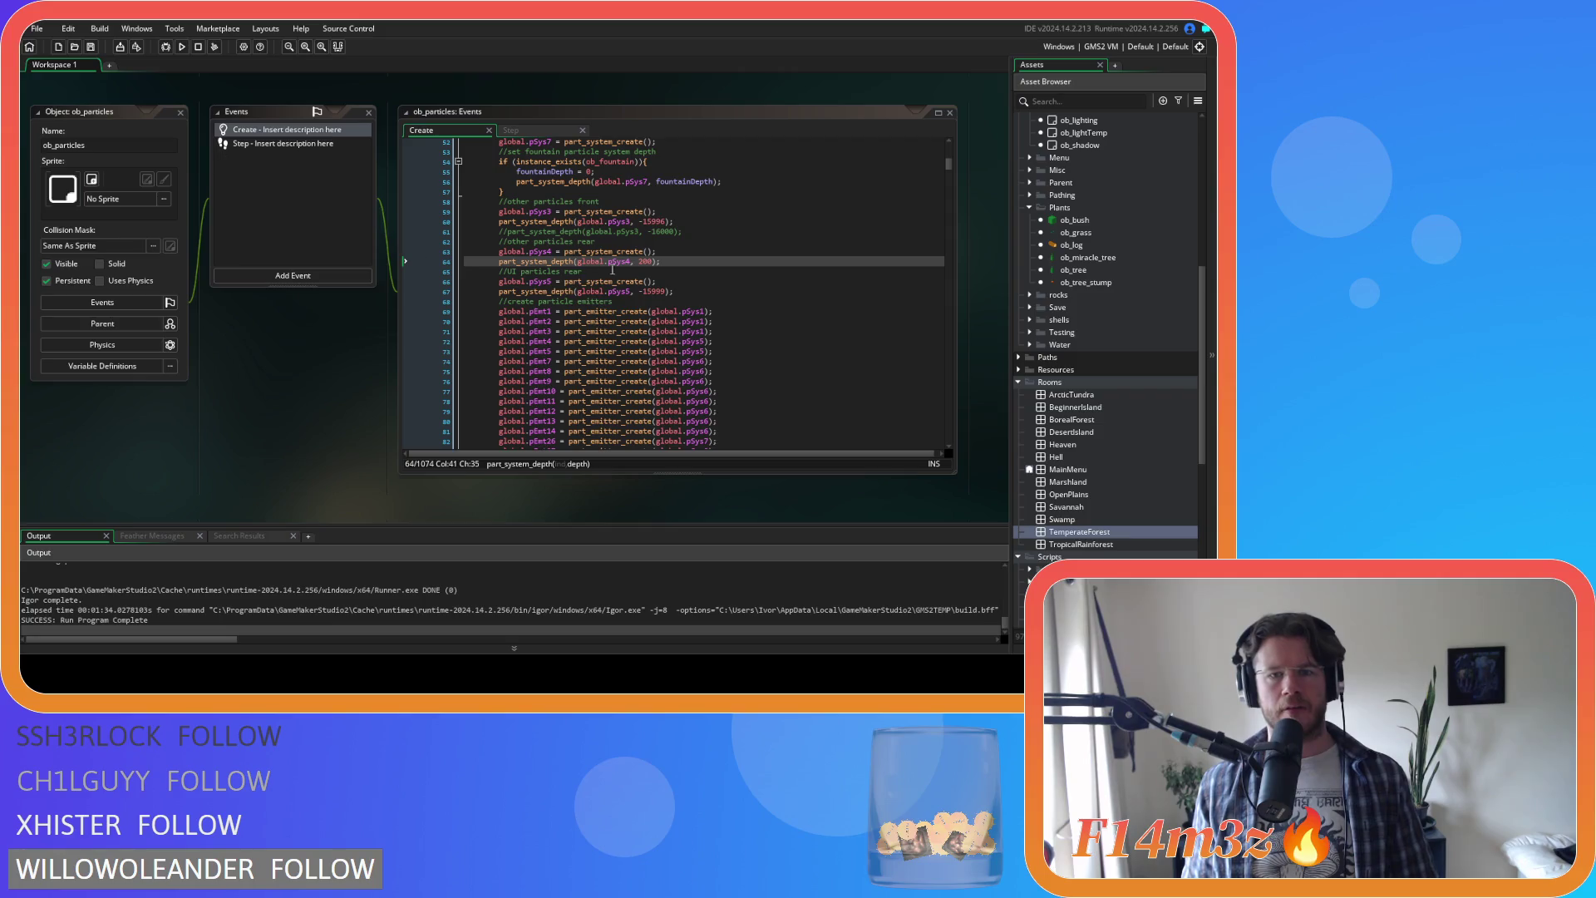
# Step: Set global.pSys4's depth on line 64 to 150 and rerun the game
pyautogui.doubleClick(646, 261)
pyautogui.write('150')
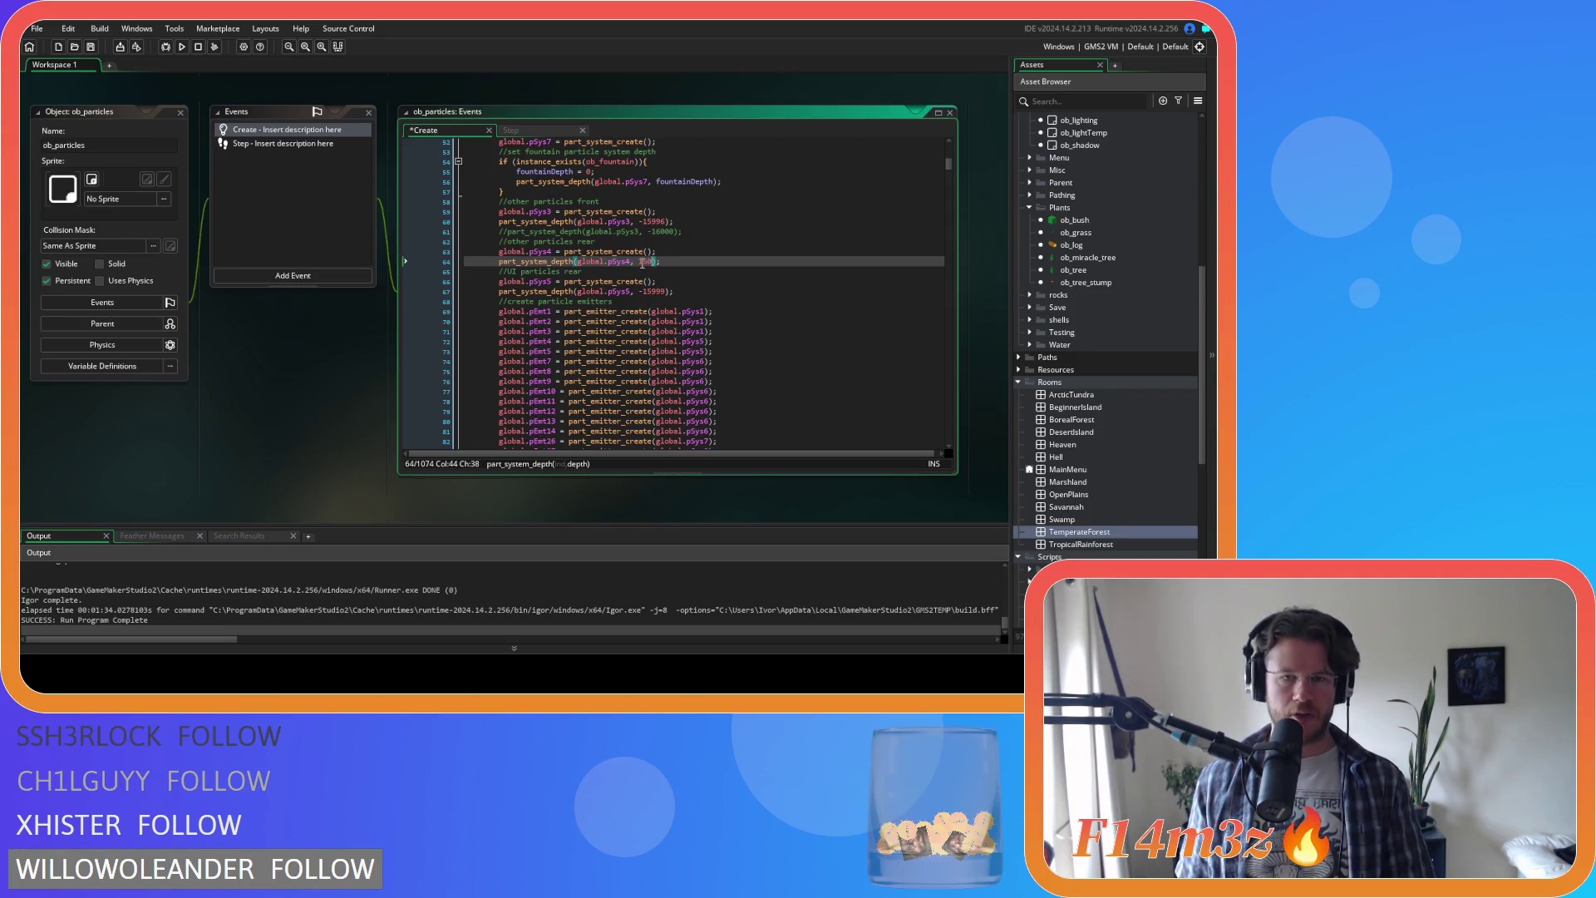
pyautogui.press('F5')
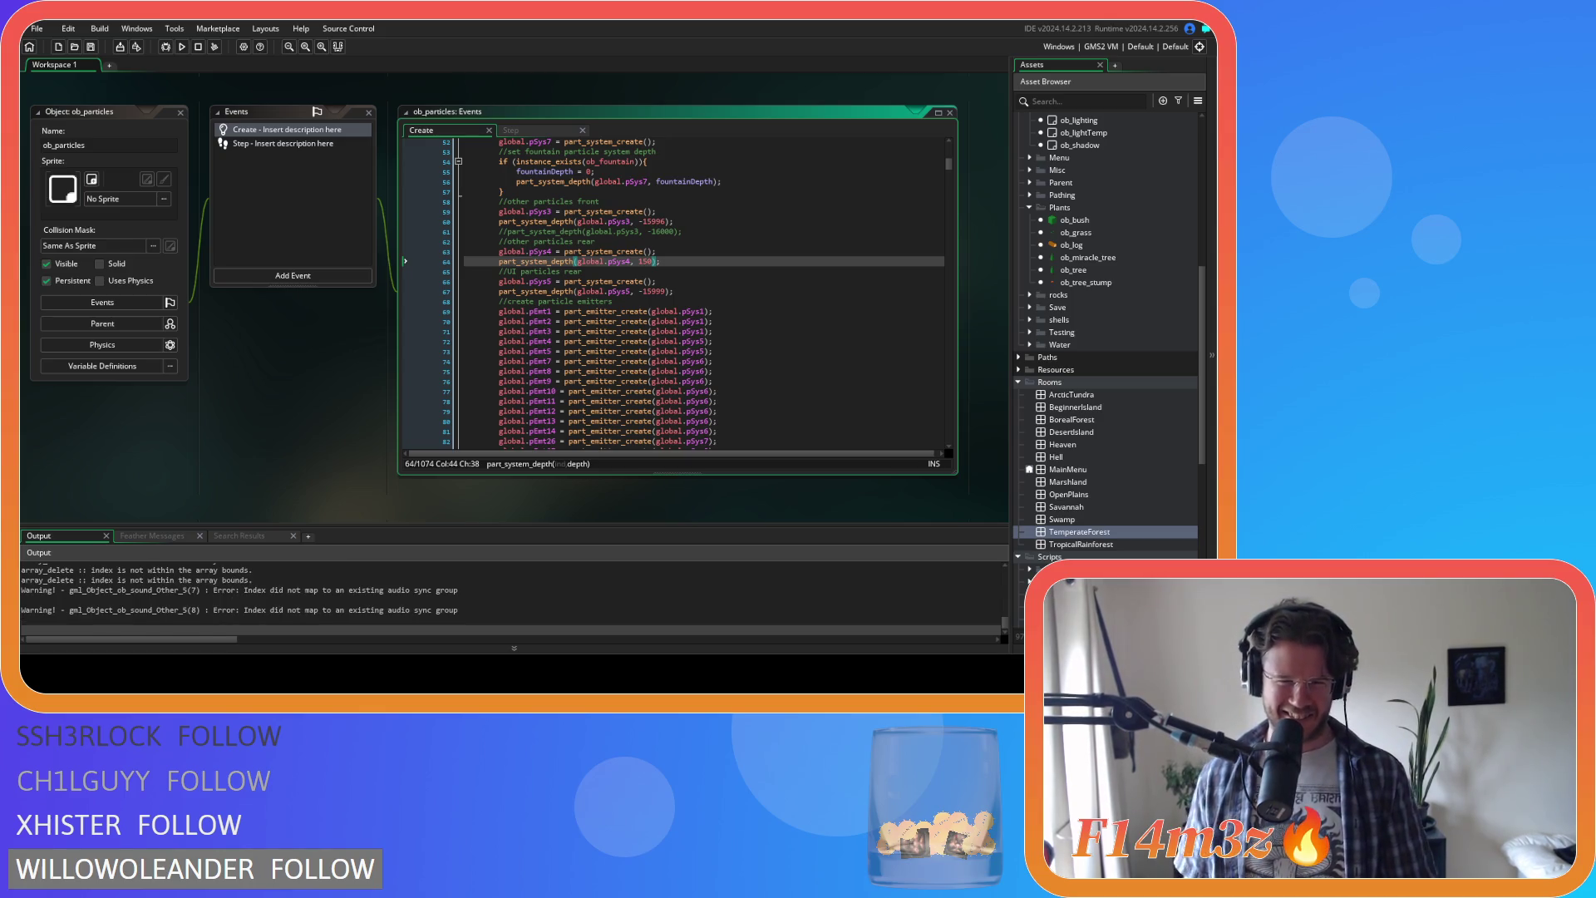
# Step: Close the running game window after the test run completes
pyautogui.click(276, 389)
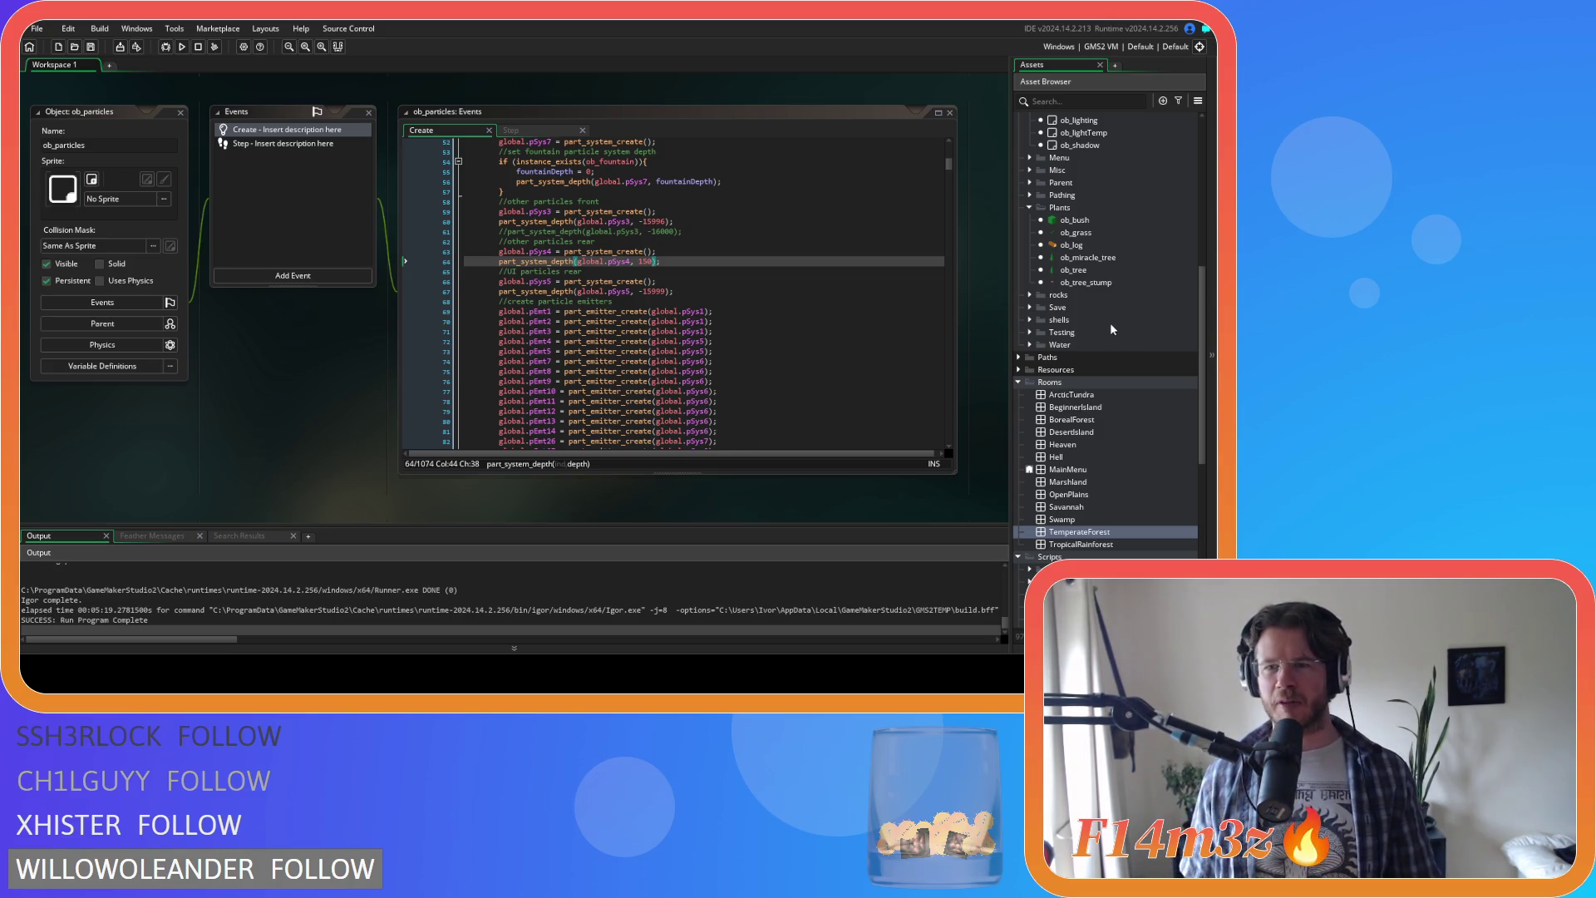
# Step: In ob_lighting's Create event, comment out the Autumn season line, activate Summer, and rerun the game
pyautogui.scroll(5, 1110, 326)
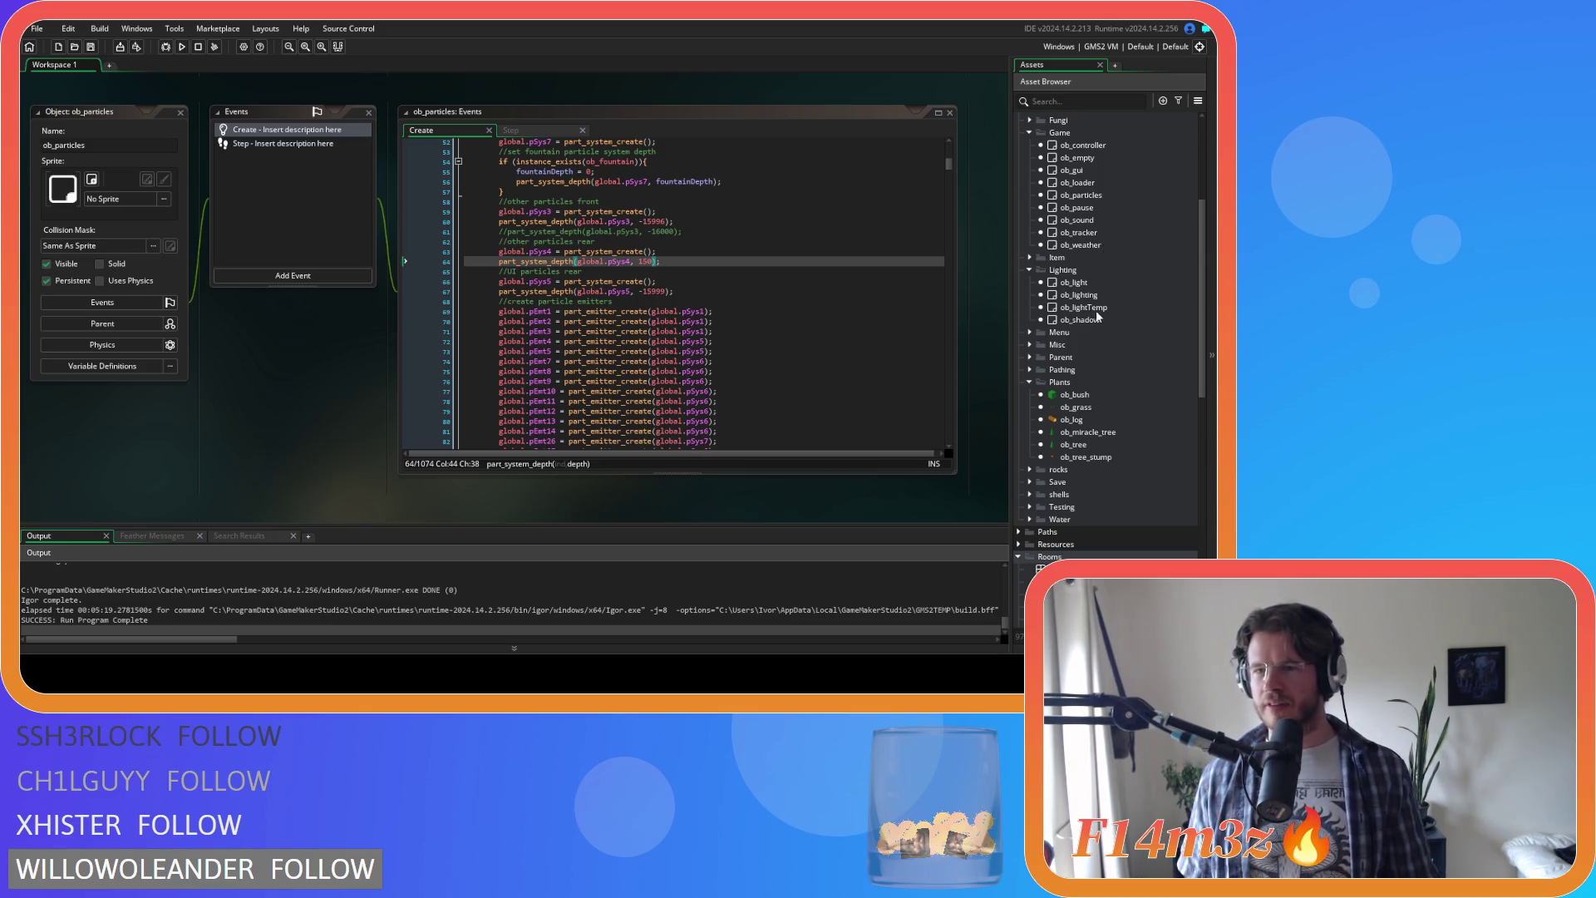
pyautogui.doubleClick(1078, 295)
pyautogui.click(587, 343)
pyautogui.hotkey('ctrl', 'k')
pyautogui.click(595, 333)
pyautogui.hotkey('ctrl', 'shift', 'k')
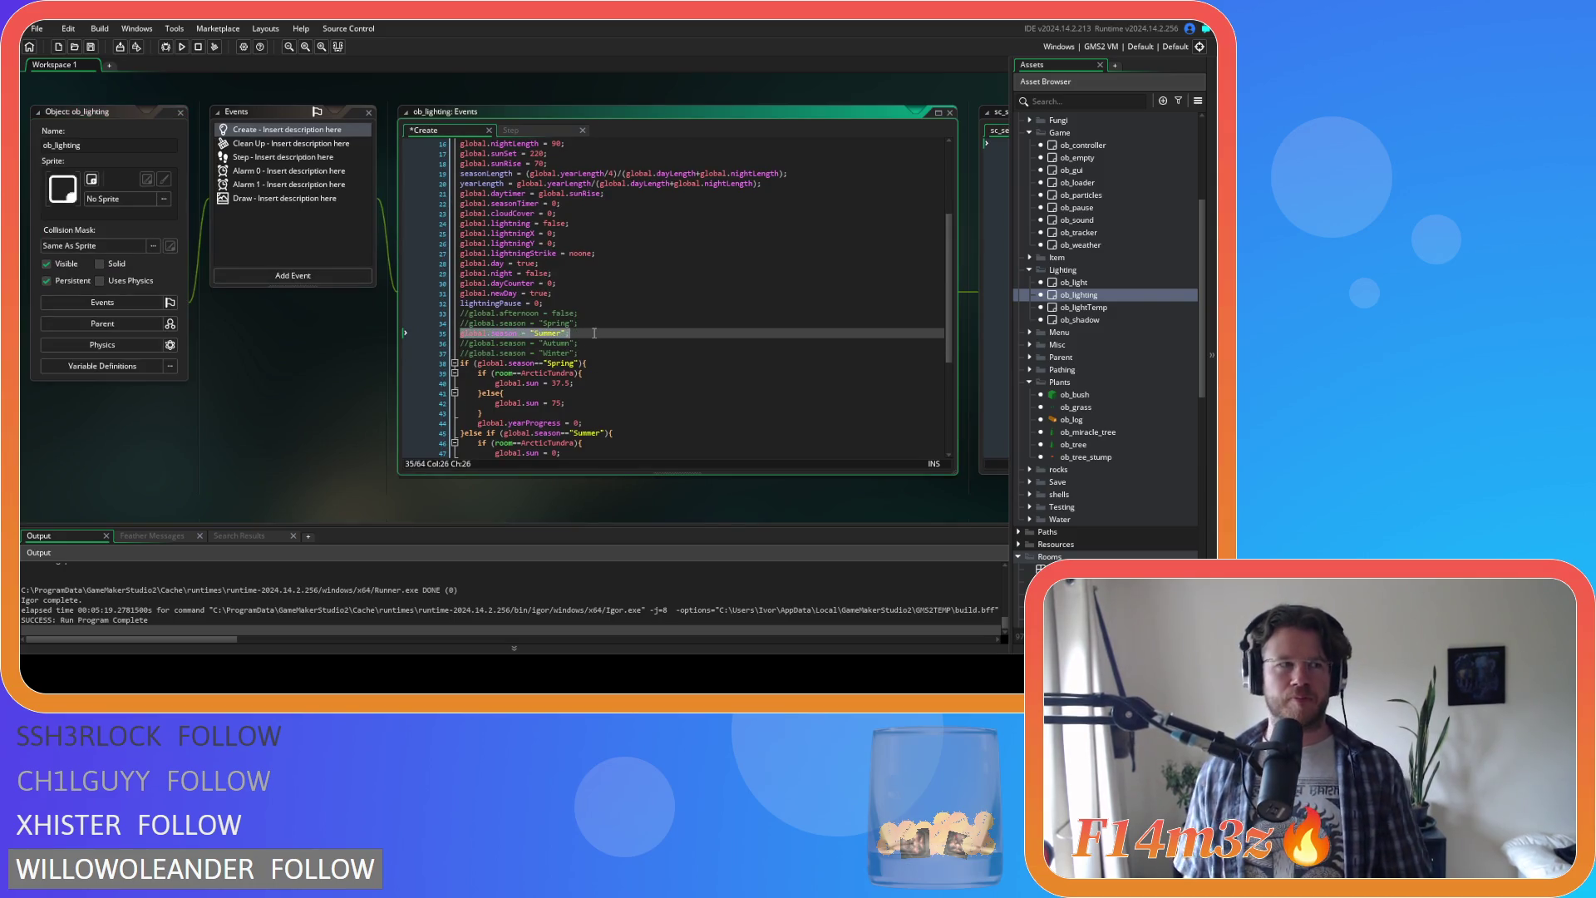
pyautogui.press('F5')
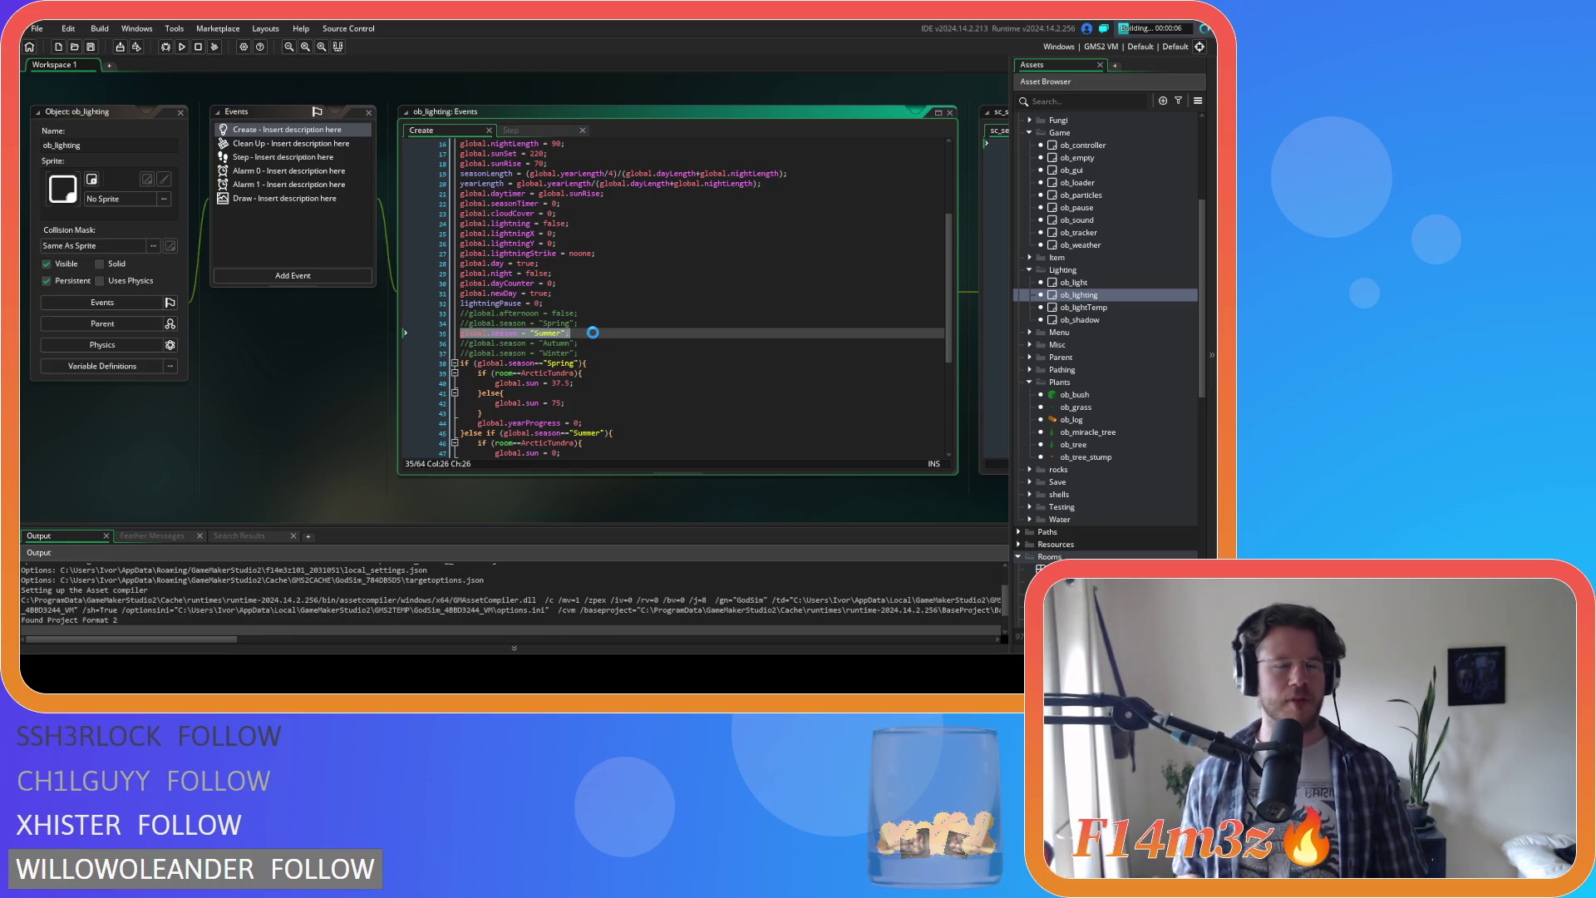
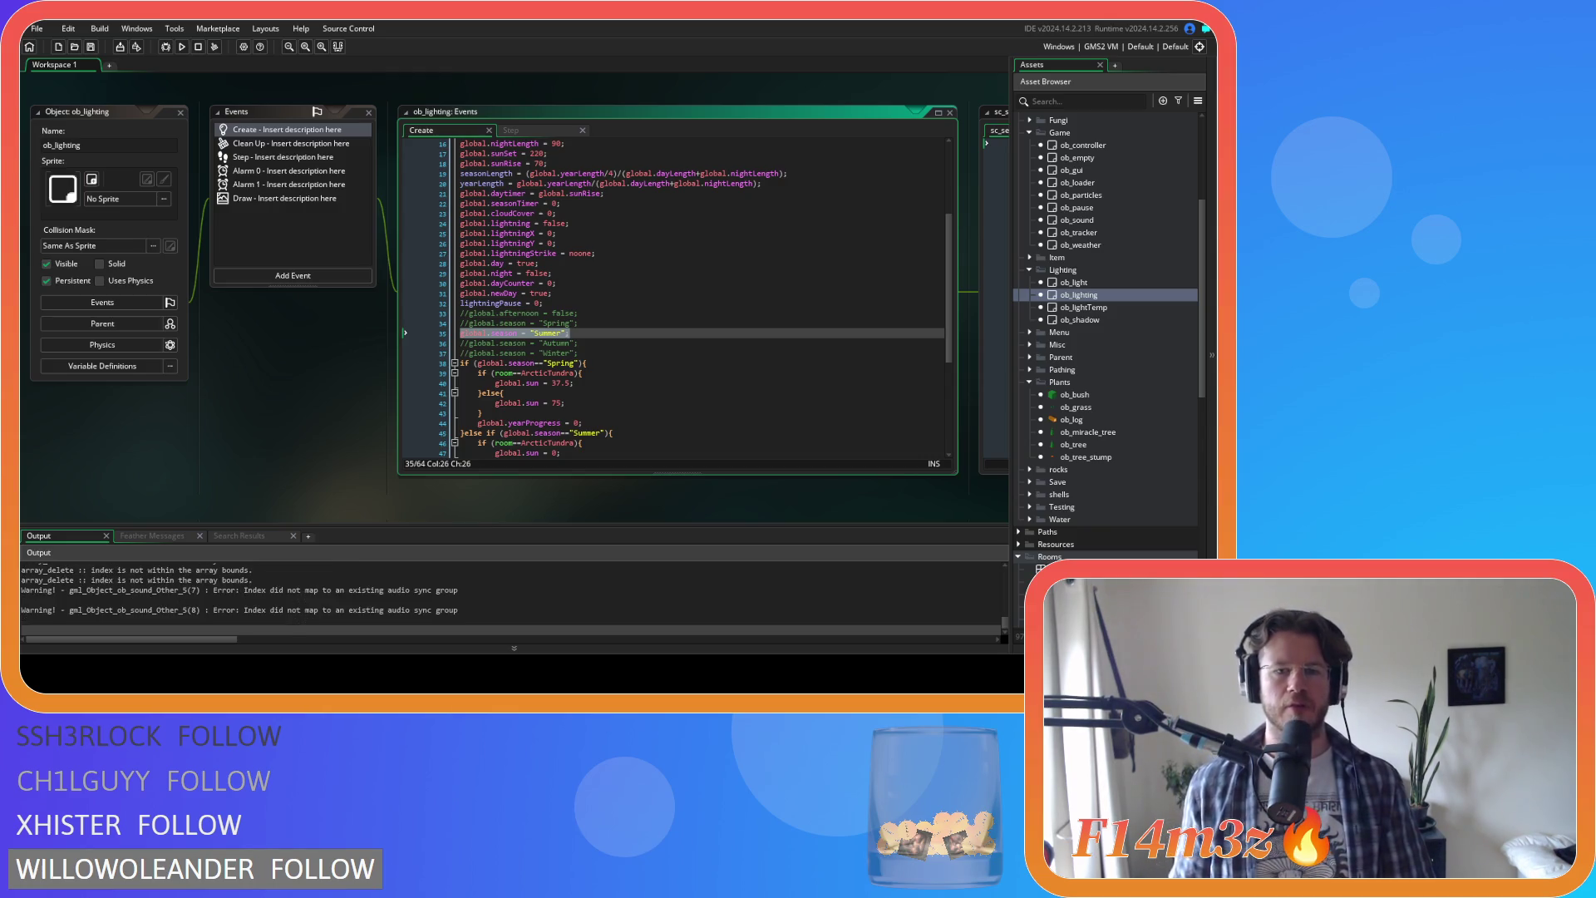
# Step: Comment out the Summer line, activate Autumn, save, and close the sc_setTreeSprite window
pyautogui.click(595, 335)
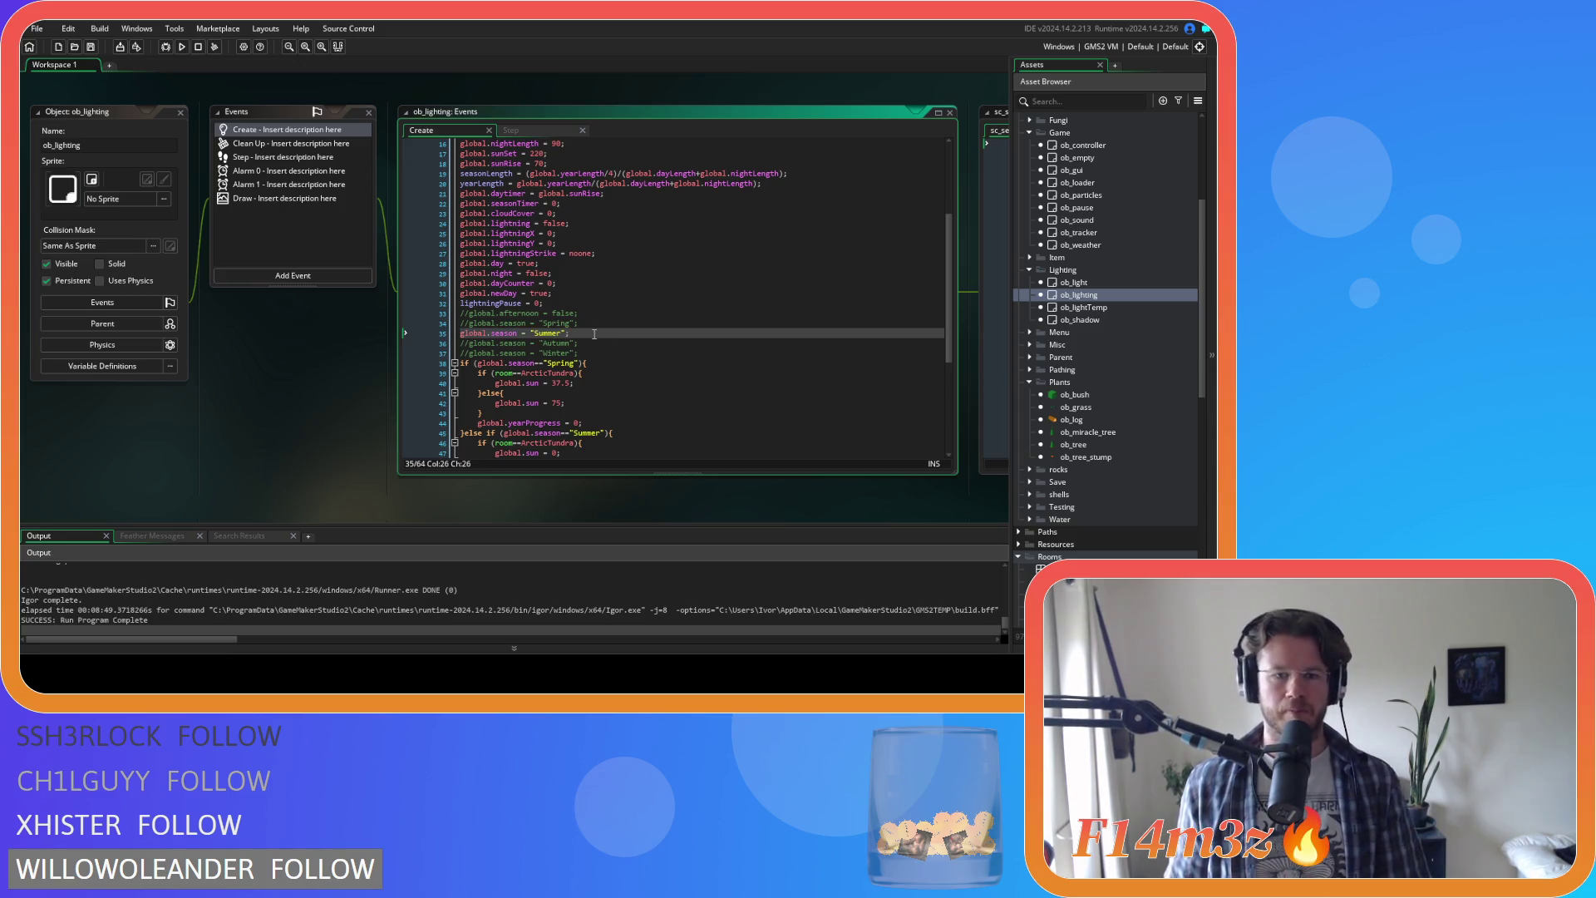
pyautogui.hotkey('ctrl', 'k')
pyautogui.click(591, 344)
pyautogui.hotkey('ctrl', 'shift', 'k')
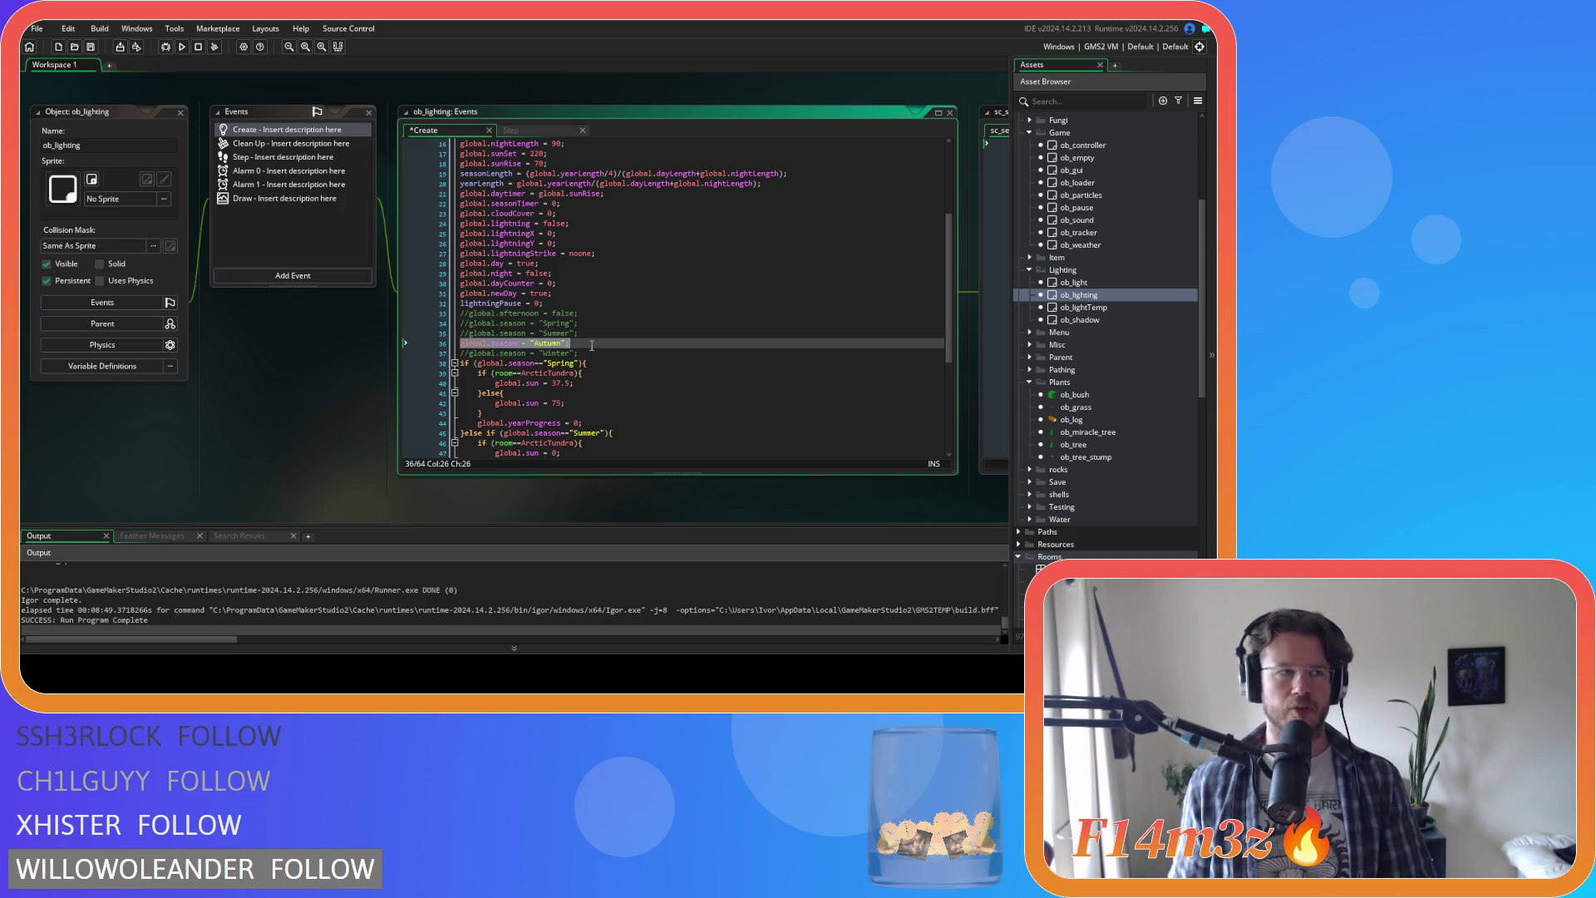
pyautogui.hotkey('ctrl', 's')
pyautogui.moveTo(432, 379); pyautogui.dragTo(258, 371)
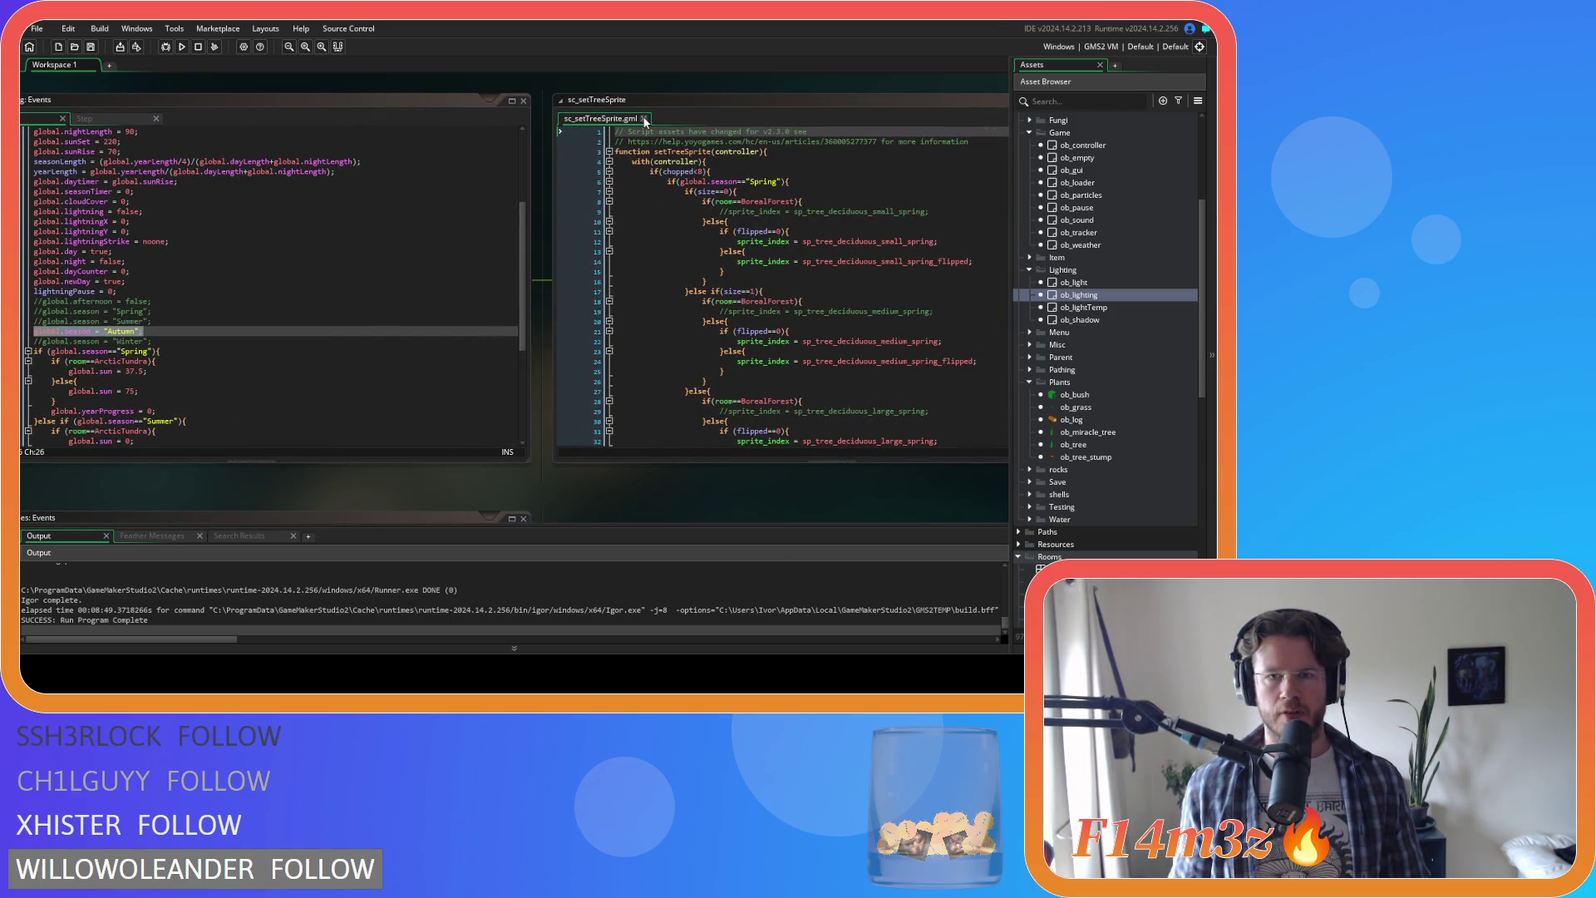
pyautogui.click(645, 122)
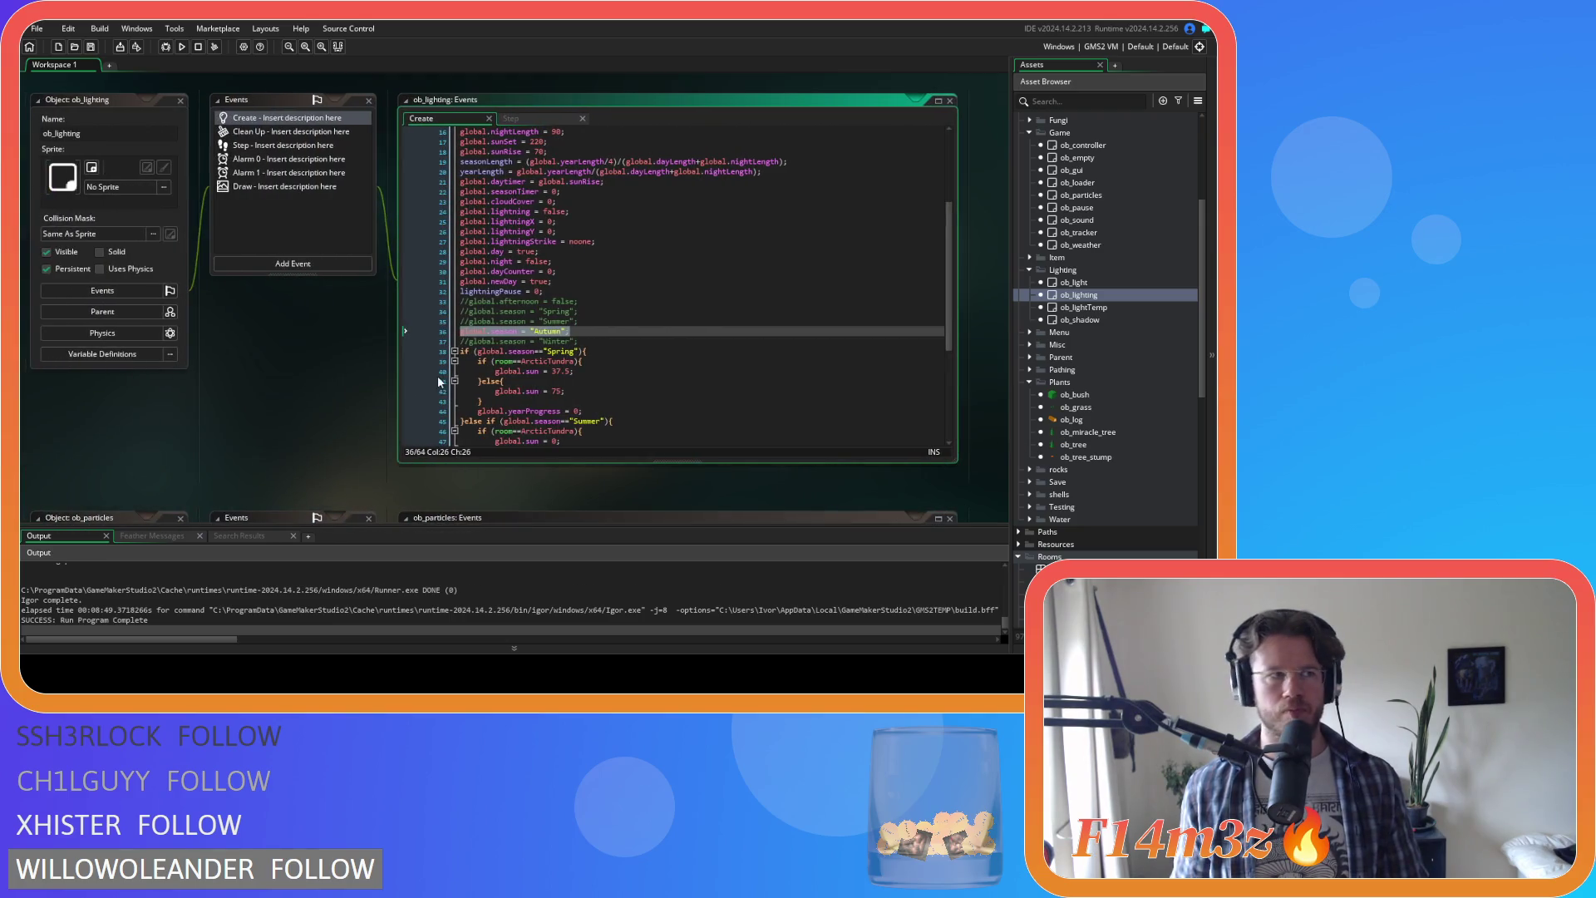
# Step: Bring the ob_particles Create code into view and focus it
pyautogui.scroll(-4, 283, 371)
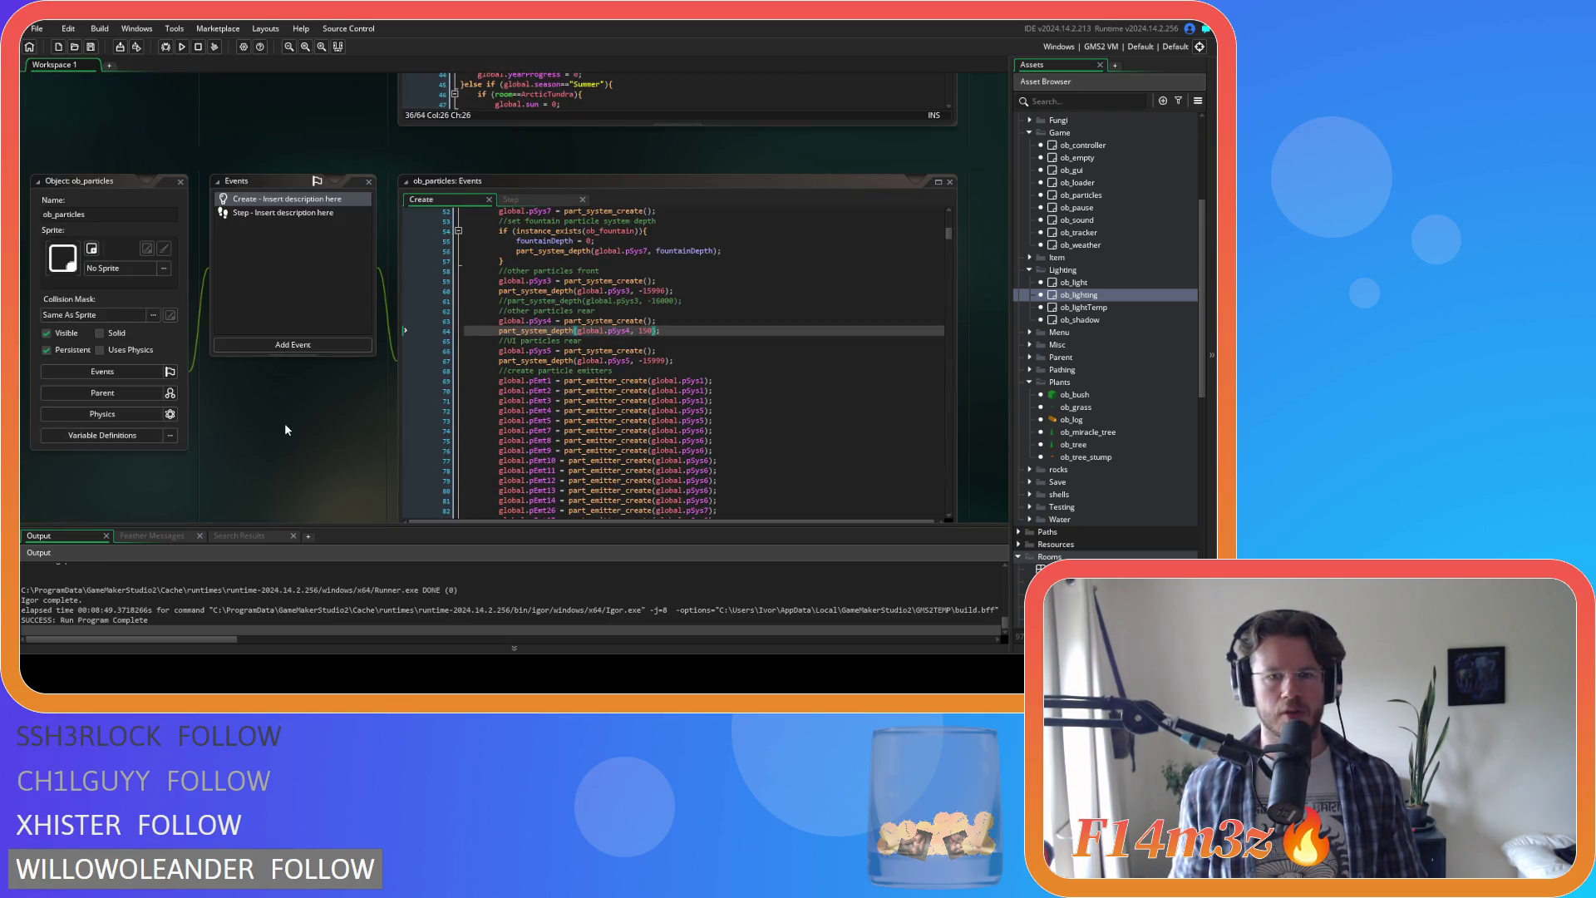
pyautogui.scroll(3, 285, 429)
pyautogui.scroll(-3, 295, 415)
pyautogui.click(689, 326)
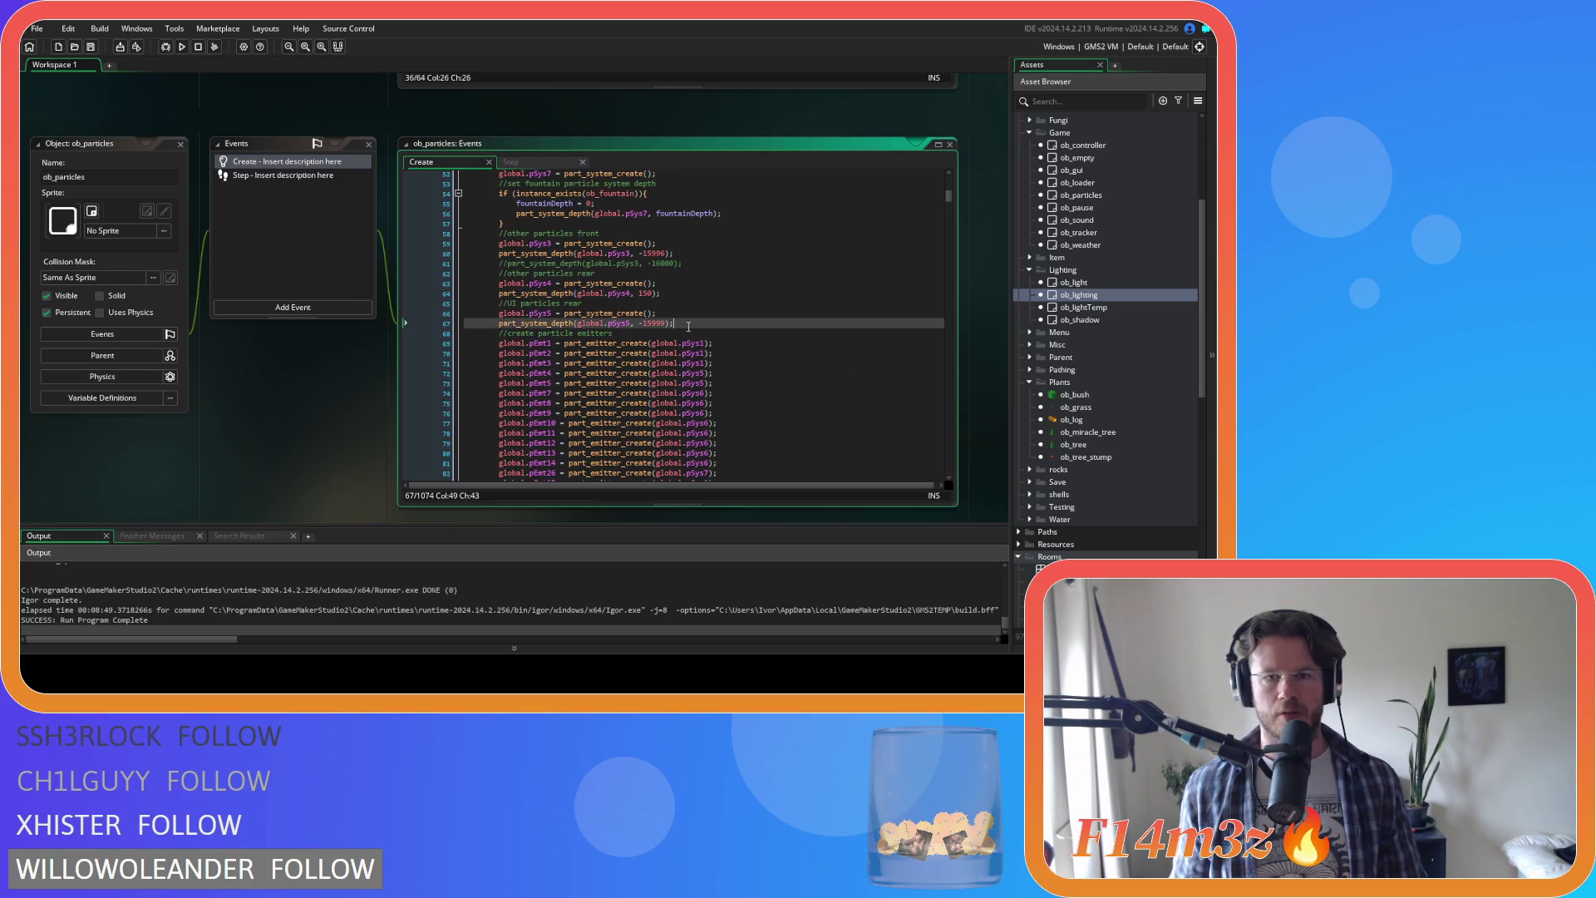
pyautogui.scroll(-5, 723, 321)
# Step: Search the code for 'pleaf' to reach the deciduous leaf part_type settings
pyautogui.hotkey('ctrl', 'f')
pyautogui.write('pleaf')
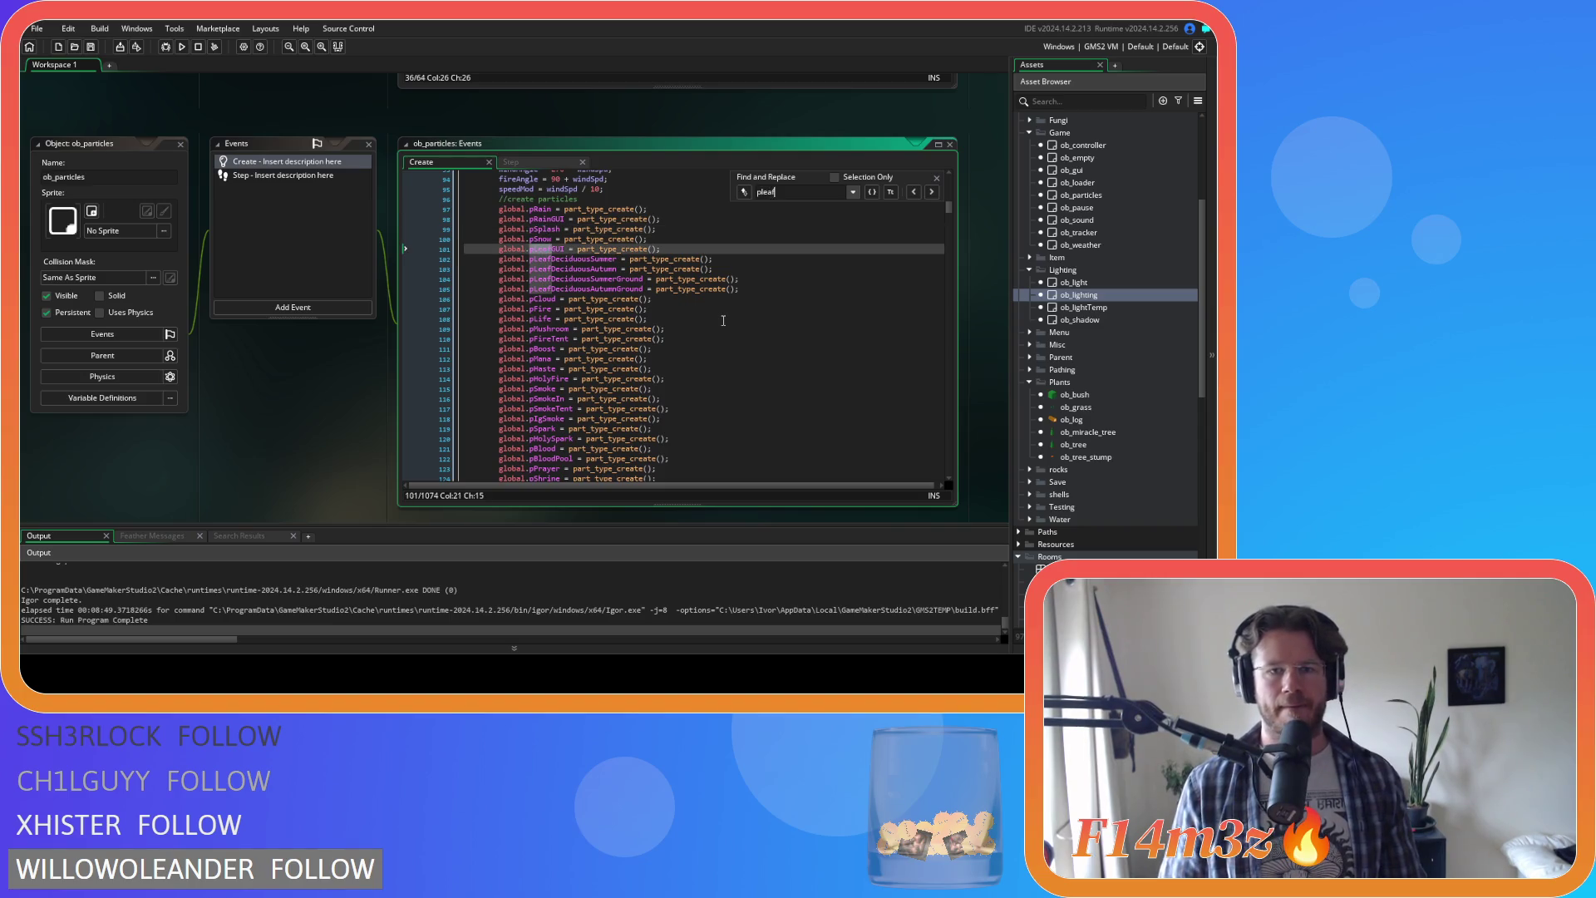
pyautogui.click(932, 192)
pyautogui.click(932, 192)
pyautogui.click(932, 192)
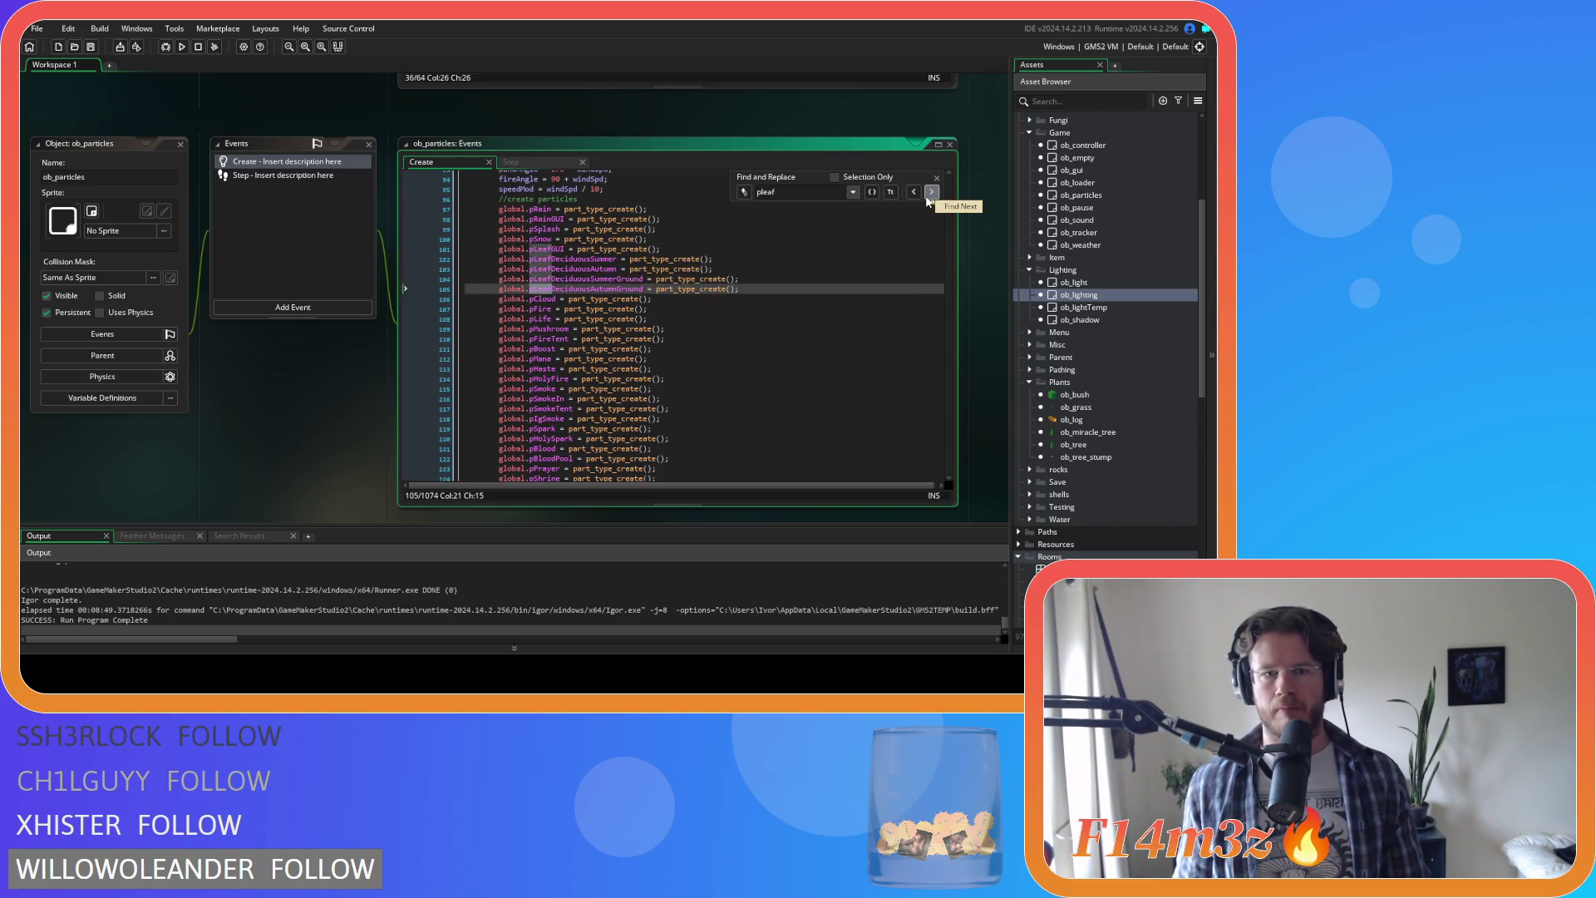
pyautogui.click(932, 192)
pyautogui.click(932, 192)
pyautogui.click(935, 177)
pyautogui.scroll(-2, 798, 314)
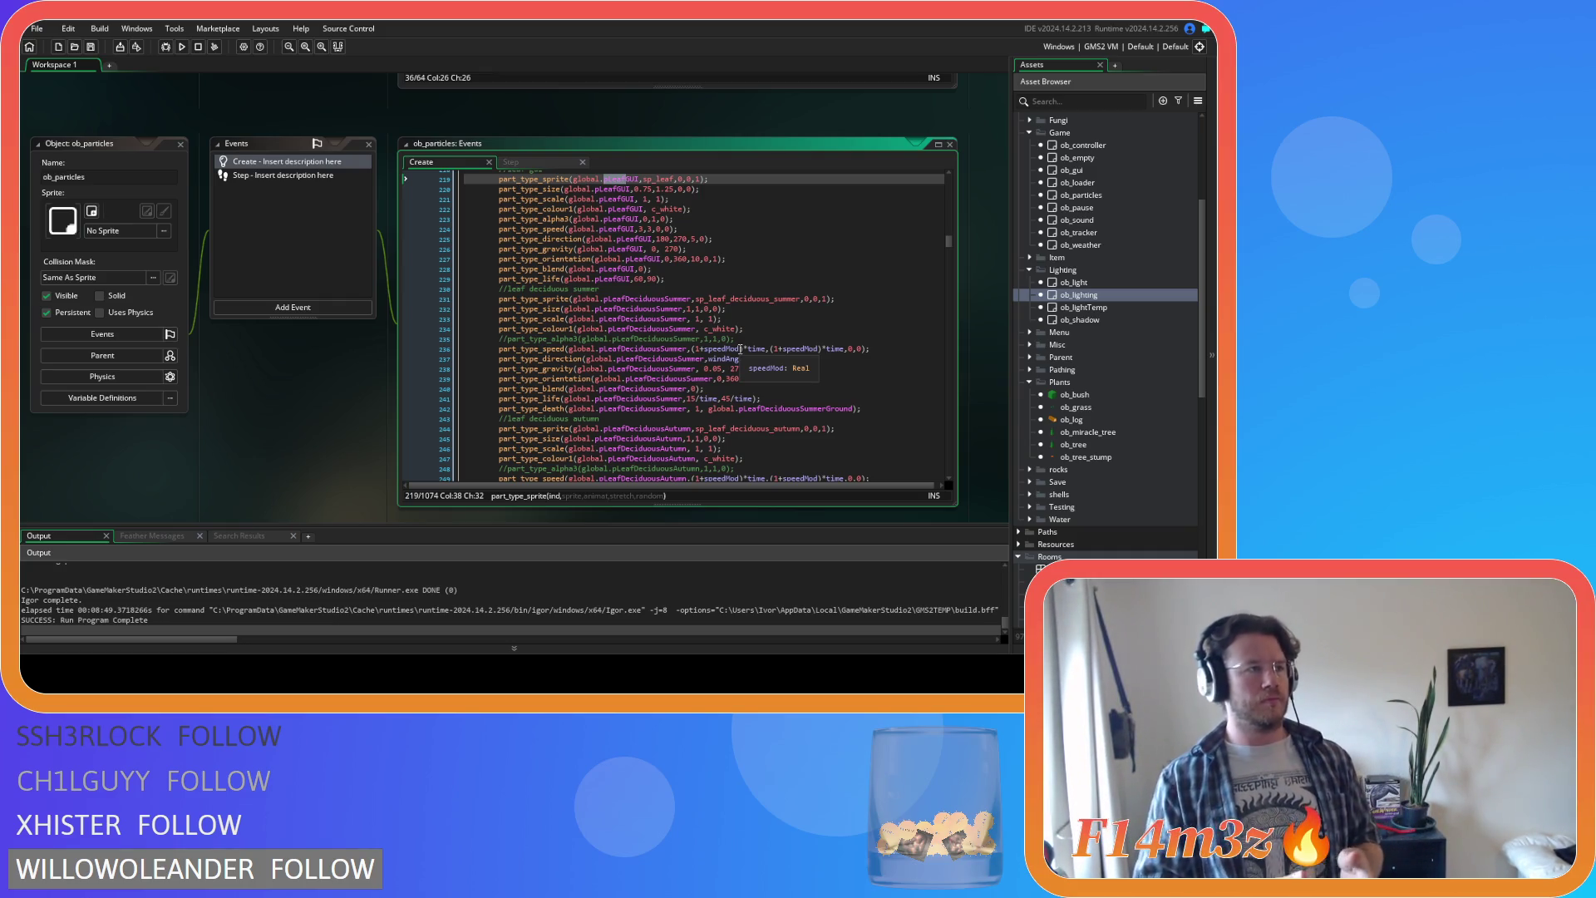
pyautogui.click(789, 315)
pyautogui.hotkey('ctrl', 'z')
pyautogui.scroll(5, 789, 316)
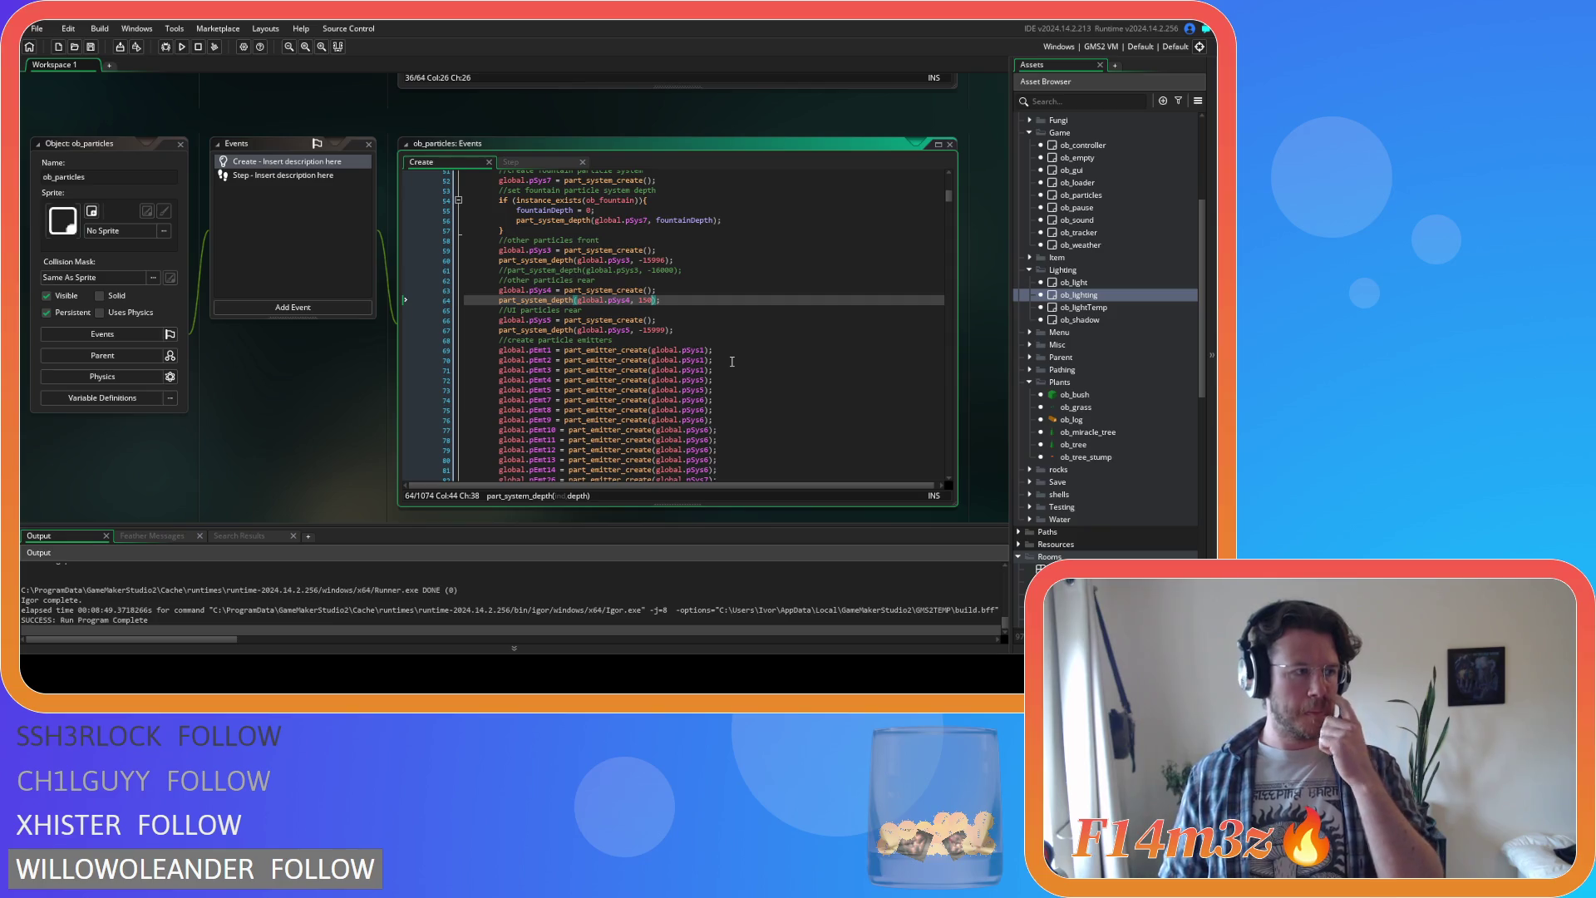
pyautogui.hotkey('ctrl', 'f')
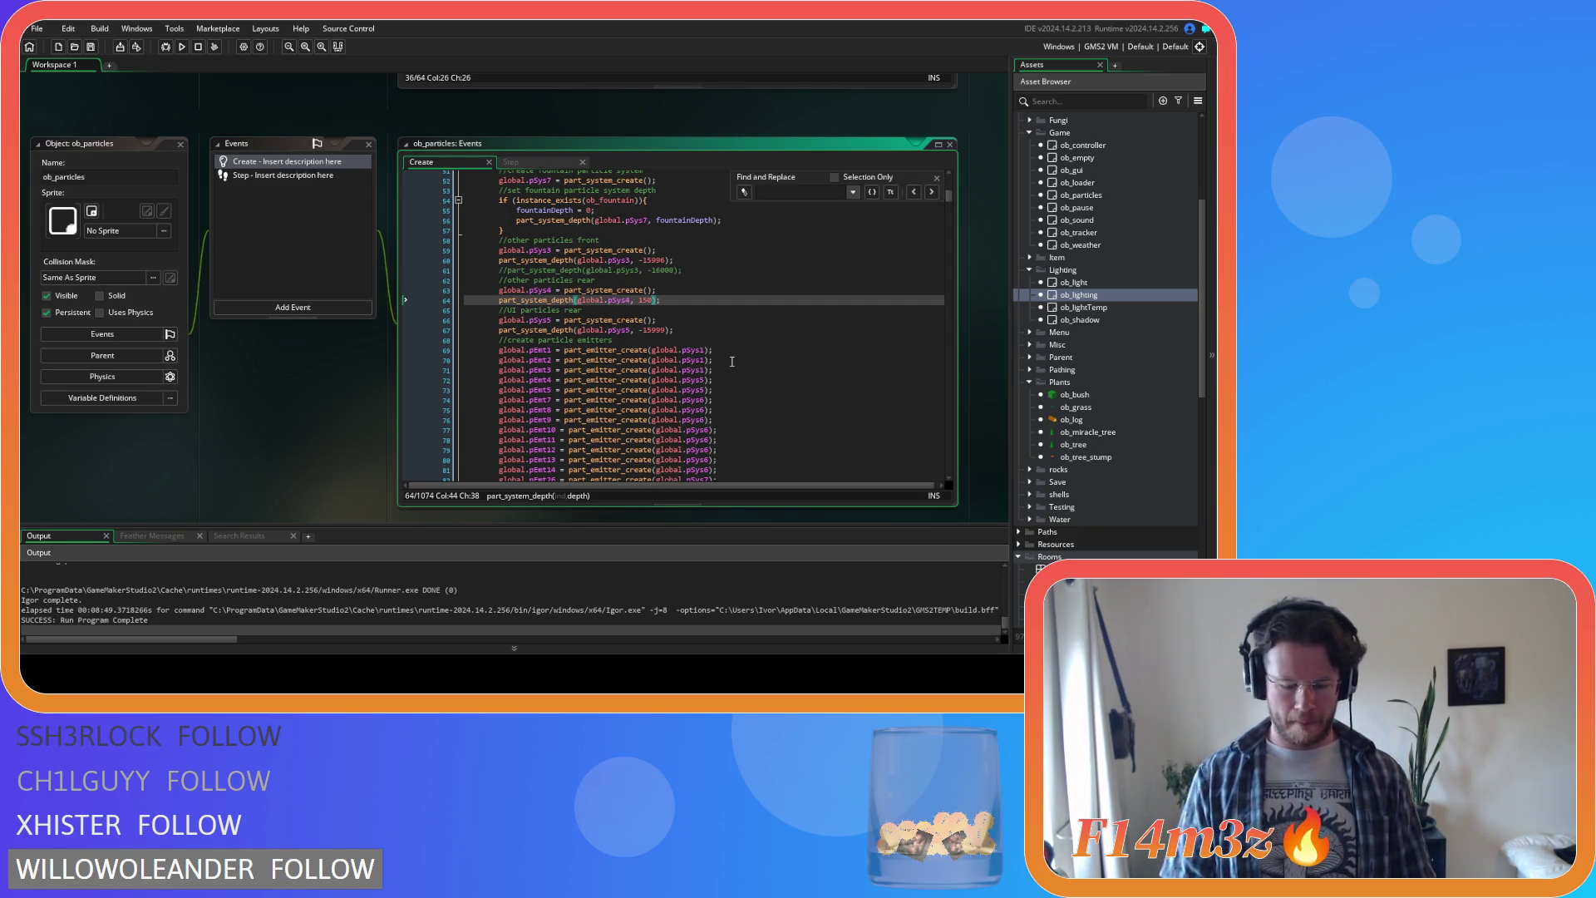
pyautogui.write('LEAF')
pyautogui.click(932, 192)
pyautogui.click(932, 192)
pyautogui.click(932, 192)
pyautogui.click(932, 192)
pyautogui.click(932, 192)
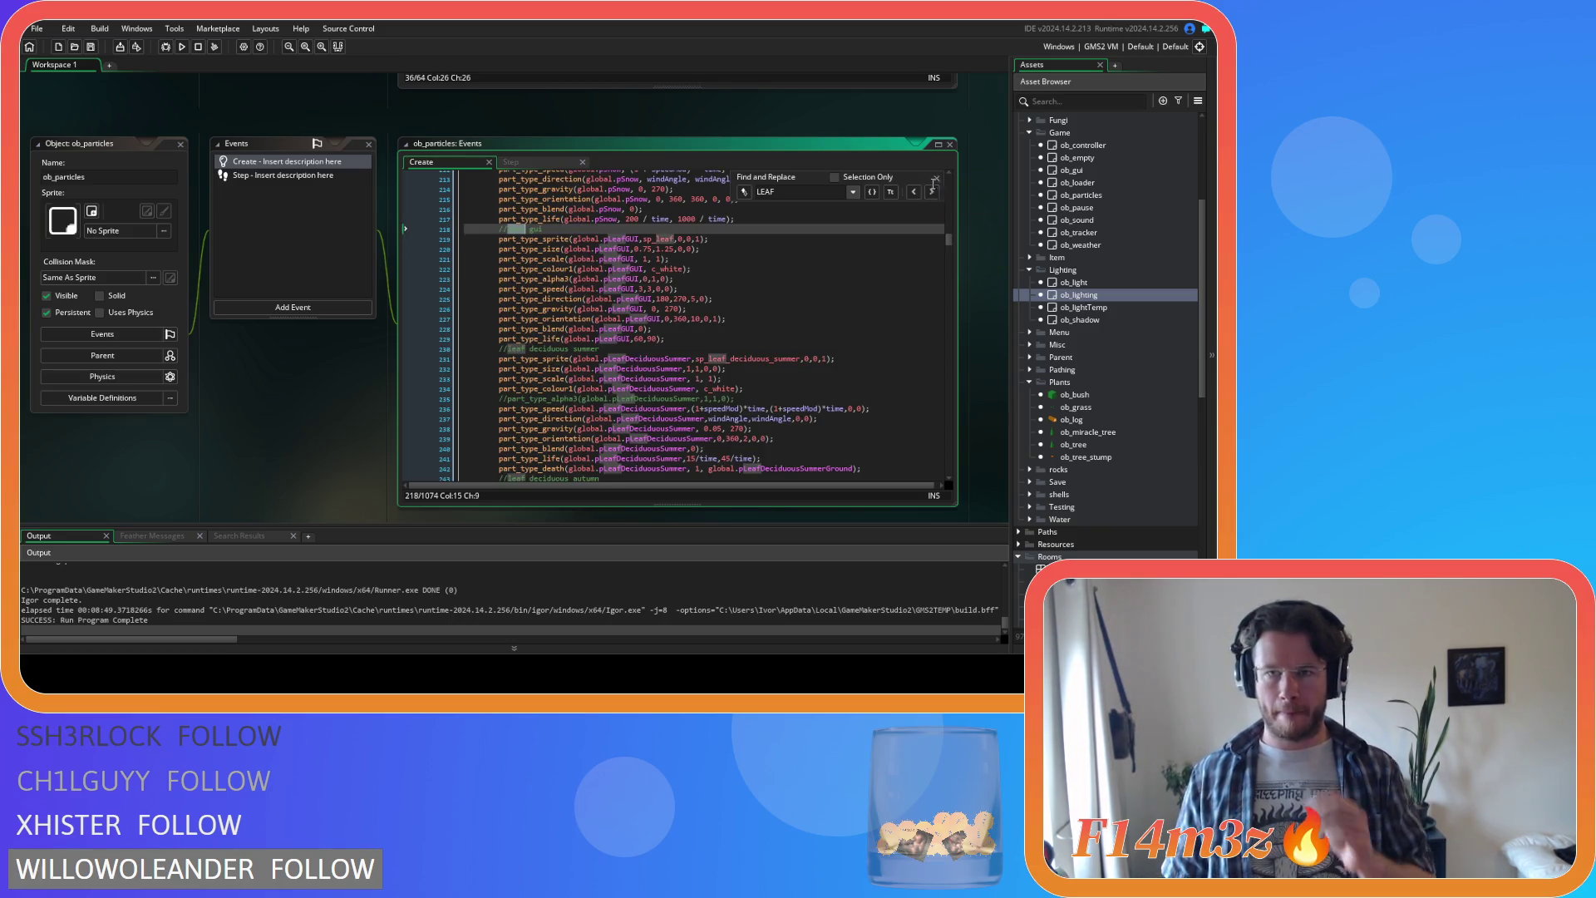
pyautogui.press('Escape')
pyautogui.scroll(-3, 803, 463)
pyautogui.scroll(-2, 802, 463)
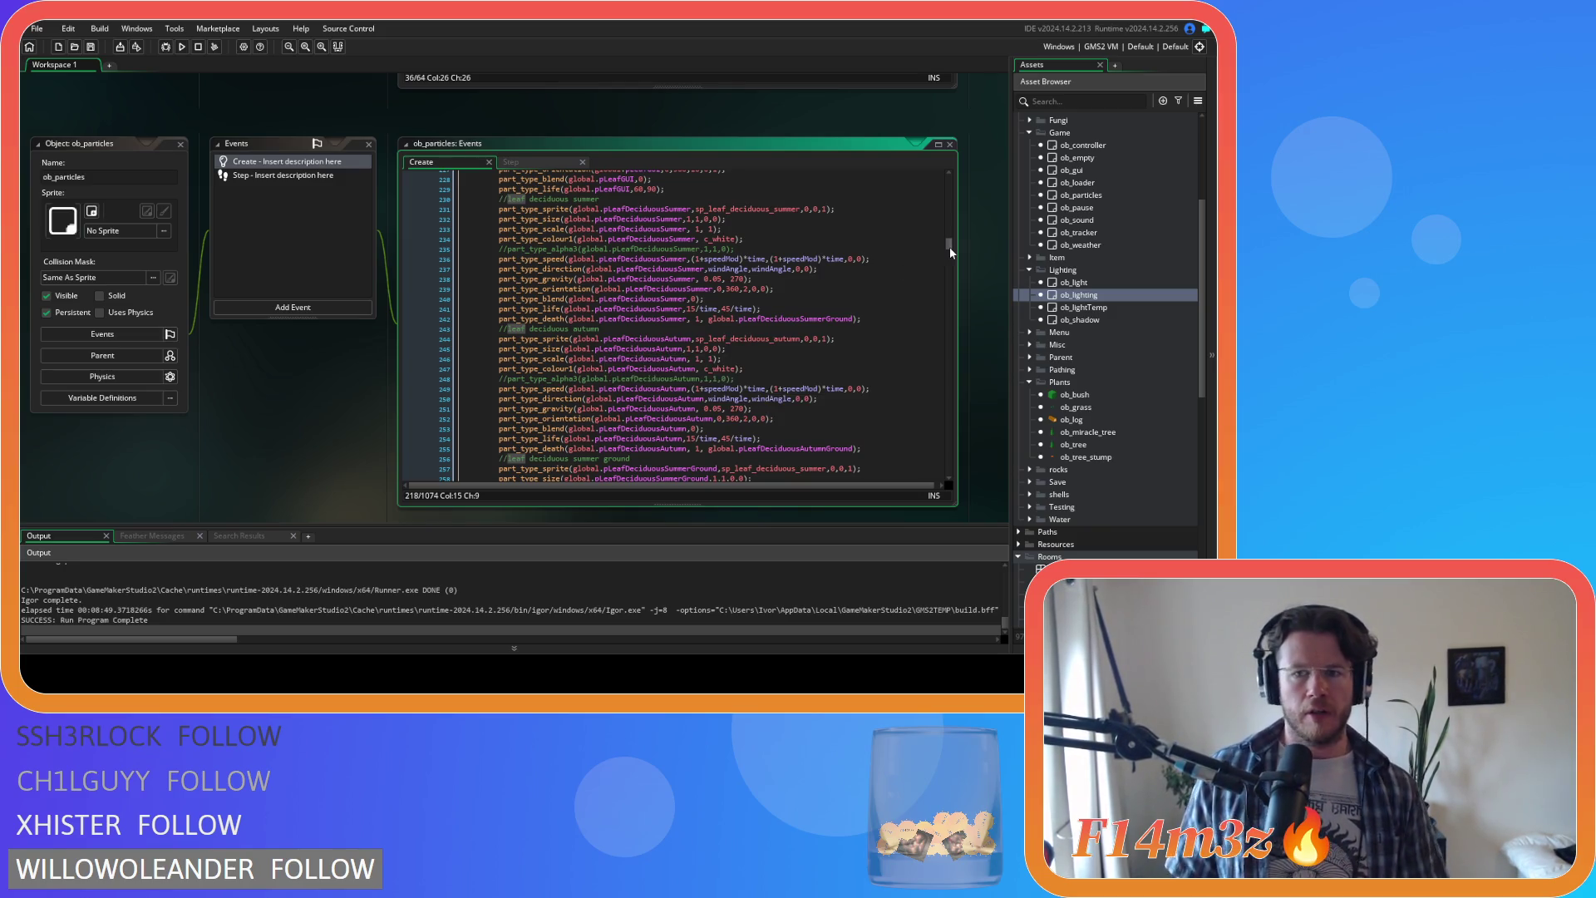
pyautogui.moveTo(950, 247); pyautogui.dragTo(960, 186)
pyautogui.scroll(-14, 823, 311)
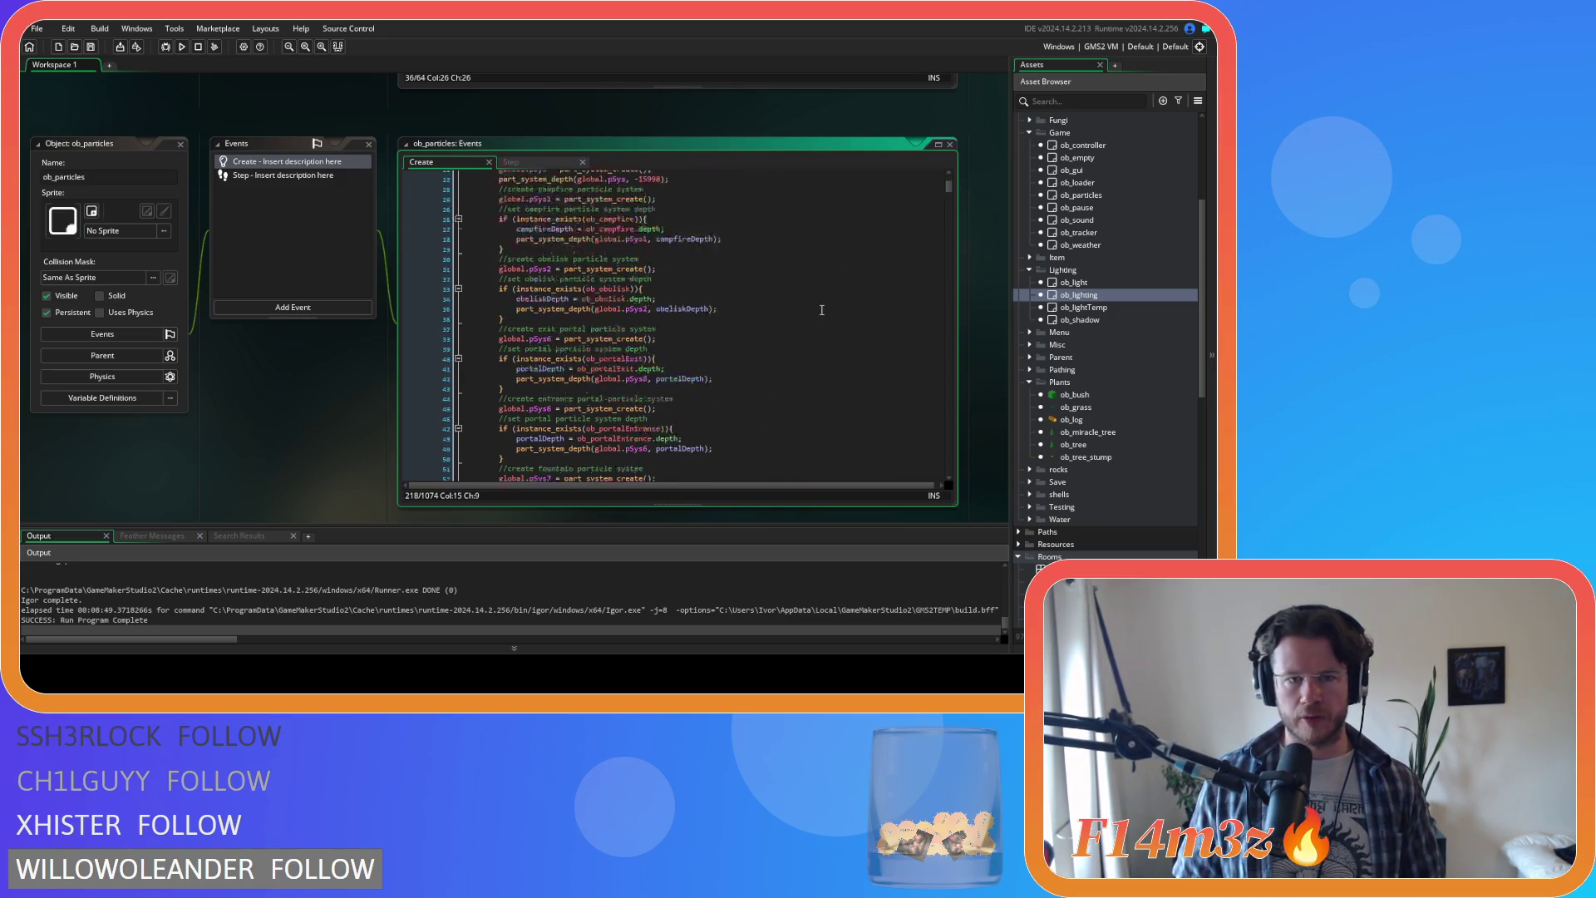
pyautogui.scroll(-12, 823, 311)
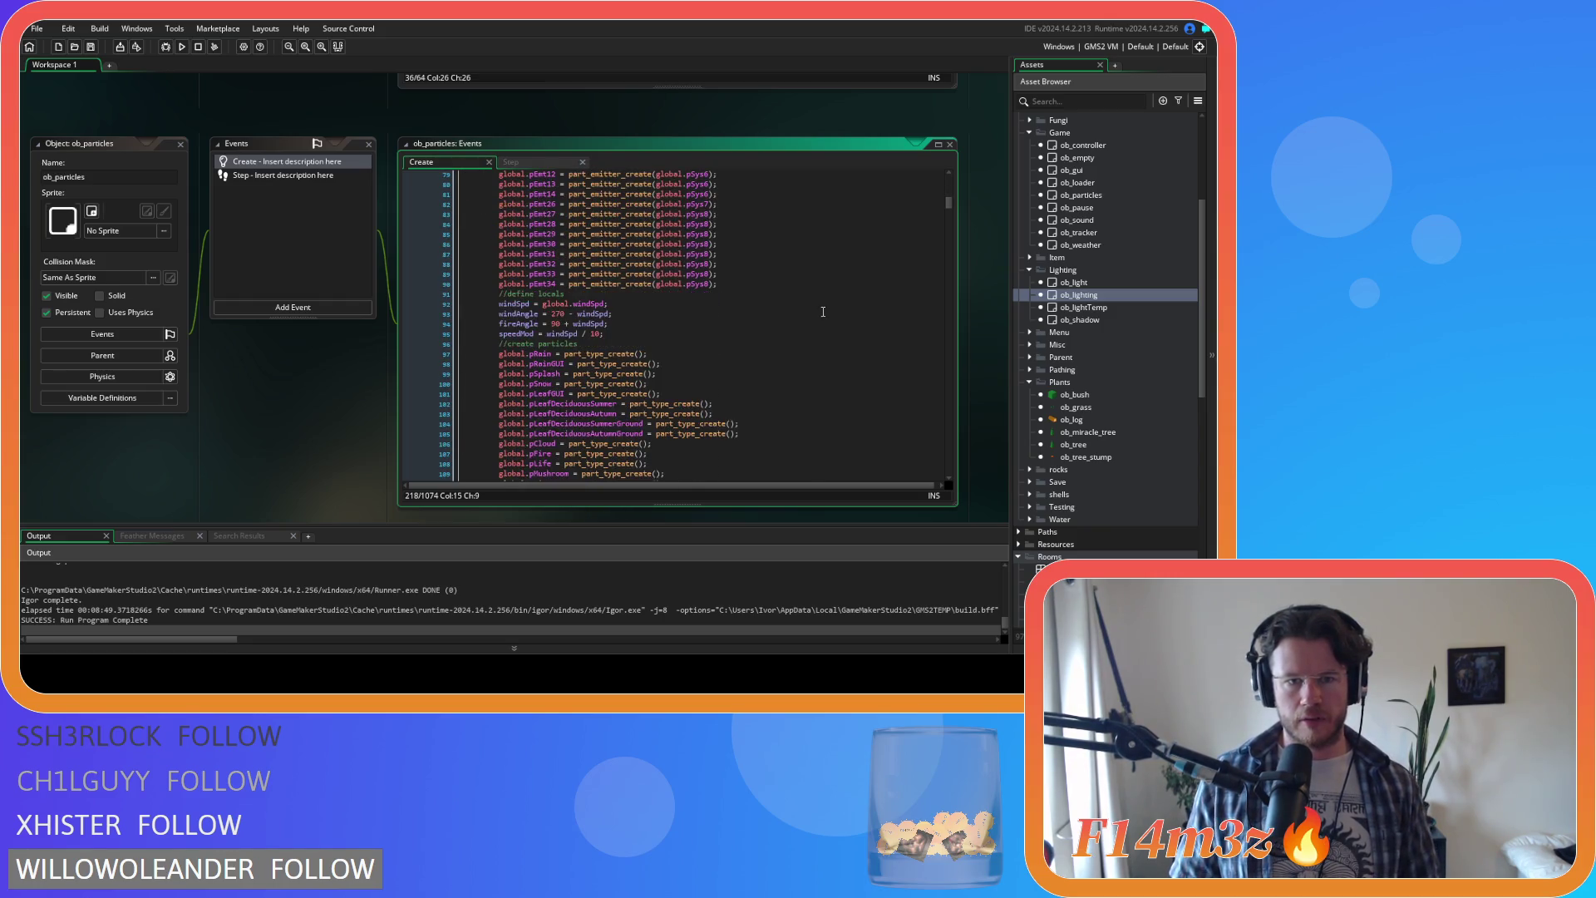
pyautogui.click(525, 304)
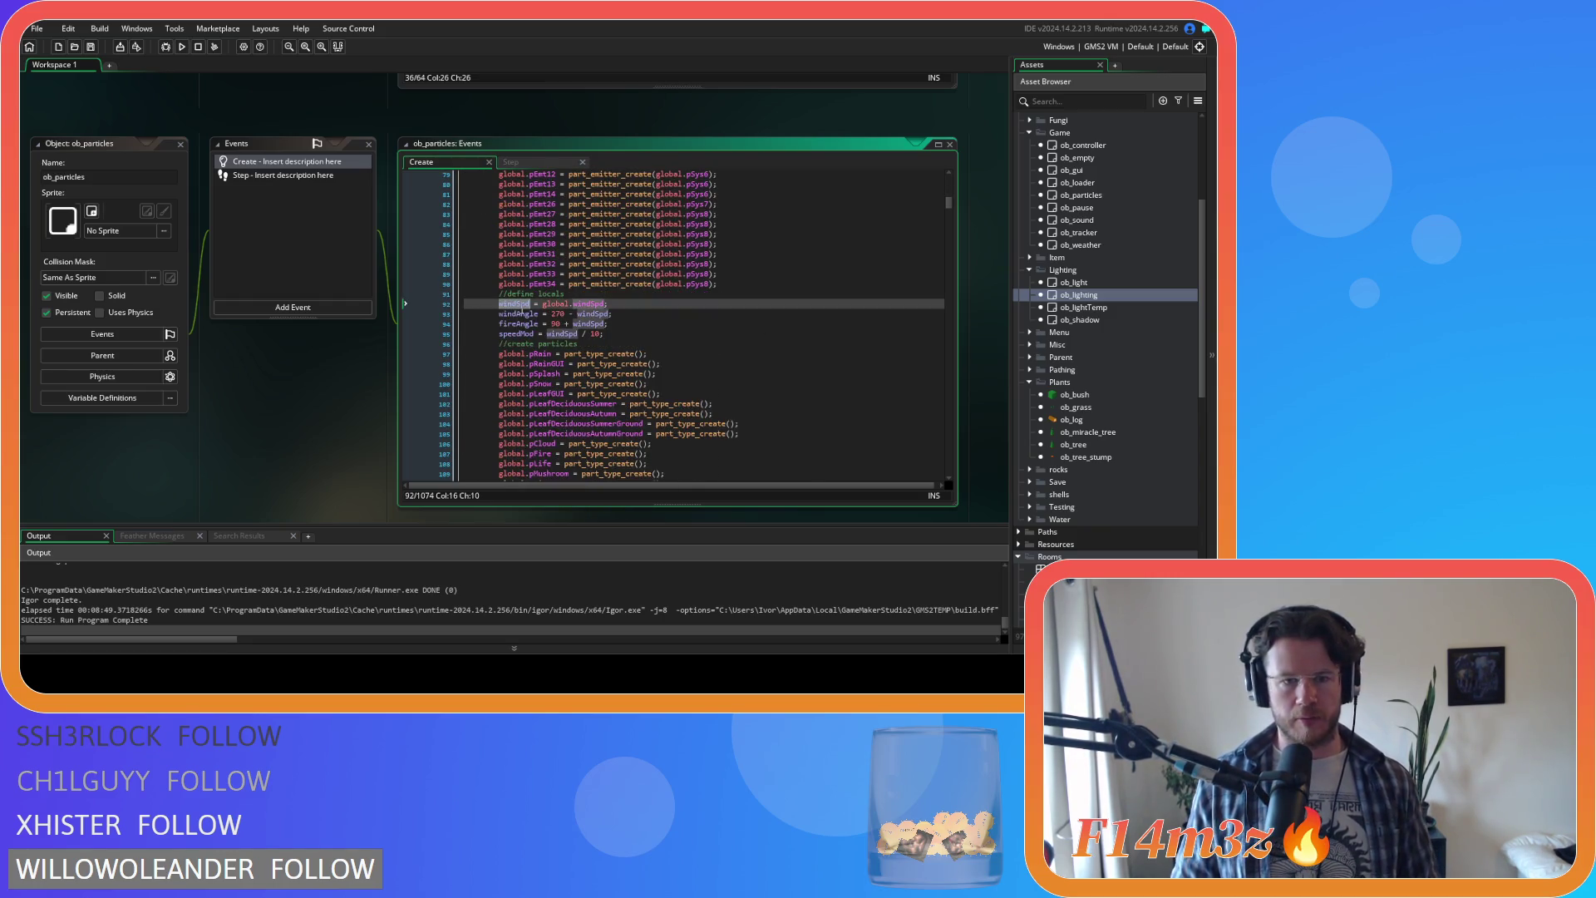
pyautogui.click(755, 326)
pyautogui.hotkey('ctrl', 'f')
pyautogui.write('pLeaf')
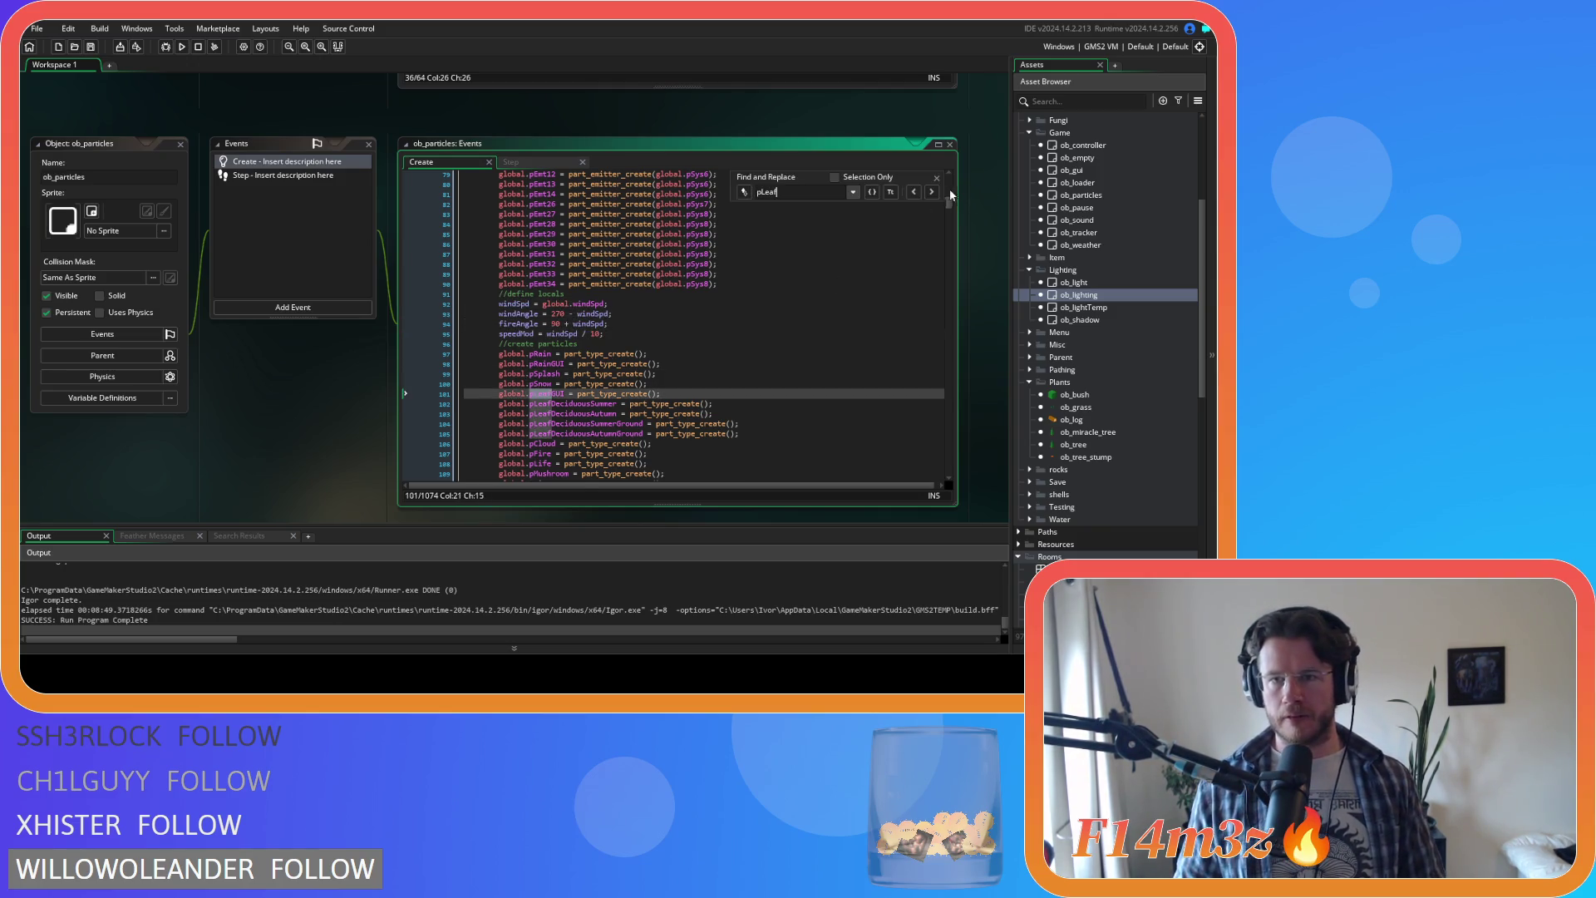
pyautogui.click(938, 191)
pyautogui.click(937, 191)
pyautogui.click(938, 191)
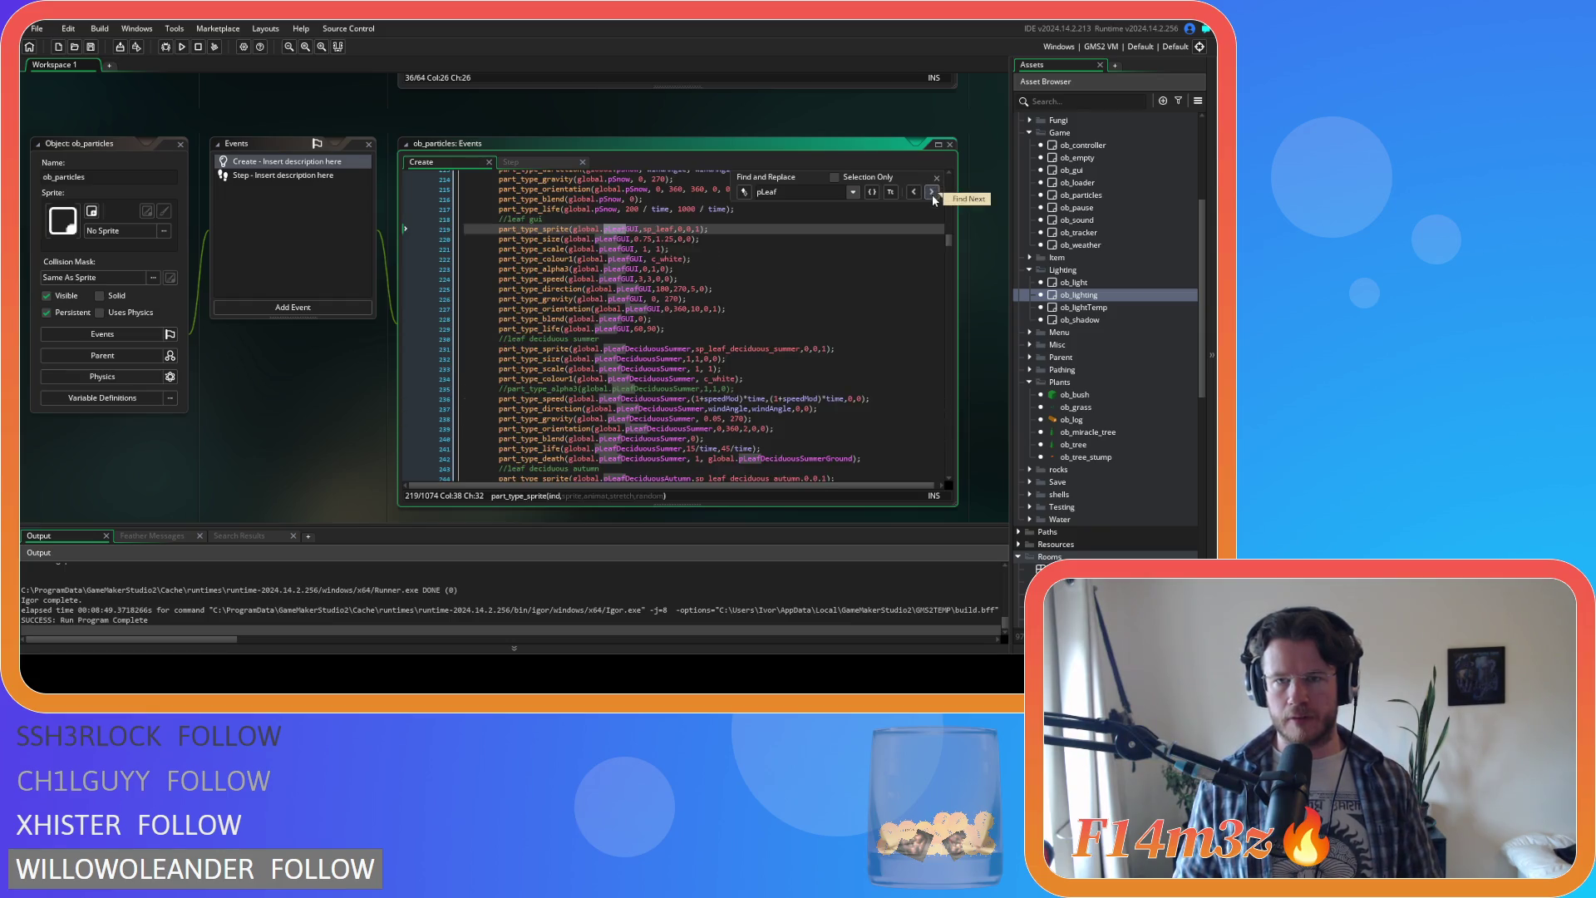
pyautogui.click(937, 179)
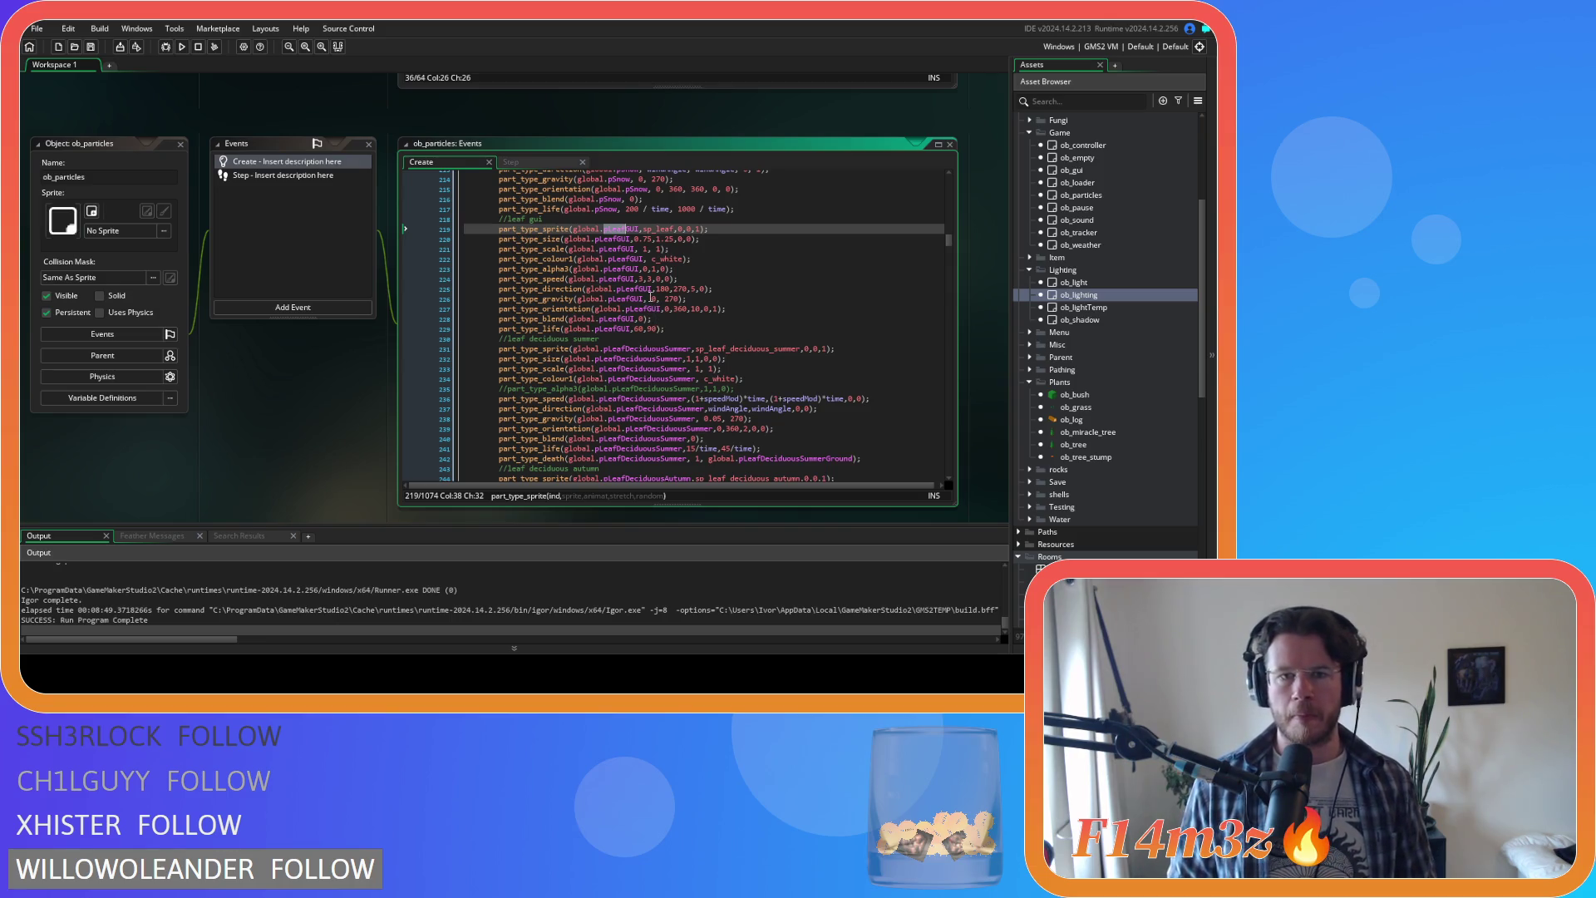
pyautogui.scroll(-3, 706, 324)
# Step: Replace the 15 lifetime on line 241 with clamp(windSpd,15,72), then open ob_weather's Create event
pyautogui.click(776, 339)
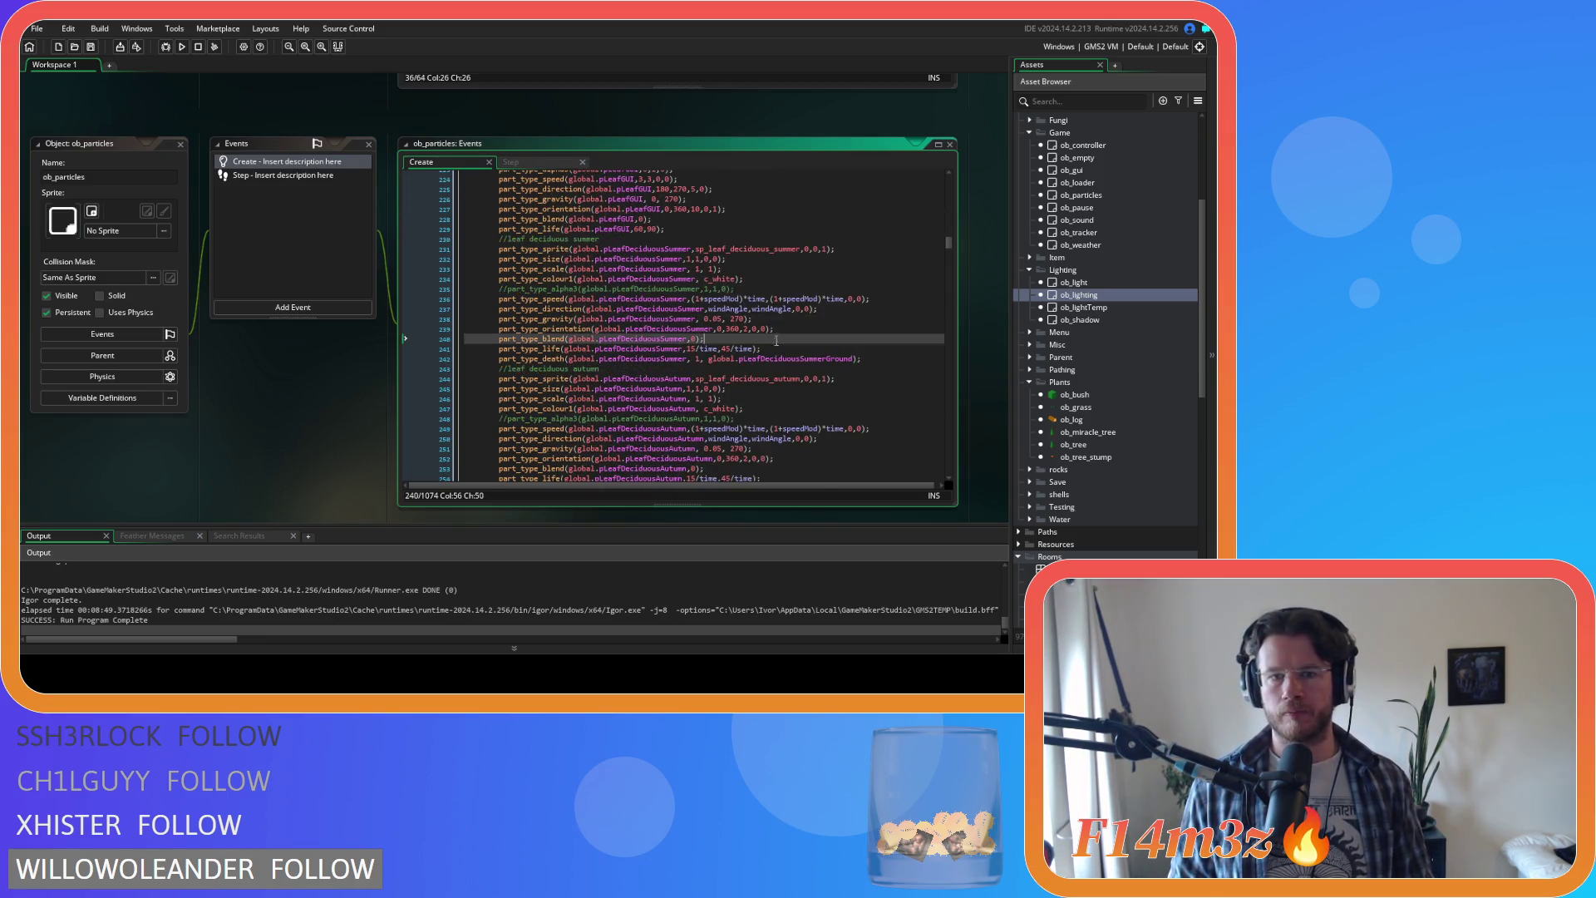
pyautogui.doubleClick(689, 348)
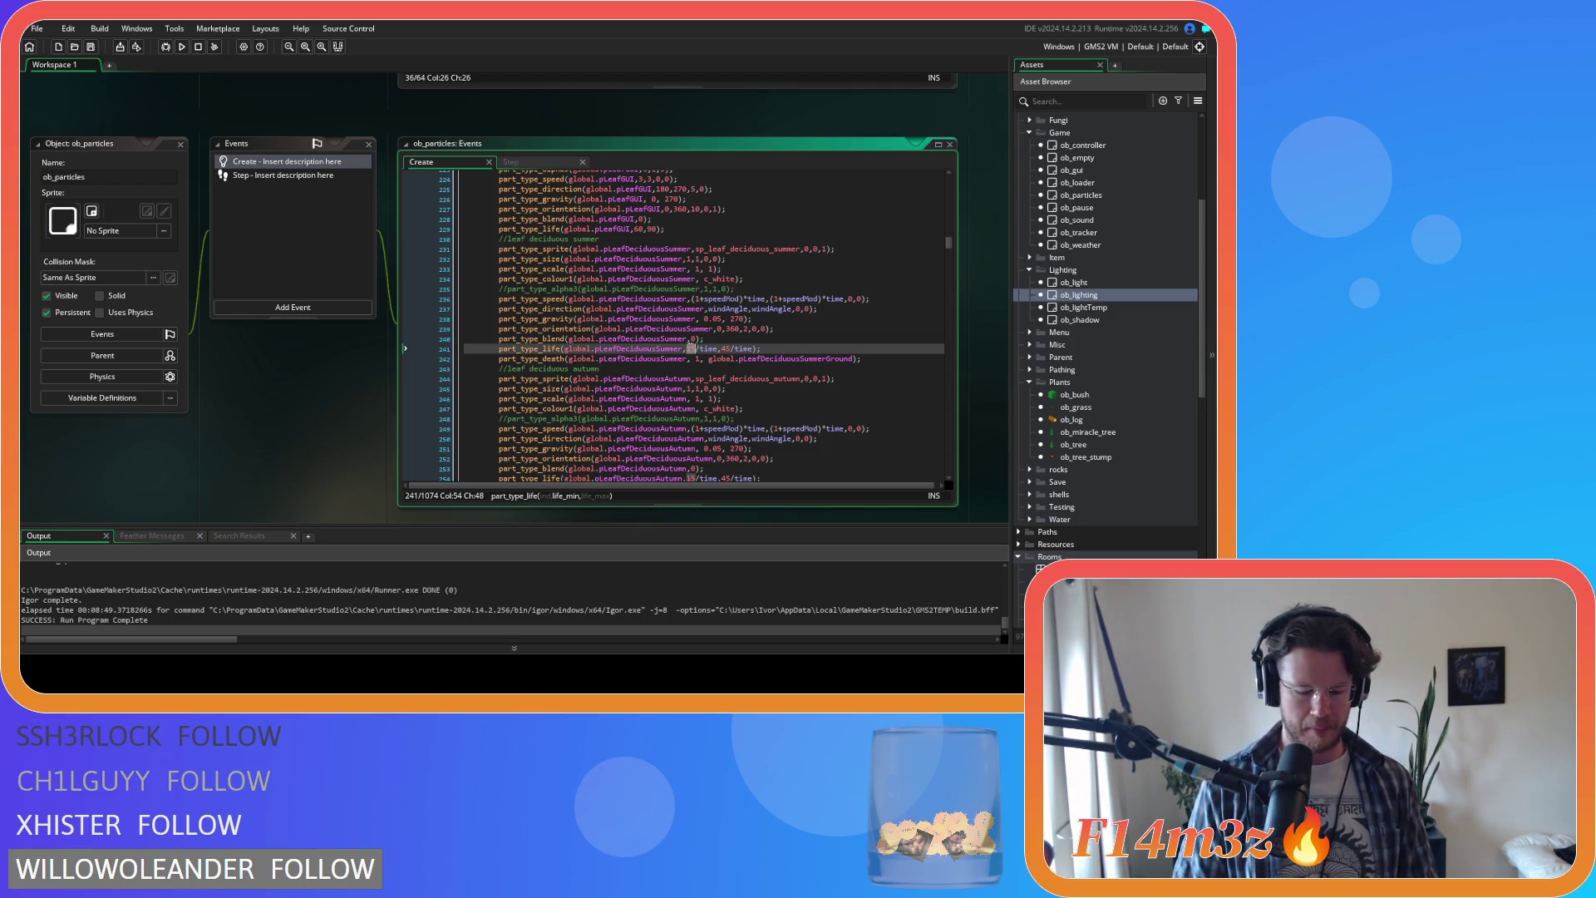
pyautogui.write('clamp')
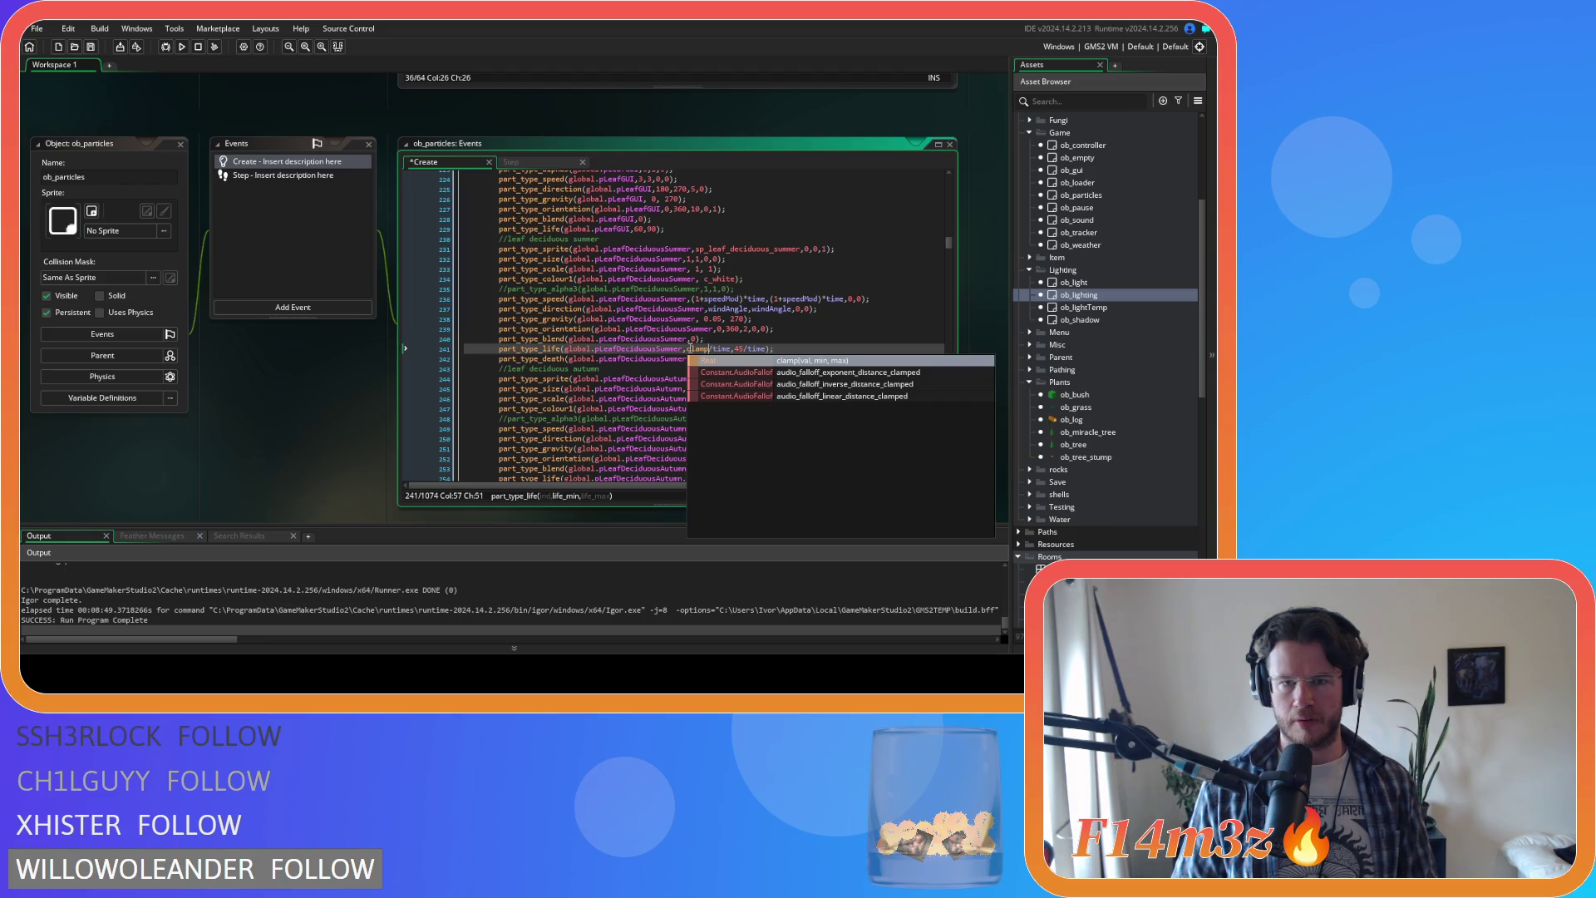
pyautogui.moveTo(700, 348)
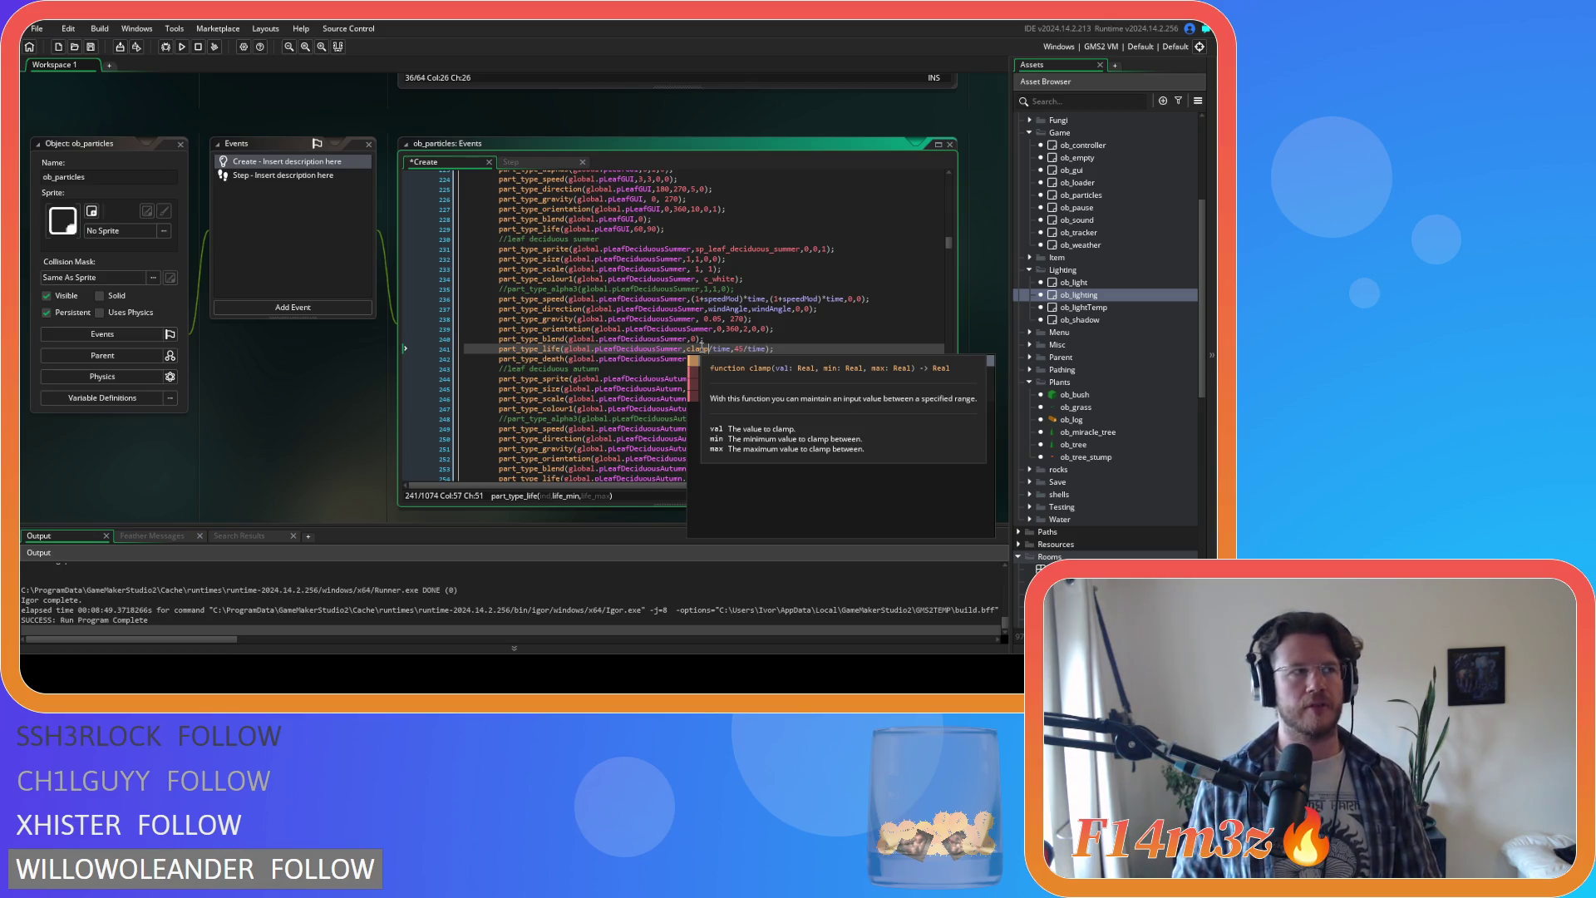
pyautogui.write('(')
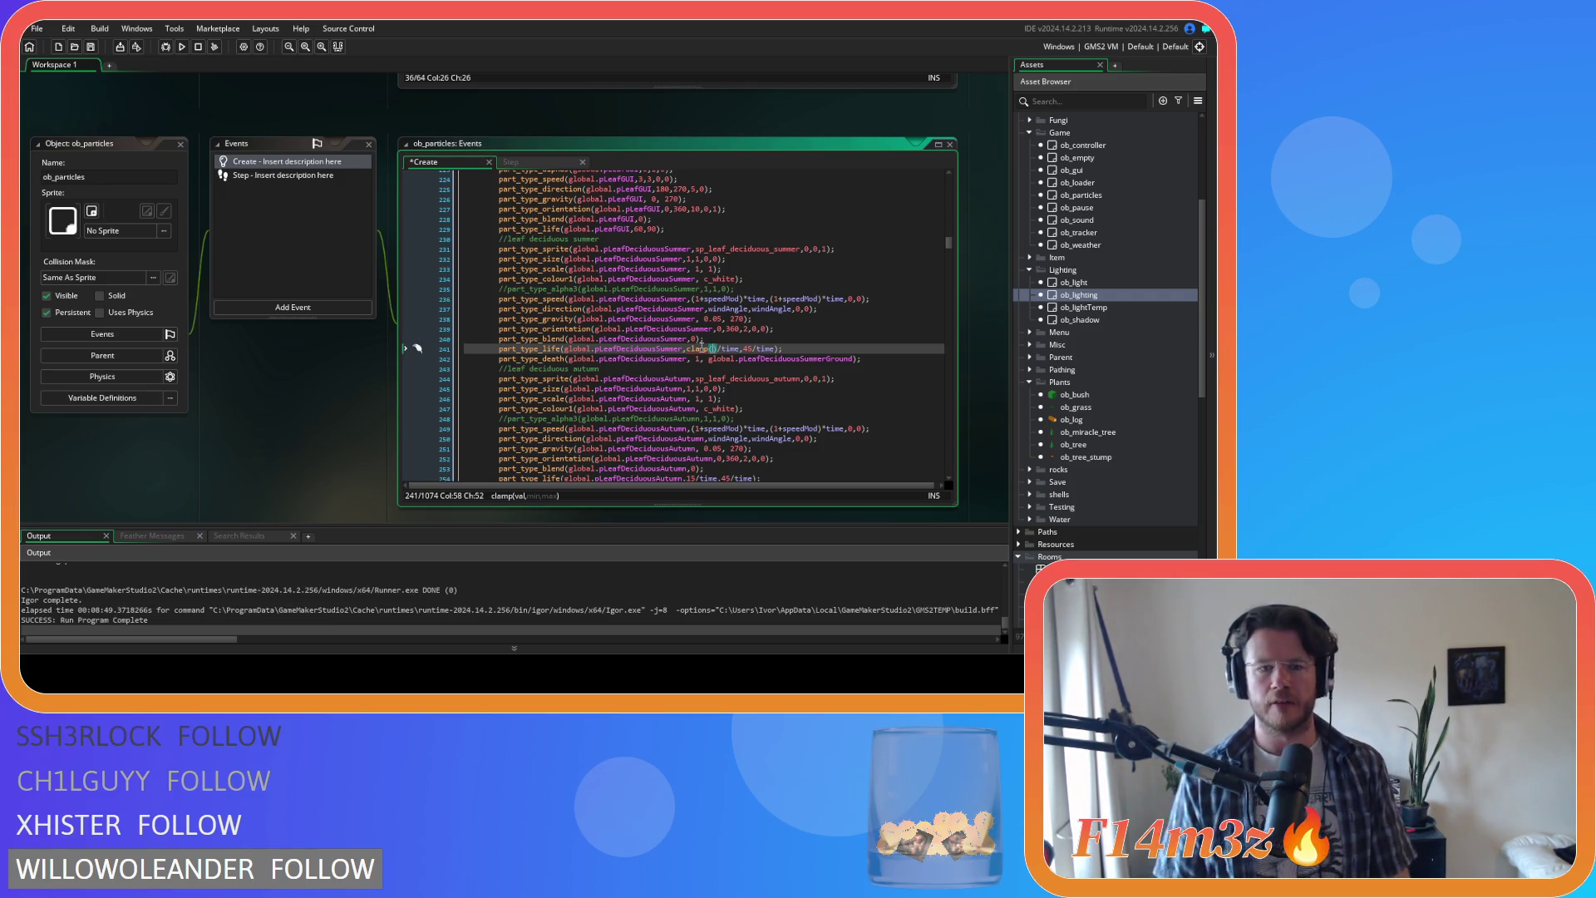
pyautogui.write('windSpd,')
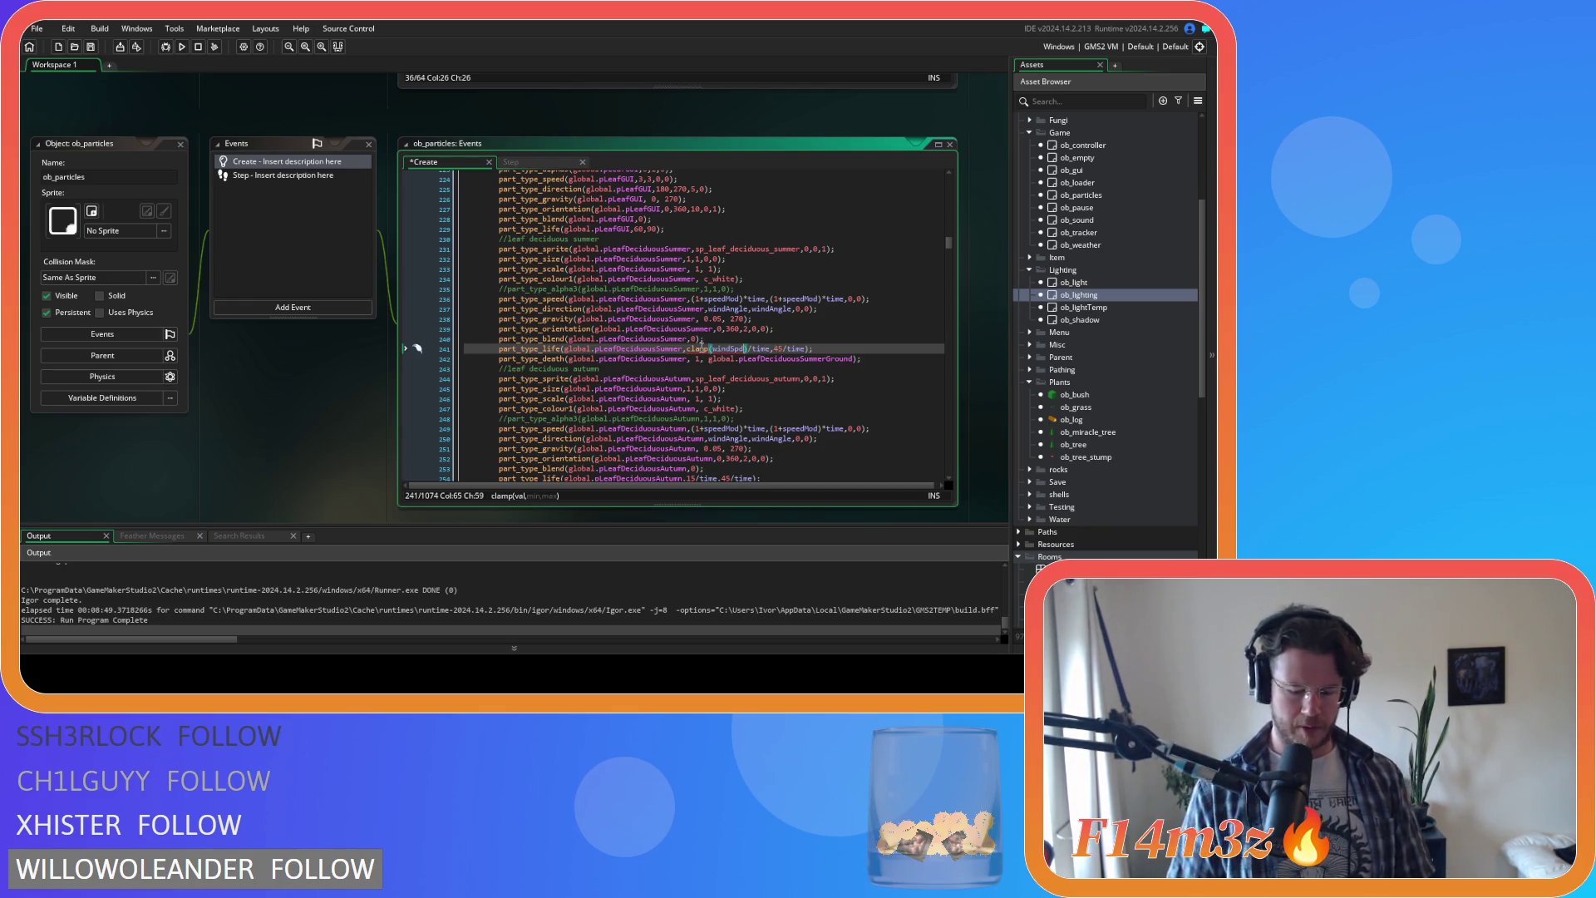
pyautogui.write('15,')
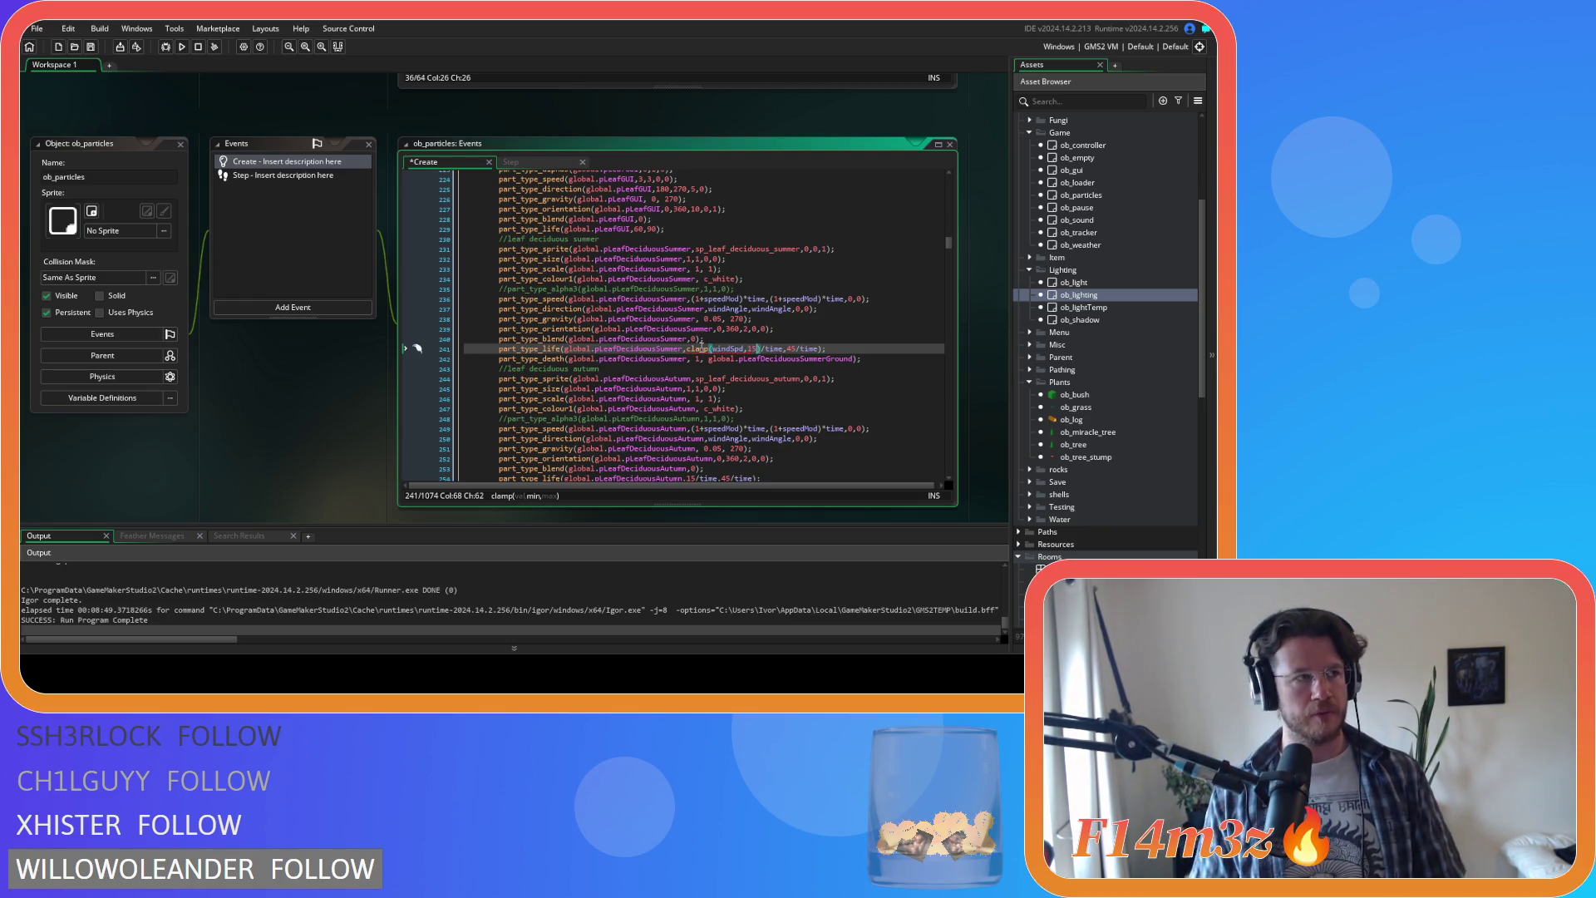
pyautogui.write('72')
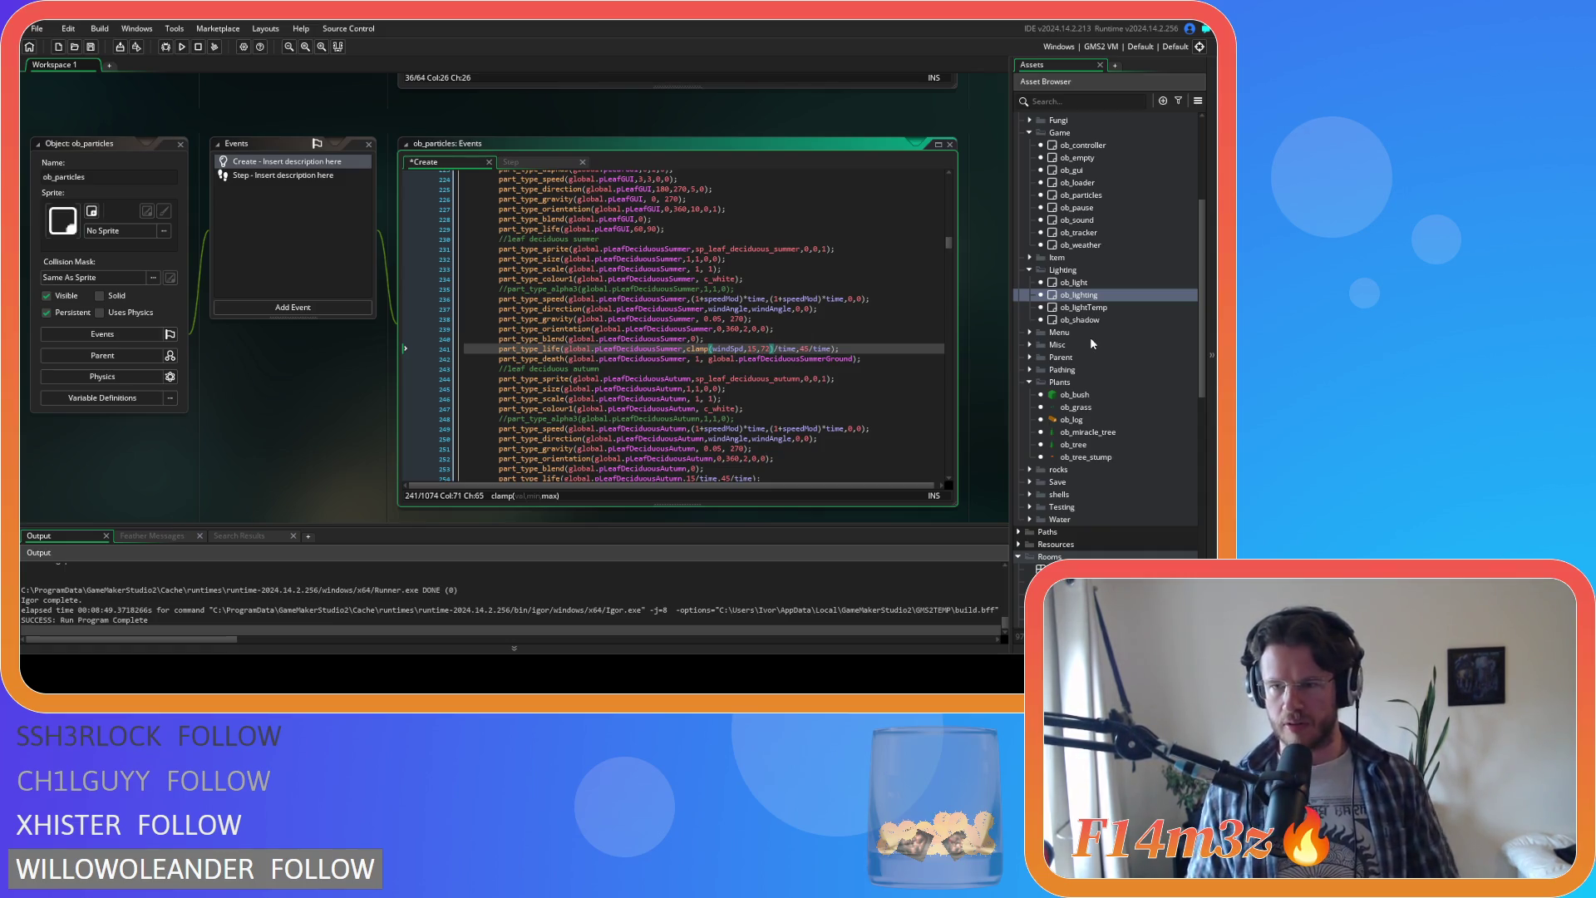
pyautogui.doubleClick(1081, 244)
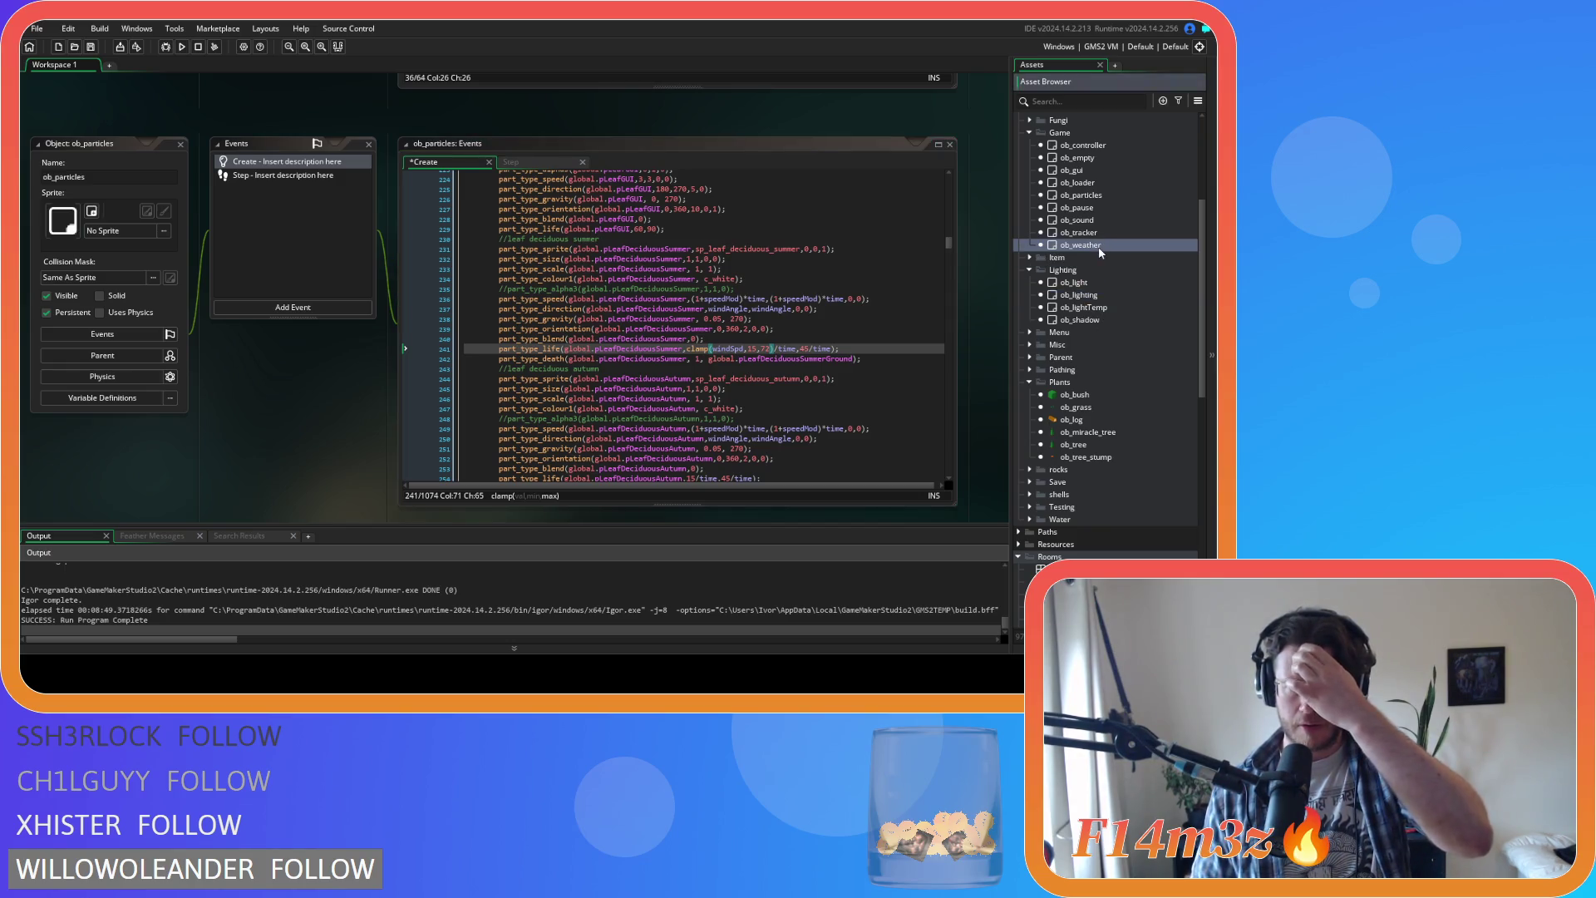
pyautogui.click(286, 129)
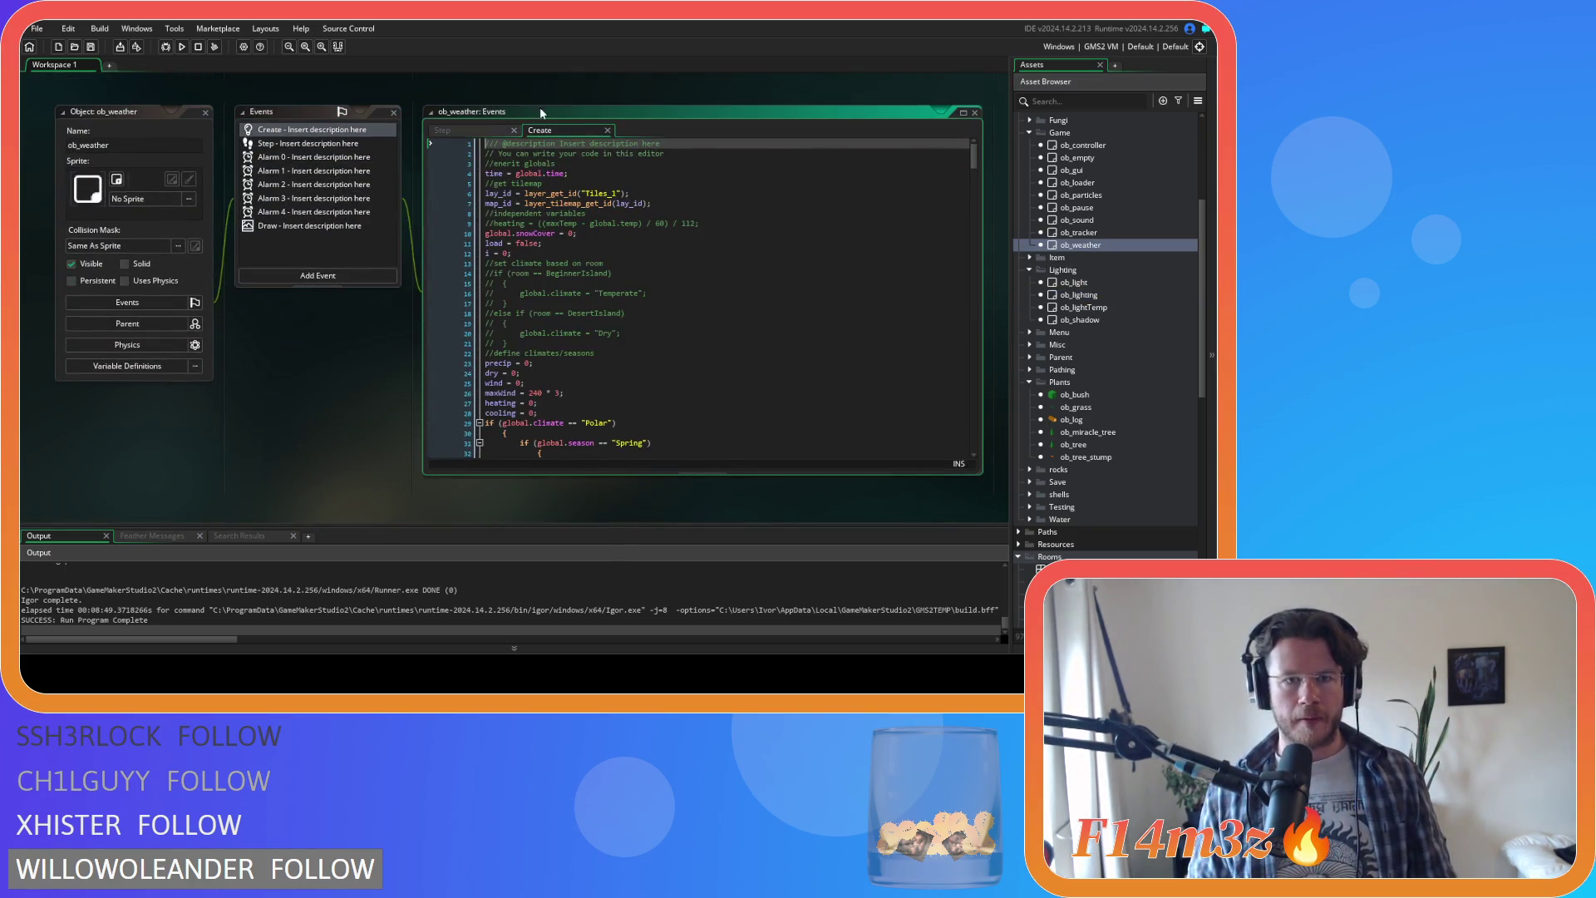
# Step: Confirm maxWindSpd is 73 in ob_weather, then scroll back to the ob_particles leaf settings
pyautogui.moveTo(571, 130); pyautogui.dragTo(491, 136)
pyautogui.scroll(-3, 658, 325)
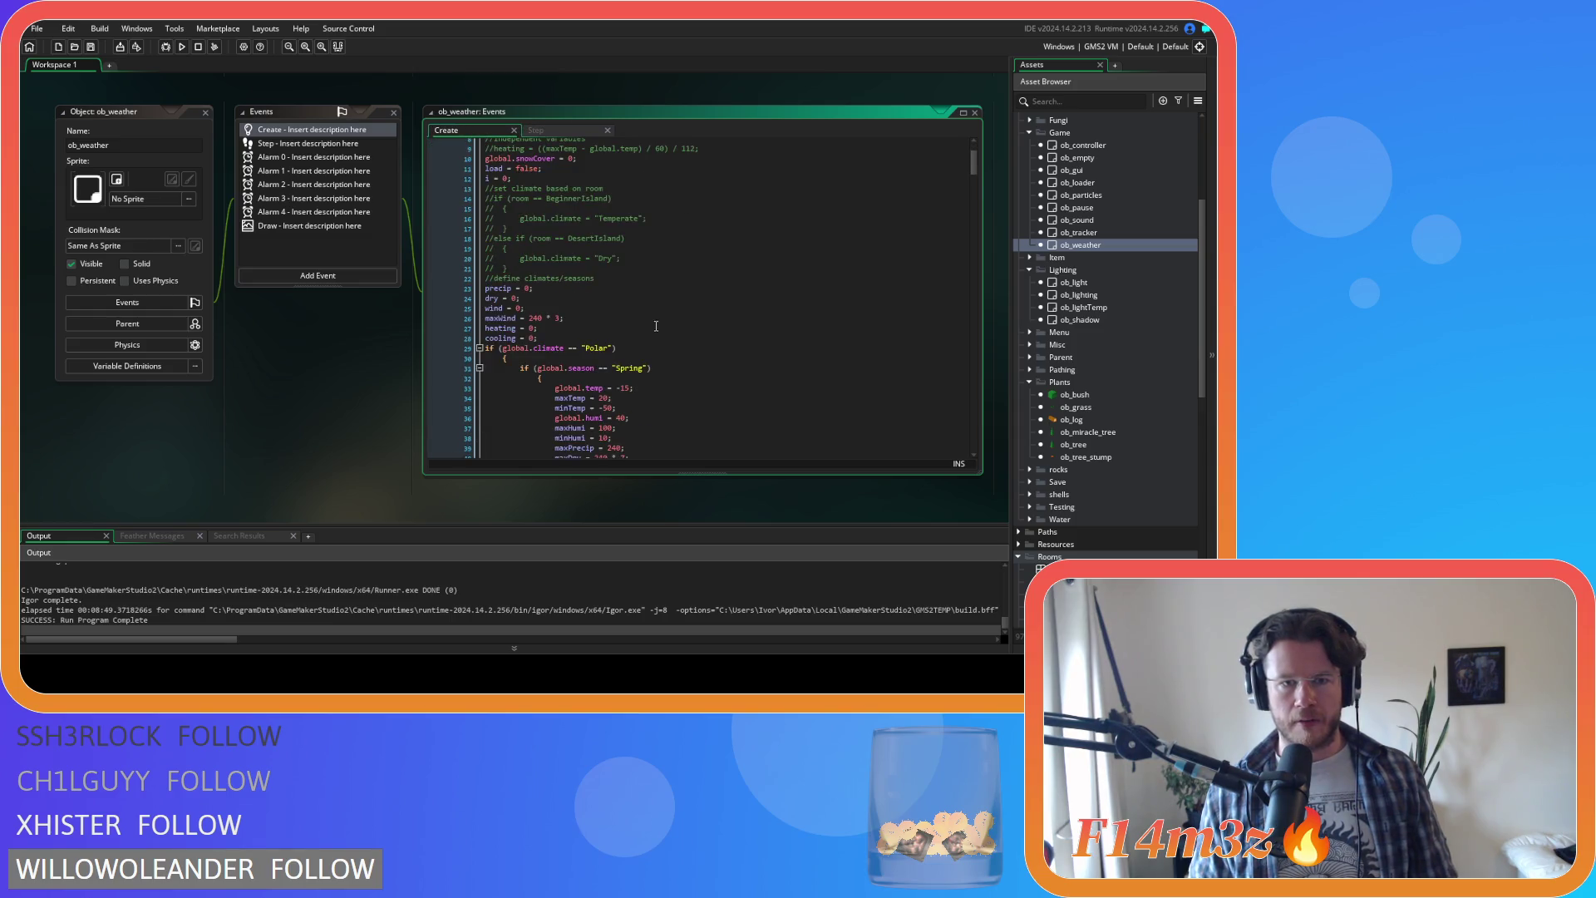
pyautogui.moveTo(595, 309); pyautogui.dragTo(595, 320)
pyautogui.scroll(-7, 595, 320)
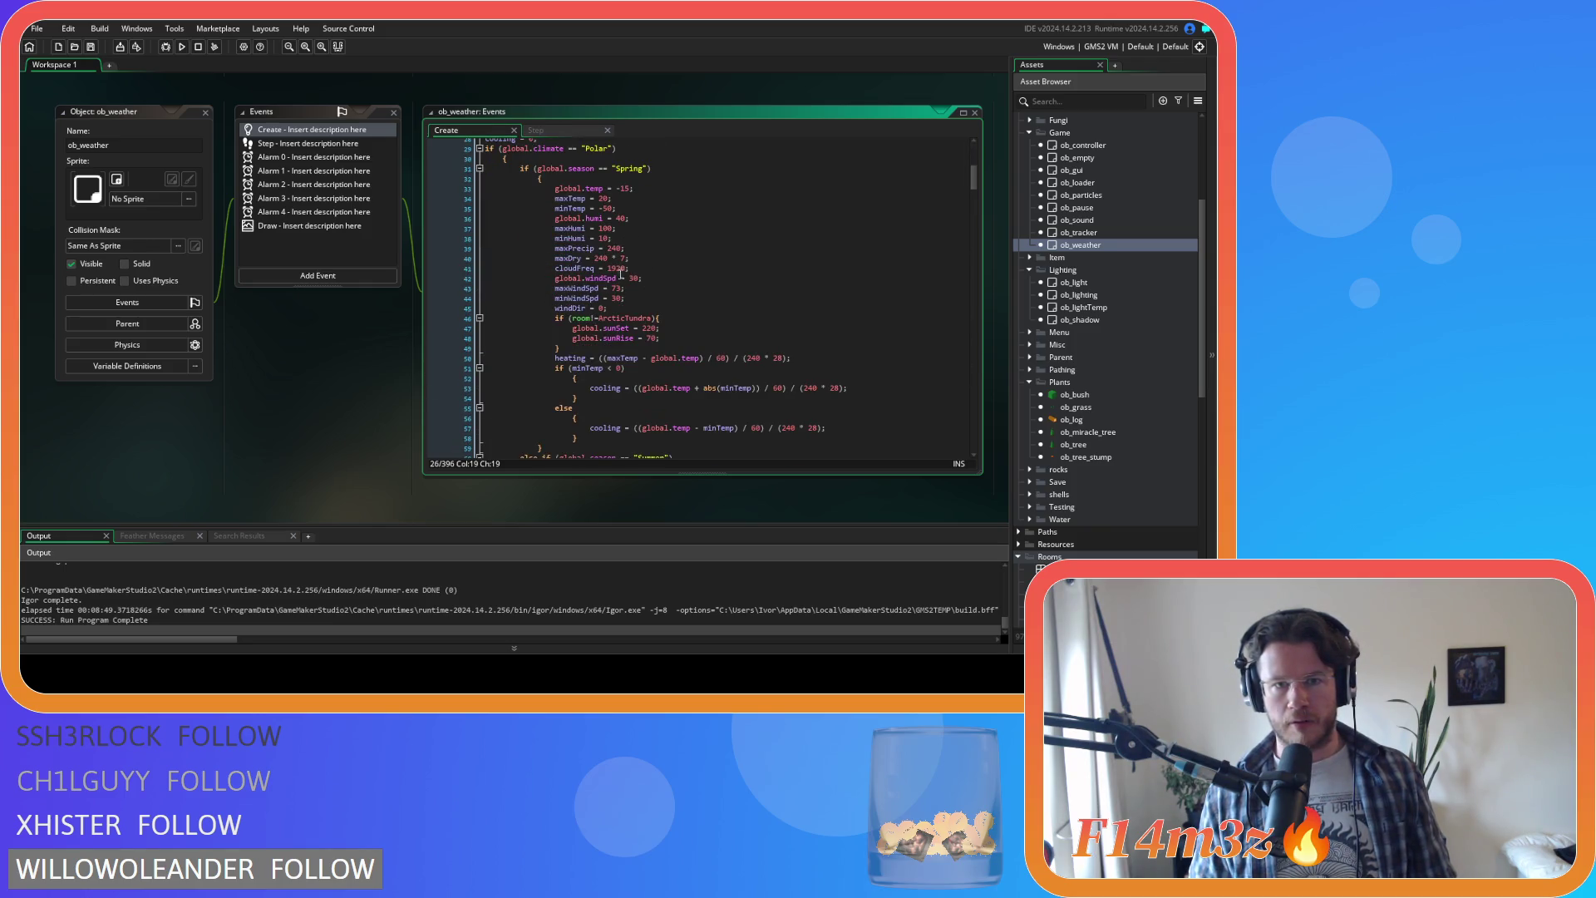
pyautogui.click(649, 290)
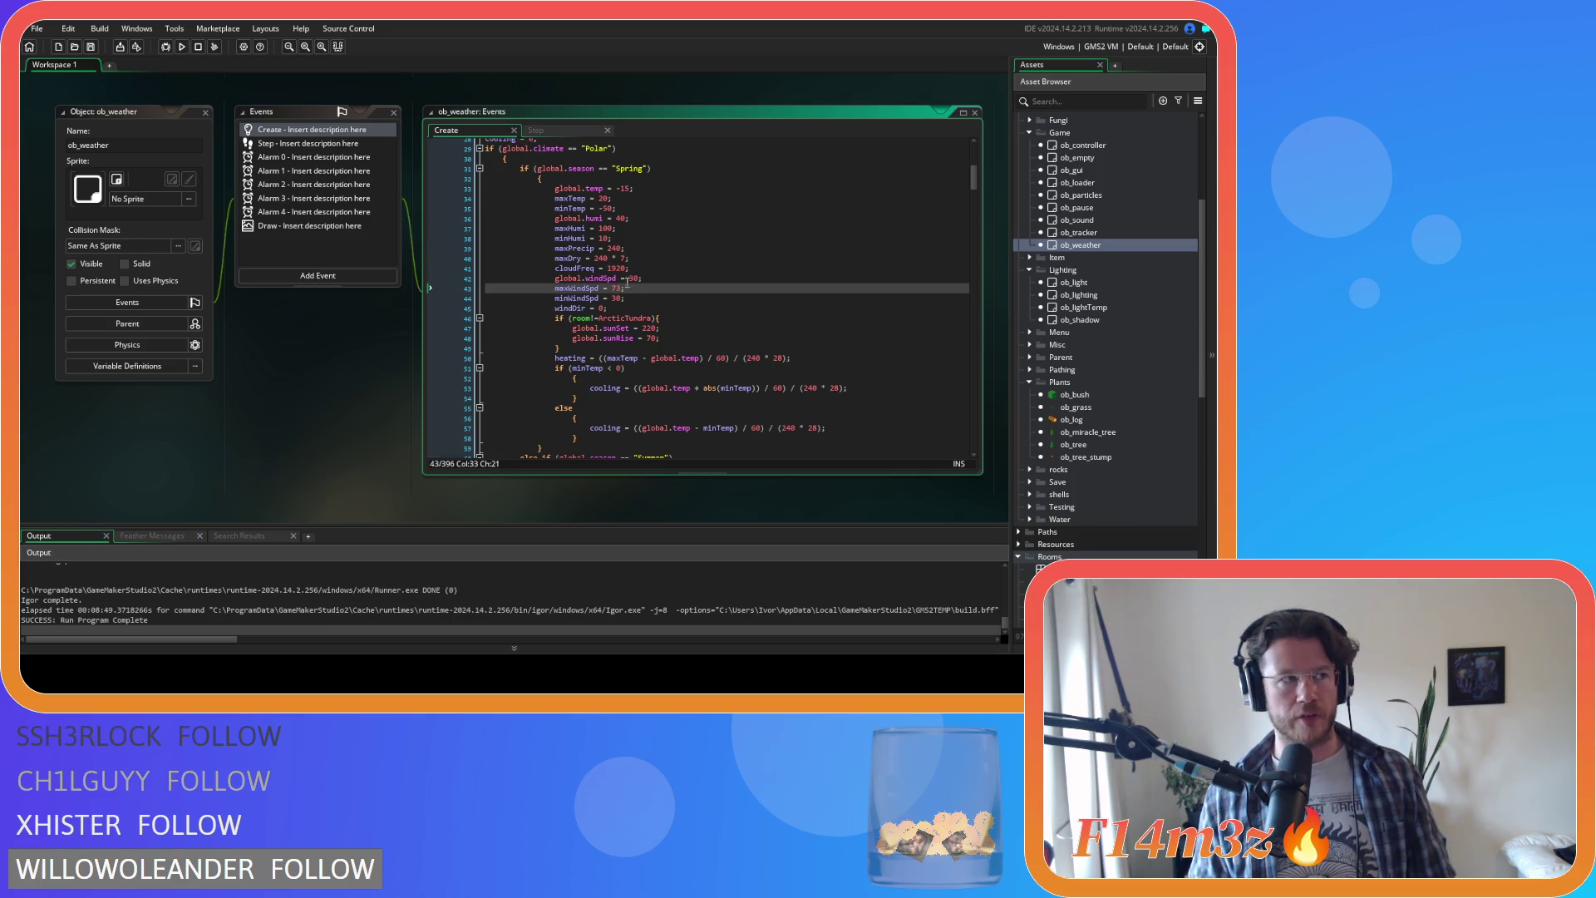
pyautogui.scroll(-2, 441, 232)
pyautogui.scroll(-5, 382, 274)
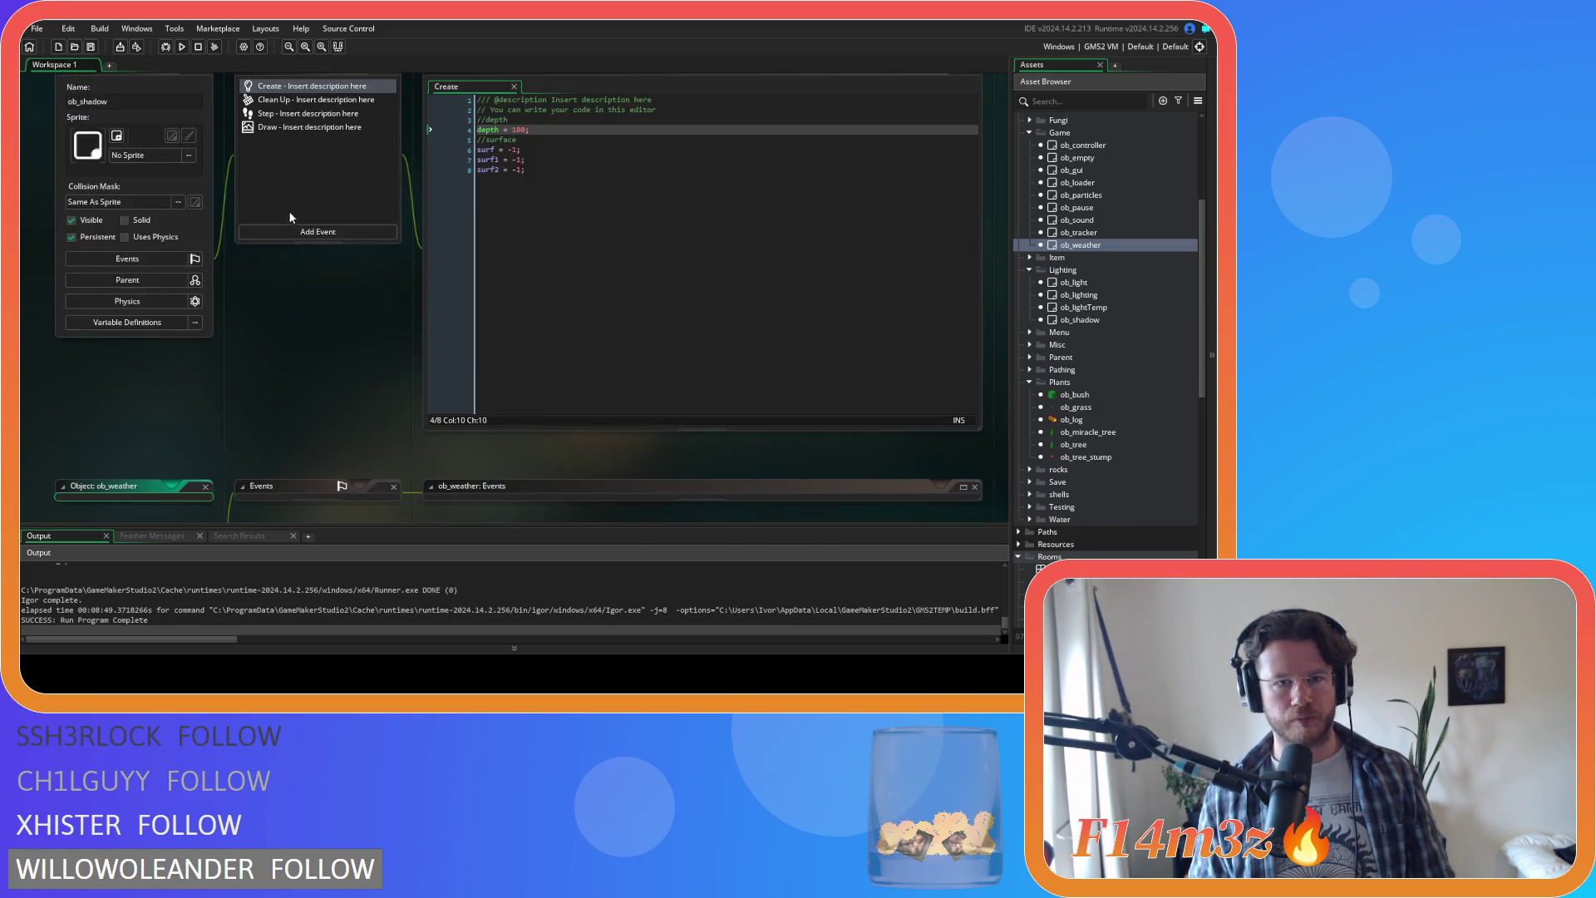
pyautogui.scroll(10, 332, 146)
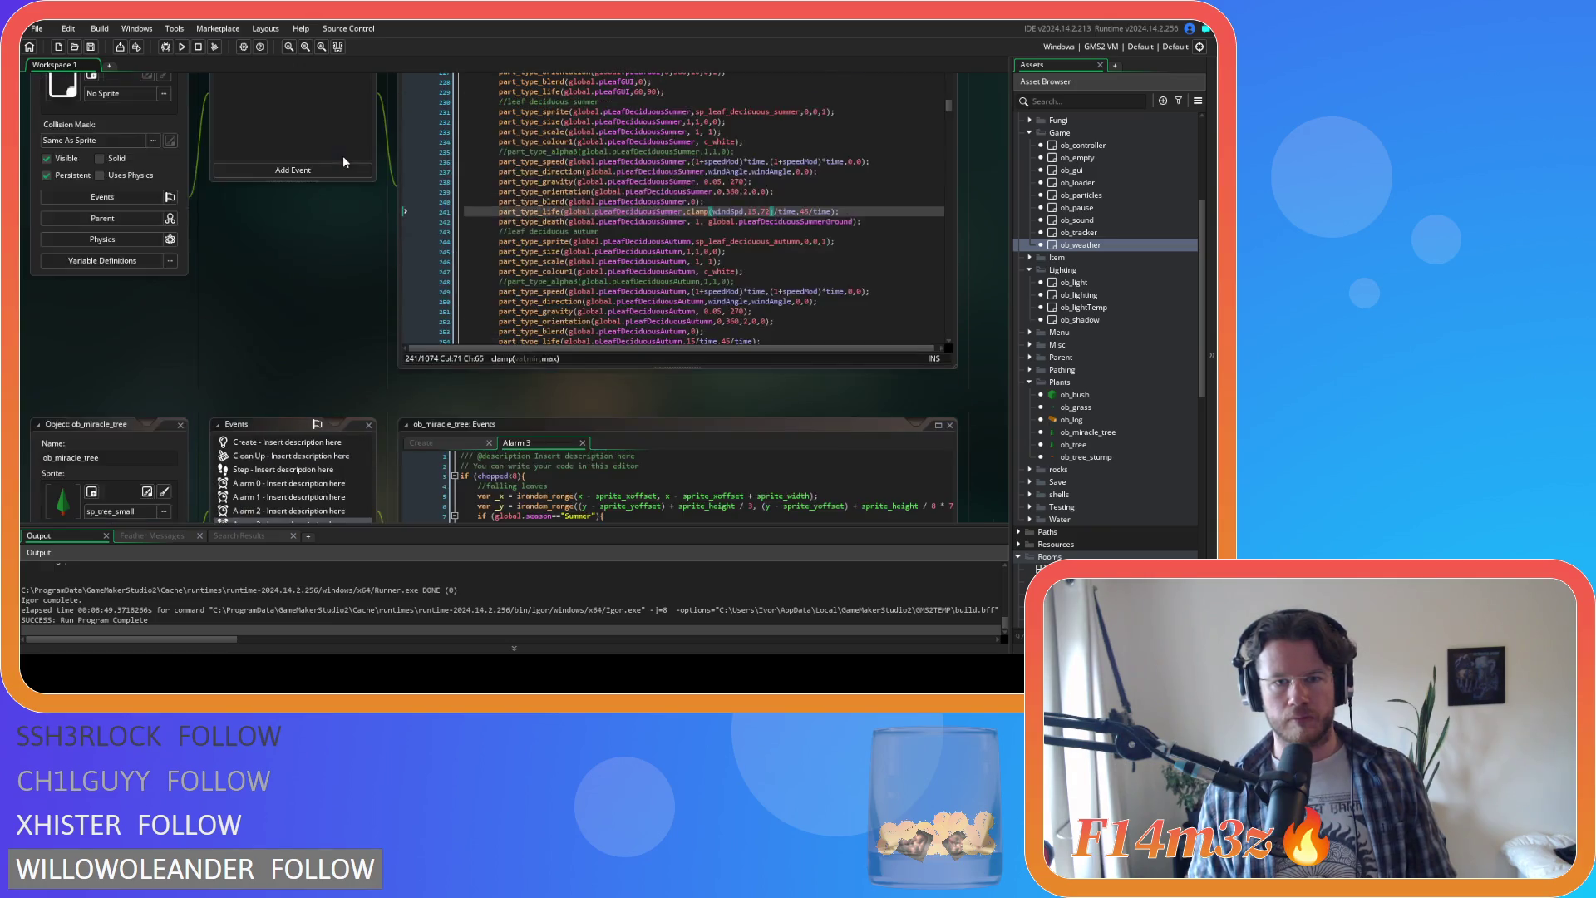
# Step: Adjust the upper bound of line 241's clamp and copy the clamp expression
pyautogui.click(770, 360)
pyautogui.press('BackSpace')
pyautogui.write('0')
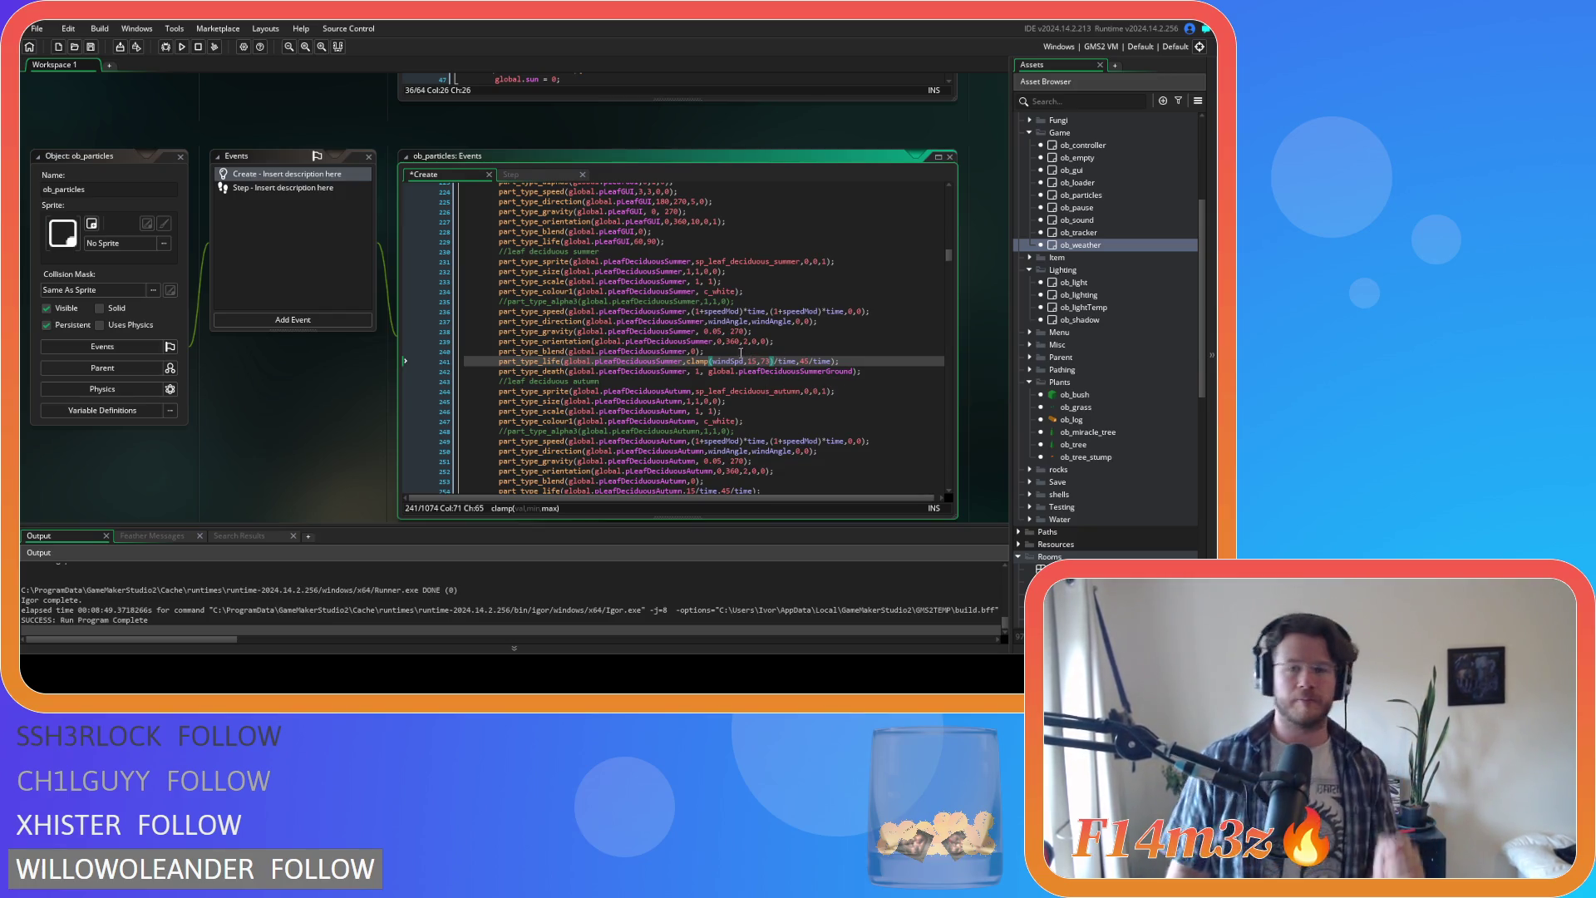
pyautogui.moveTo(774, 361); pyautogui.dragTo(686, 362)
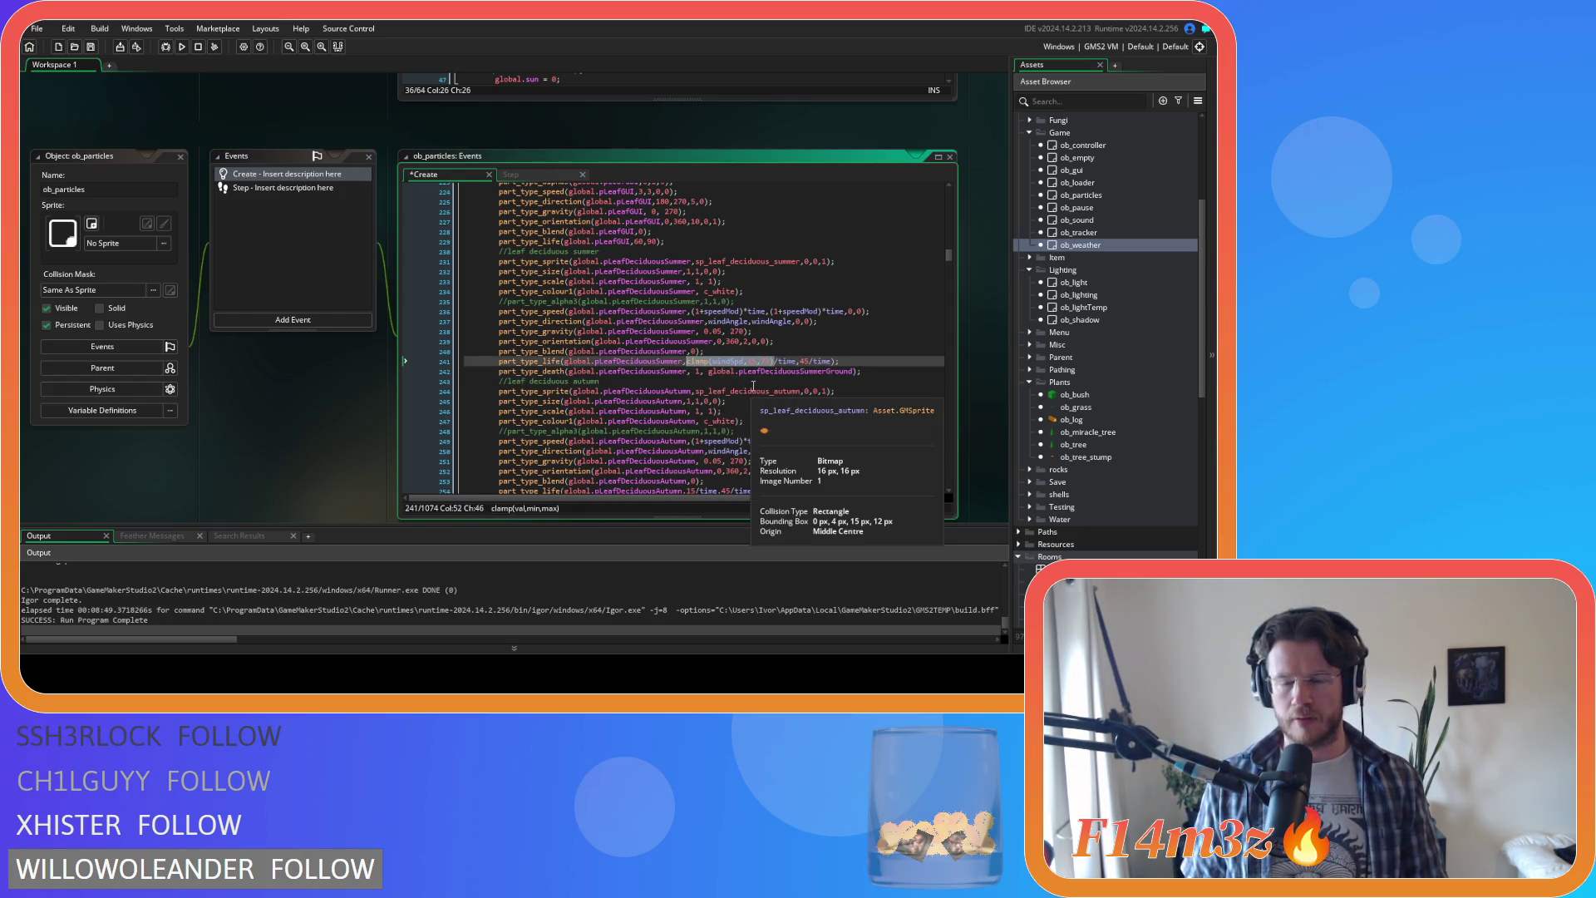
pyautogui.click(745, 362)
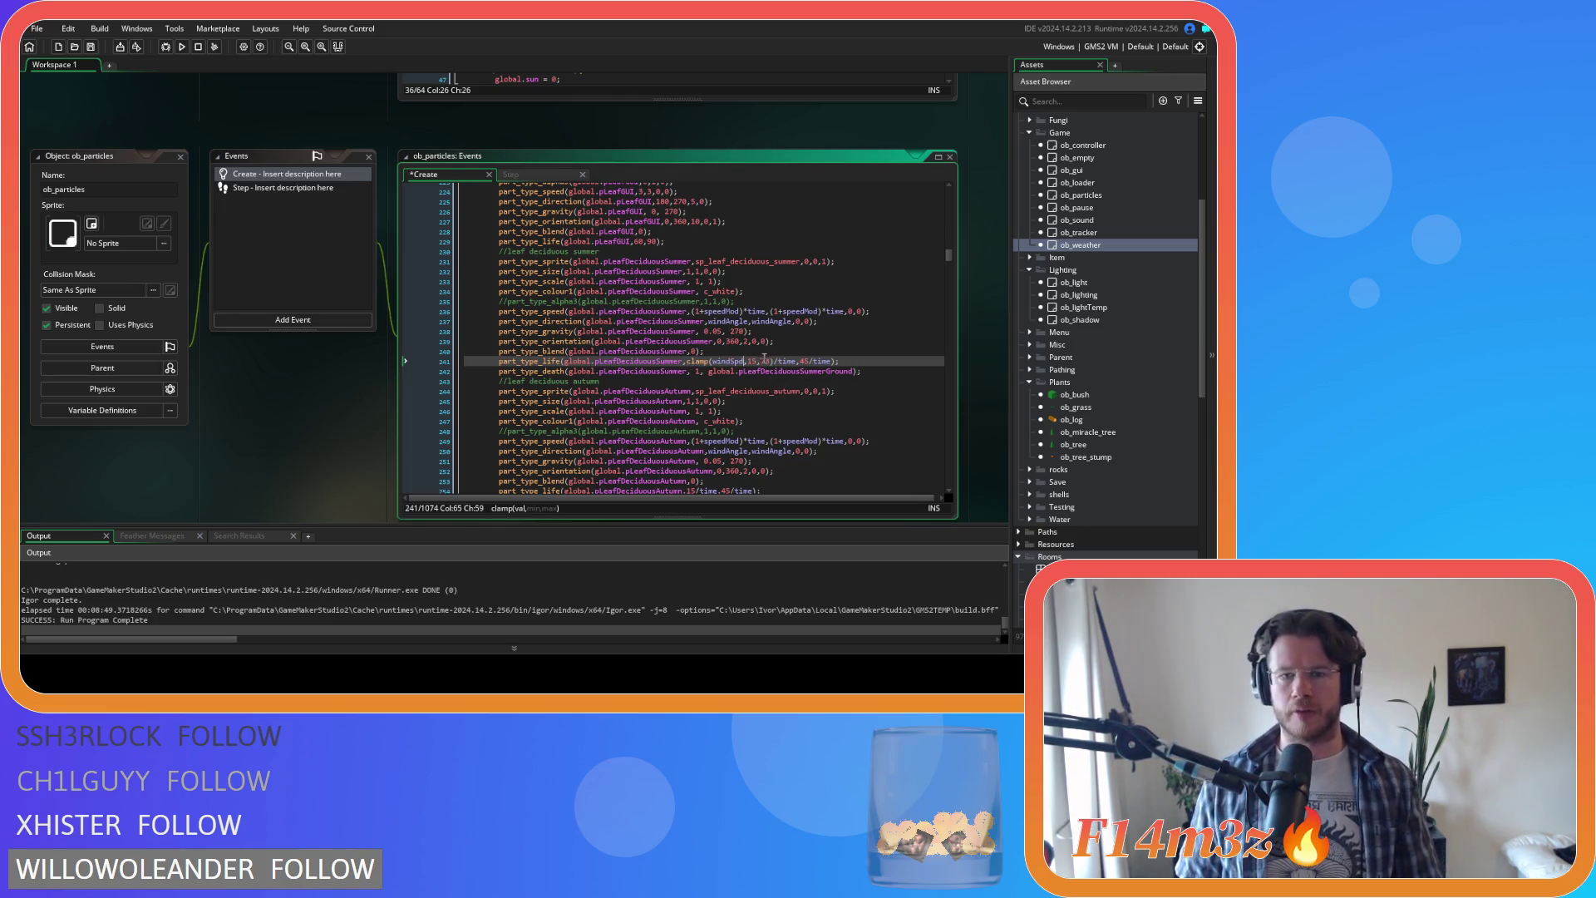
pyautogui.moveTo(774, 361); pyautogui.dragTo(687, 362)
pyautogui.hotkey('ctrl', 'c')
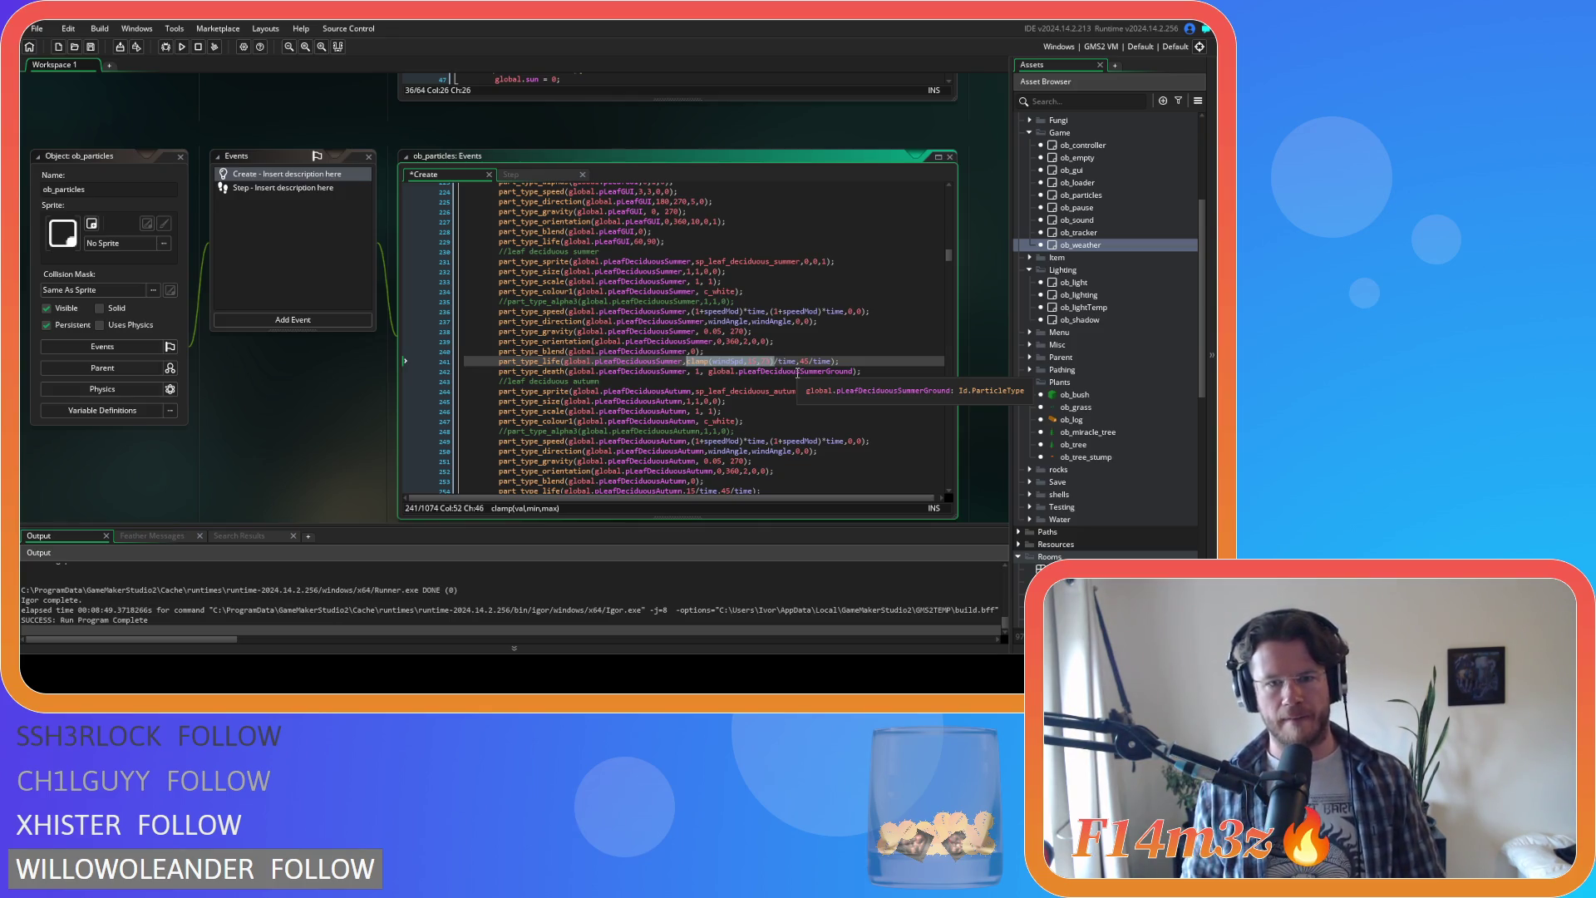
# Step: Divide windSpd by 2 in the first clamp and paste a second clamp over 45, then save
pyautogui.click(758, 362)
pyautogui.click(688, 362)
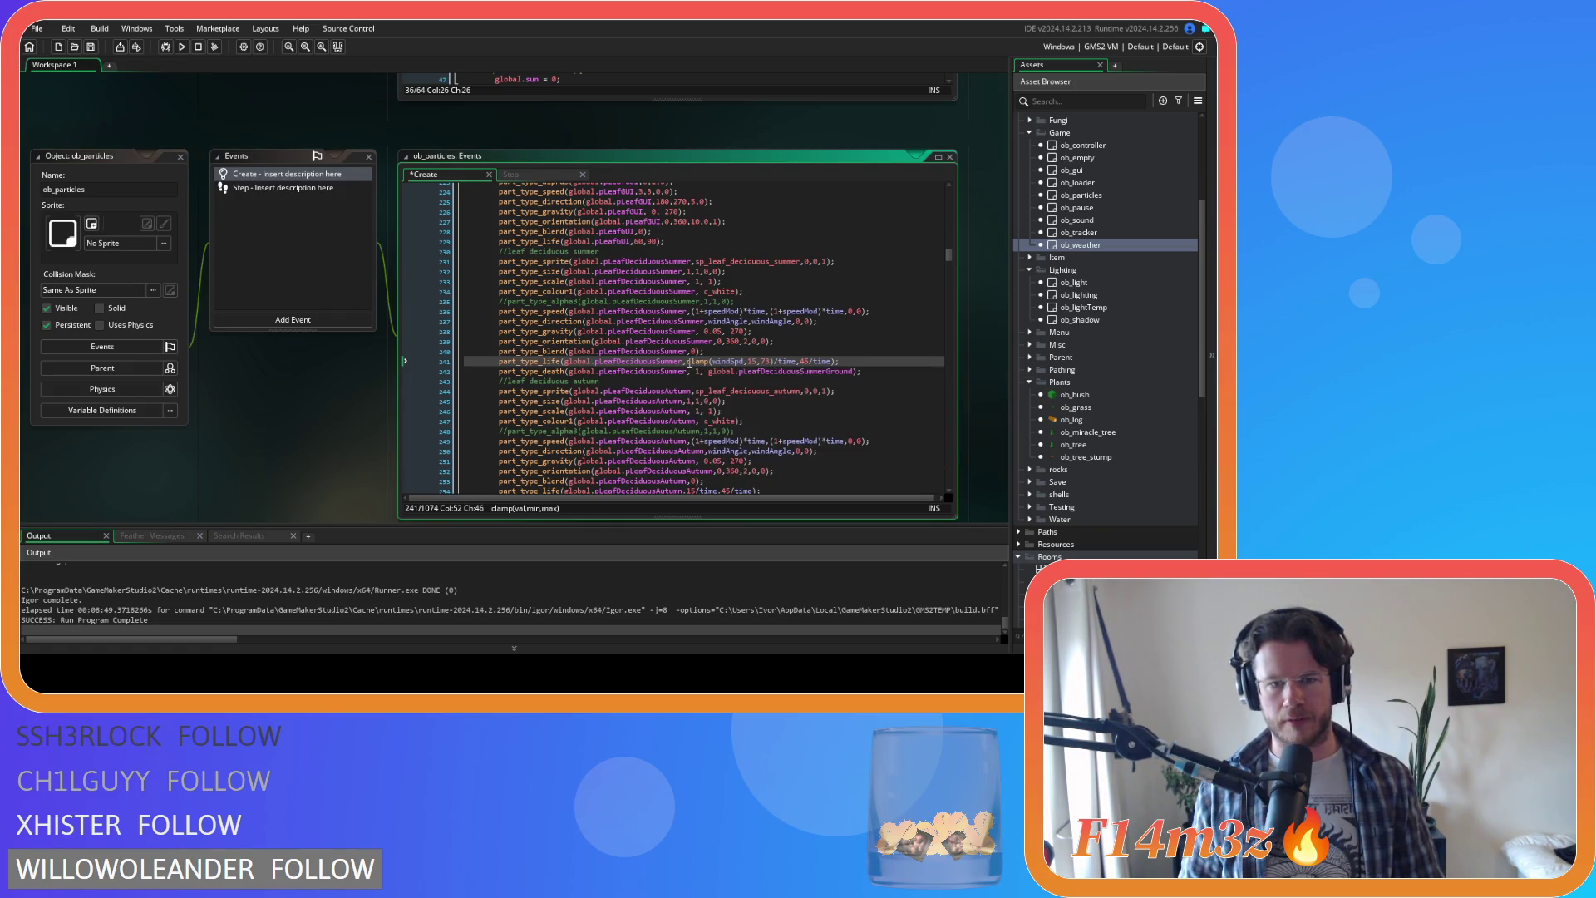
pyautogui.click(744, 362)
pyautogui.write('/2')
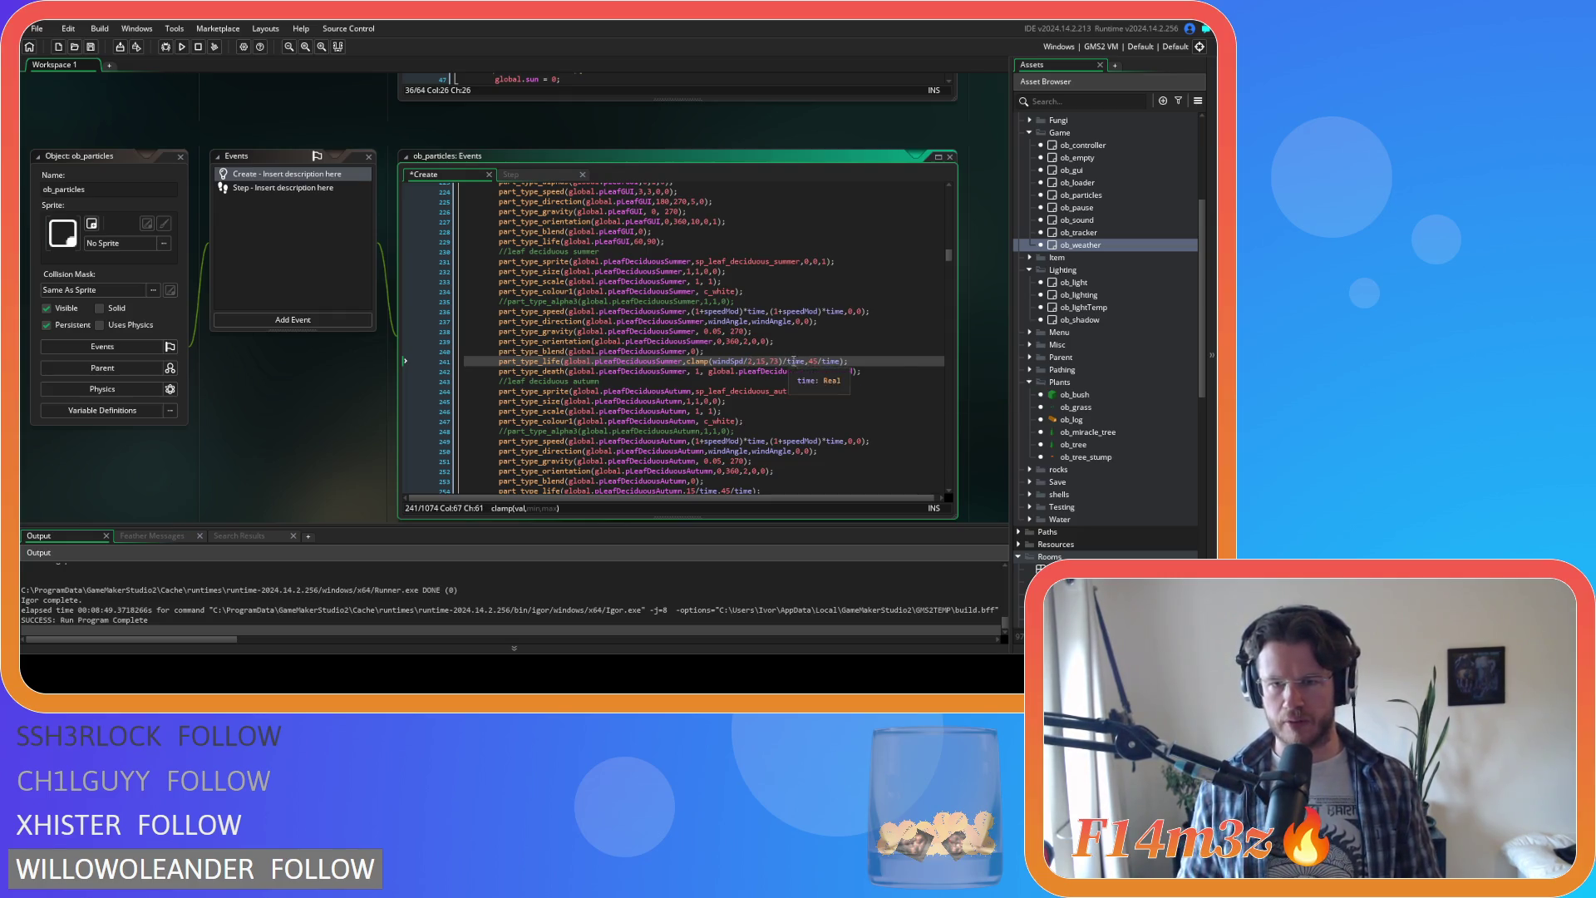
pyautogui.doubleClick(813, 361)
pyautogui.hotkey('ctrl', 'v')
pyautogui.hotkey('ctrl', 's')
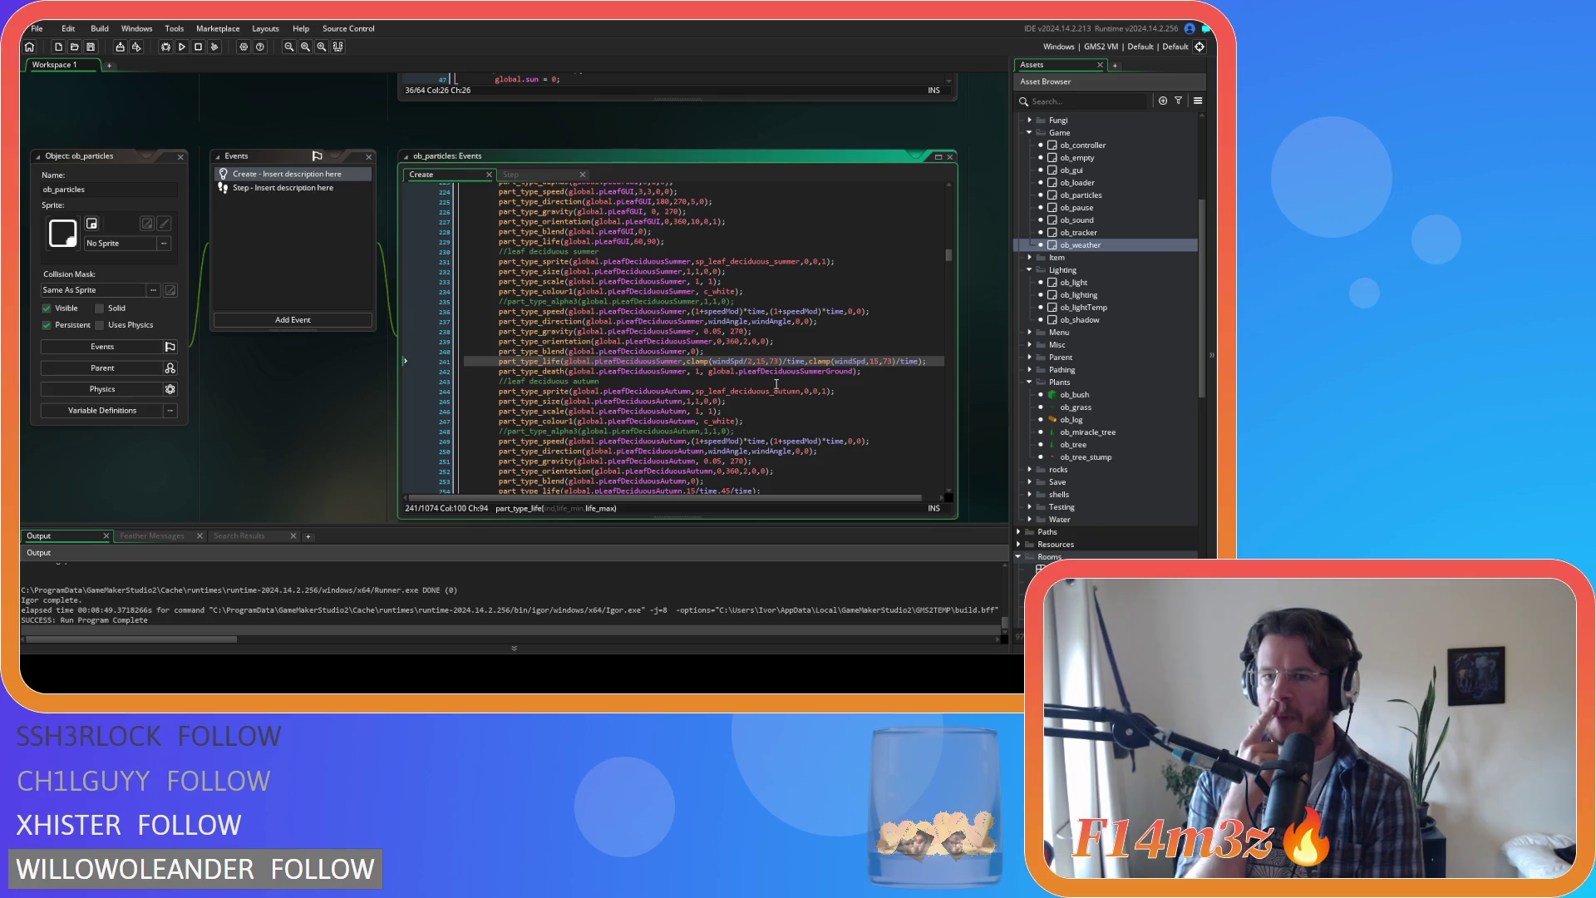
# Step: Edit the second clamp's minimum and copy line 241's wind-based lifetimes onto autumn line 254
pyautogui.doubleClick(873, 361)
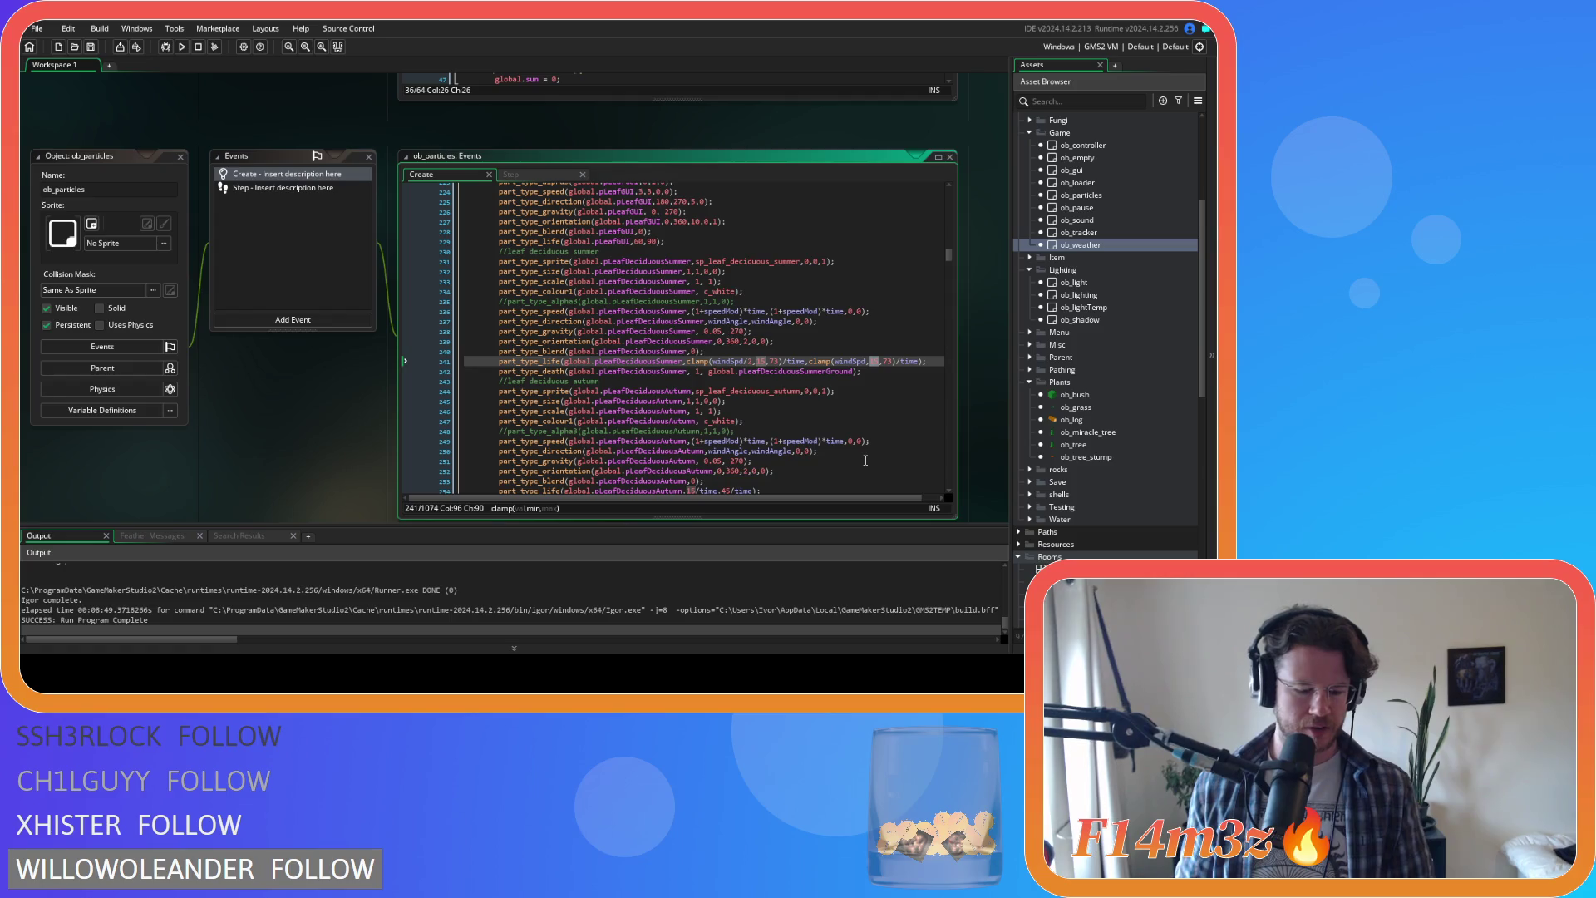
pyautogui.write('5')
pyautogui.write('4')
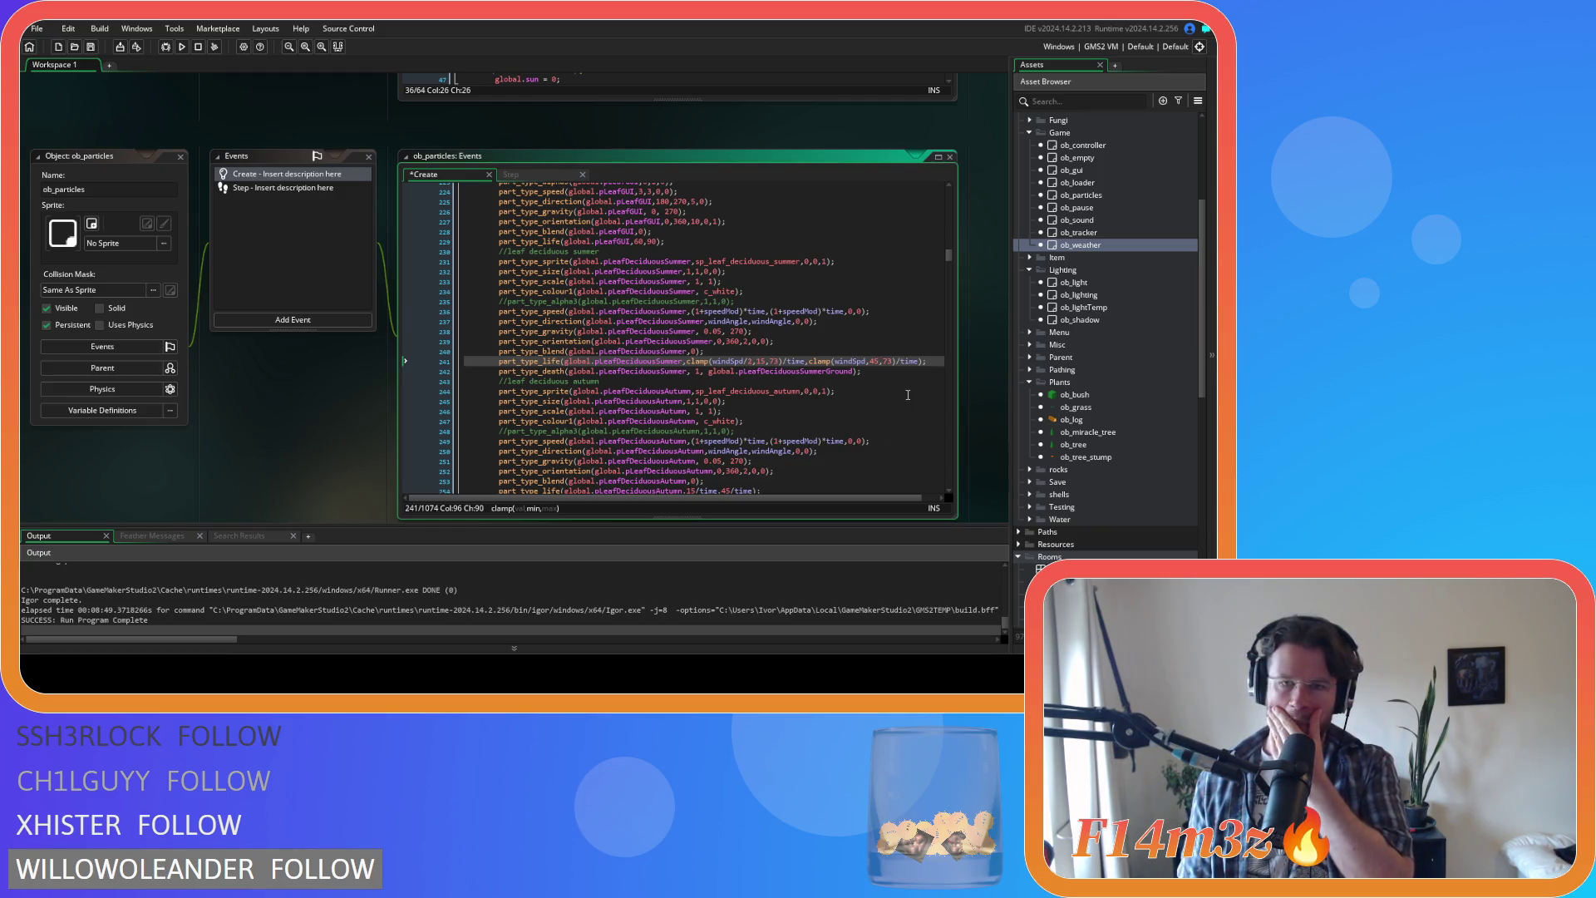
pyautogui.moveTo(926, 362); pyautogui.dragTo(687, 362)
pyautogui.scroll(-3, 769, 435)
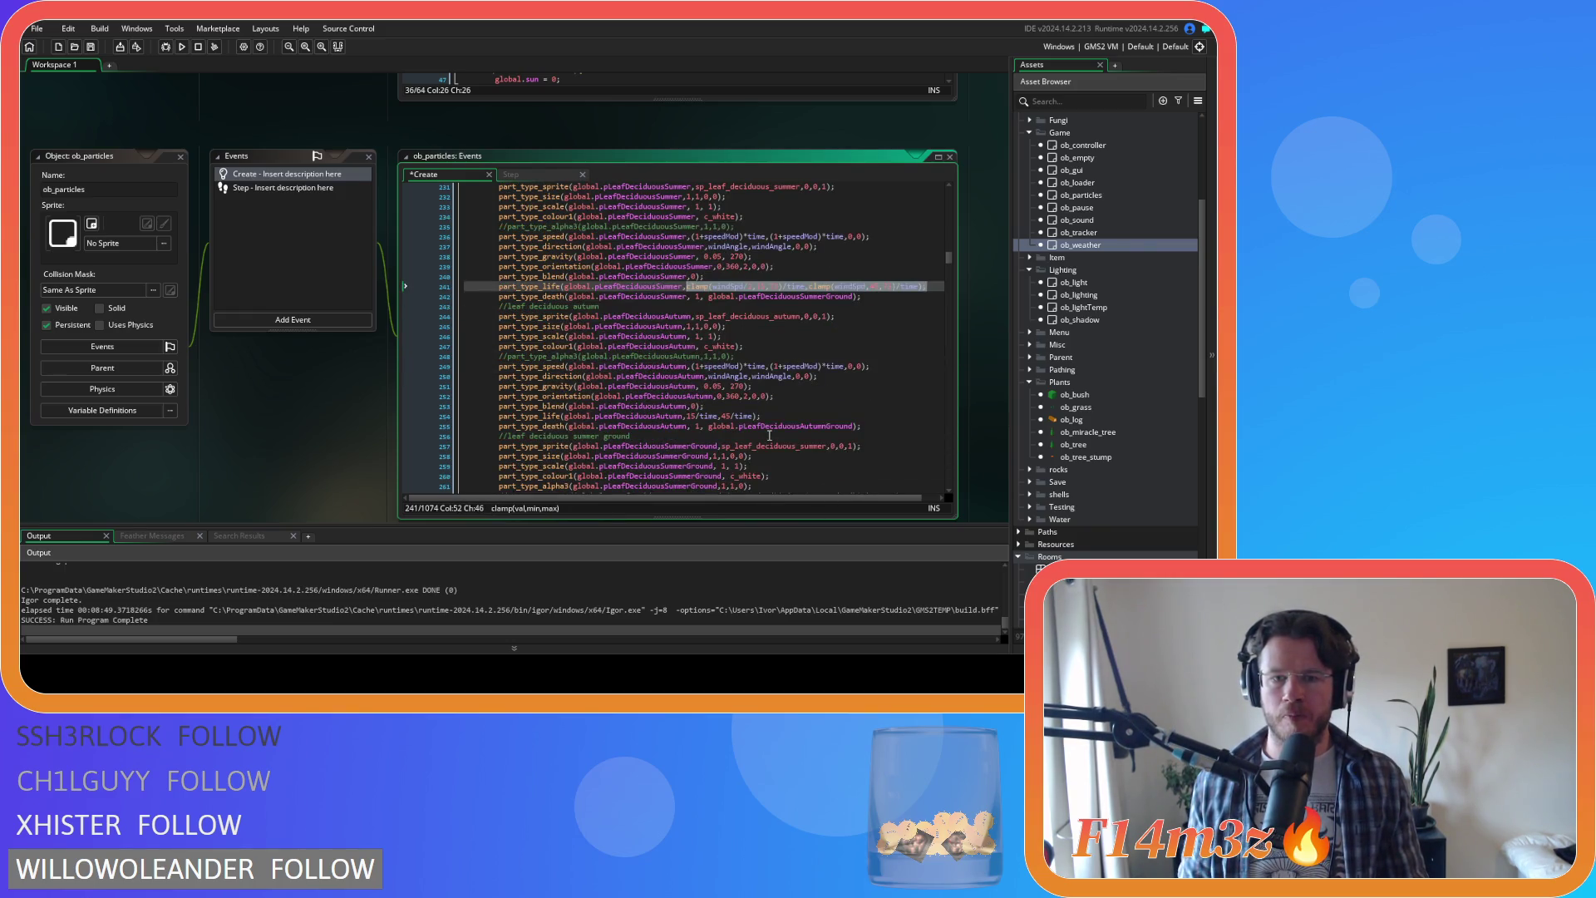
pyautogui.moveTo(763, 416); pyautogui.dragTo(700, 417)
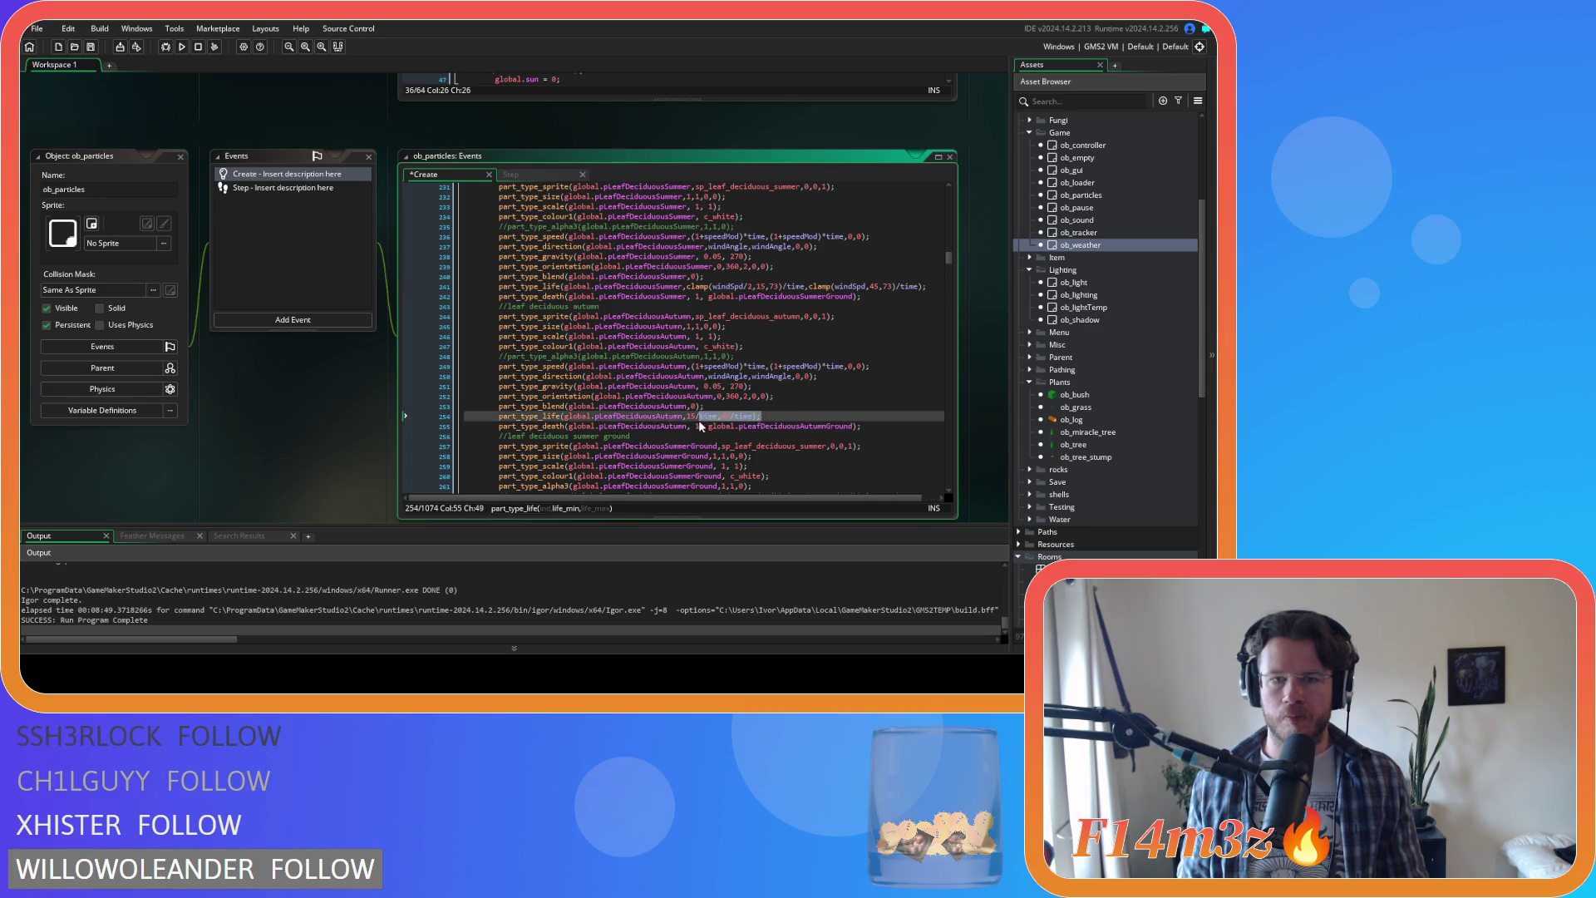
pyautogui.write('clamp(windSpd/2,15,73)/time,clamp(windSpd,45,73)/time);')
pyautogui.moveTo(927, 286); pyautogui.dragTo(499, 286)
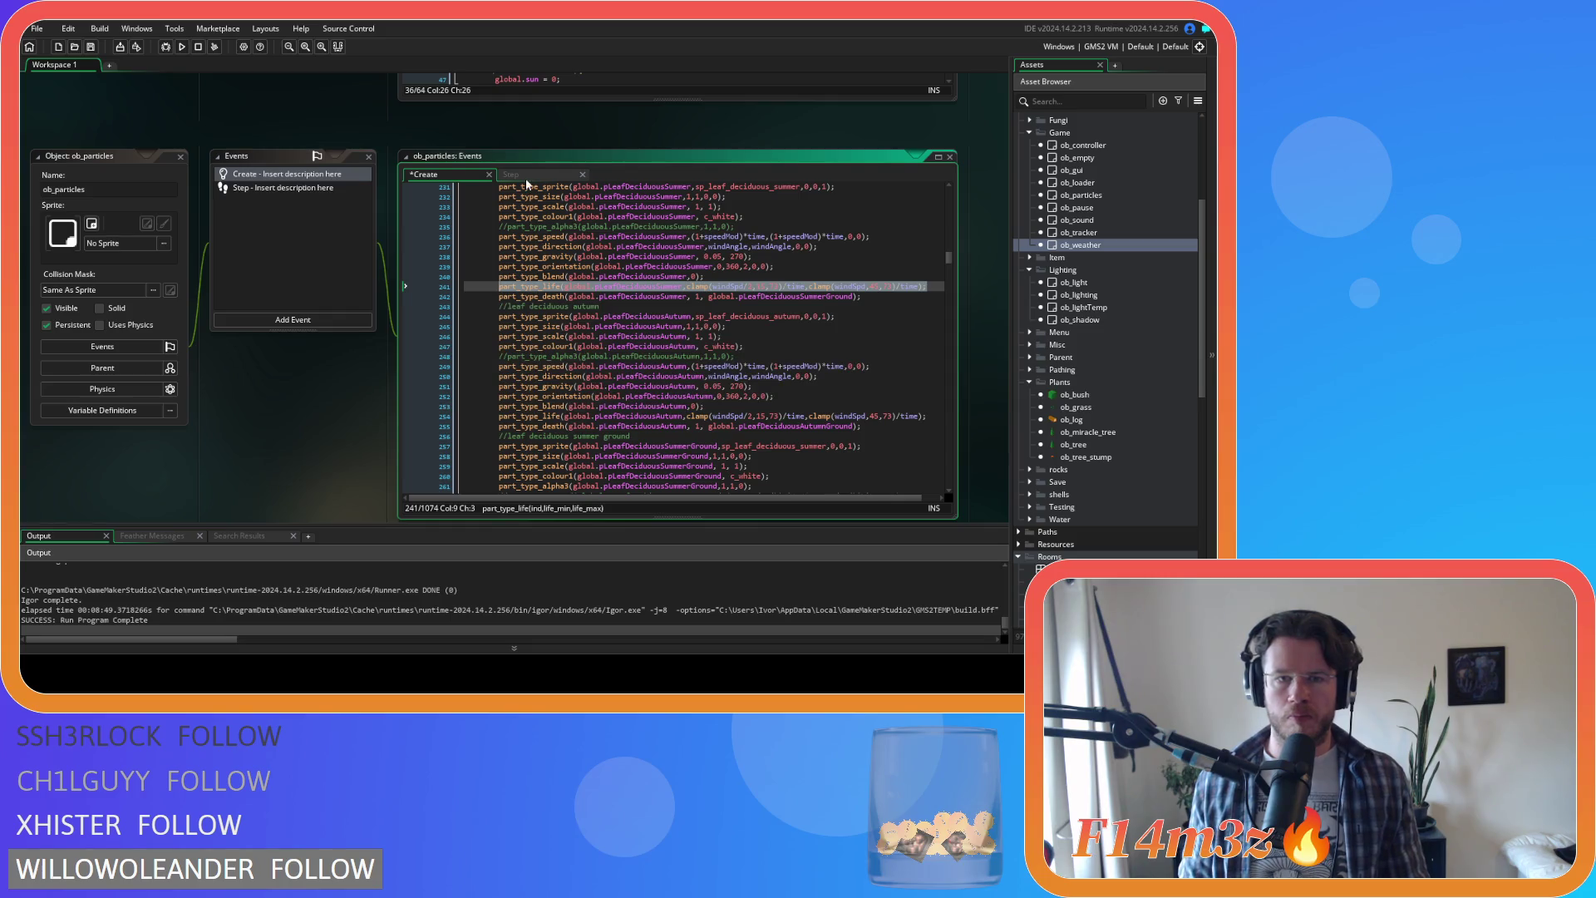
pyautogui.moveTo(927, 286); pyautogui.dragTo(687, 287)
pyautogui.hotkey('ctrl', 'c')
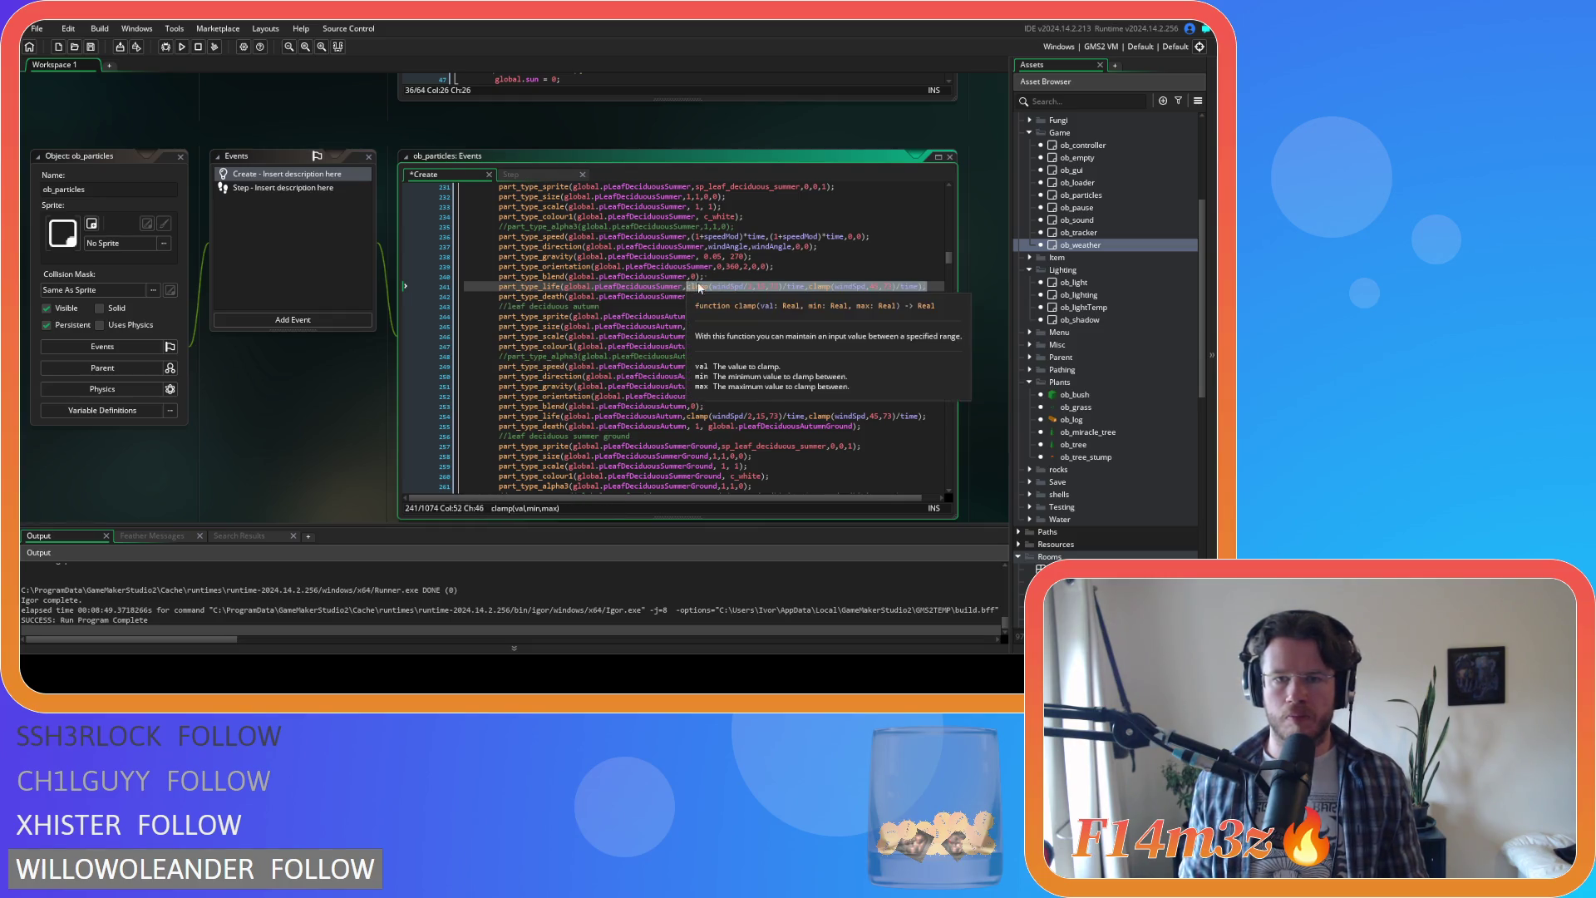
pyautogui.click(534, 177)
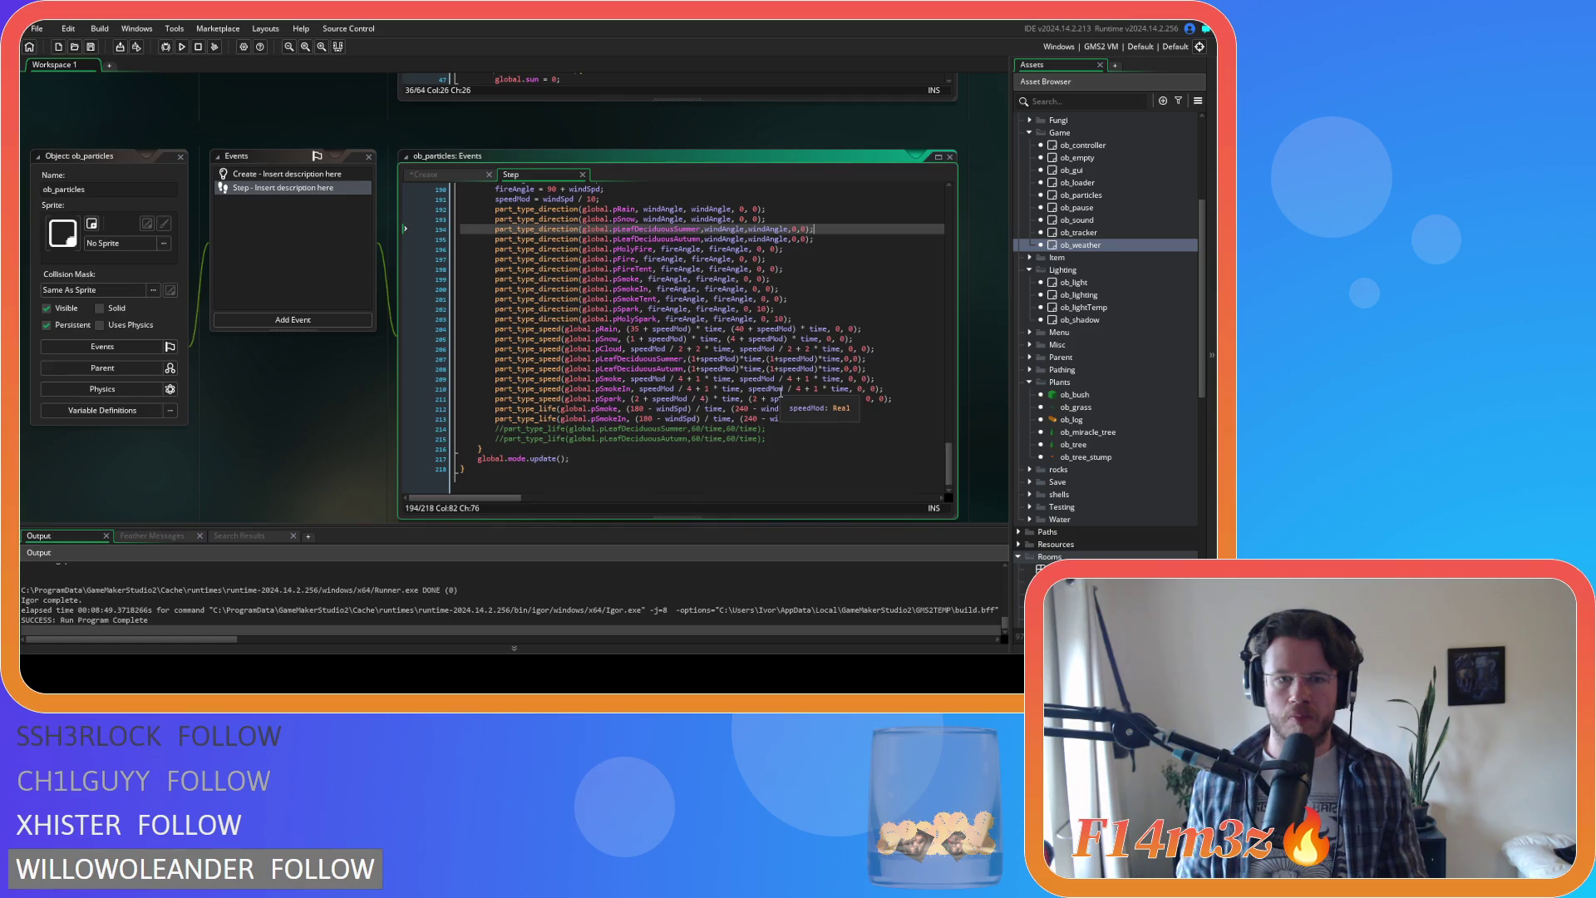
# Step: Uncomment the Step code's summer and autumn lifetime lines and paste the wind-based clamps over 60/time
pyautogui.moveTo(867, 358); pyautogui.dragTo(690, 365)
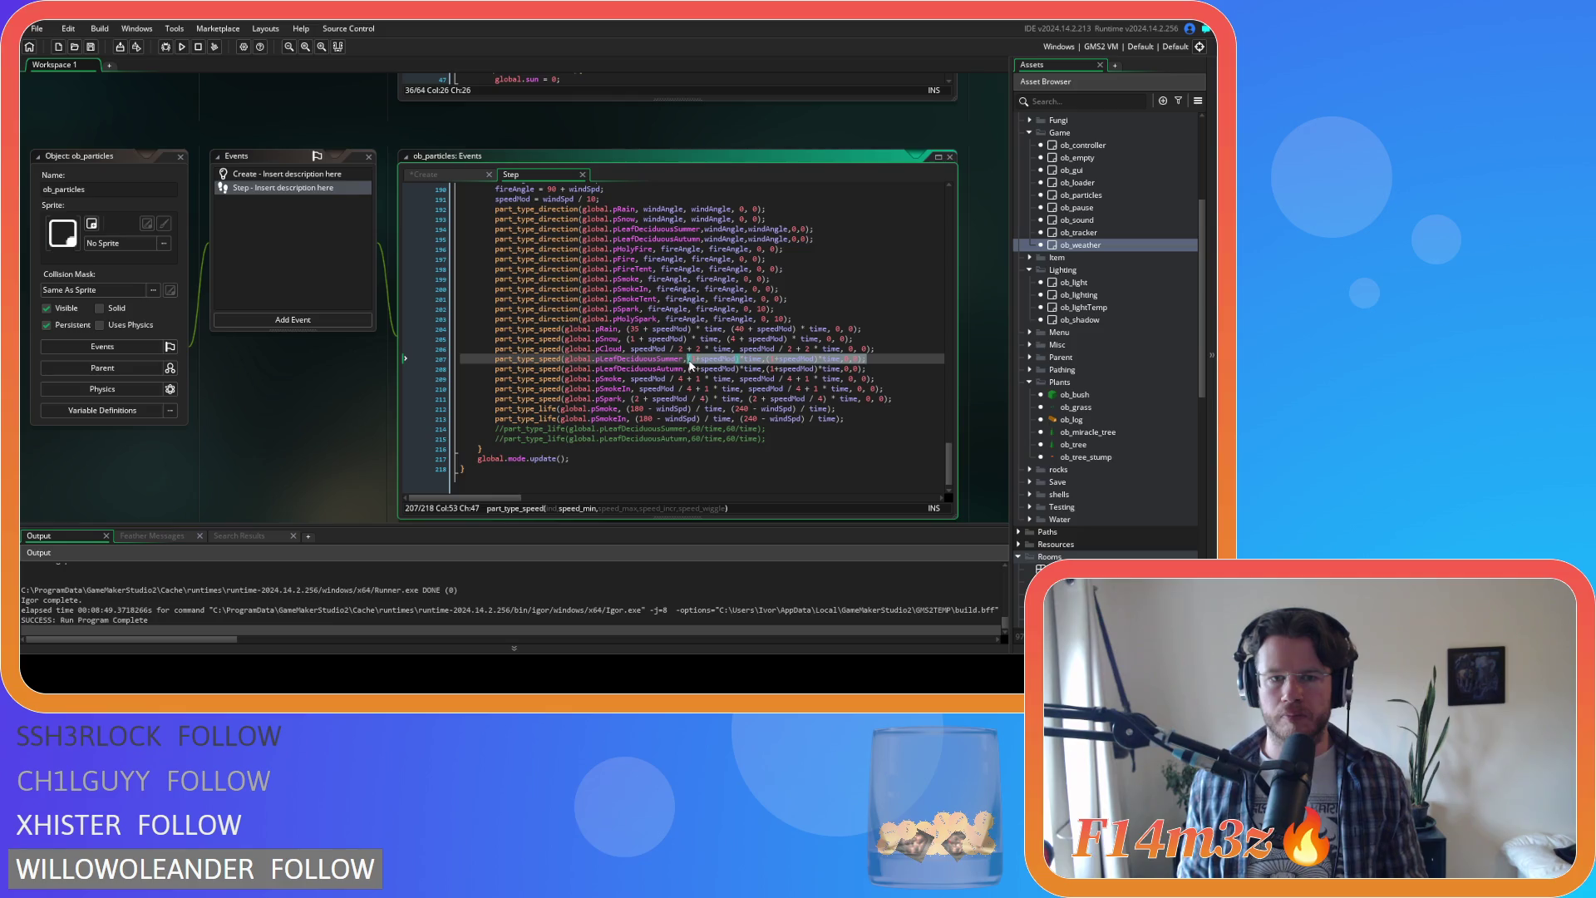
pyautogui.click(691, 418)
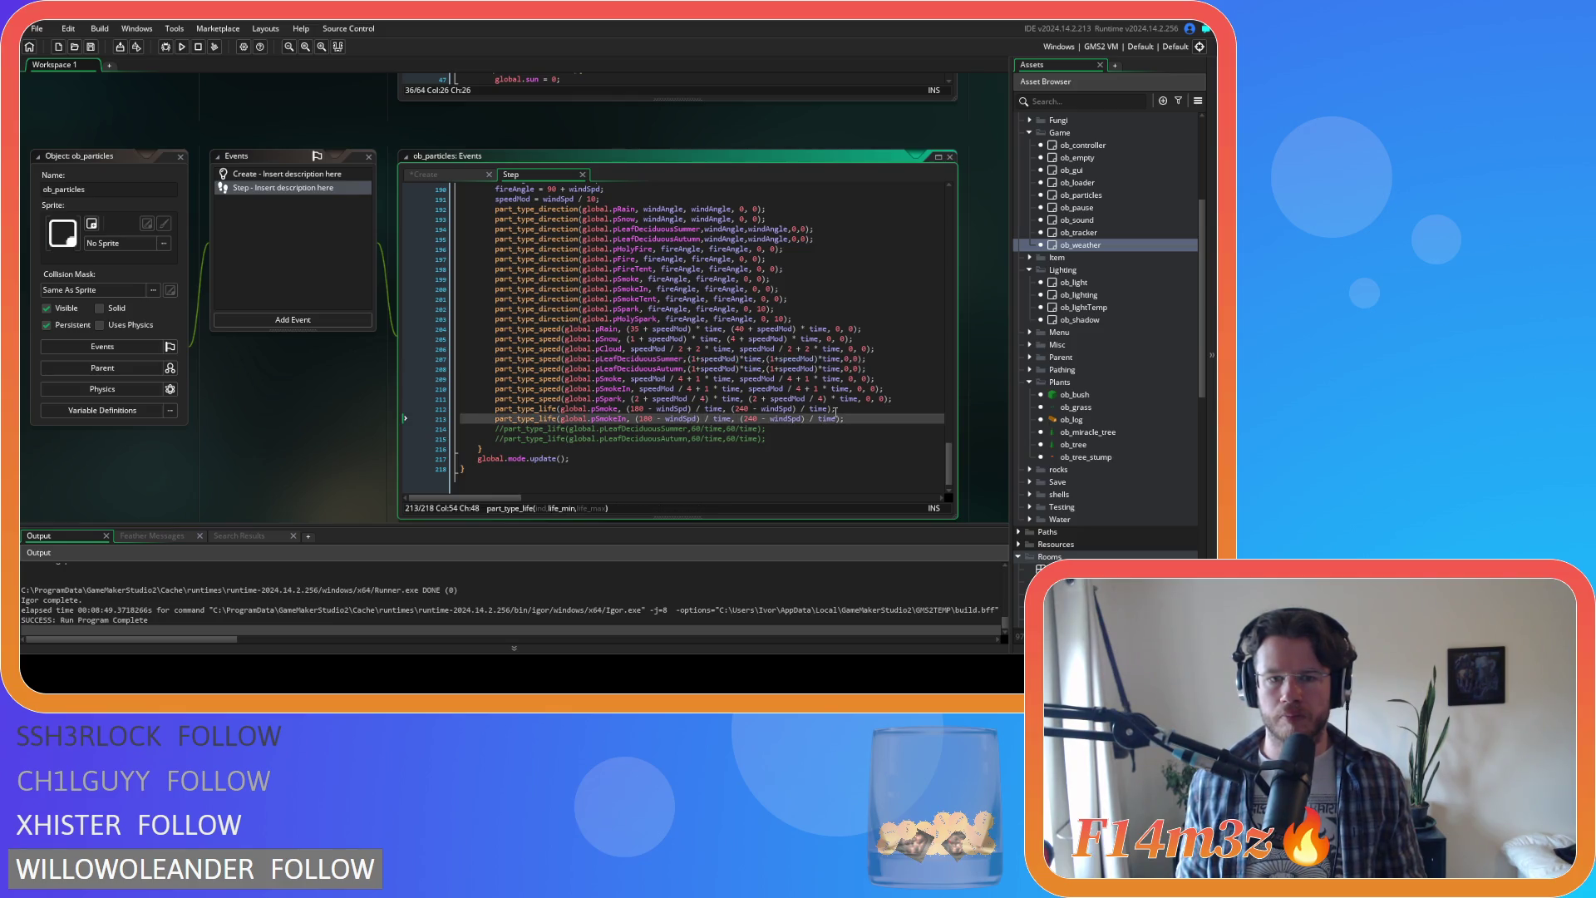
pyautogui.tripleClick(780, 429)
pyautogui.hotkey('ctrl', 'shift', 'k')
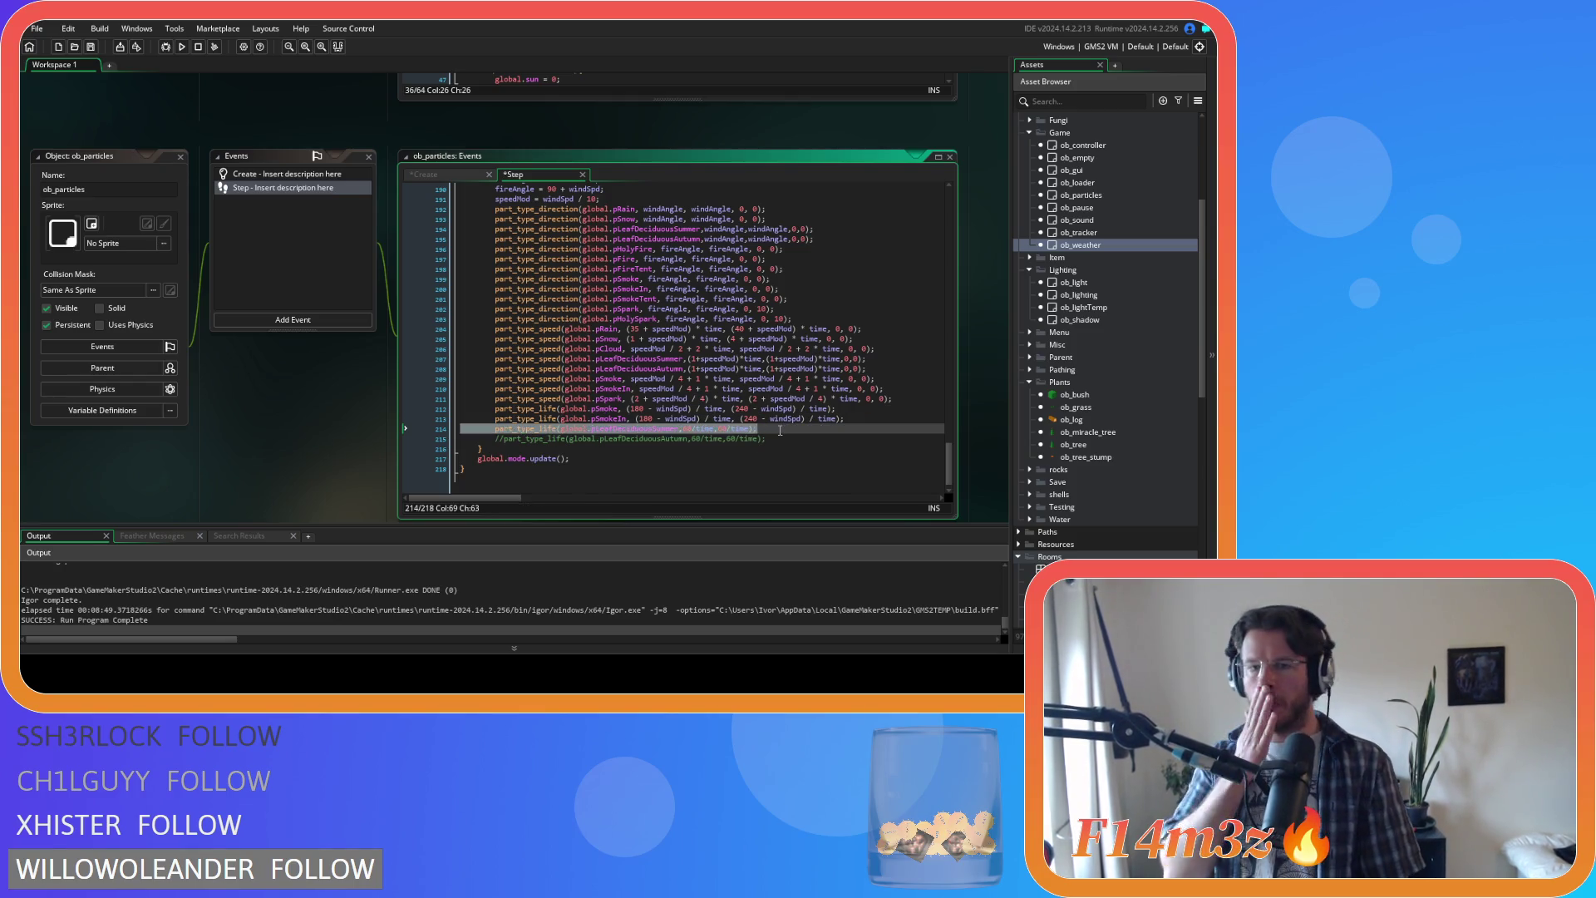
pyautogui.click(776, 438)
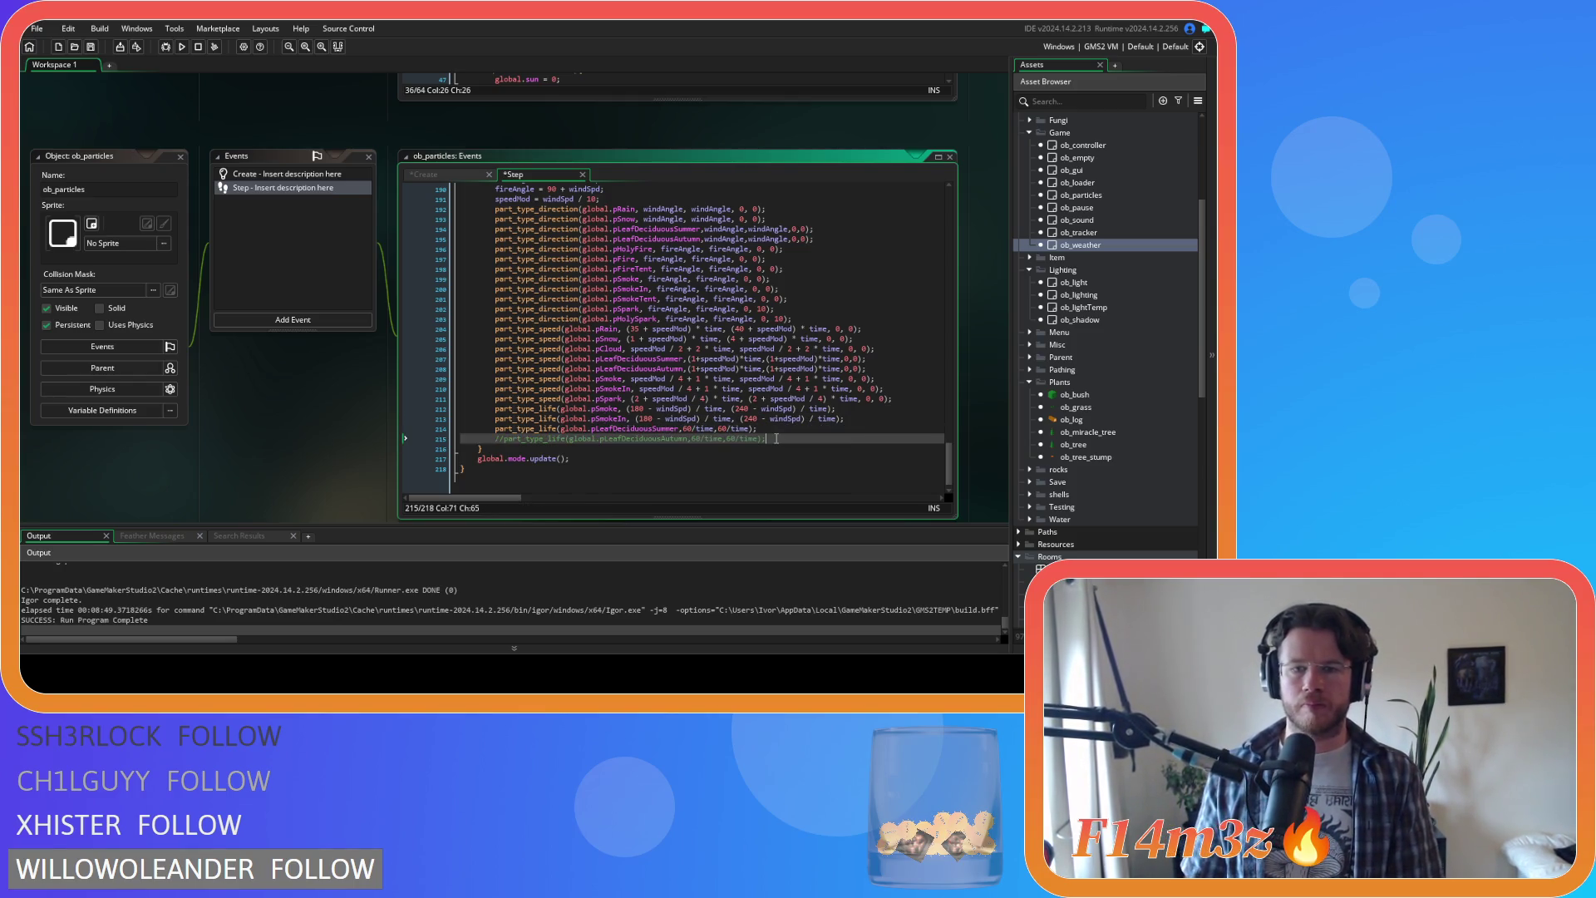
pyautogui.hotkey('ctrl', 'shift', 'k')
pyautogui.moveTo(757, 429); pyautogui.dragTo(683, 440)
pyautogui.hotkey('ctrl', 'v')
pyautogui.hotkey('ctrl', 'v')
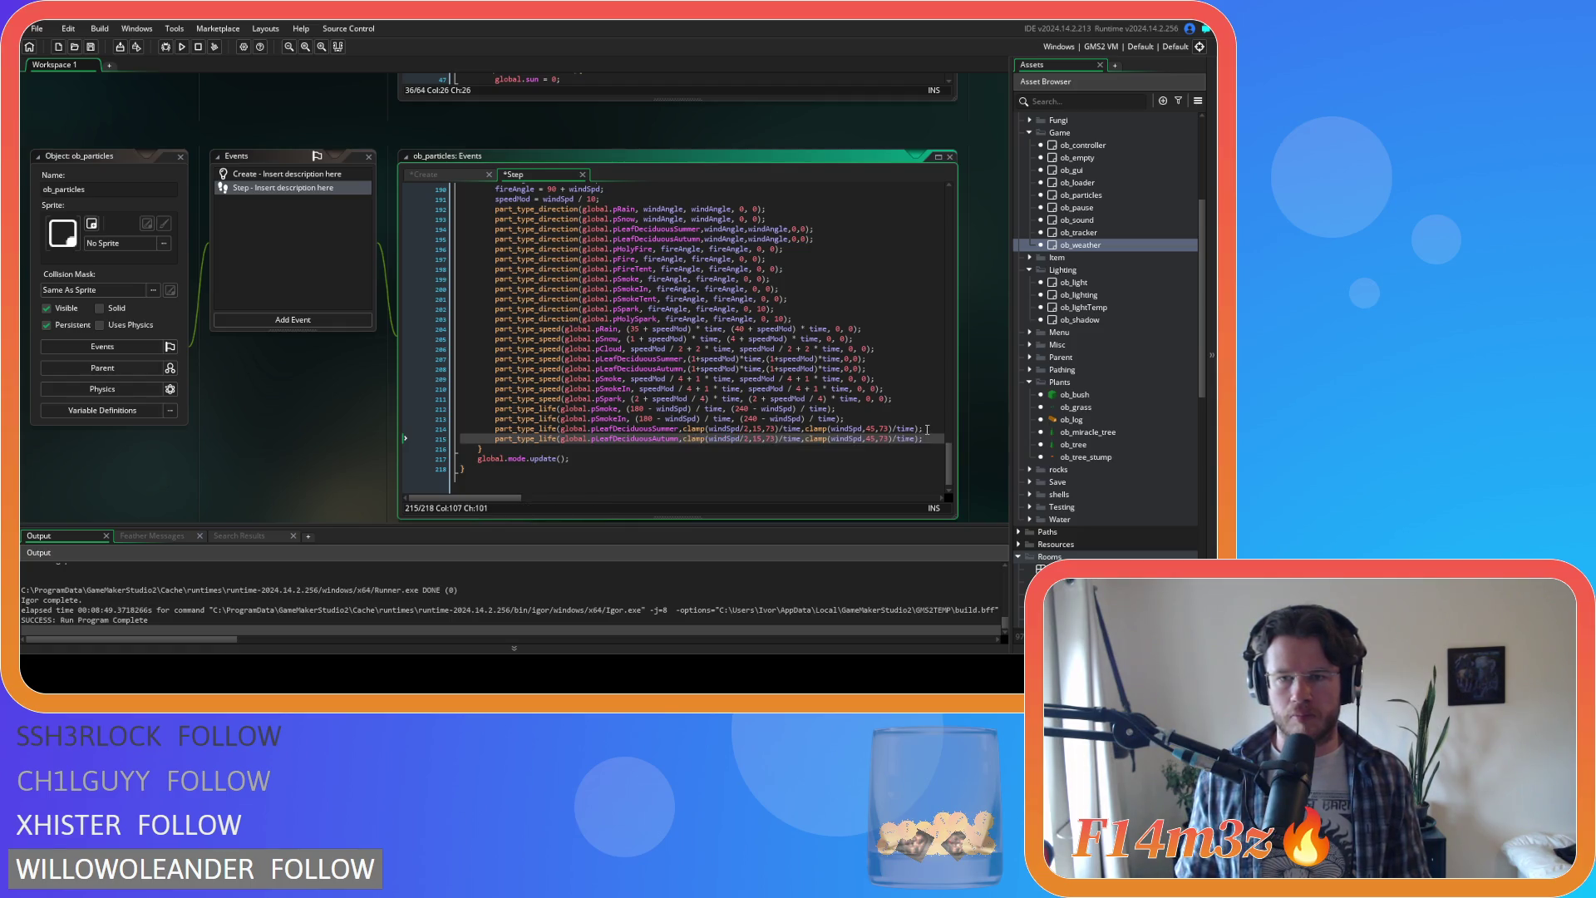
# Step: Replace the fixed leaf lifetimes on lines 50 and 52 with the same clamps and test-run with F5
pyautogui.scroll(15, 910, 427)
pyautogui.scroll(14, 909, 426)
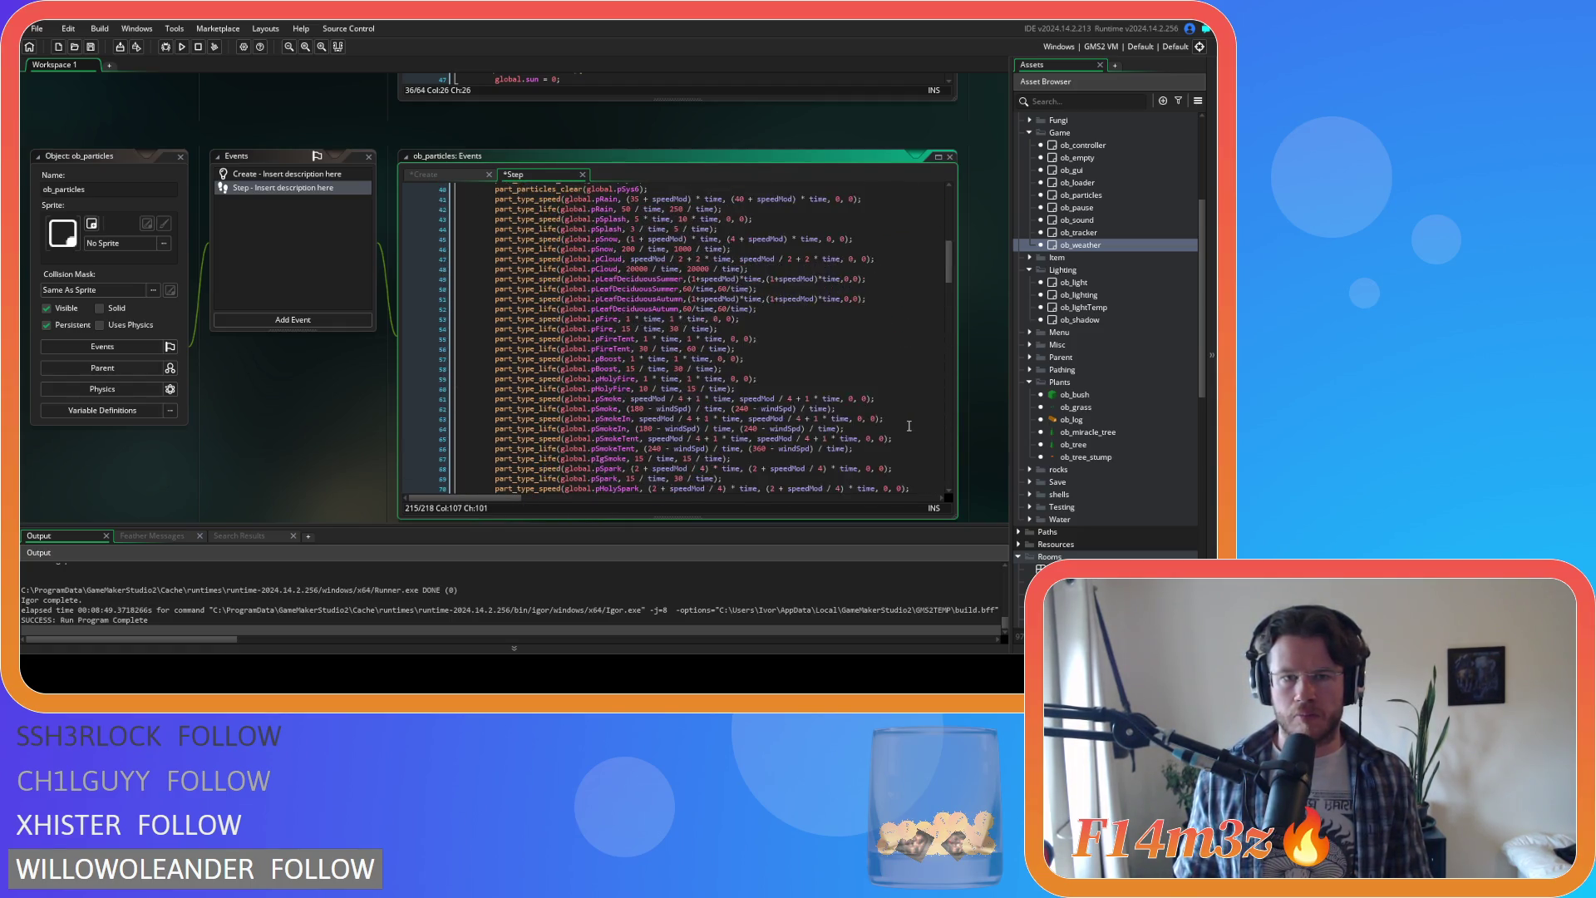
pyautogui.click(876, 331)
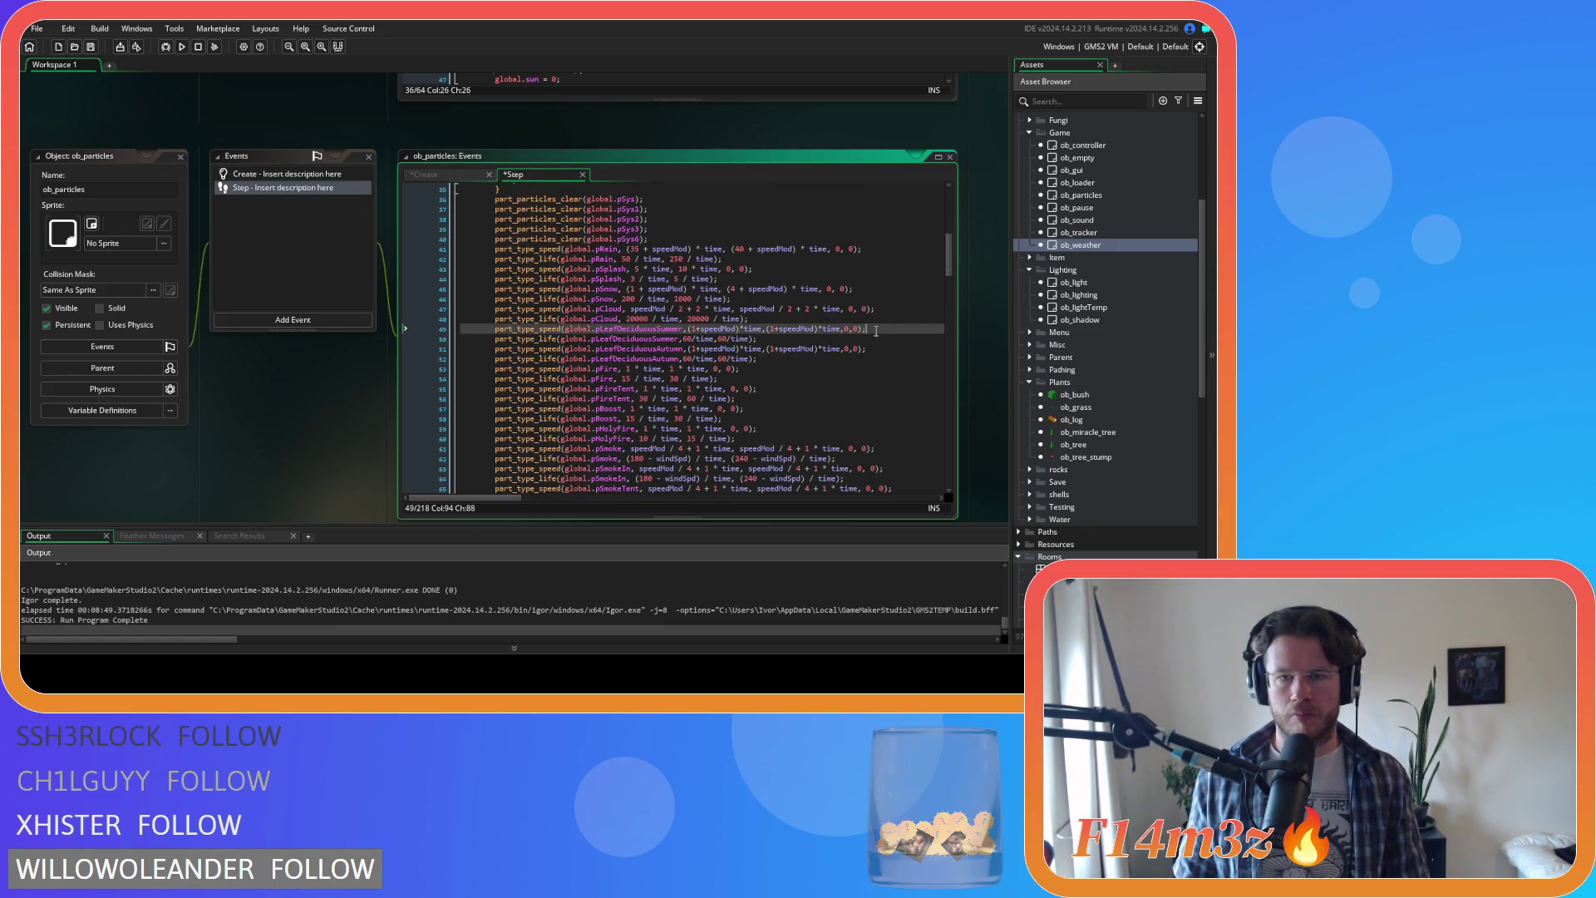
pyautogui.click(756, 348)
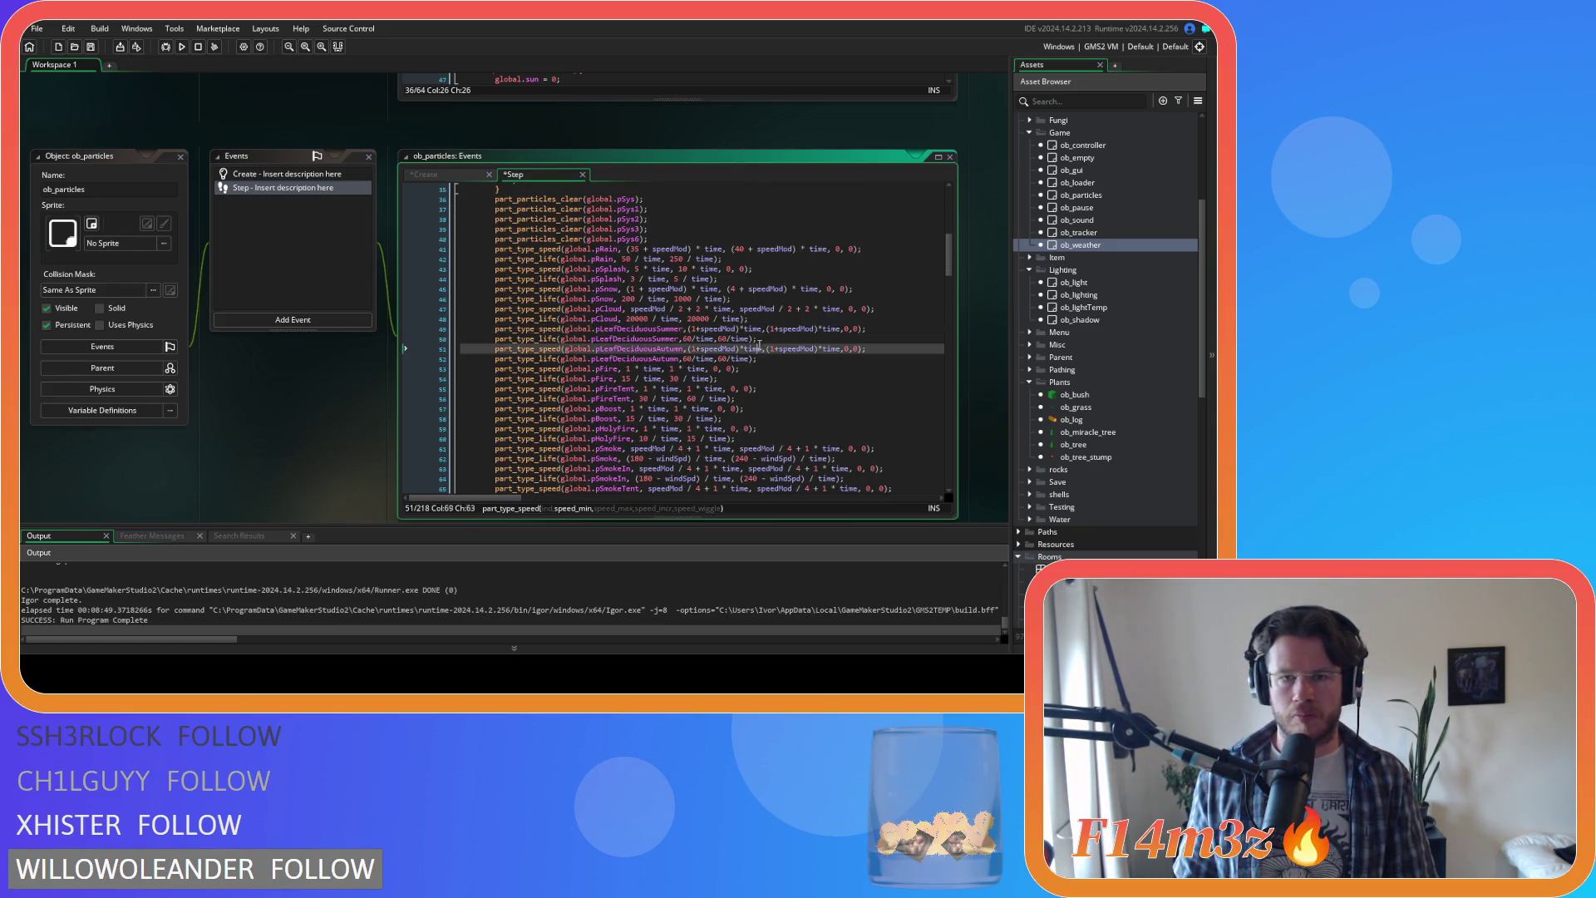
pyautogui.moveTo(757, 338)
pyautogui.mouseDown()
pyautogui.moveTo(692, 341)
pyautogui.moveTo(732, 360)
pyautogui.moveTo(683, 360)
pyautogui.mouseUp()
pyautogui.write('clamp(windSpd/2,15,73)/time,clamp(windSpd,45,73)/time);')
pyautogui.write('clamp(windSpd/2,15,73)/time,clamp(windSpd,45,73)/time);')
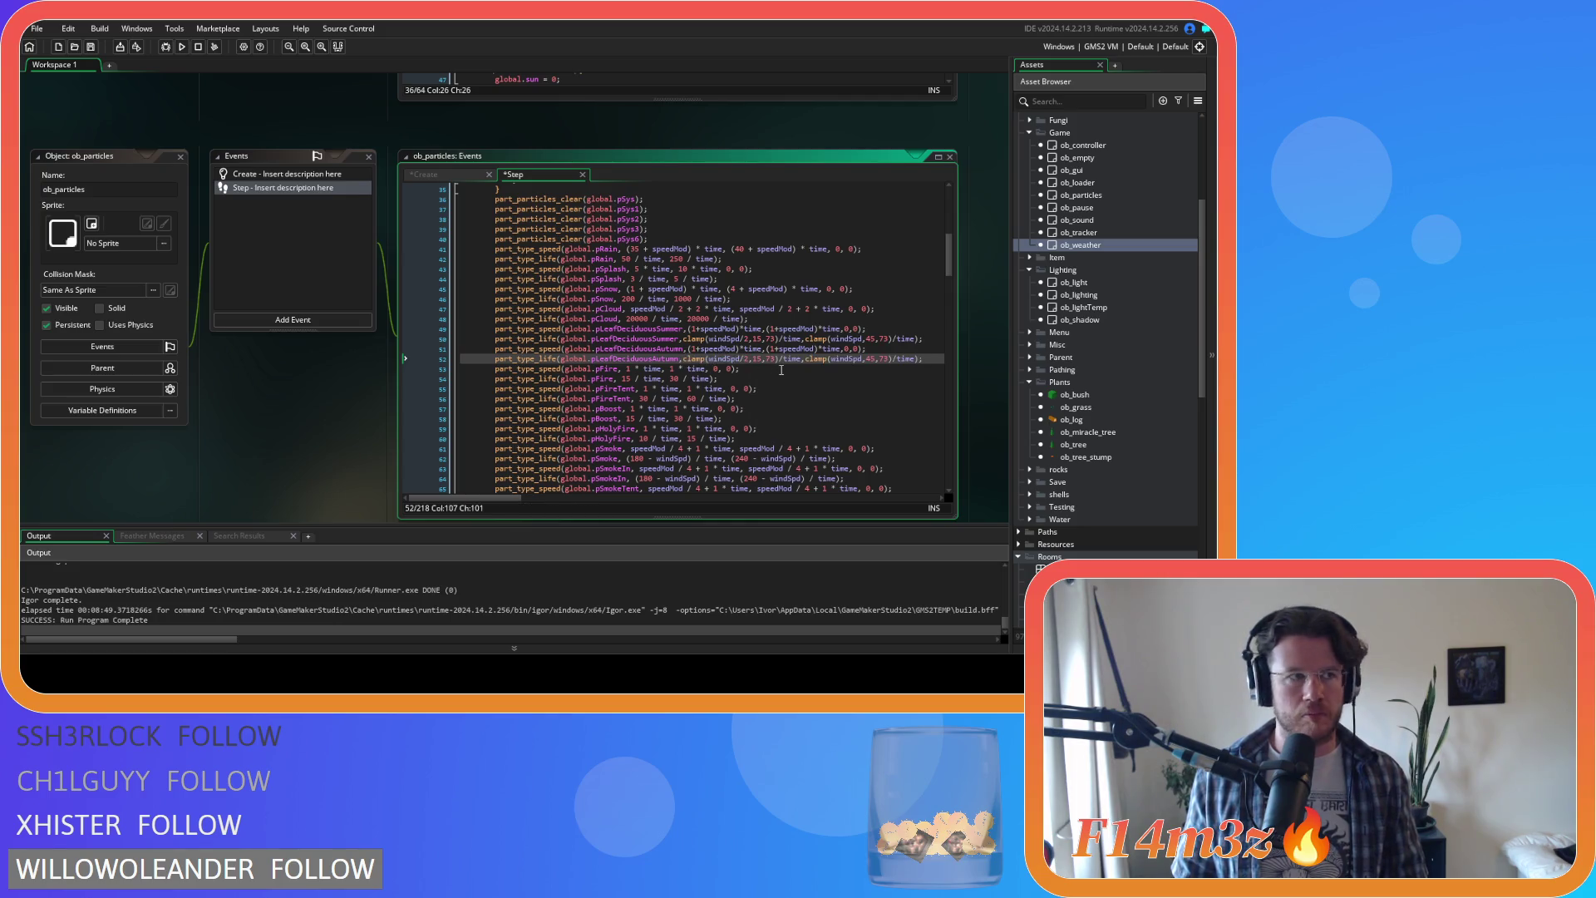
pyautogui.click(857, 368)
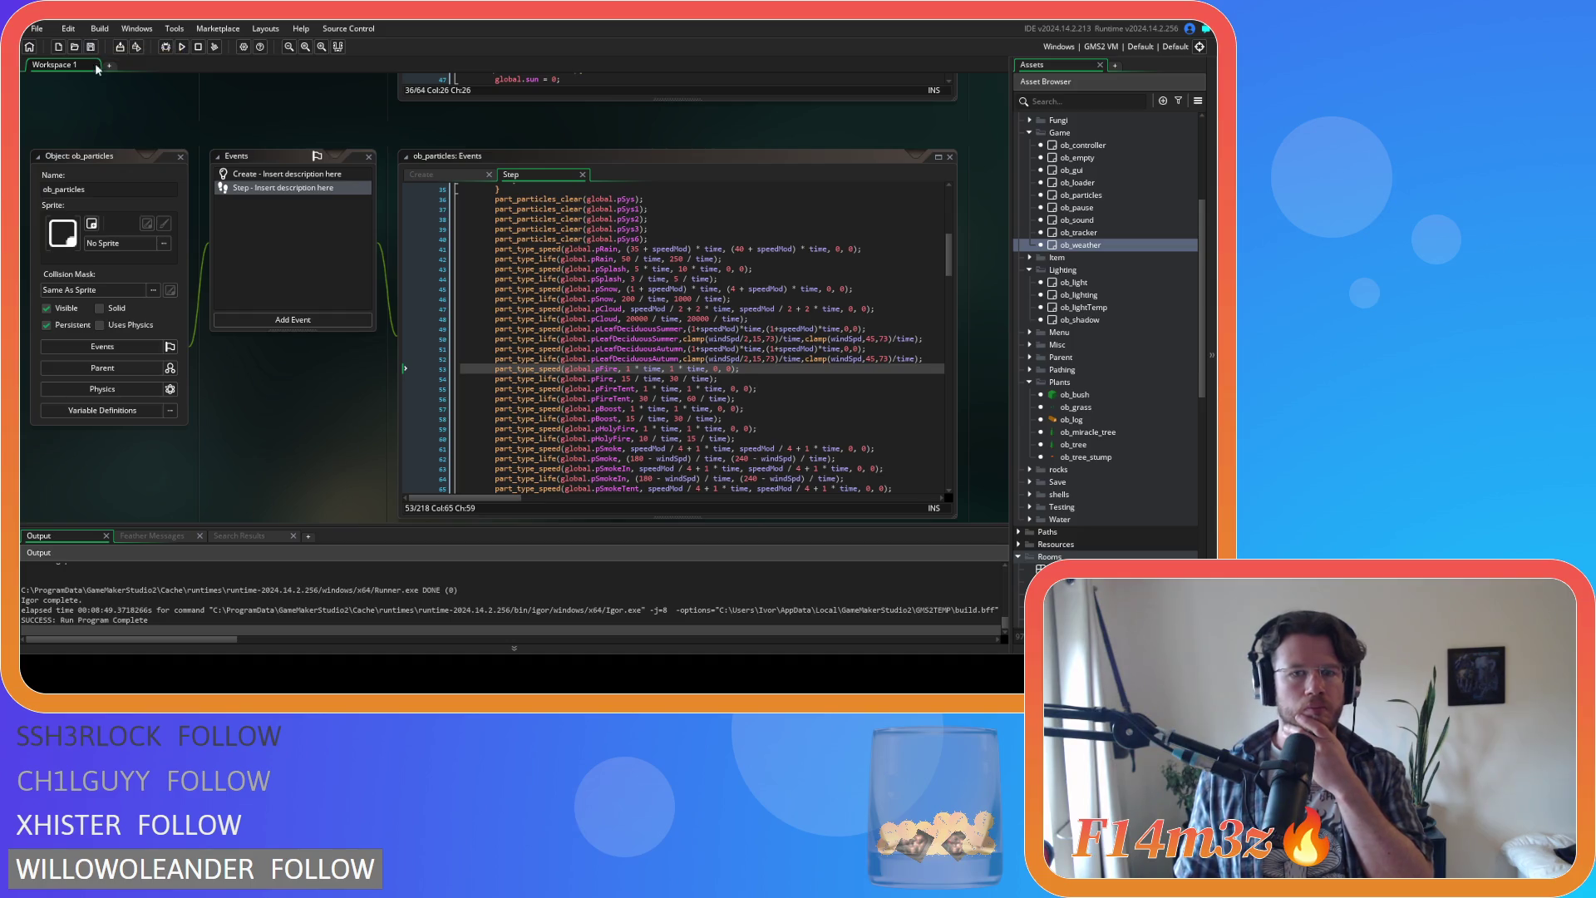
pyautogui.press('F5')
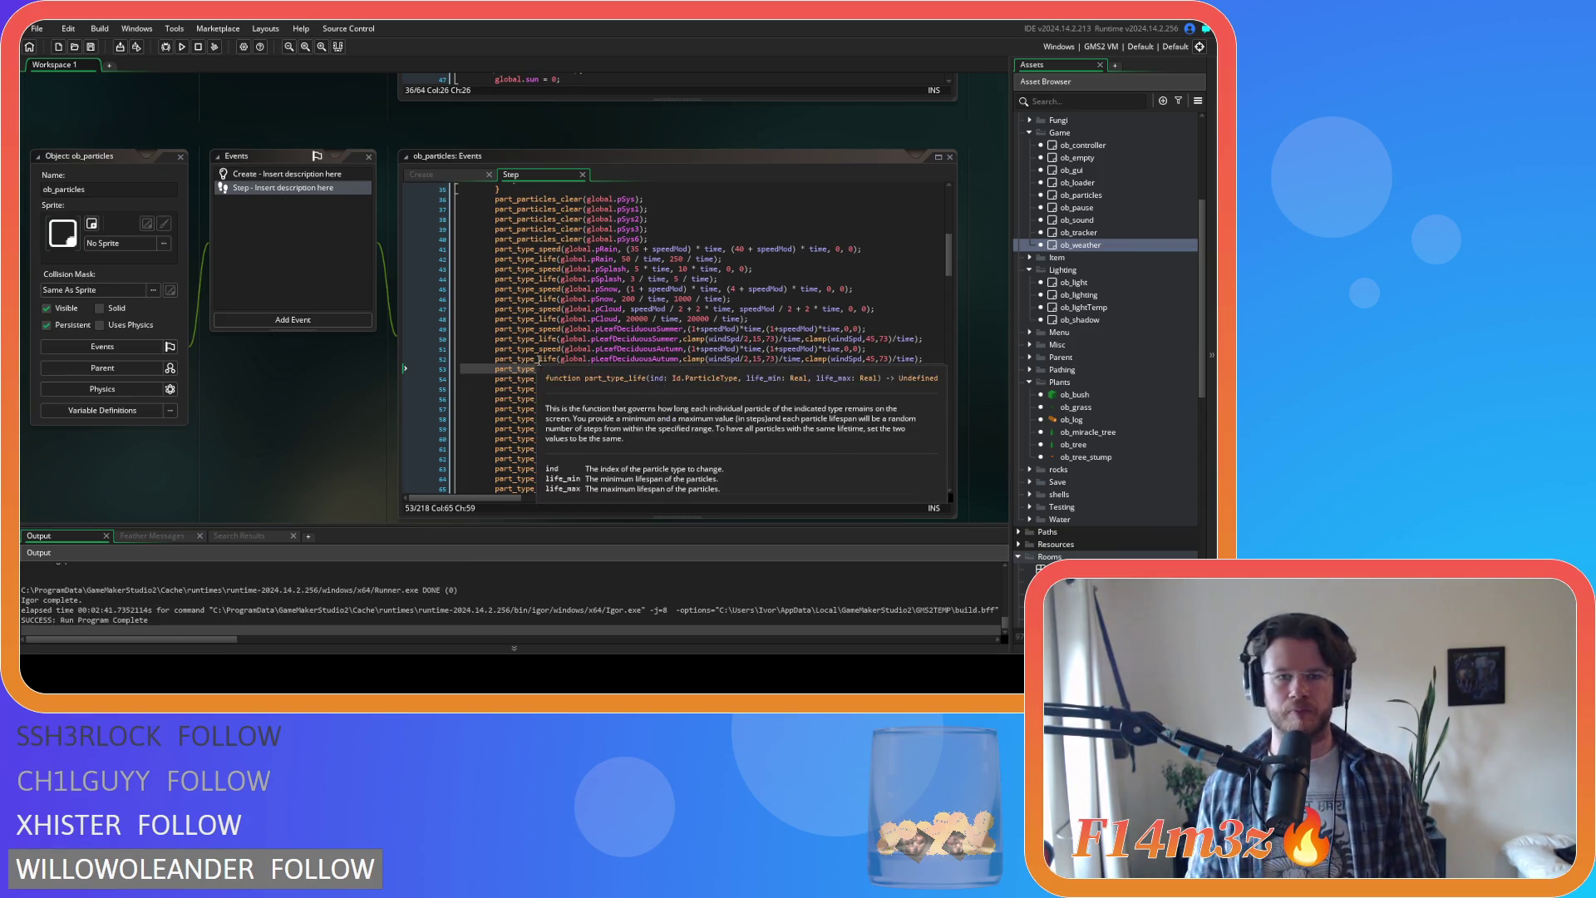
# Step: Collapse the ob_particles editors and open the ob_weather and ob_lighting objects
pyautogui.rightClick(281, 397)
pyautogui.click(376, 478)
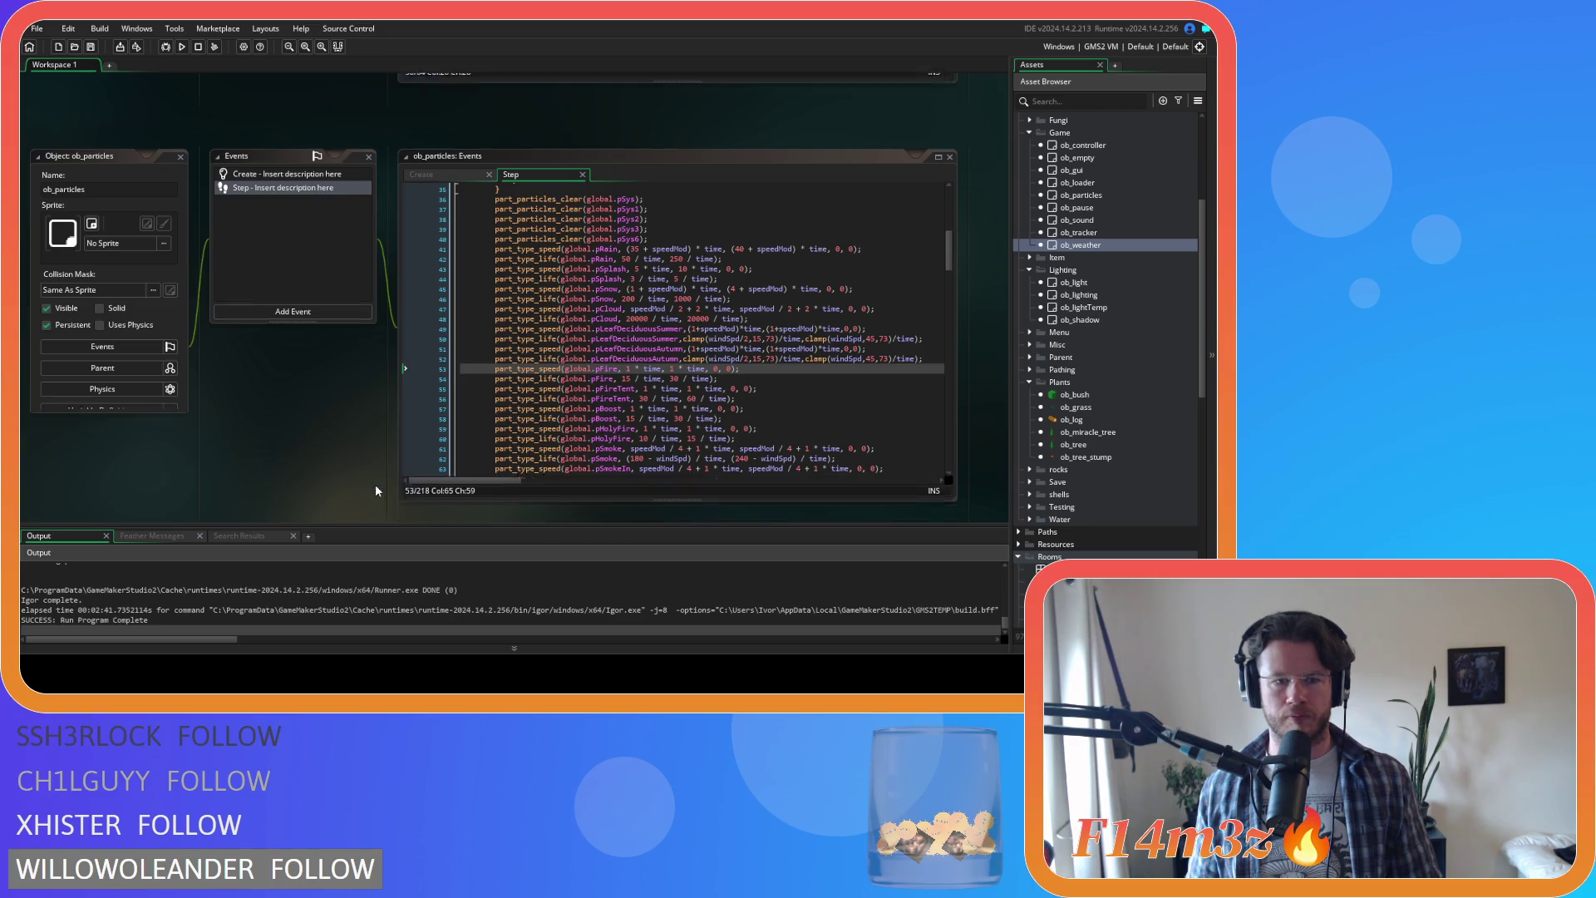
pyautogui.doubleClick(1093, 247)
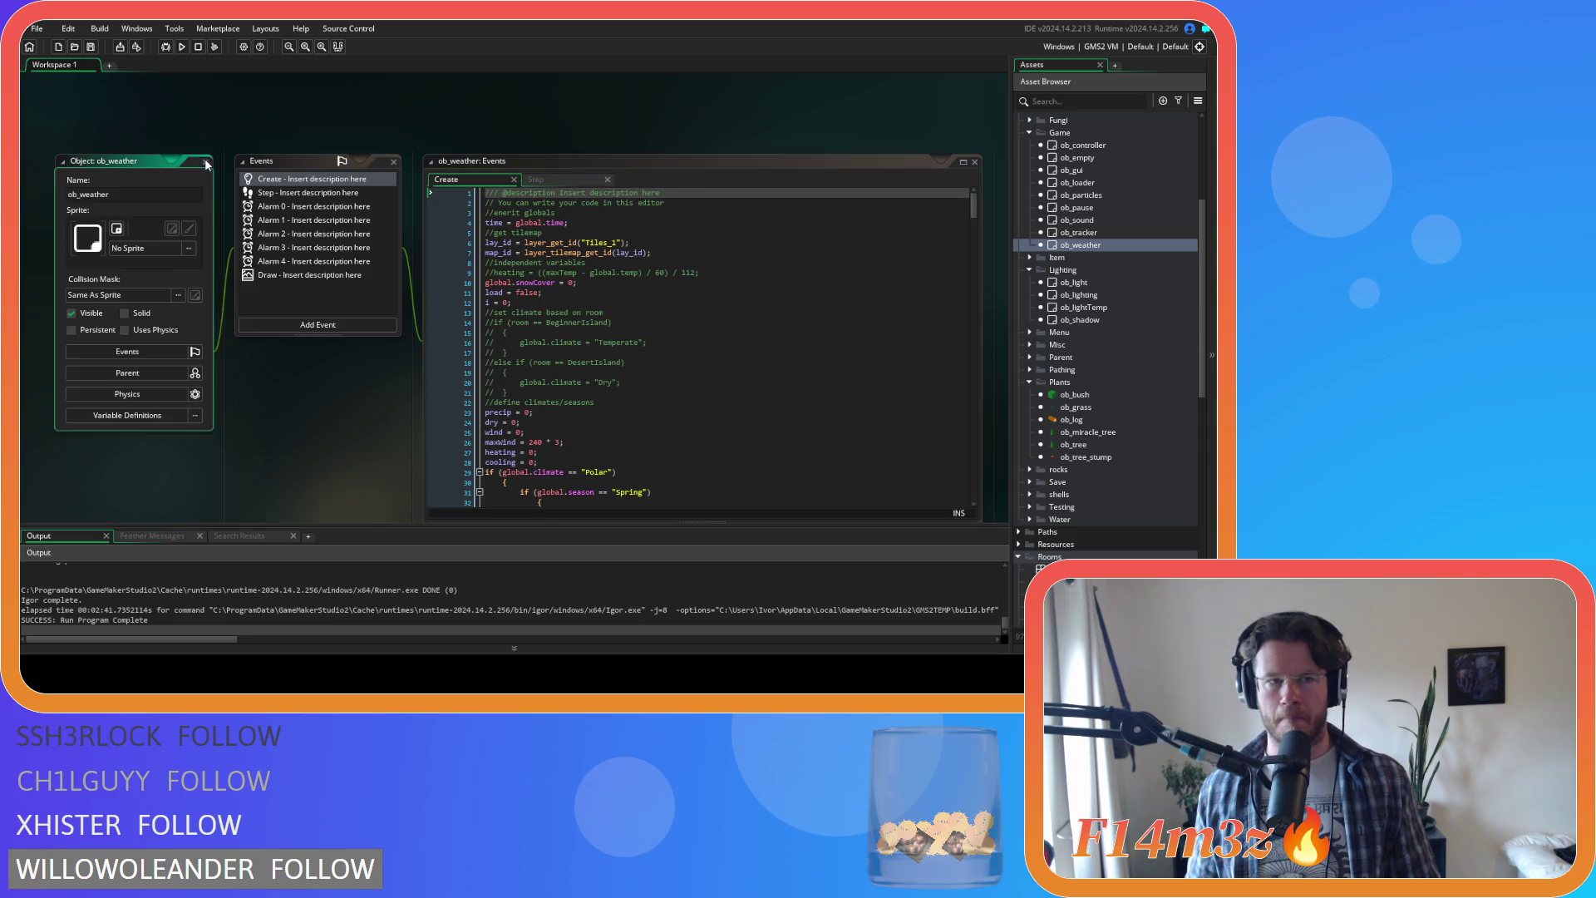
pyautogui.doubleClick(1080, 295)
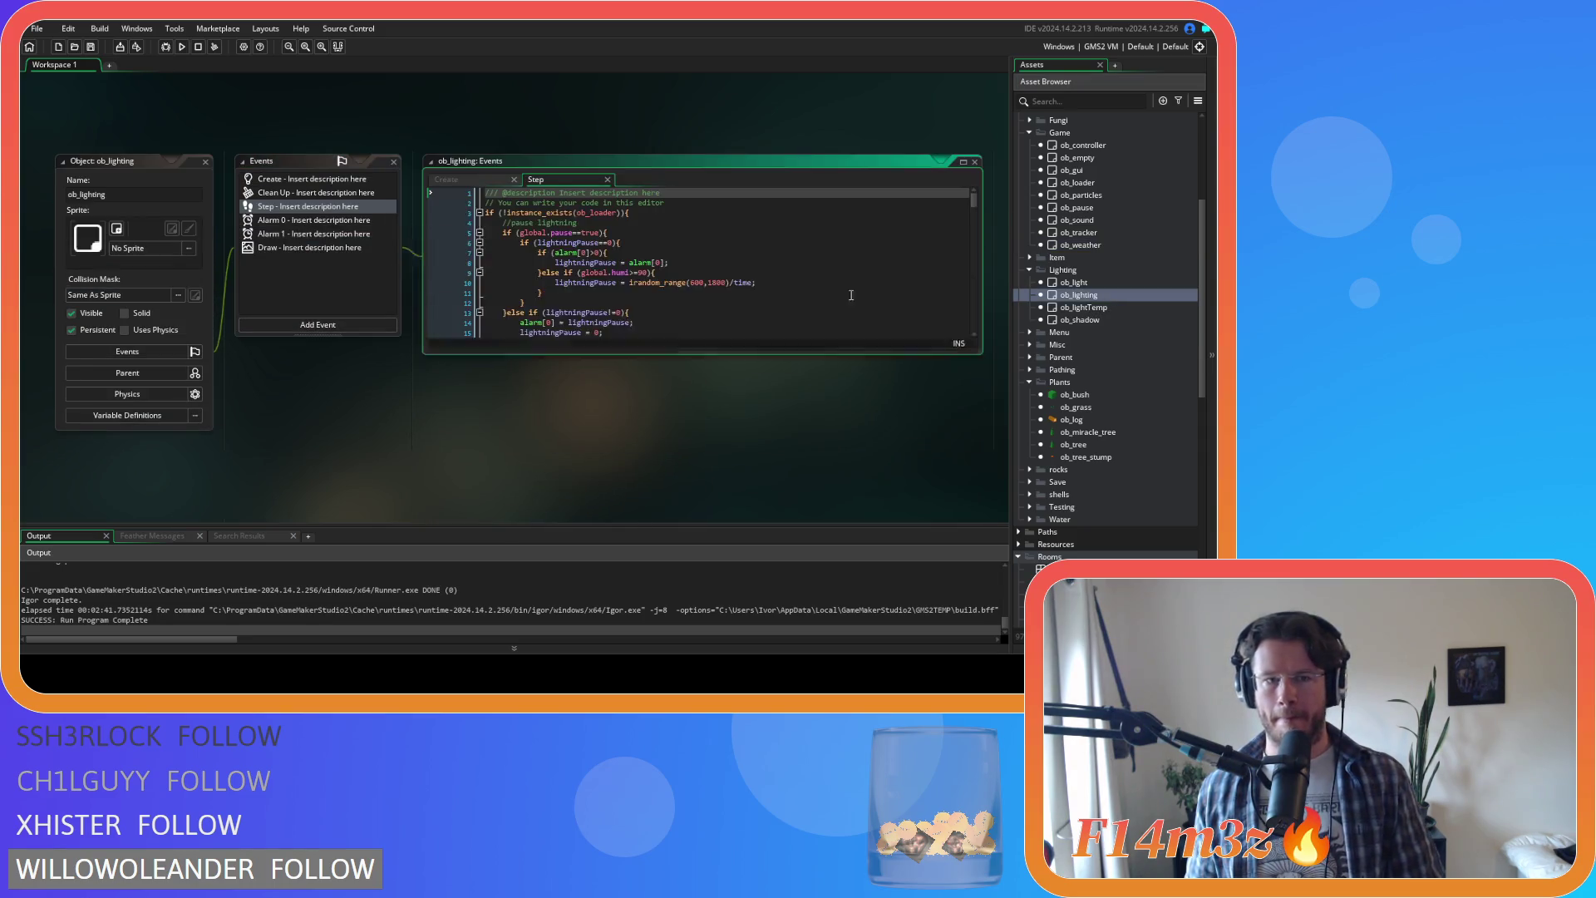
pyautogui.scroll(-5, 636, 292)
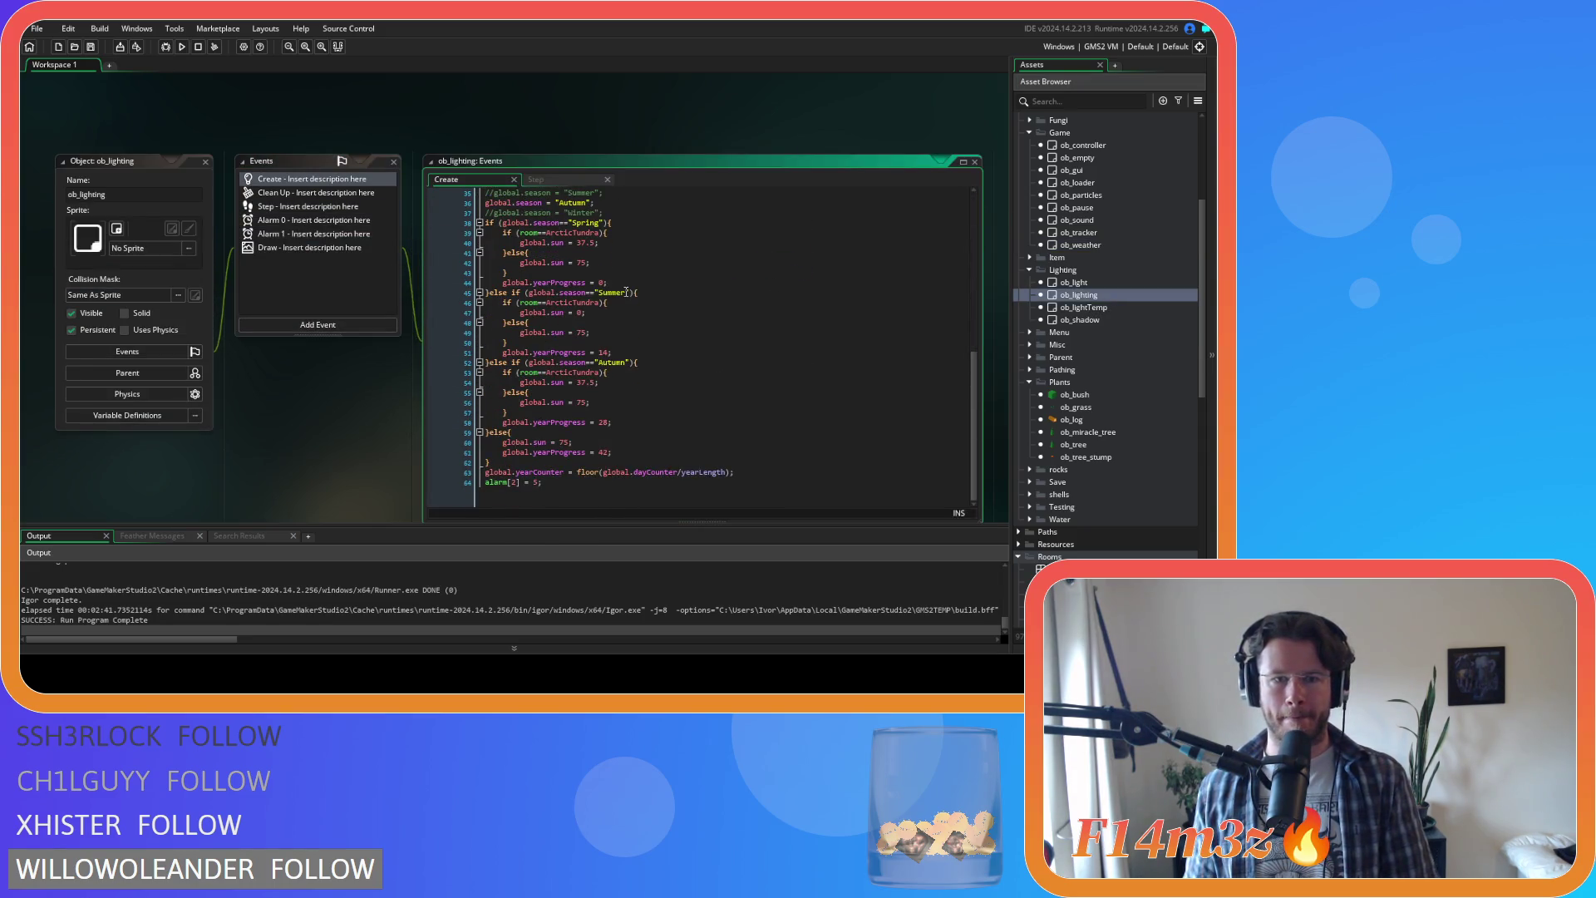
pyautogui.scroll(-1, 597, 337)
# Step: Comment out the Autumn season line, activate Spring, and close the editors and Lighting folder
pyautogui.click(602, 391)
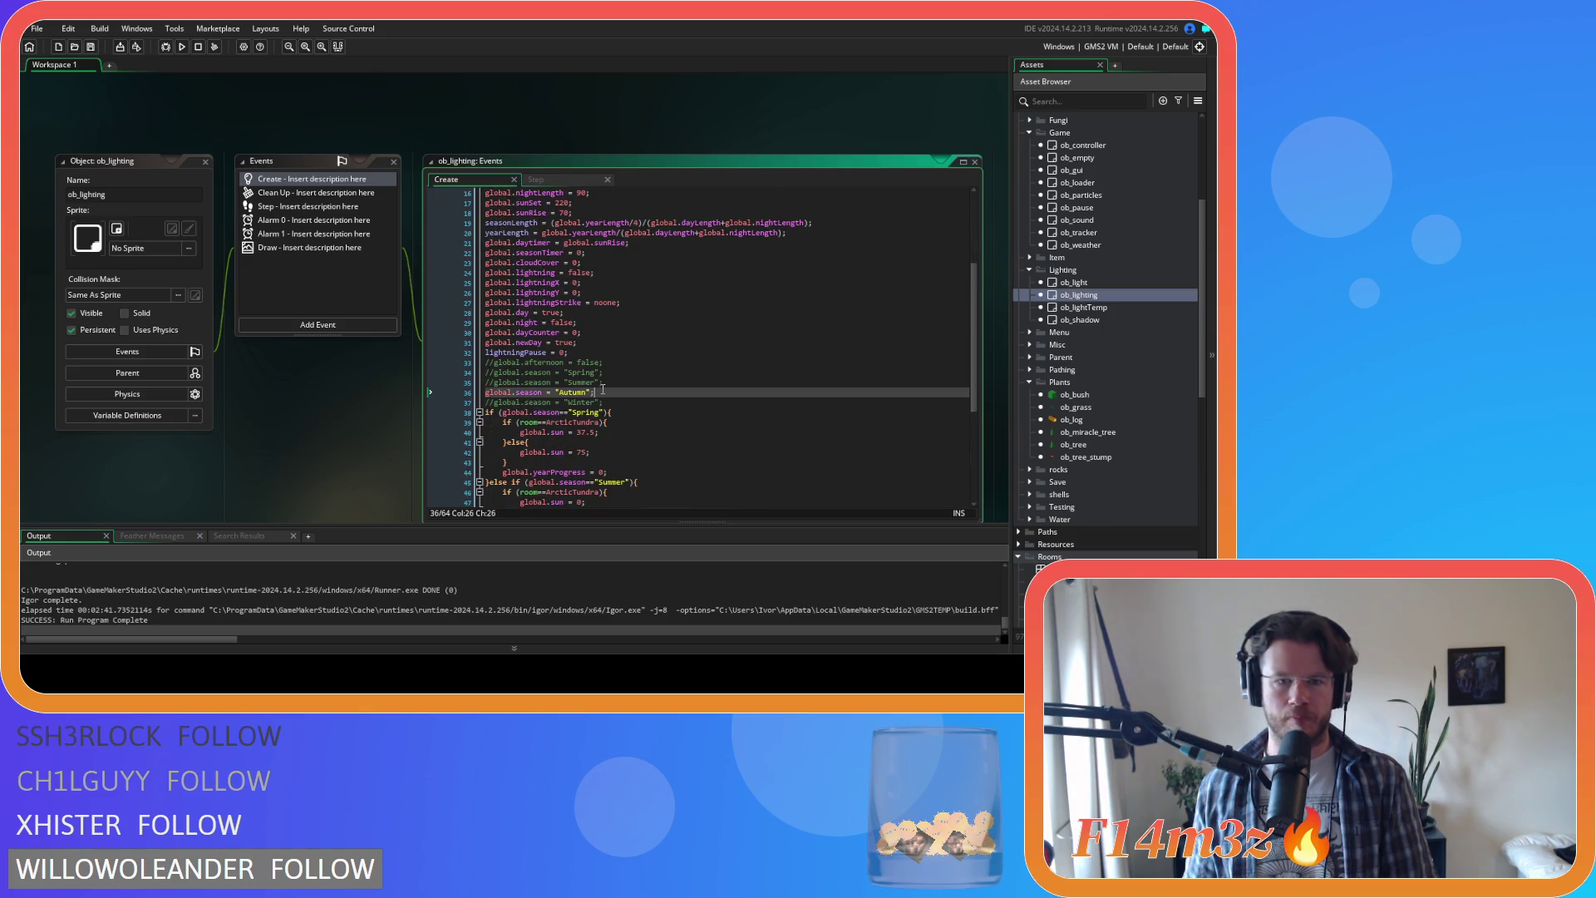
pyautogui.hotkey('ctrl', 'k')
pyautogui.click(606, 371)
pyautogui.hotkey('ctrl', 'k')
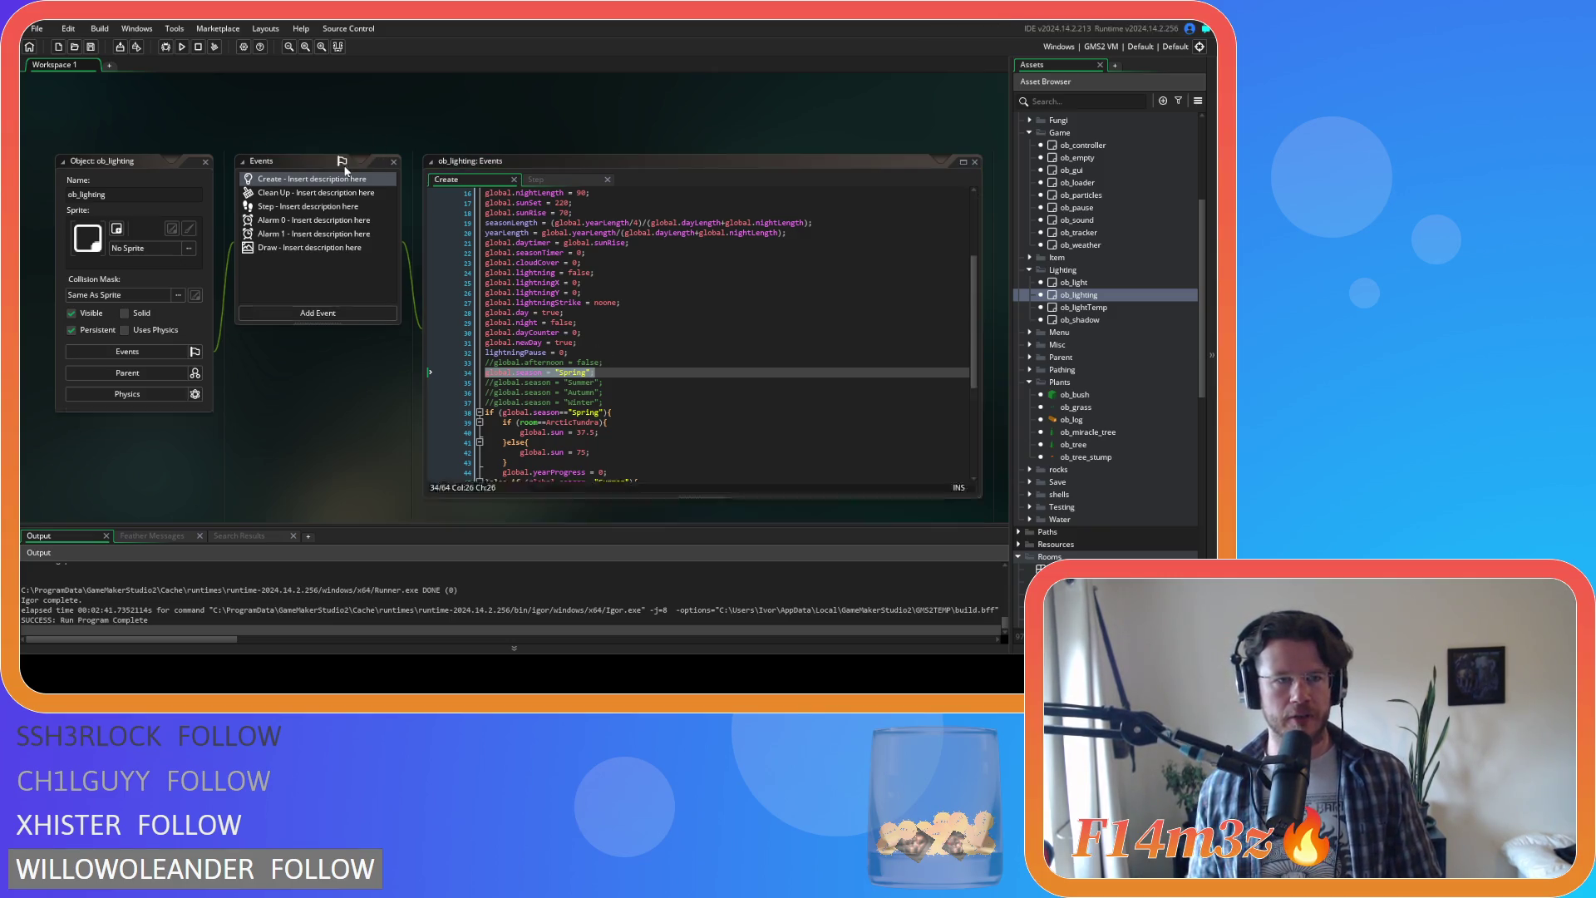
pyautogui.press('F5')
pyautogui.click(1029, 269)
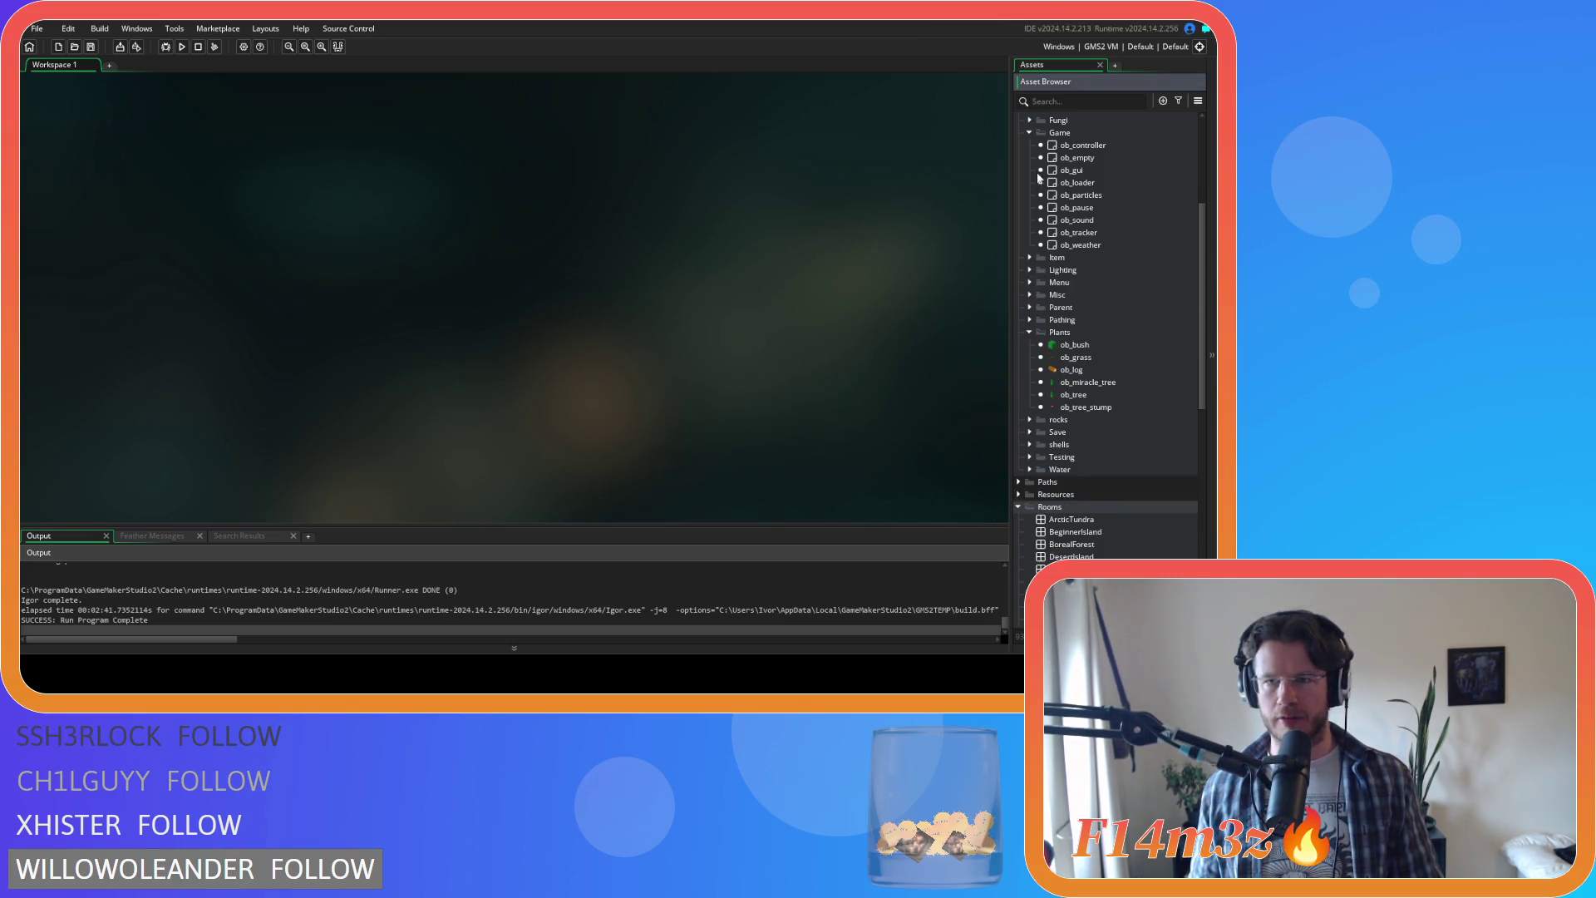
# Step: Collapse the Game, Plants, Rooms, Scripts and Objects folders in the Asset Browser
pyautogui.click(1029, 132)
pyautogui.click(1029, 220)
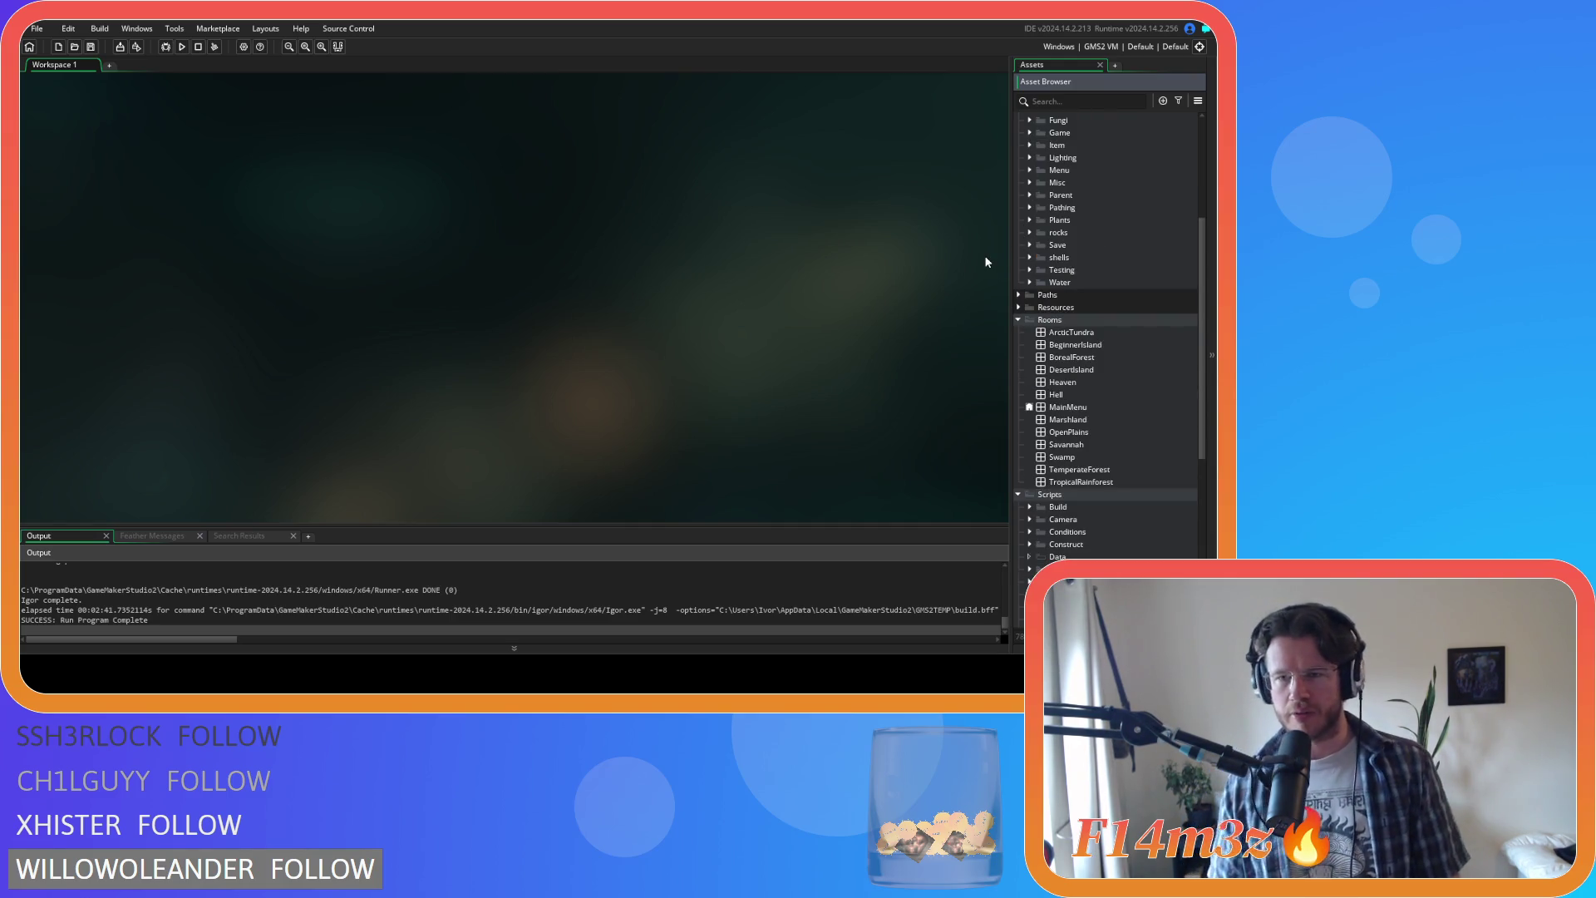
pyautogui.click(1017, 320)
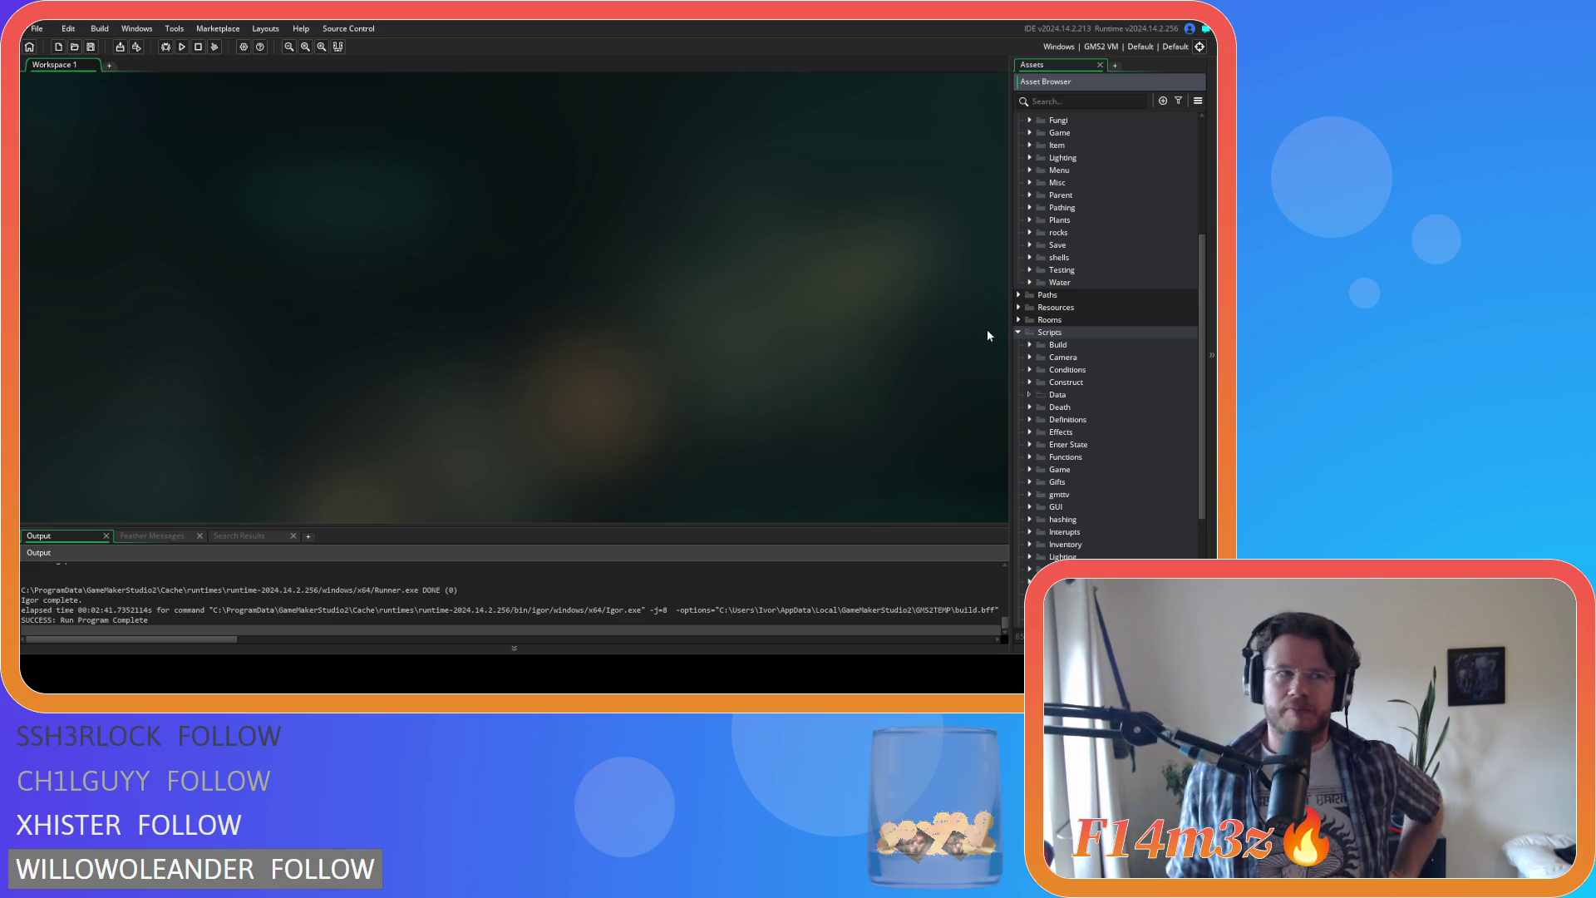
pyautogui.scroll(-5, 1024, 361)
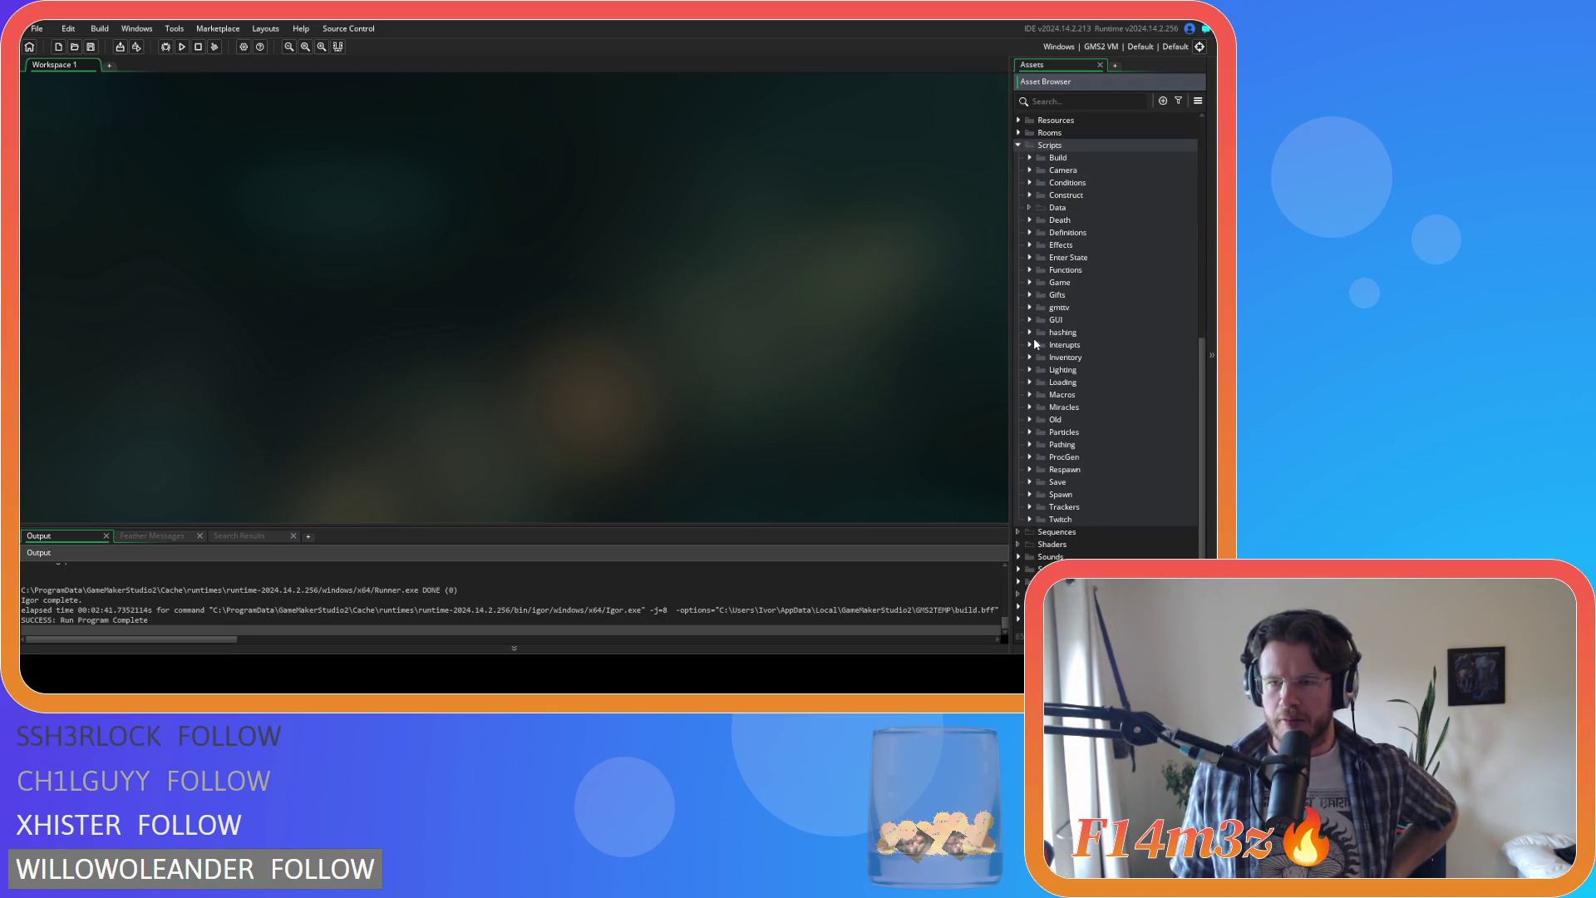
pyautogui.click(1019, 146)
pyautogui.click(1018, 263)
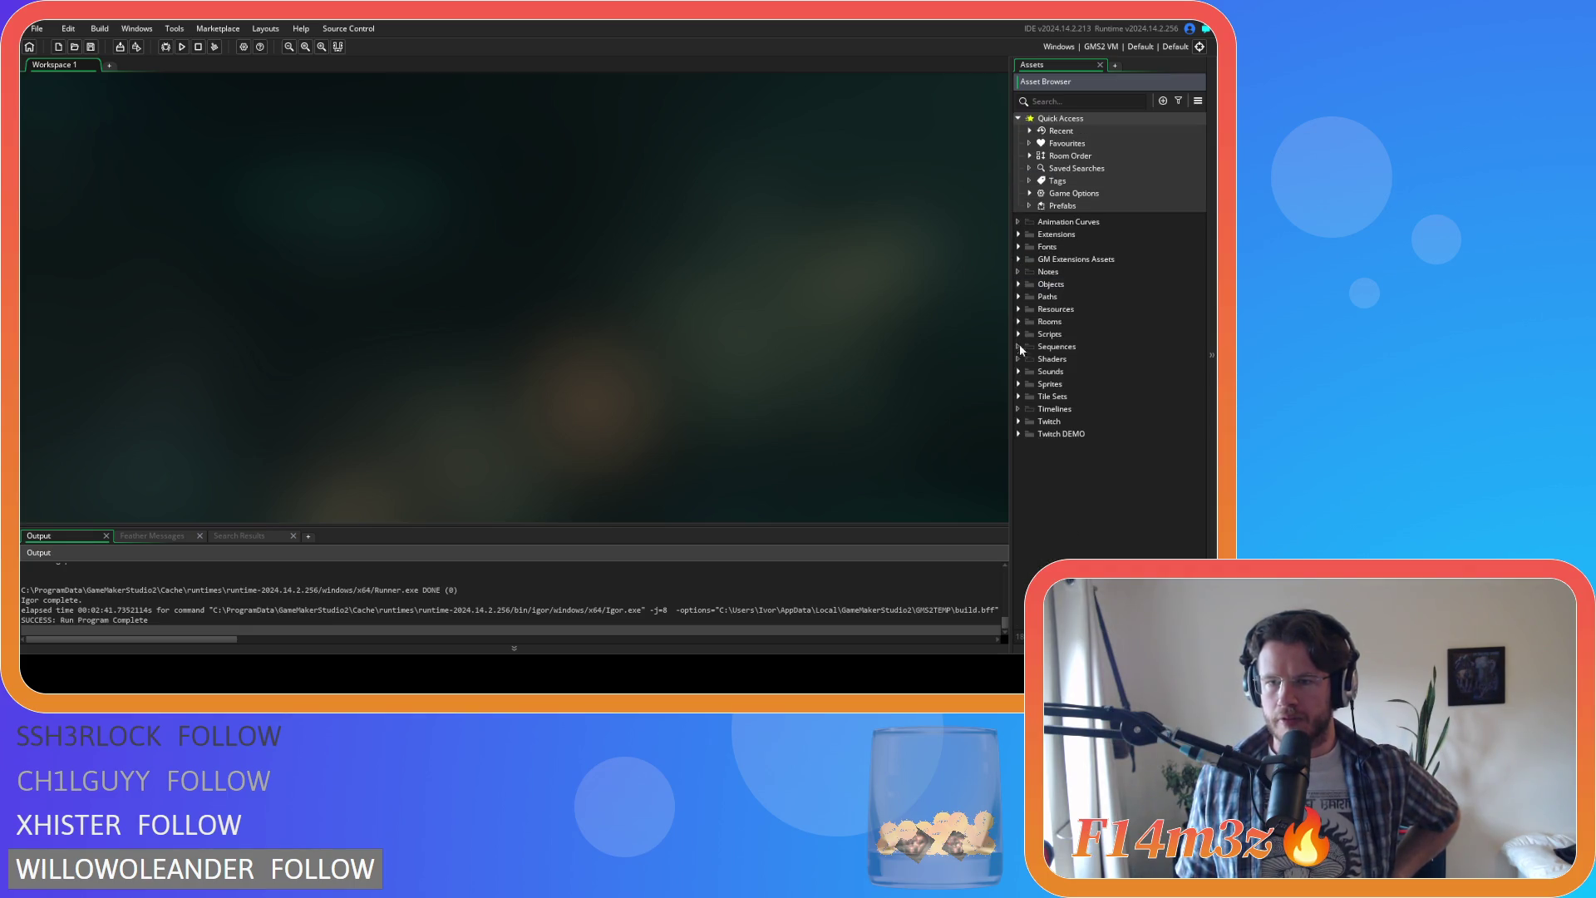
# Step: Expand Sprites > Plants > Isometric > Deciduous > Autumn and open sp_tree_deciduous_large_autumn
pyautogui.click(1019, 382)
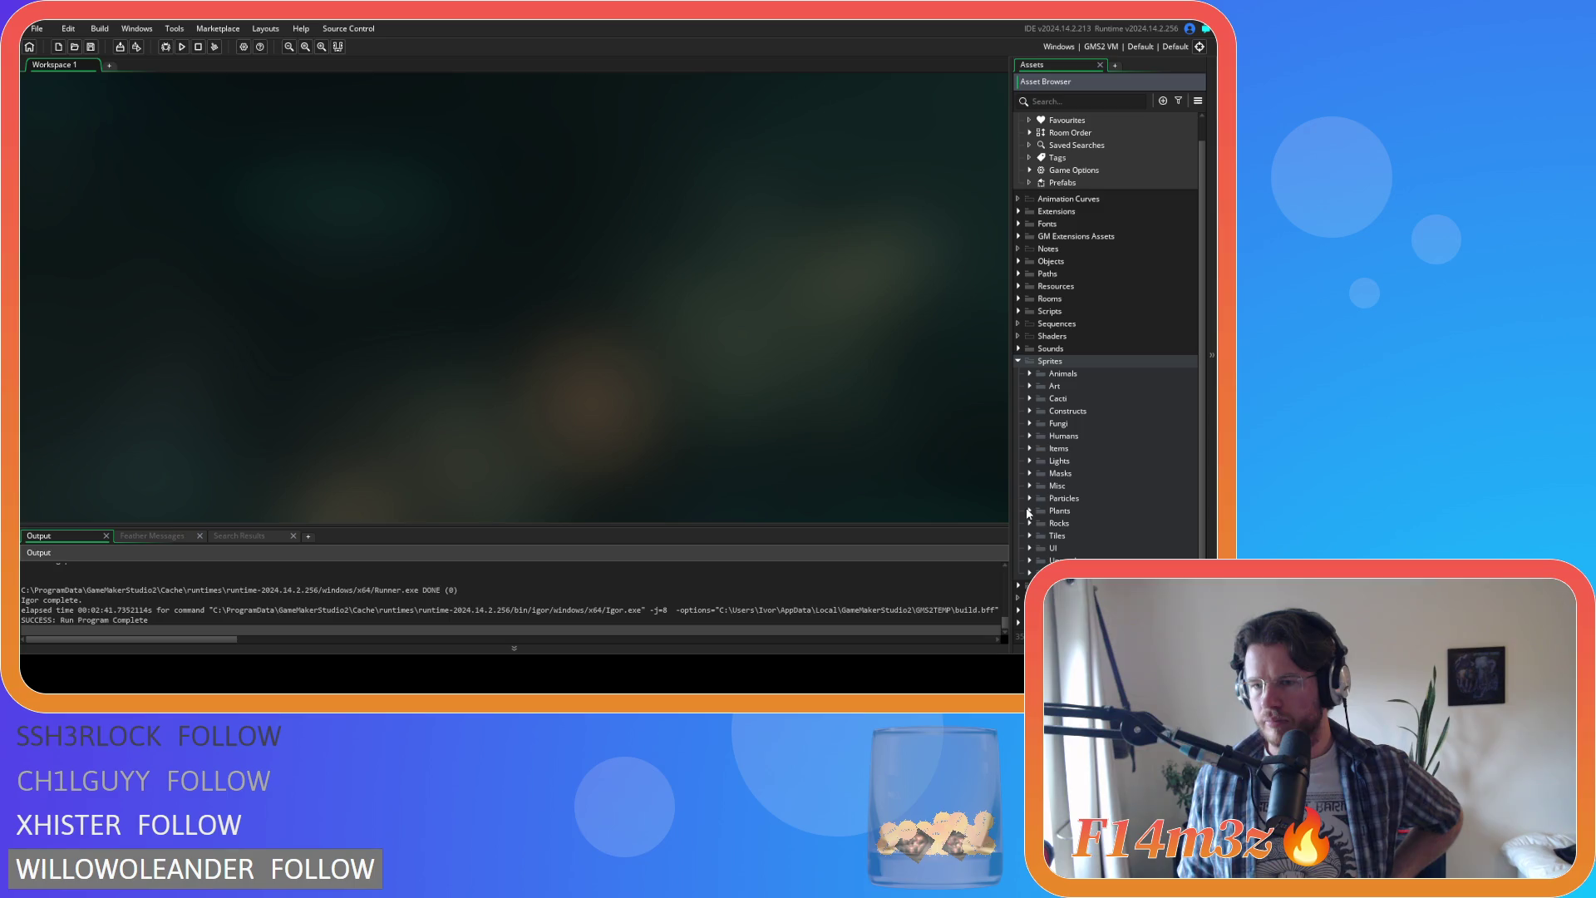
pyautogui.click(1029, 512)
pyautogui.click(1041, 533)
pyautogui.scroll(-4, 1052, 469)
pyautogui.click(1051, 406)
pyautogui.scroll(-3, 1054, 407)
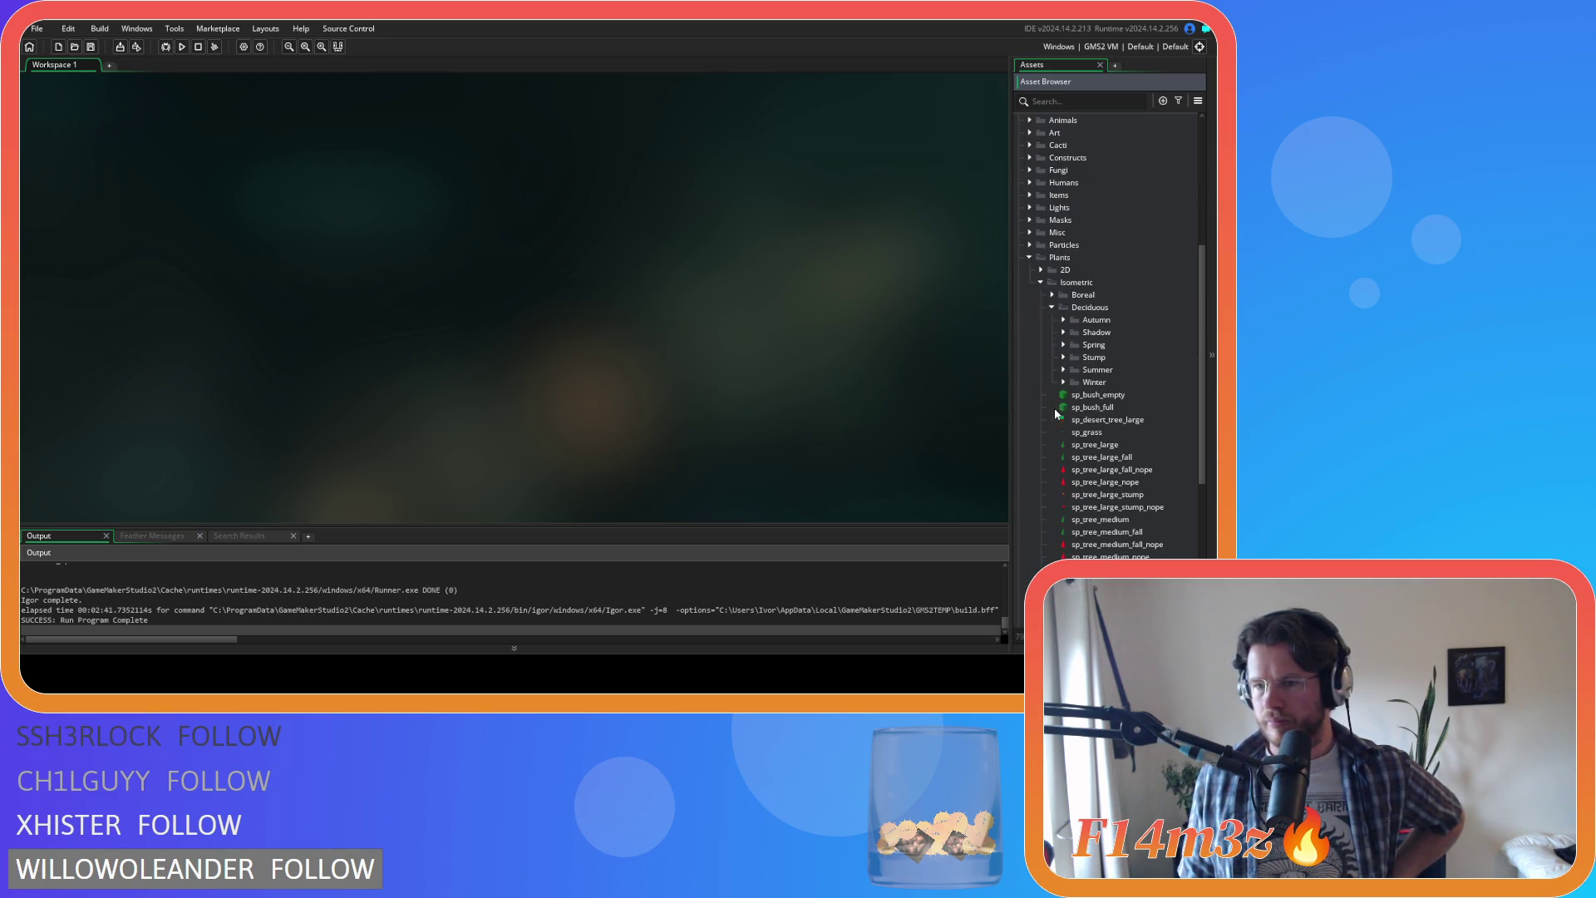
pyautogui.click(1063, 320)
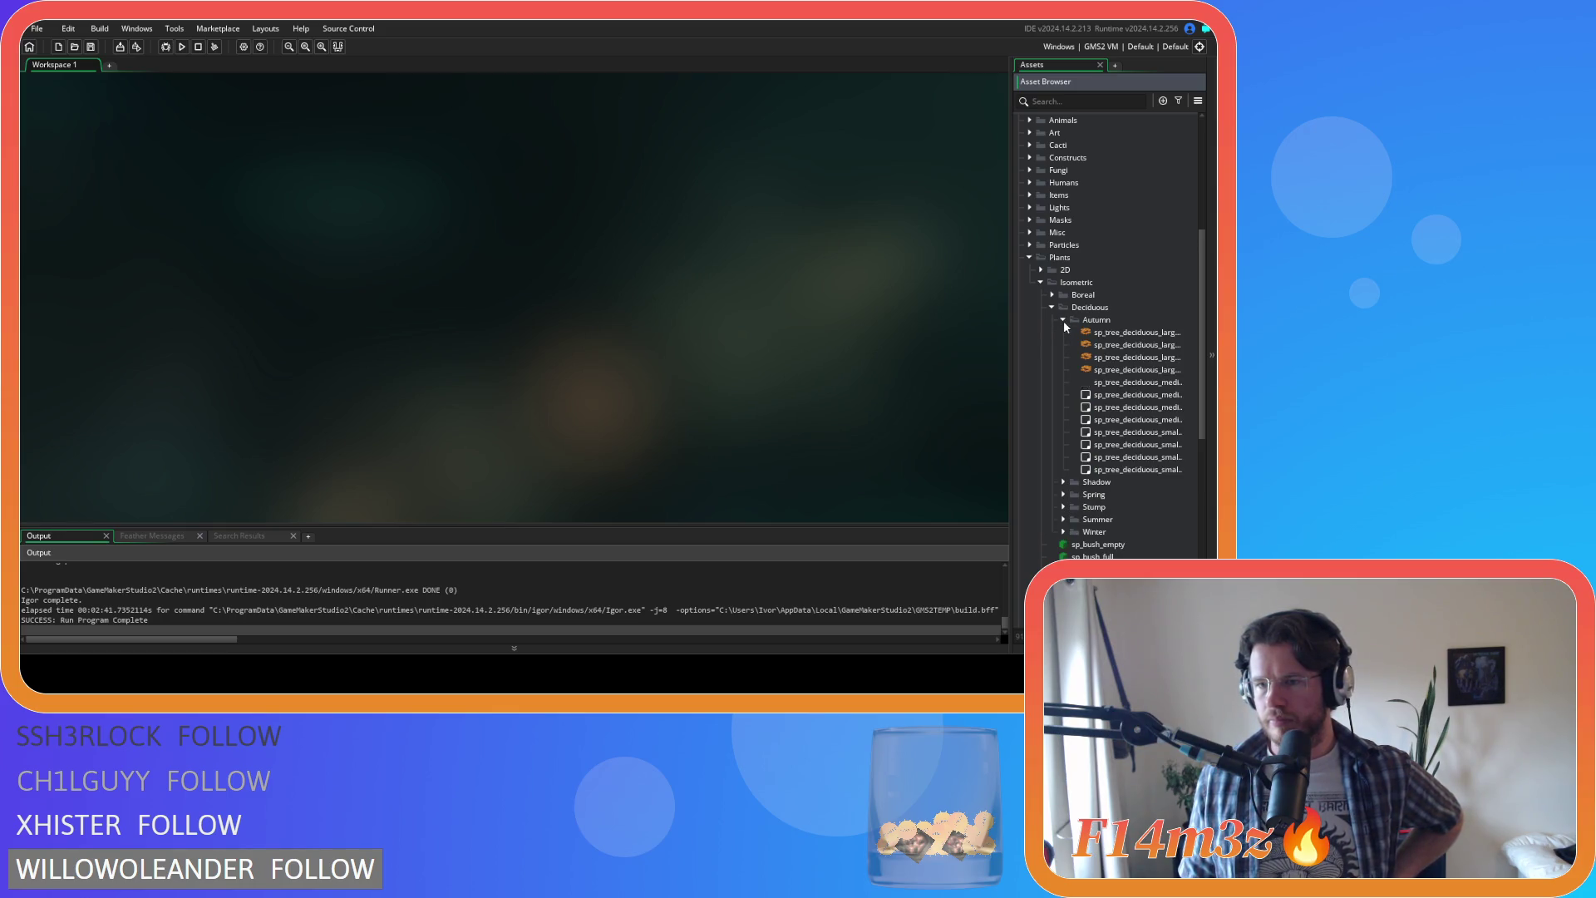
pyautogui.click(1107, 333)
pyautogui.doubleClick(1107, 332)
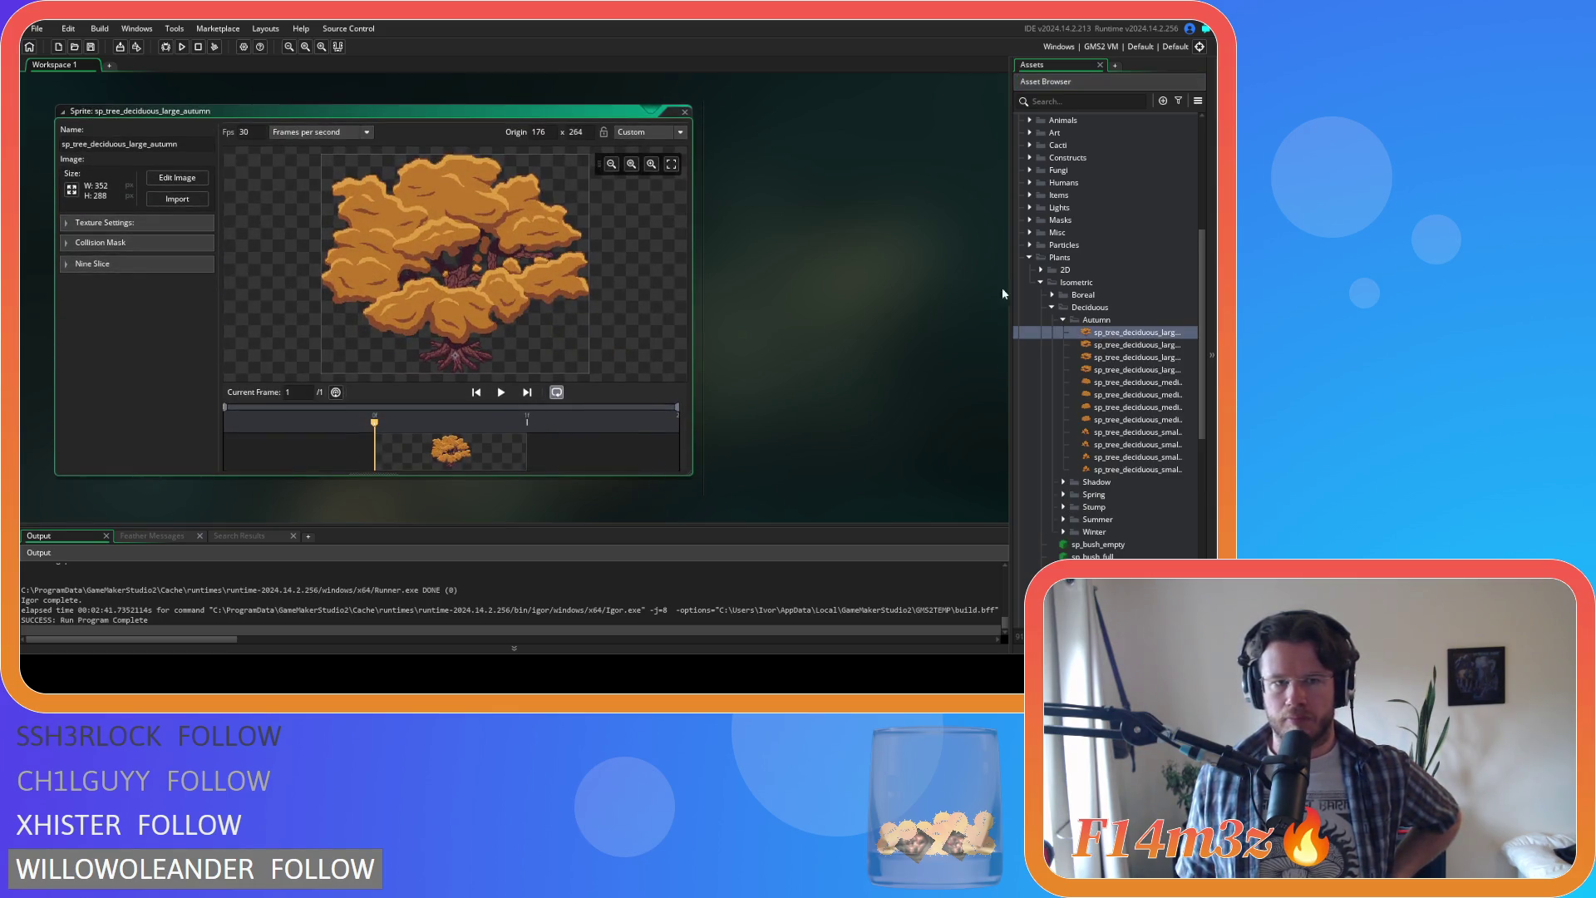
# Step: Close the large autumn tree sprite and open sp_tree_deciduous_medium_autumn
pyautogui.click(685, 111)
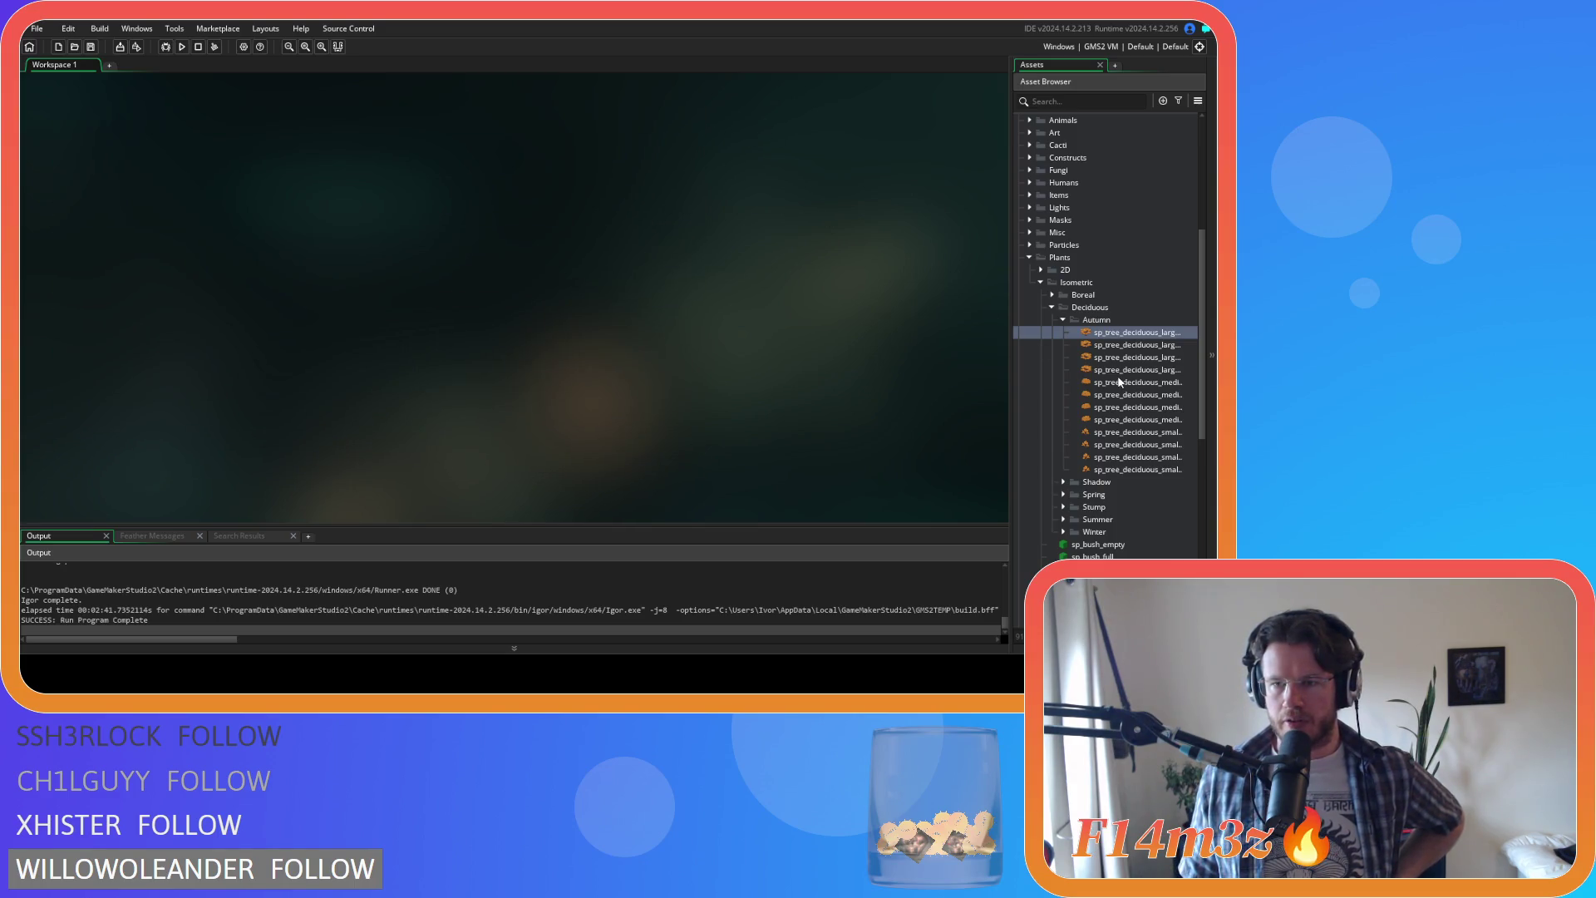
pyautogui.click(1120, 383)
pyautogui.doubleClick(1120, 383)
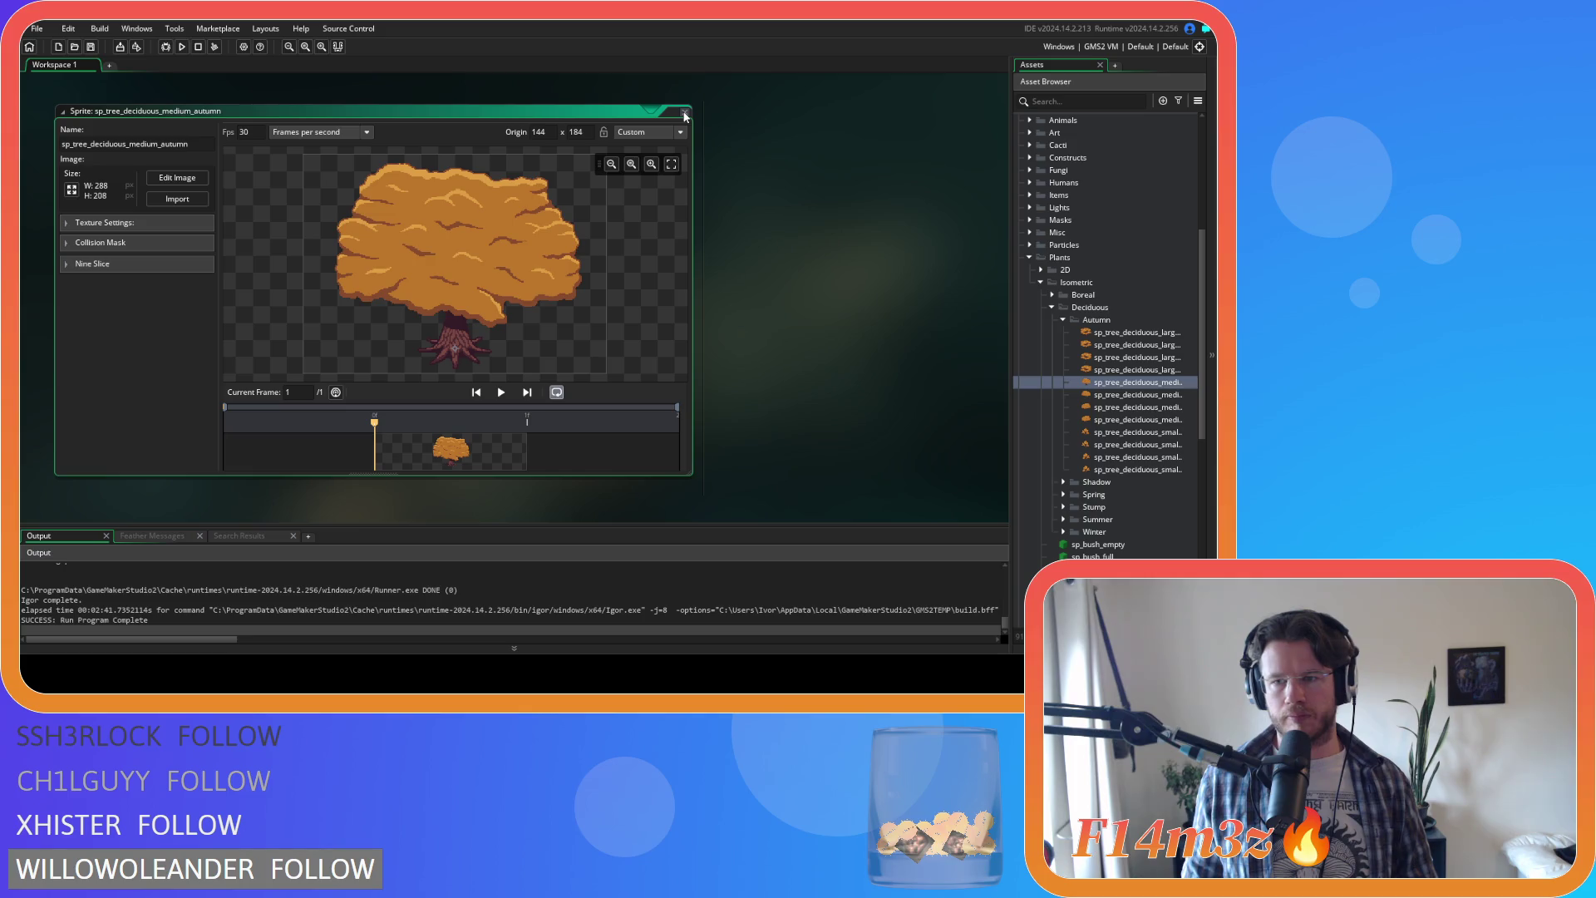
# Step: Close the medium sprite, open sp_tree_deciduous_small_autumn and zoom into its base
pyautogui.click(684, 111)
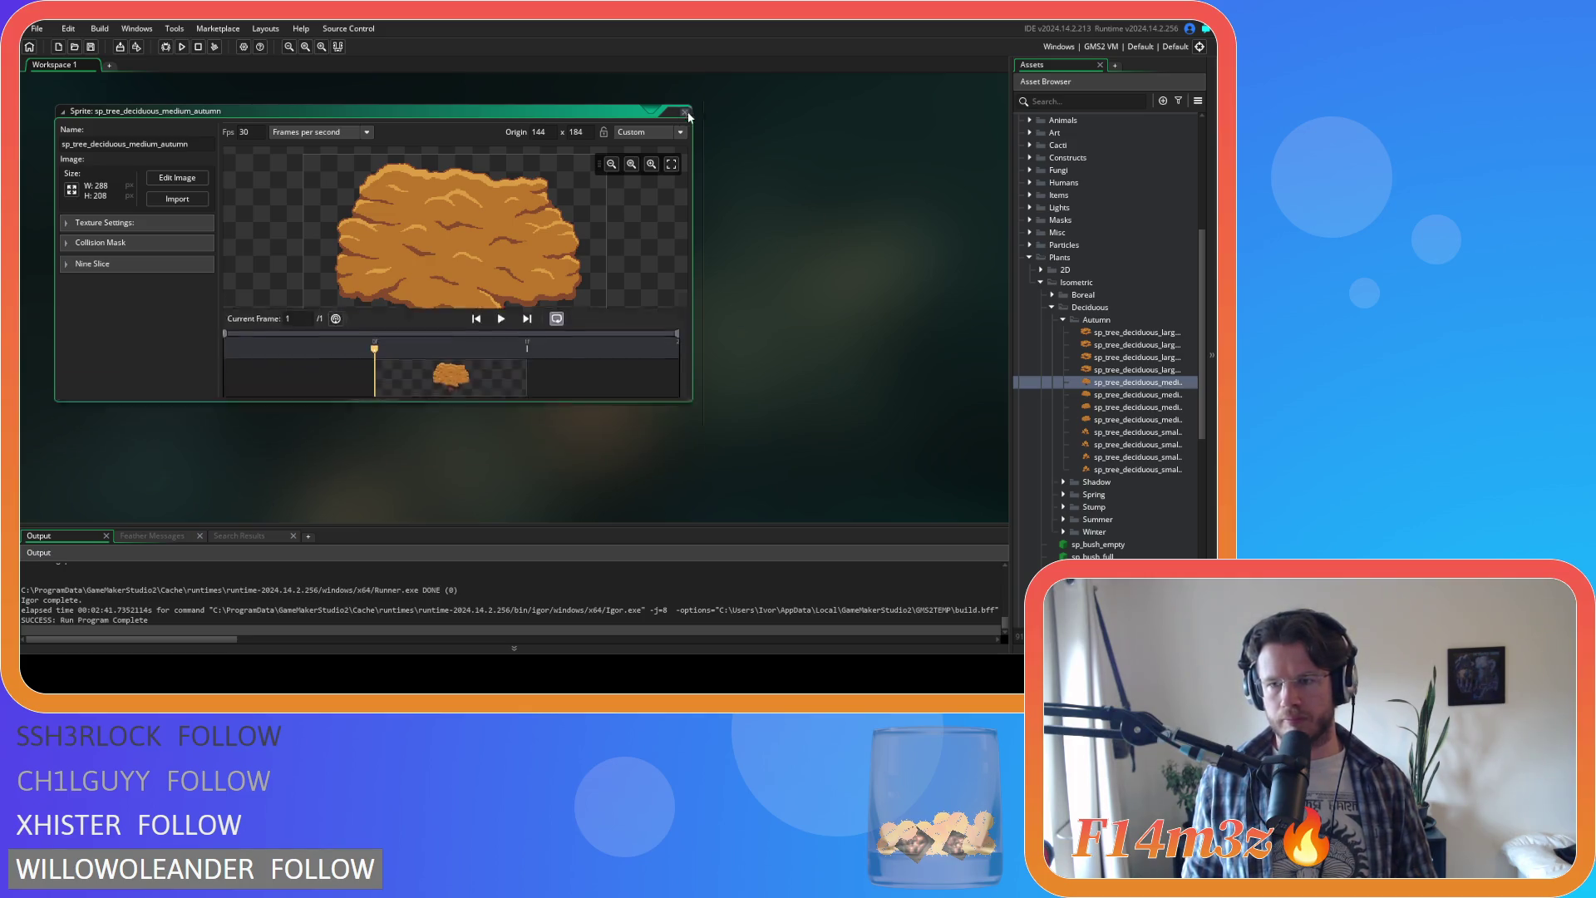
pyautogui.click(1136, 432)
pyautogui.doubleClick(1136, 432)
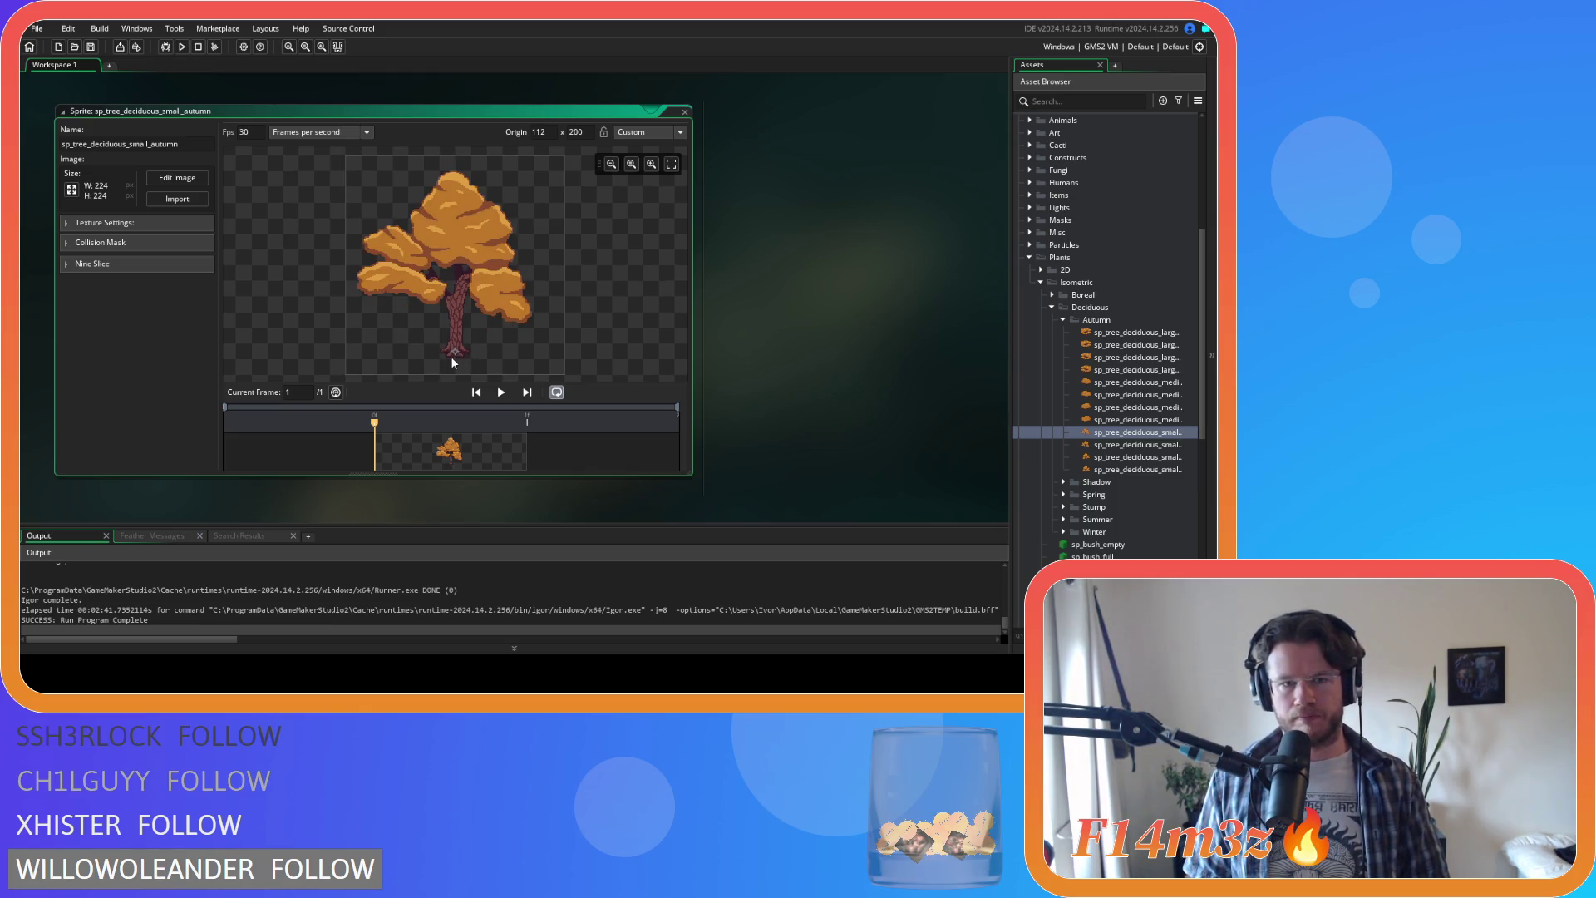
pyautogui.scroll(5, 453, 361)
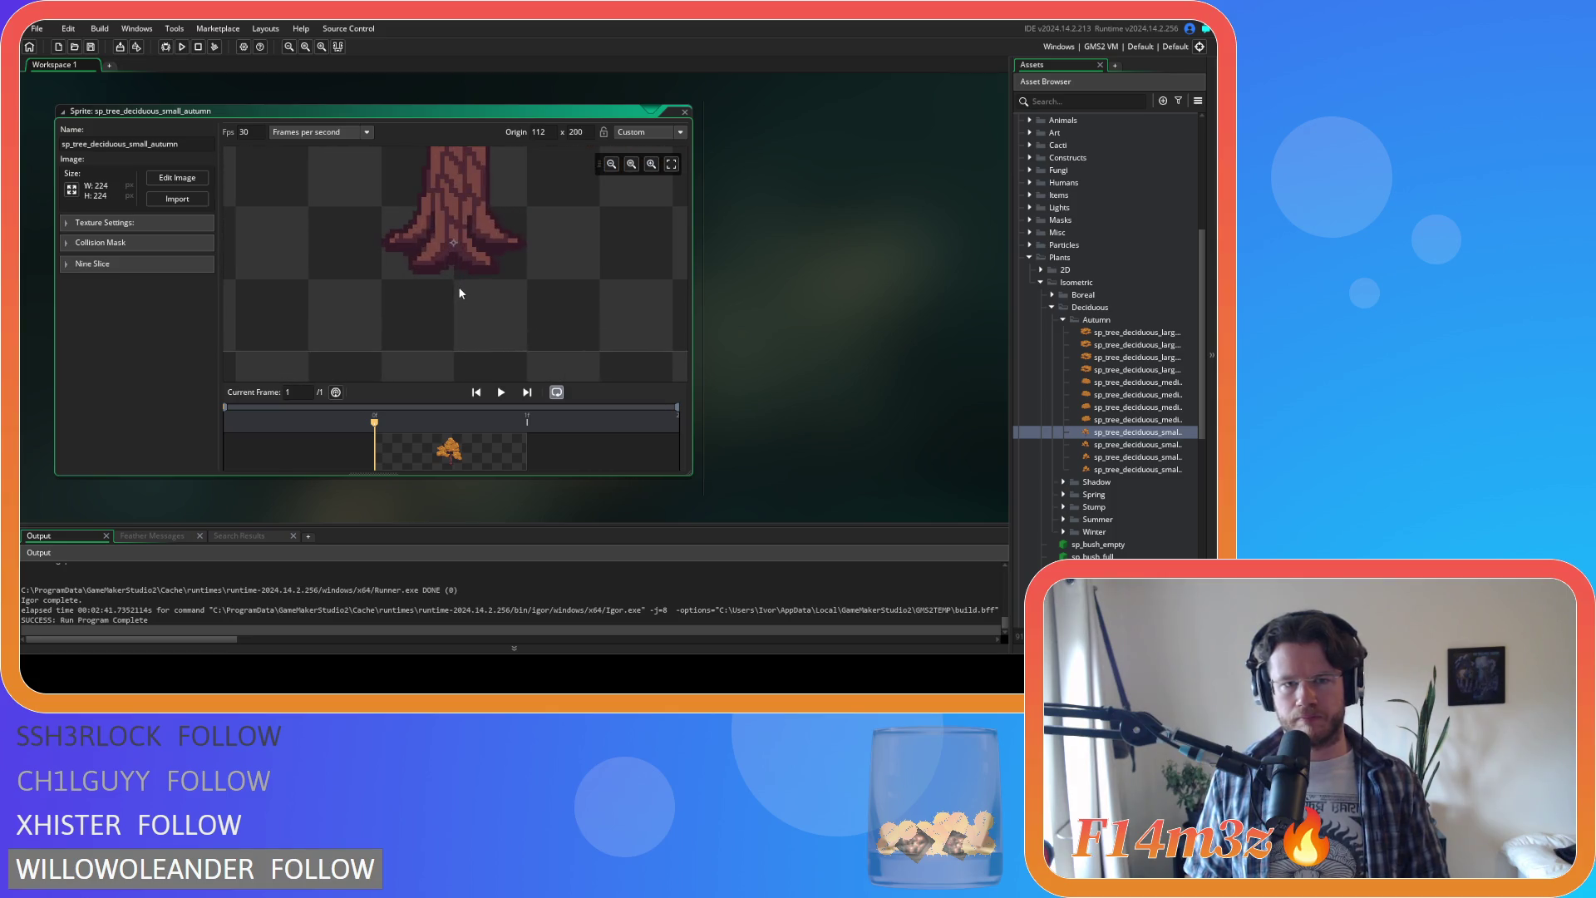
pyautogui.scroll(4, 457, 286)
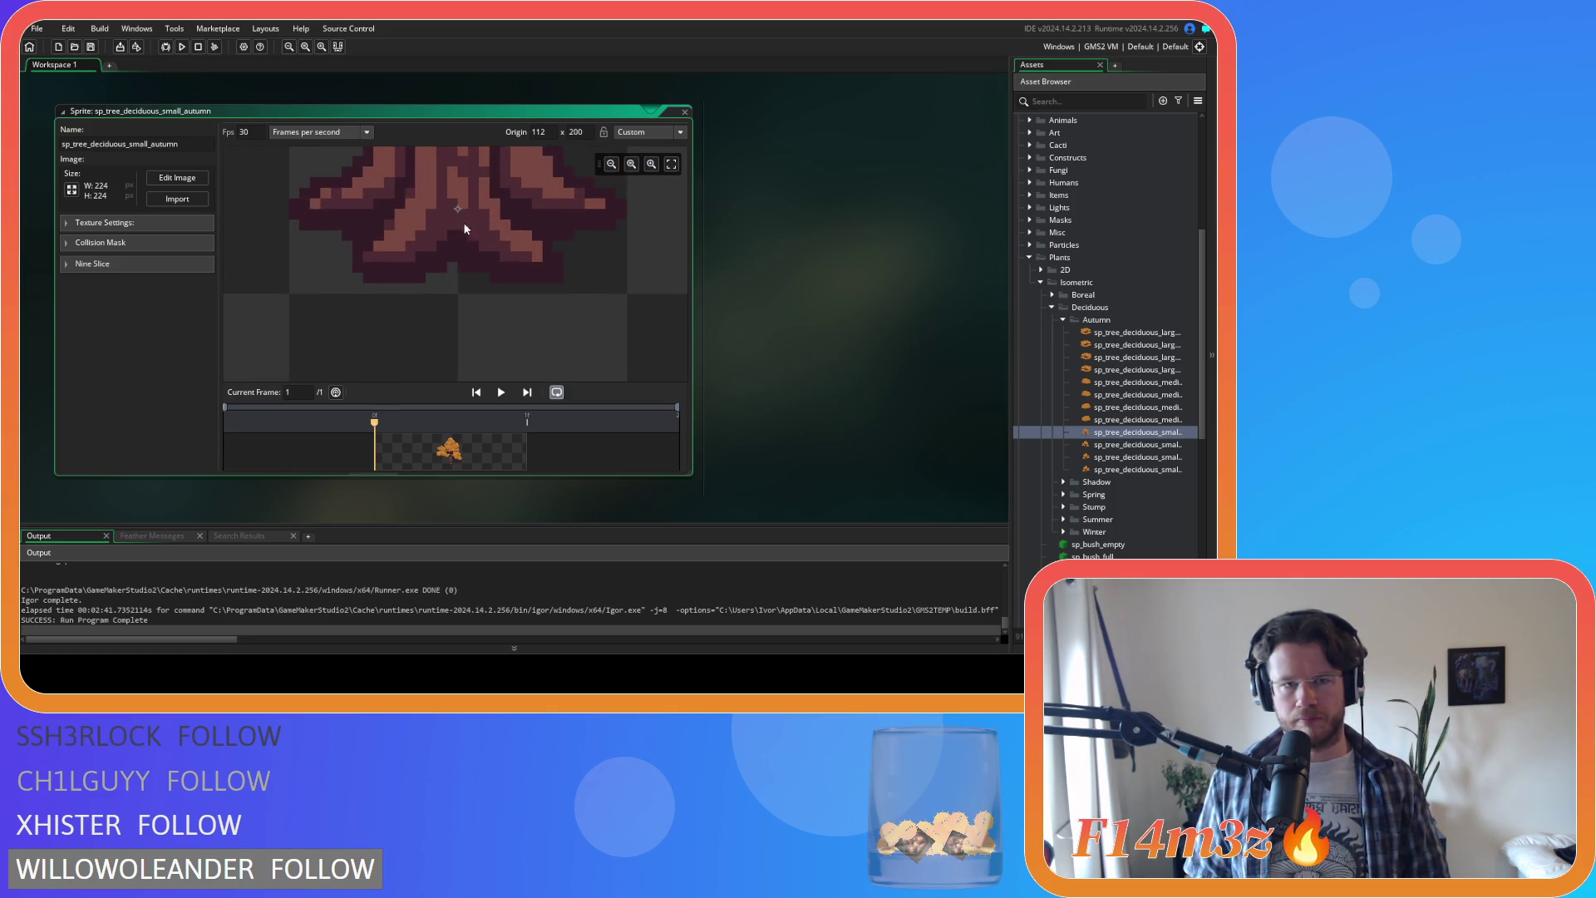
pyautogui.scroll(2, 549, 259)
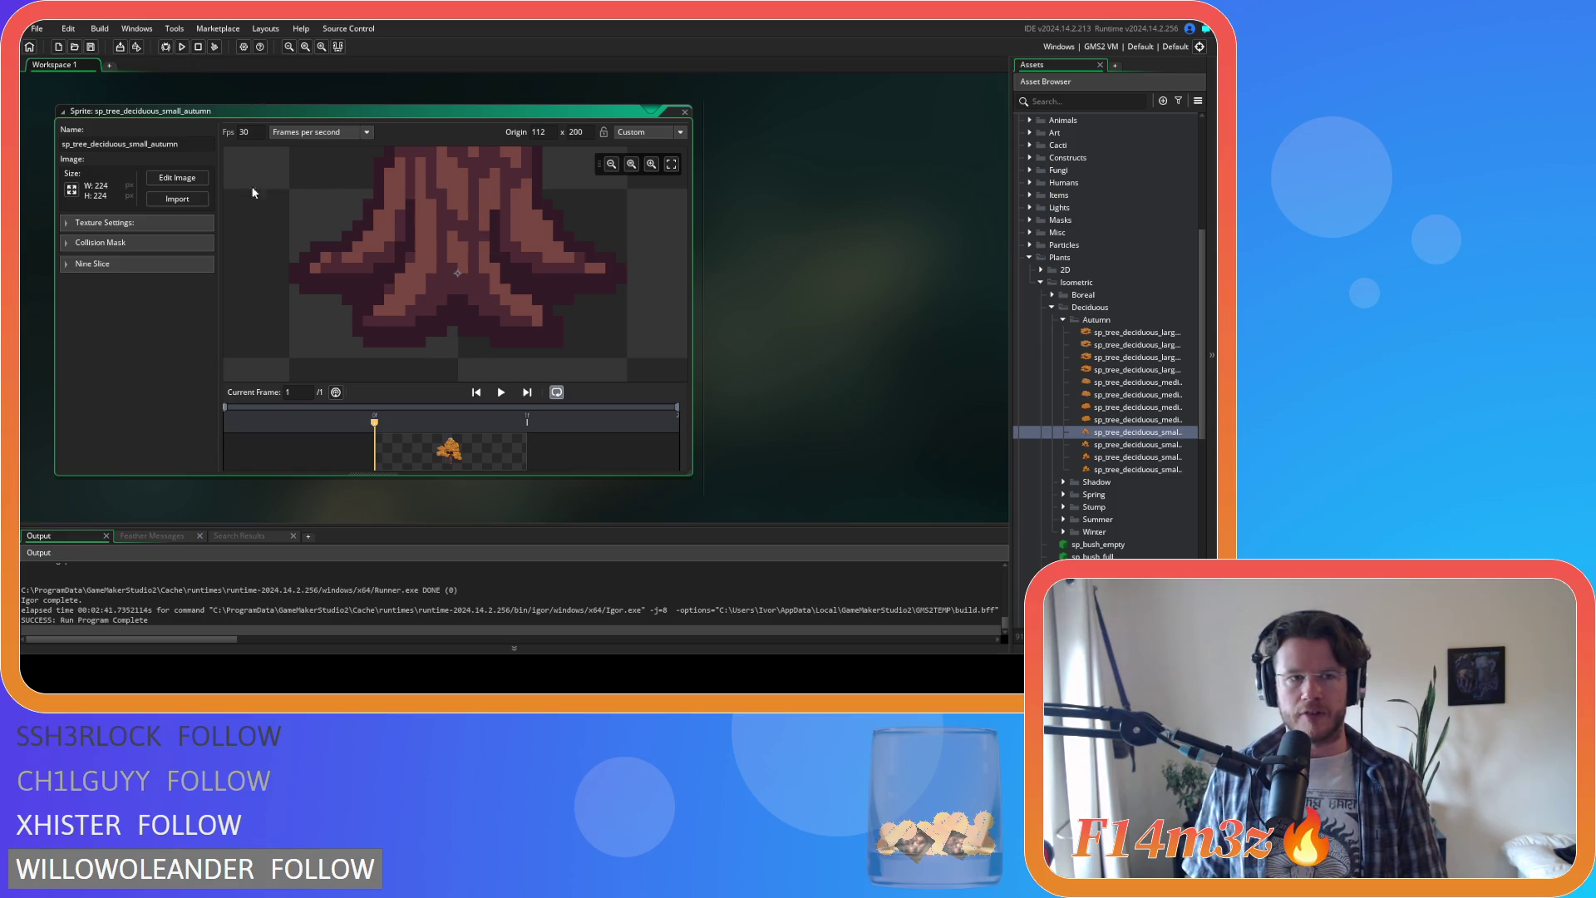
pyautogui.click(195, 178)
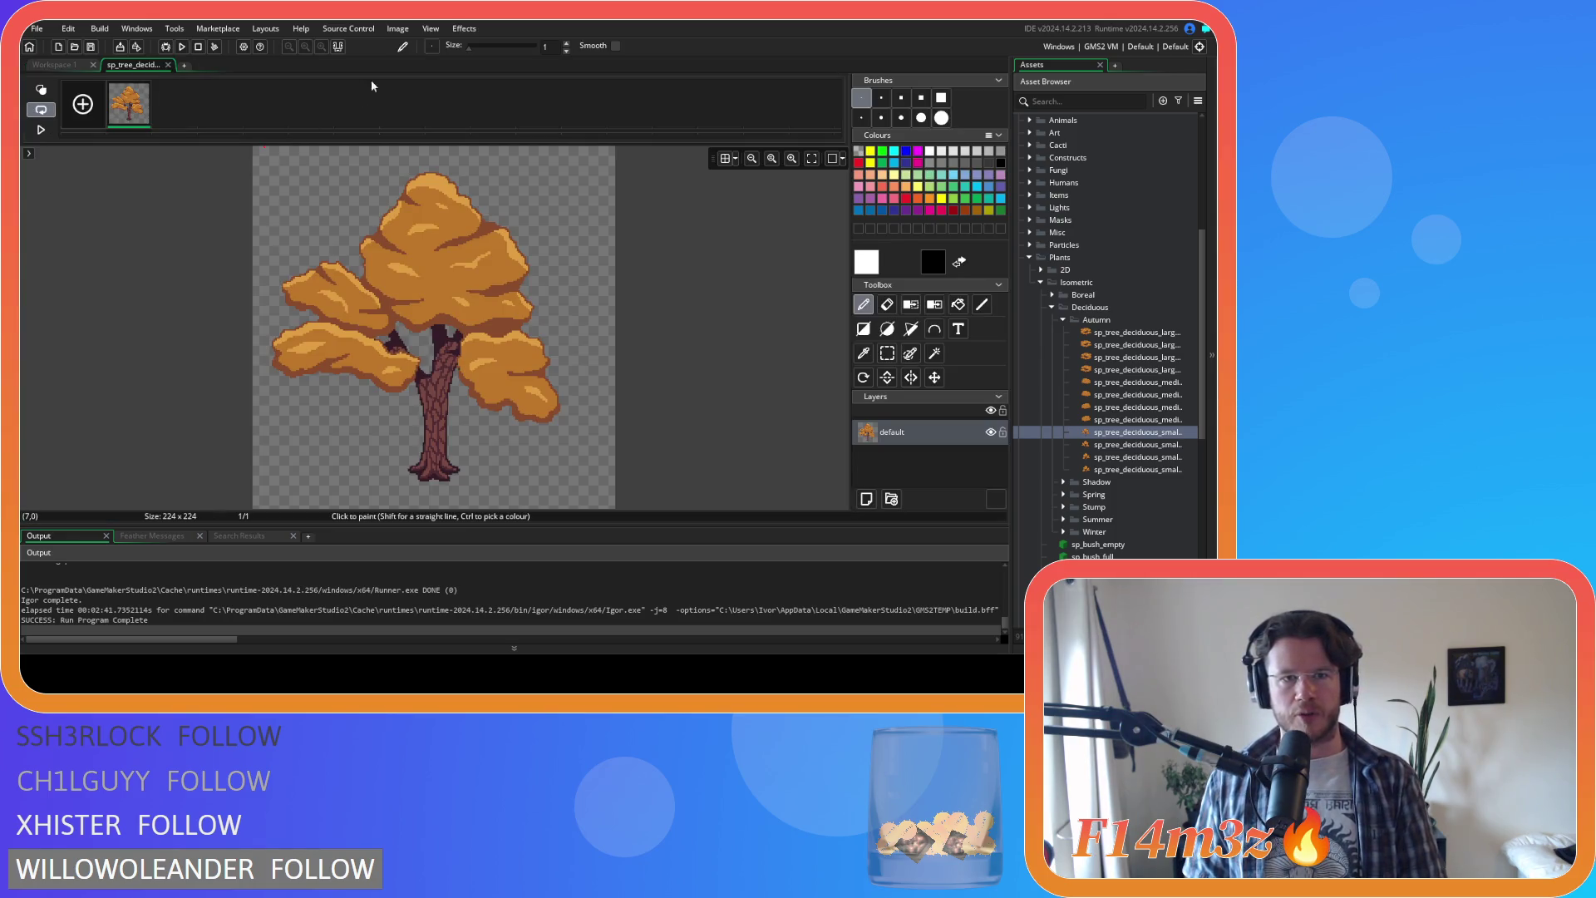
pyautogui.click(406, 29)
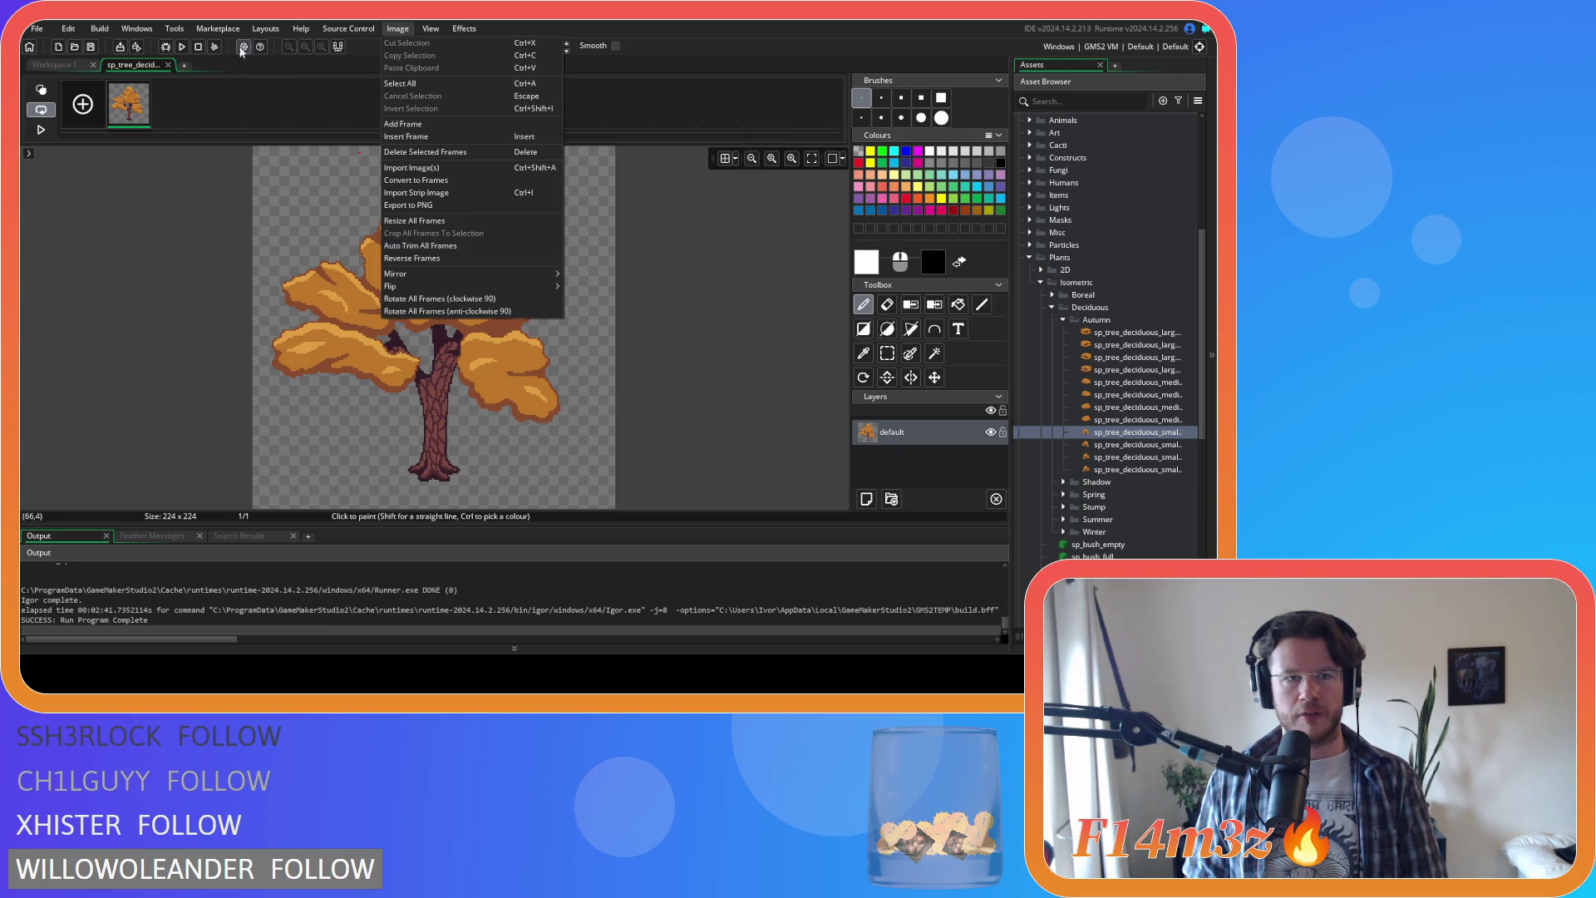
pyautogui.click(463, 246)
pyautogui.click(166, 65)
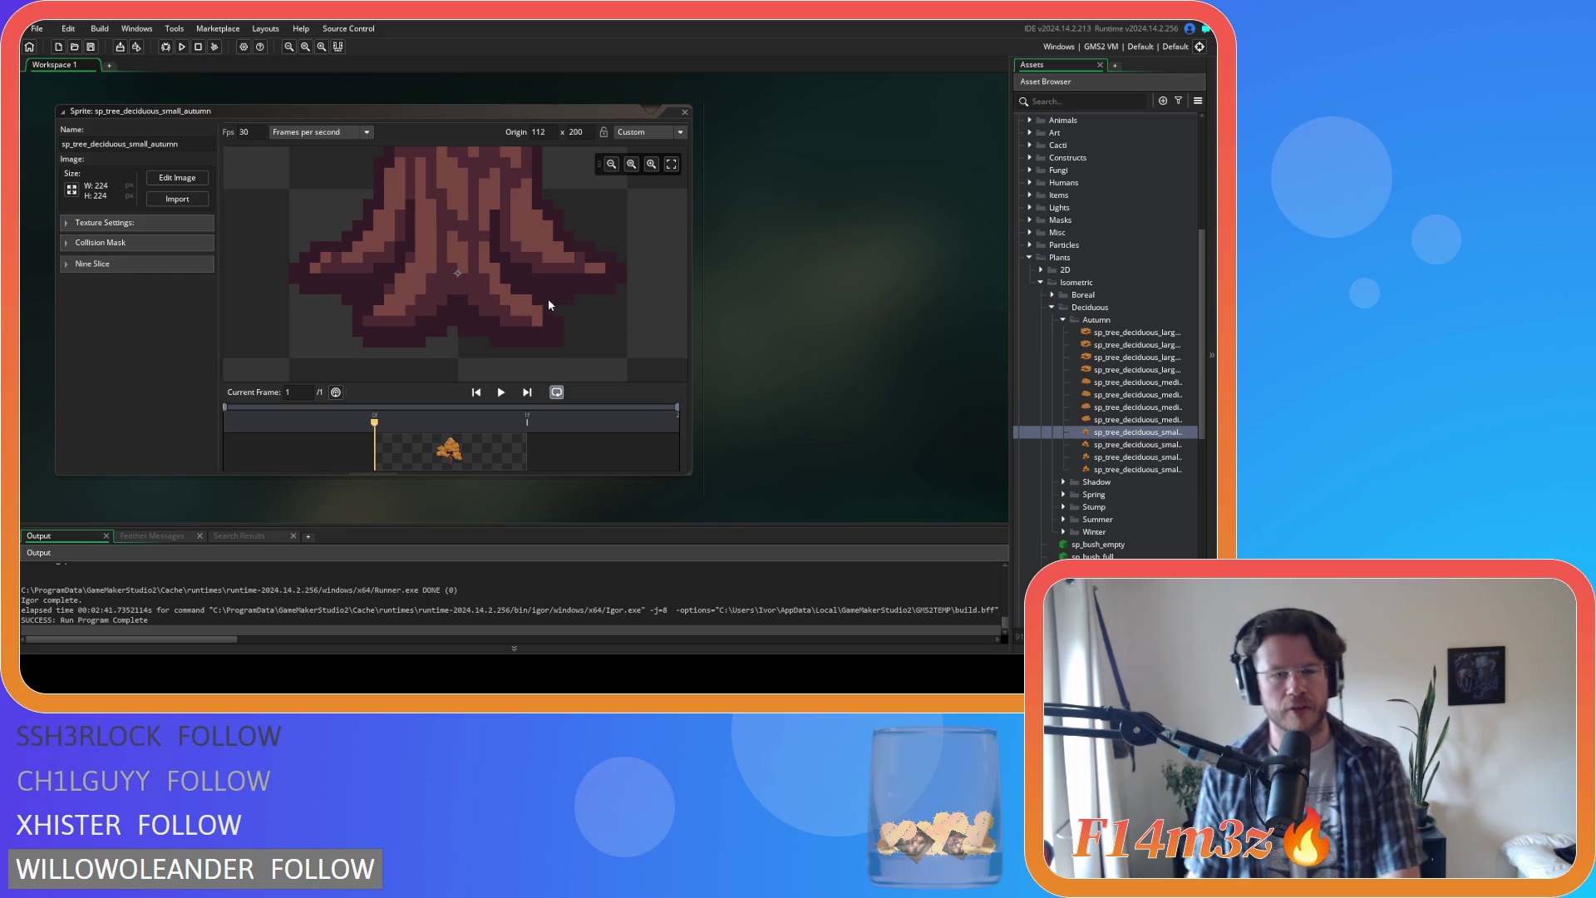
# Step: Inspect the small autumn tree, then open and close sp_tree_deciduous_small_autumn_chopped
pyautogui.scroll(4, 563, 313)
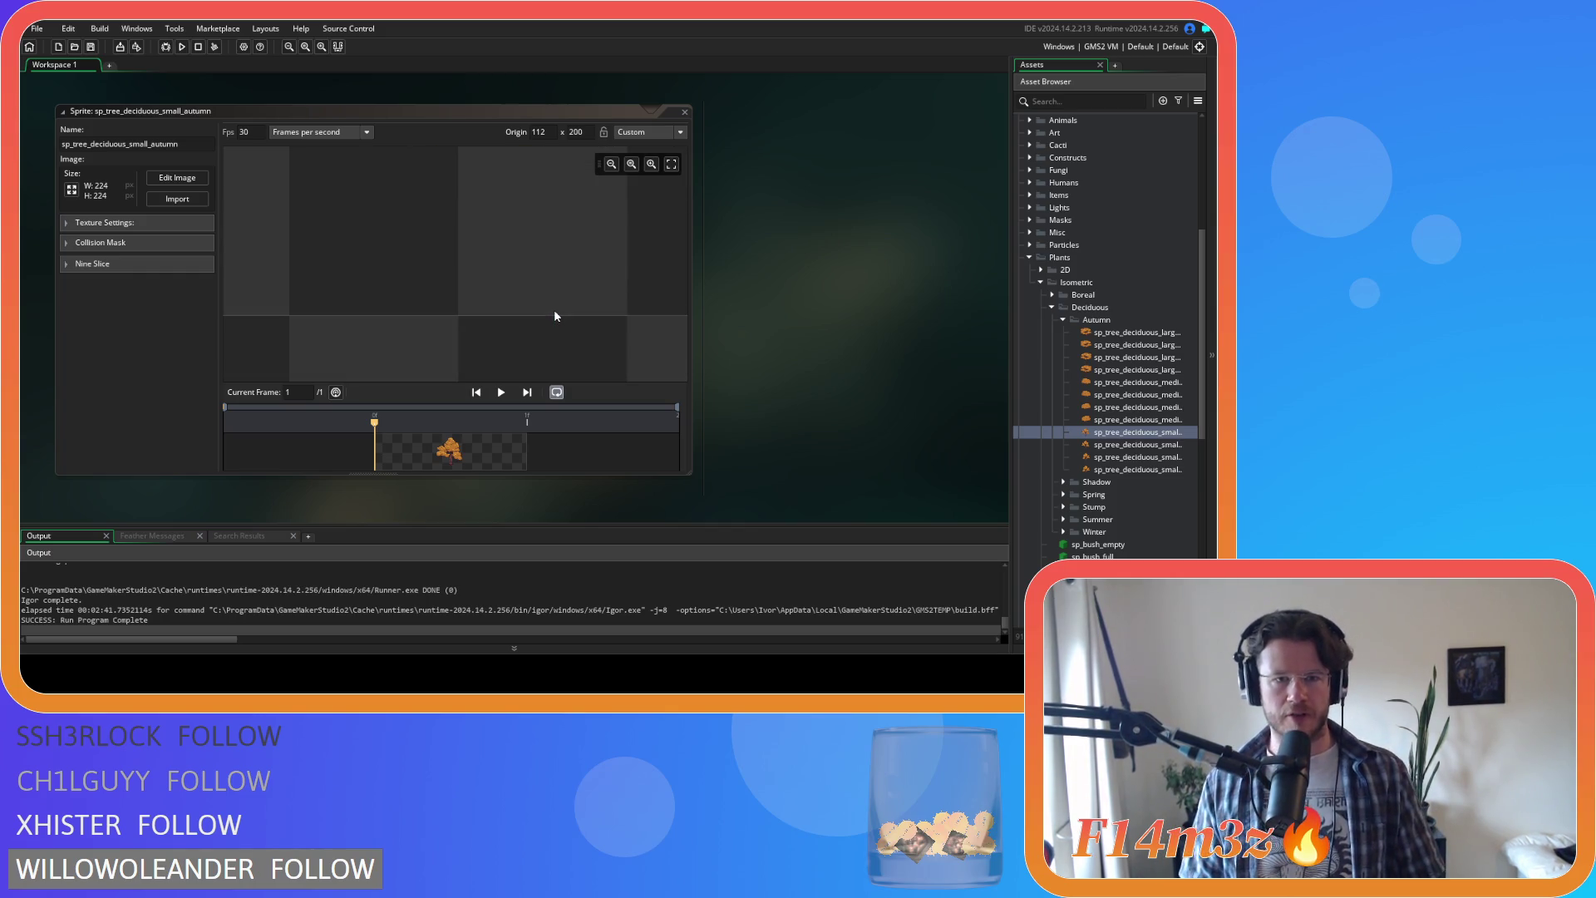
pyautogui.scroll(-4, 555, 316)
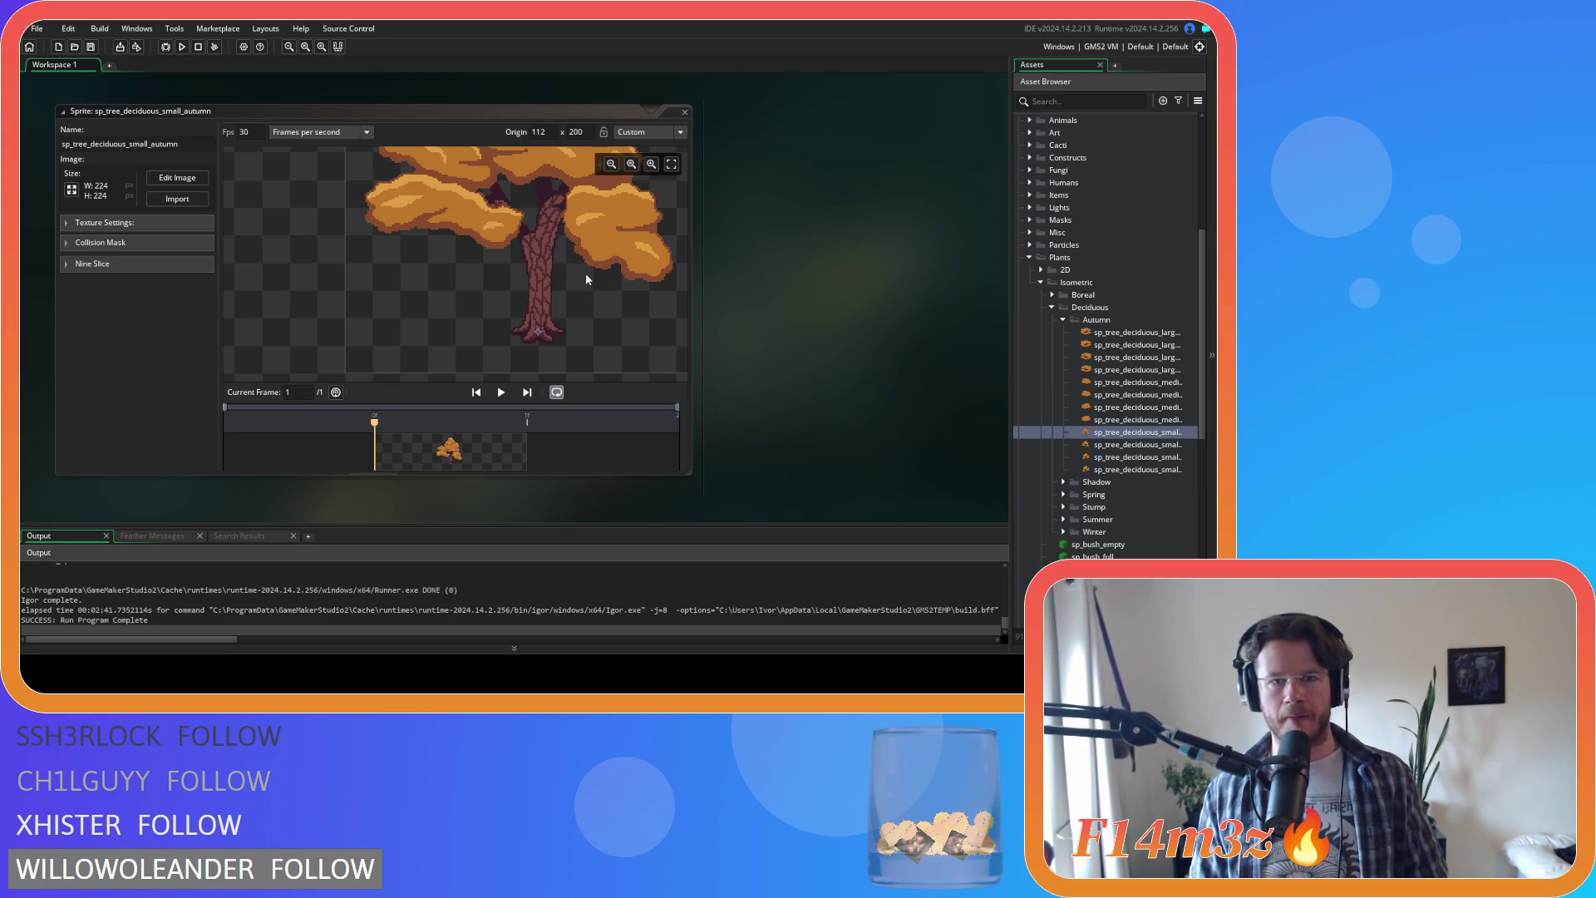
pyautogui.scroll(-3, 582, 274)
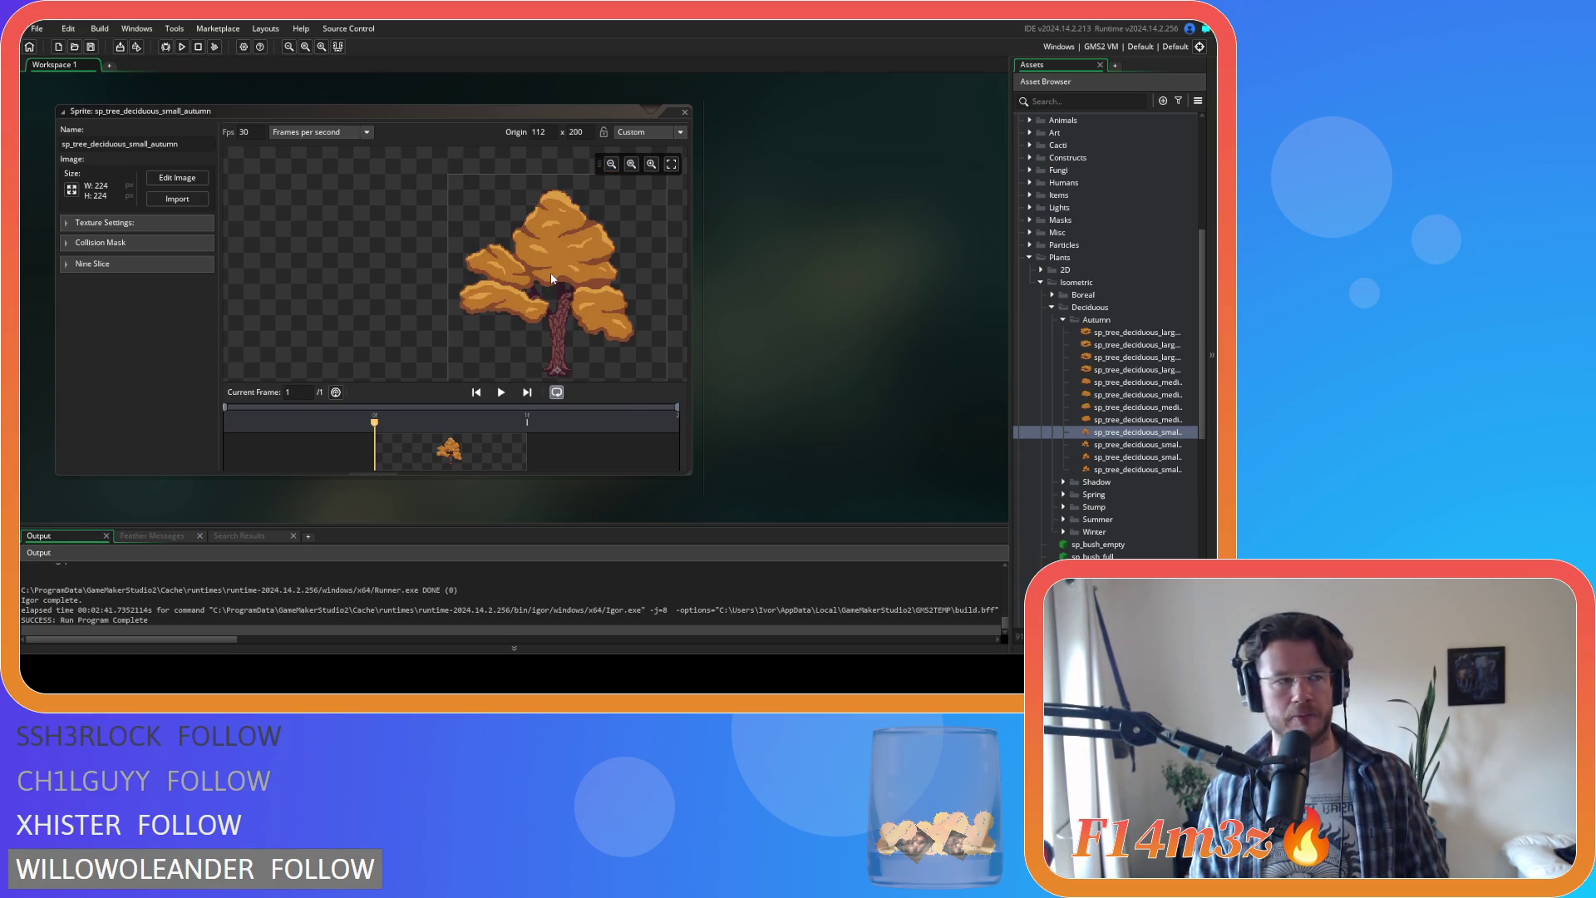
pyautogui.scroll(1, 618, 286)
pyautogui.scroll(-1, 540, 293)
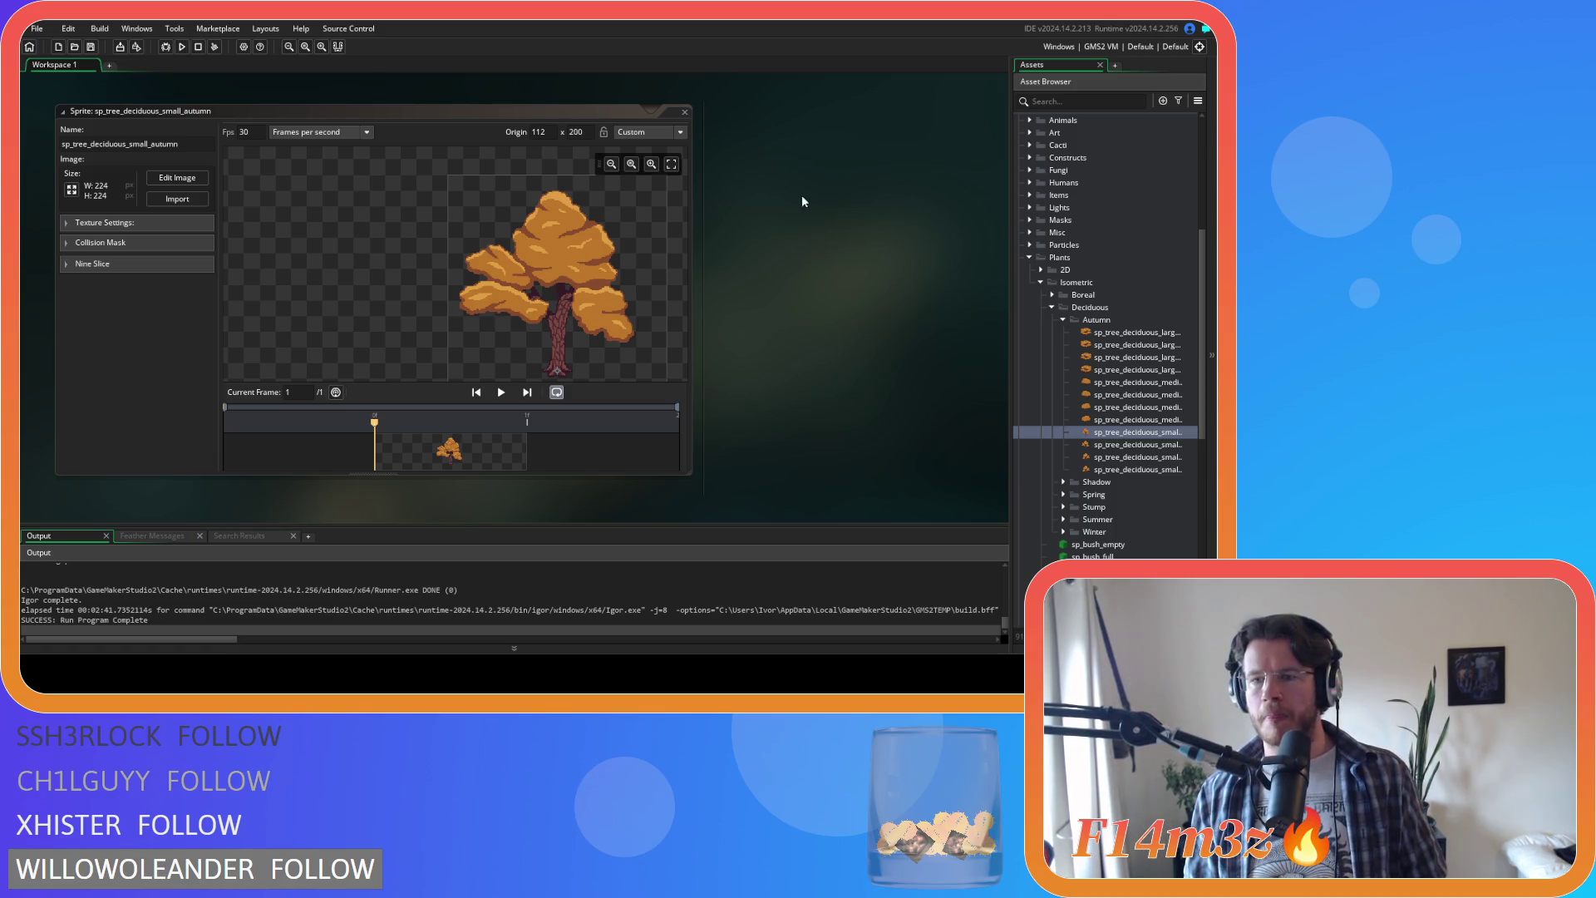
pyautogui.click(687, 109)
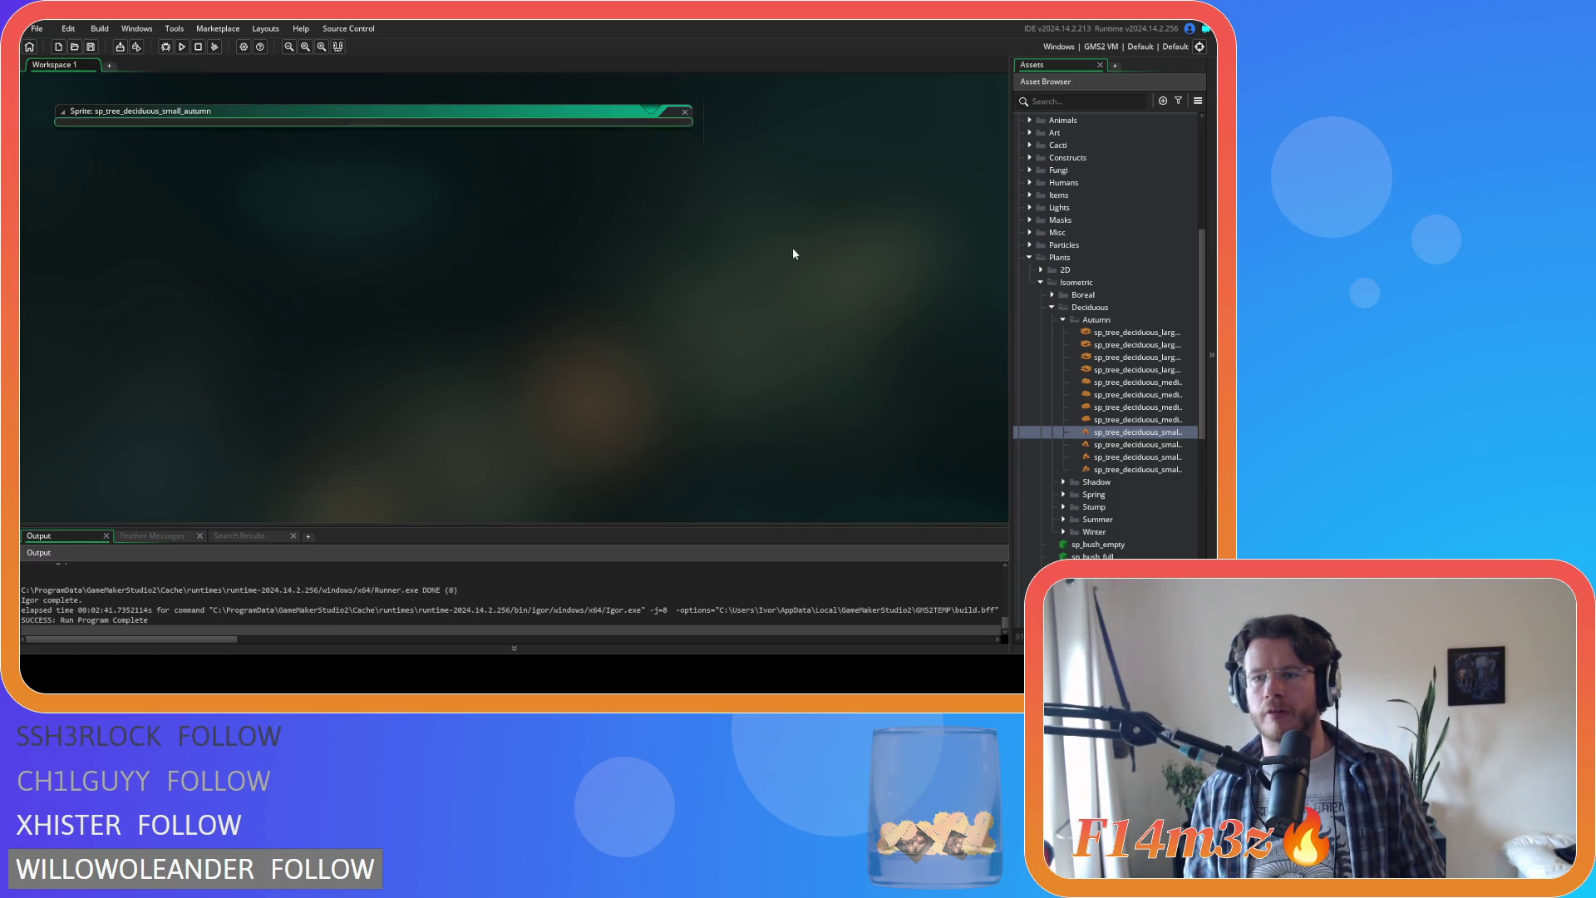
pyautogui.doubleClick(1146, 446)
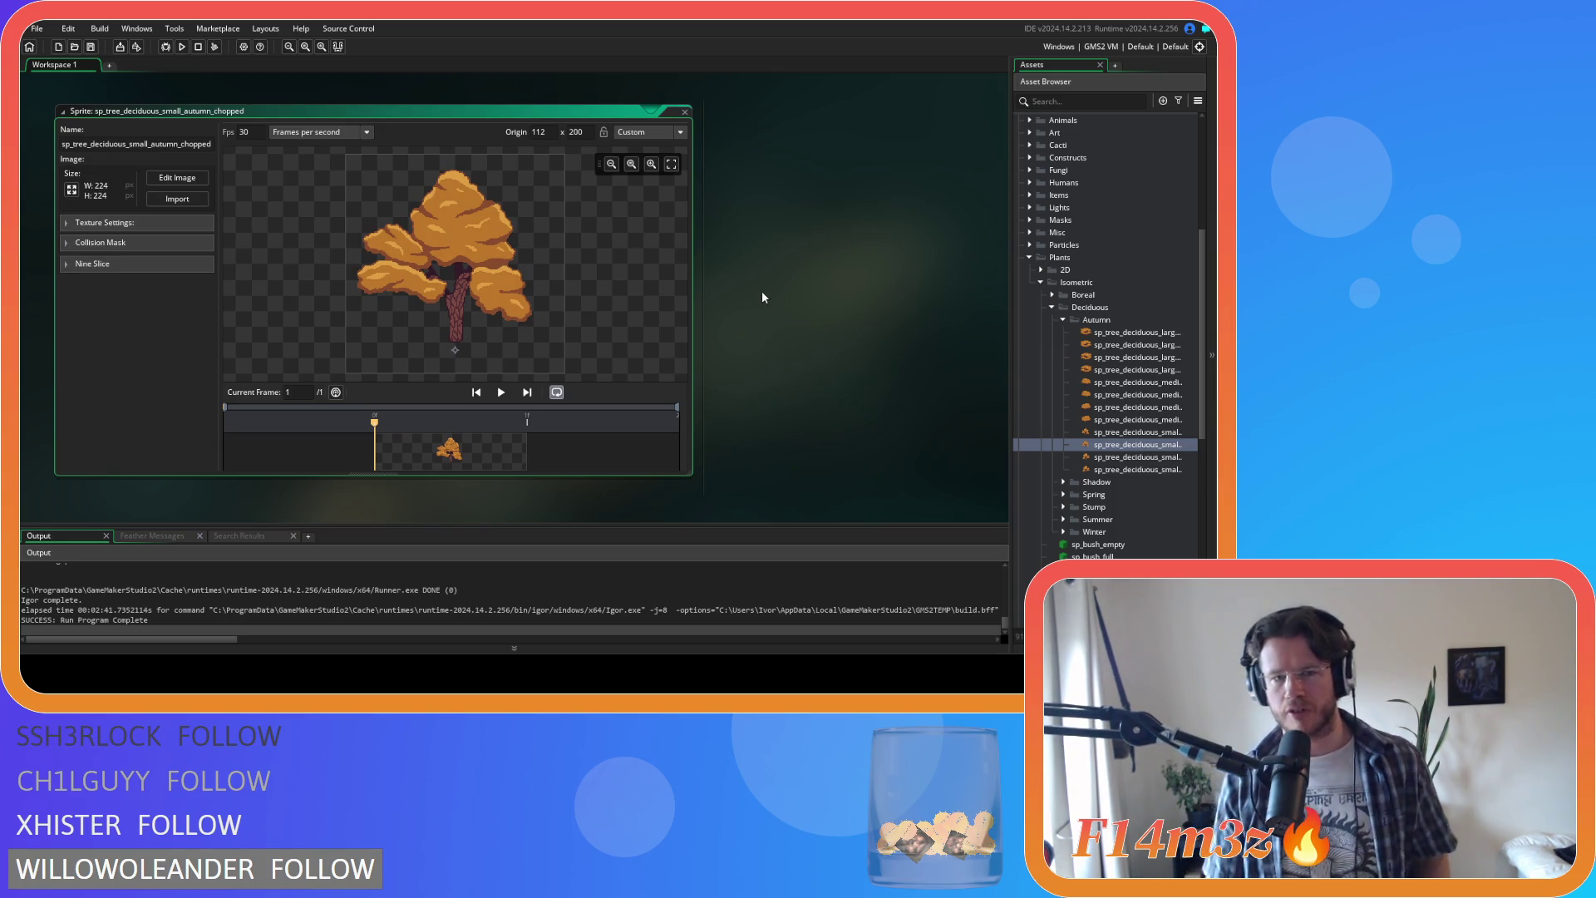
pyautogui.click(684, 113)
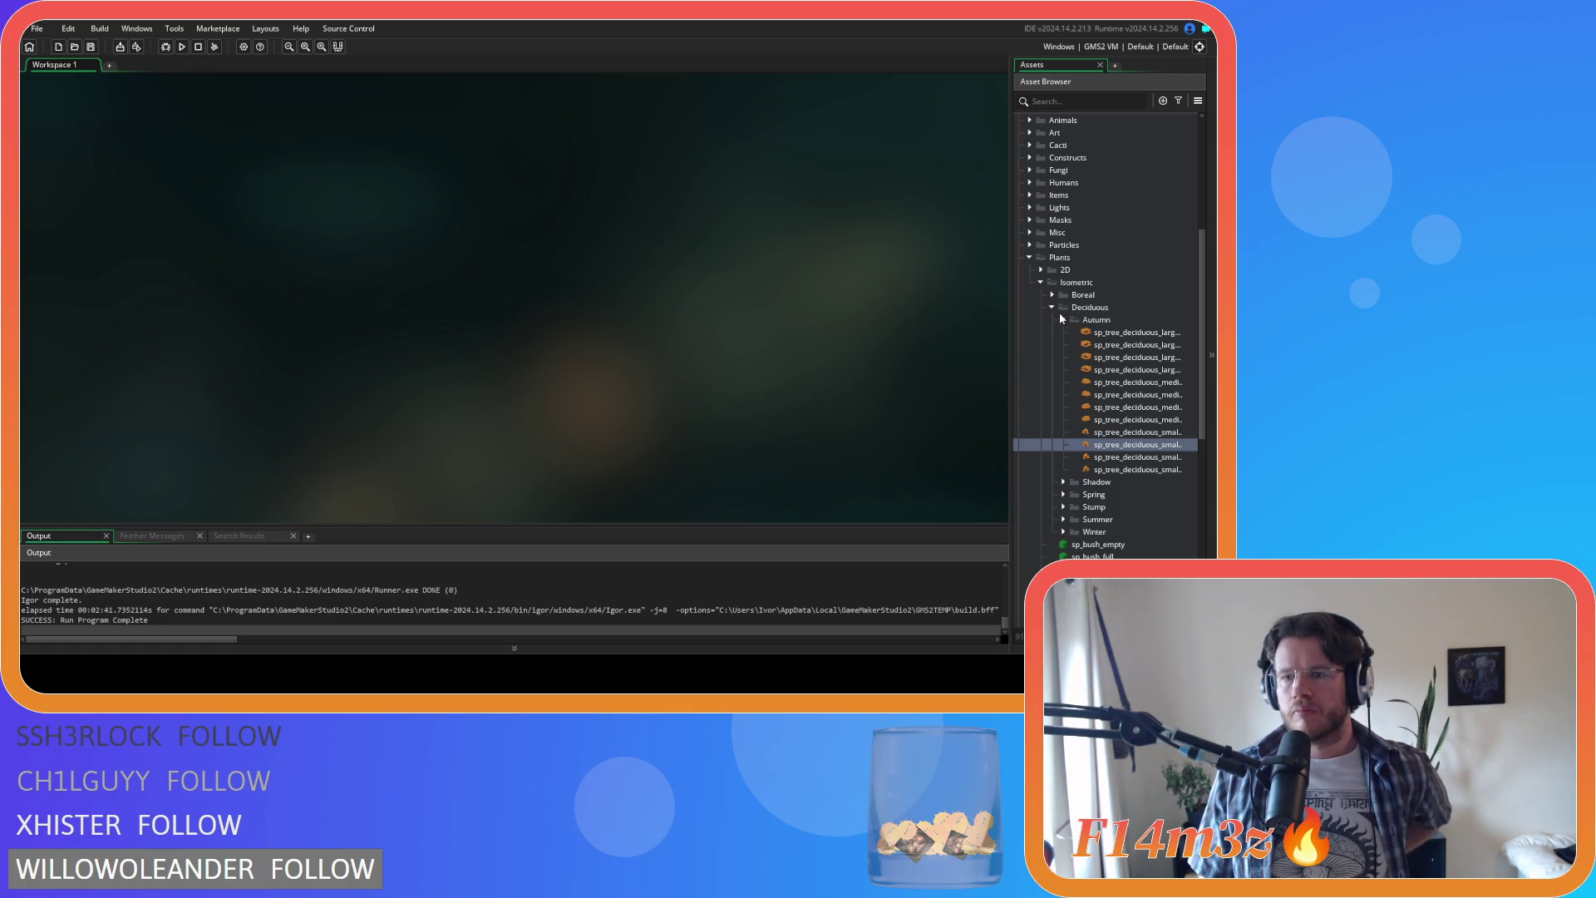
# Step: Collapse the Autumn sprite folder, save the GameMaker project, and return to Aseprite
pyautogui.click(1064, 320)
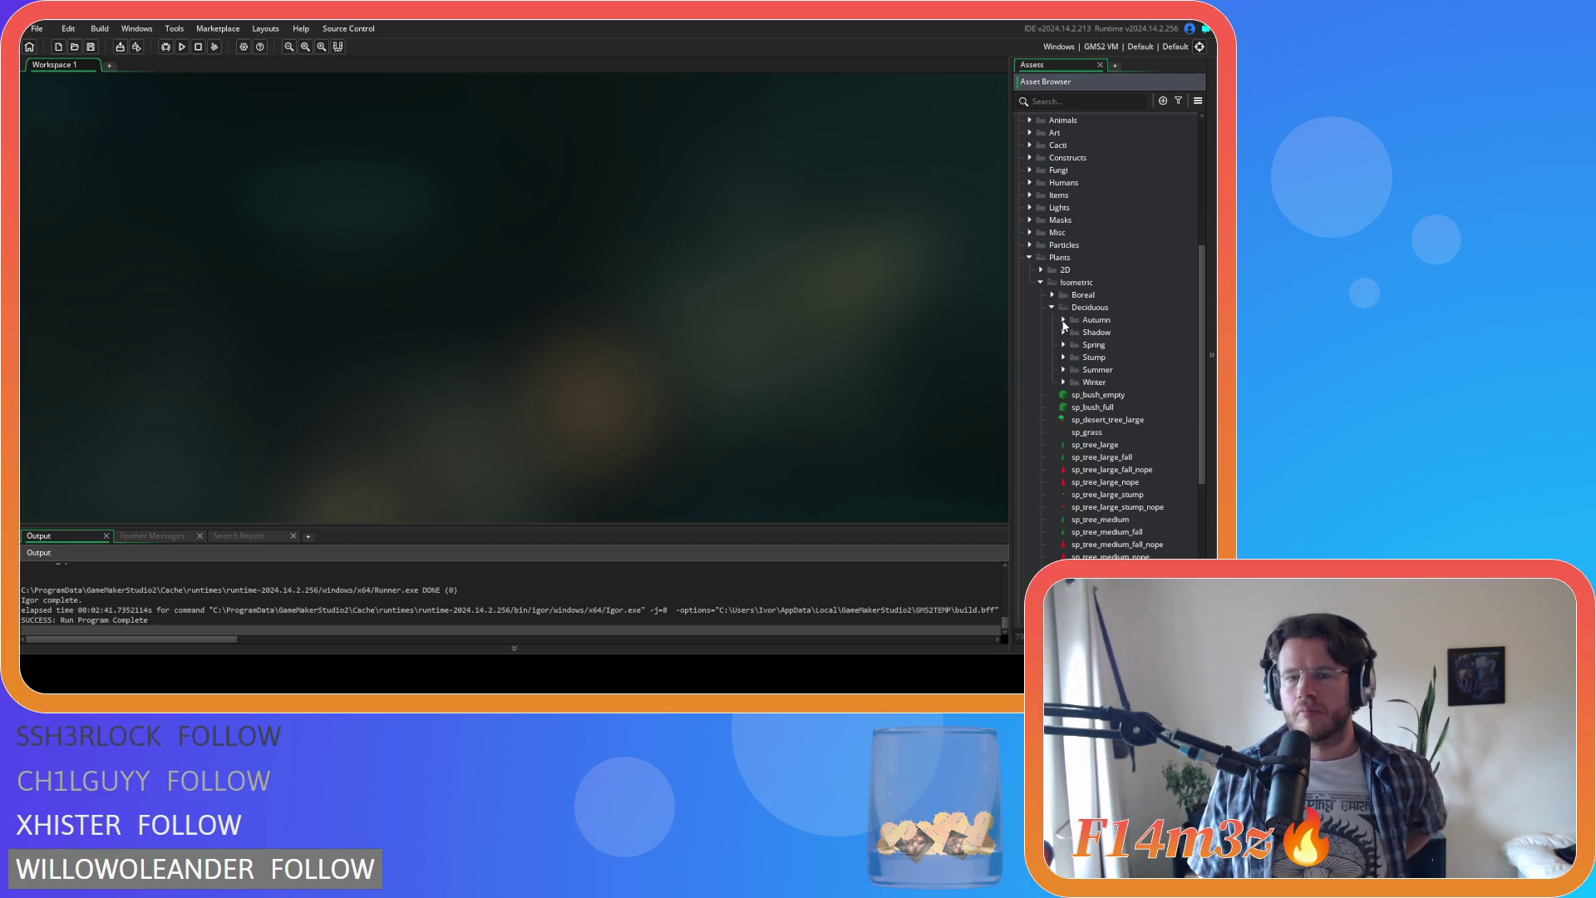
pyautogui.click(509, 358)
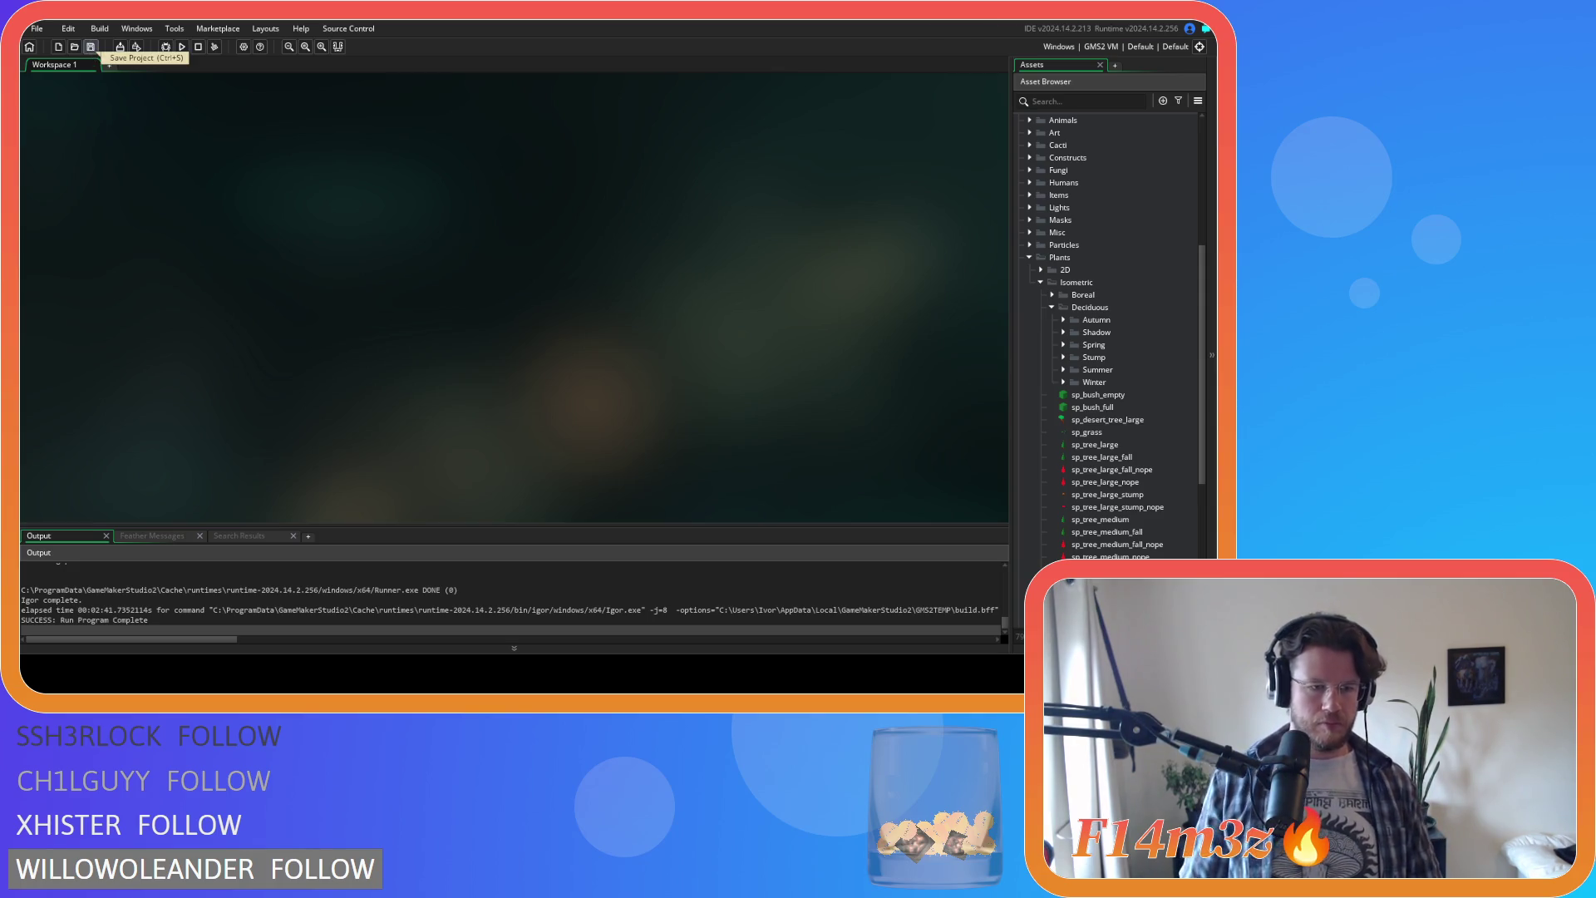
pyautogui.click(91, 46)
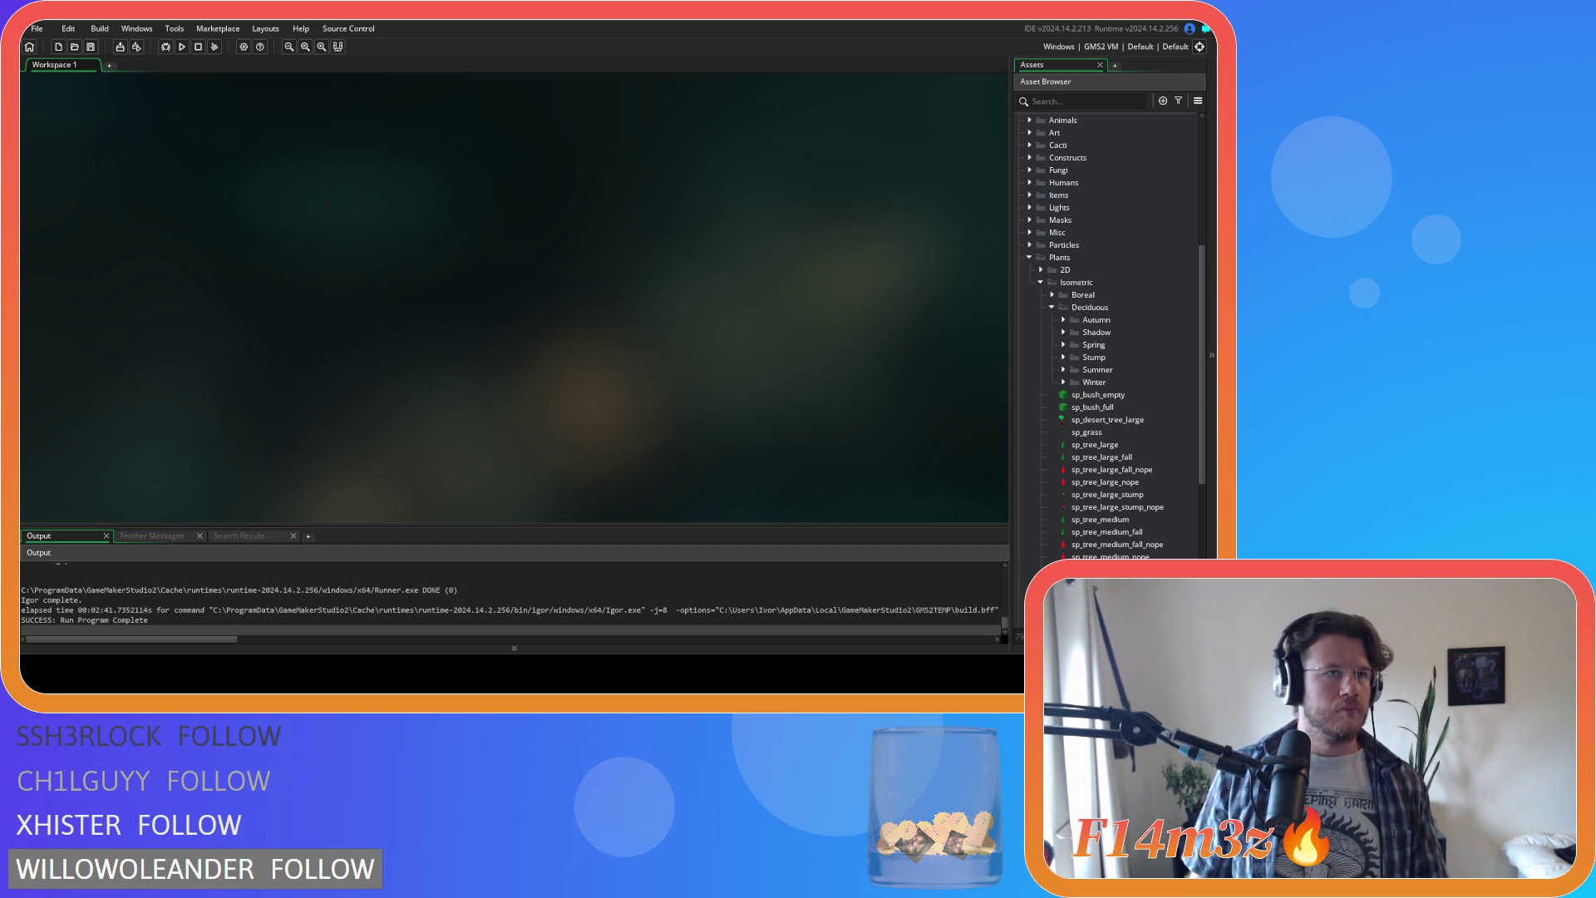
pyautogui.hotkey('alt', 'Tab')
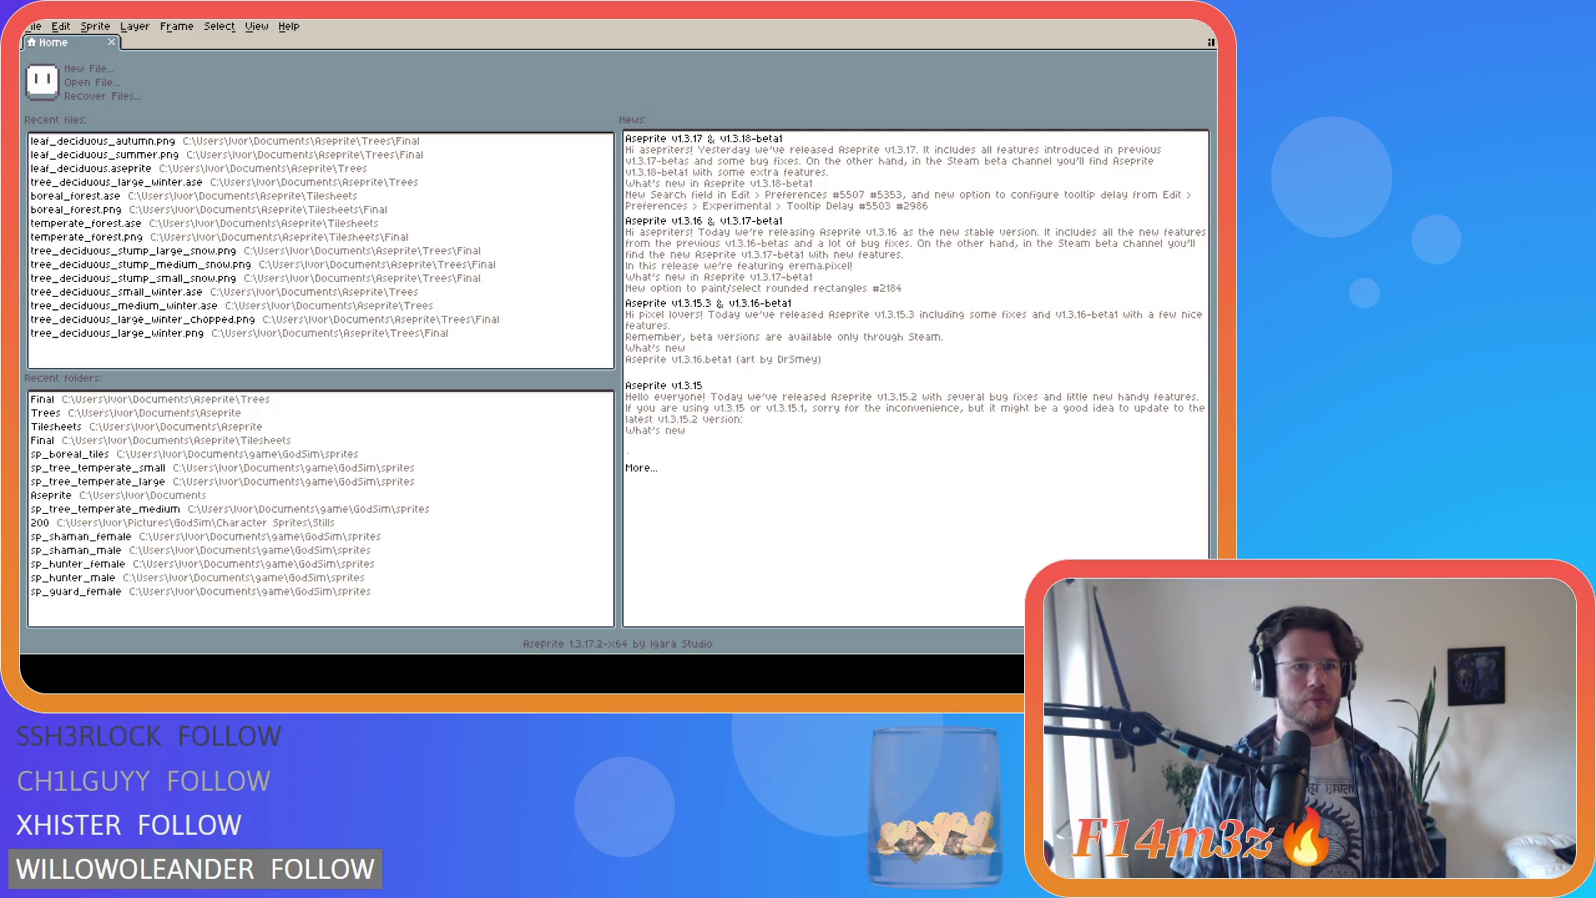
pyautogui.hotkey('alt', 'Tab')
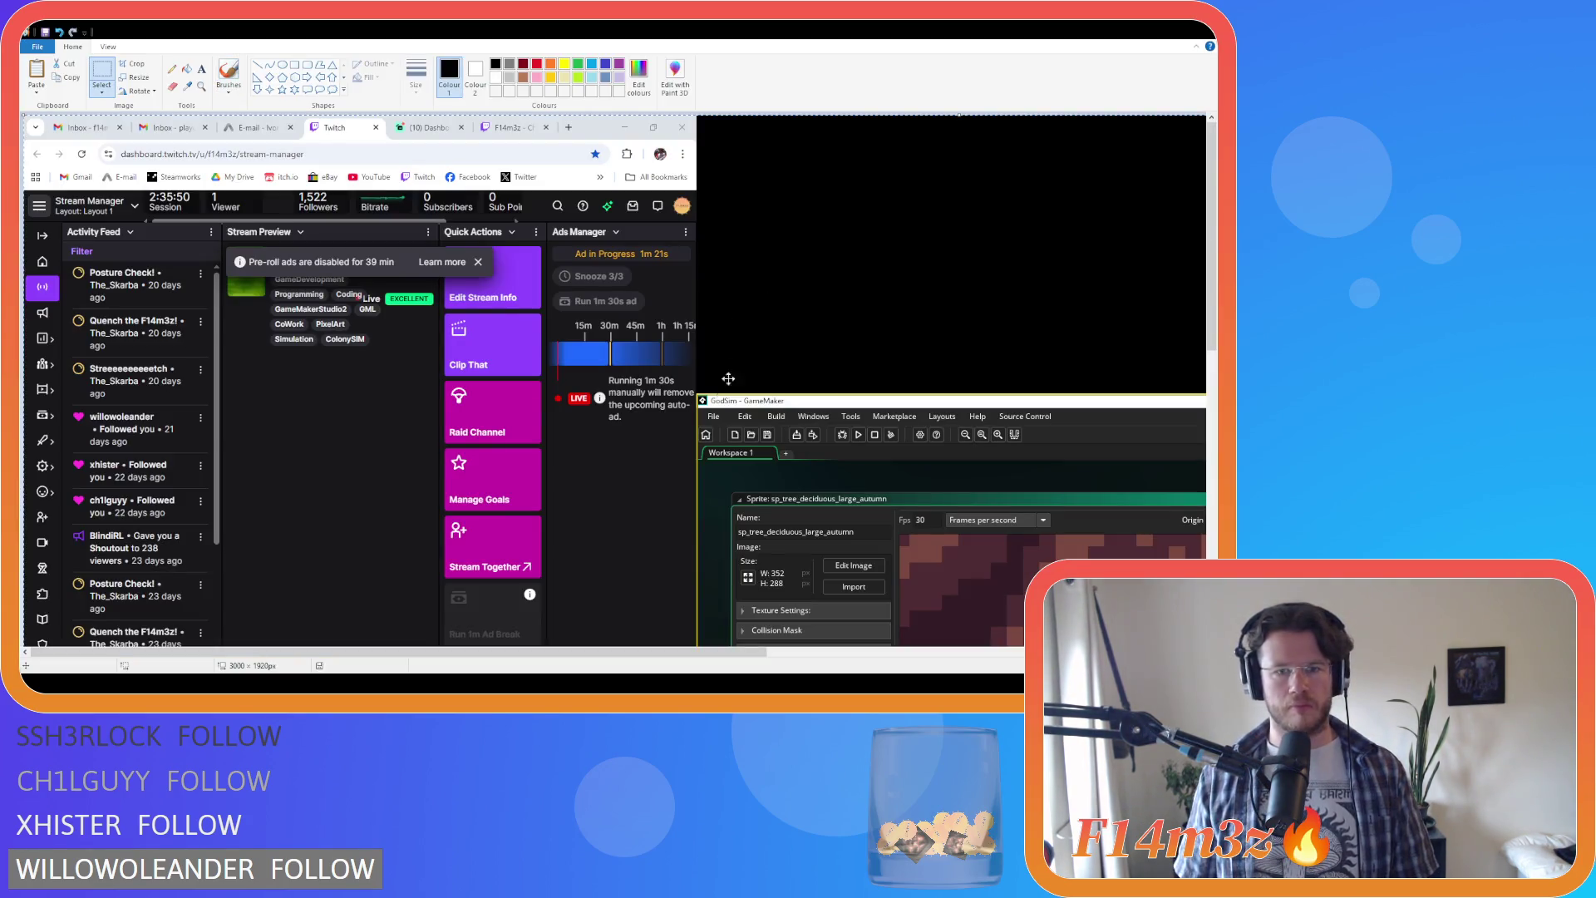
pyautogui.scroll(-2, 771, 442)
pyautogui.scroll(2, 561, 606)
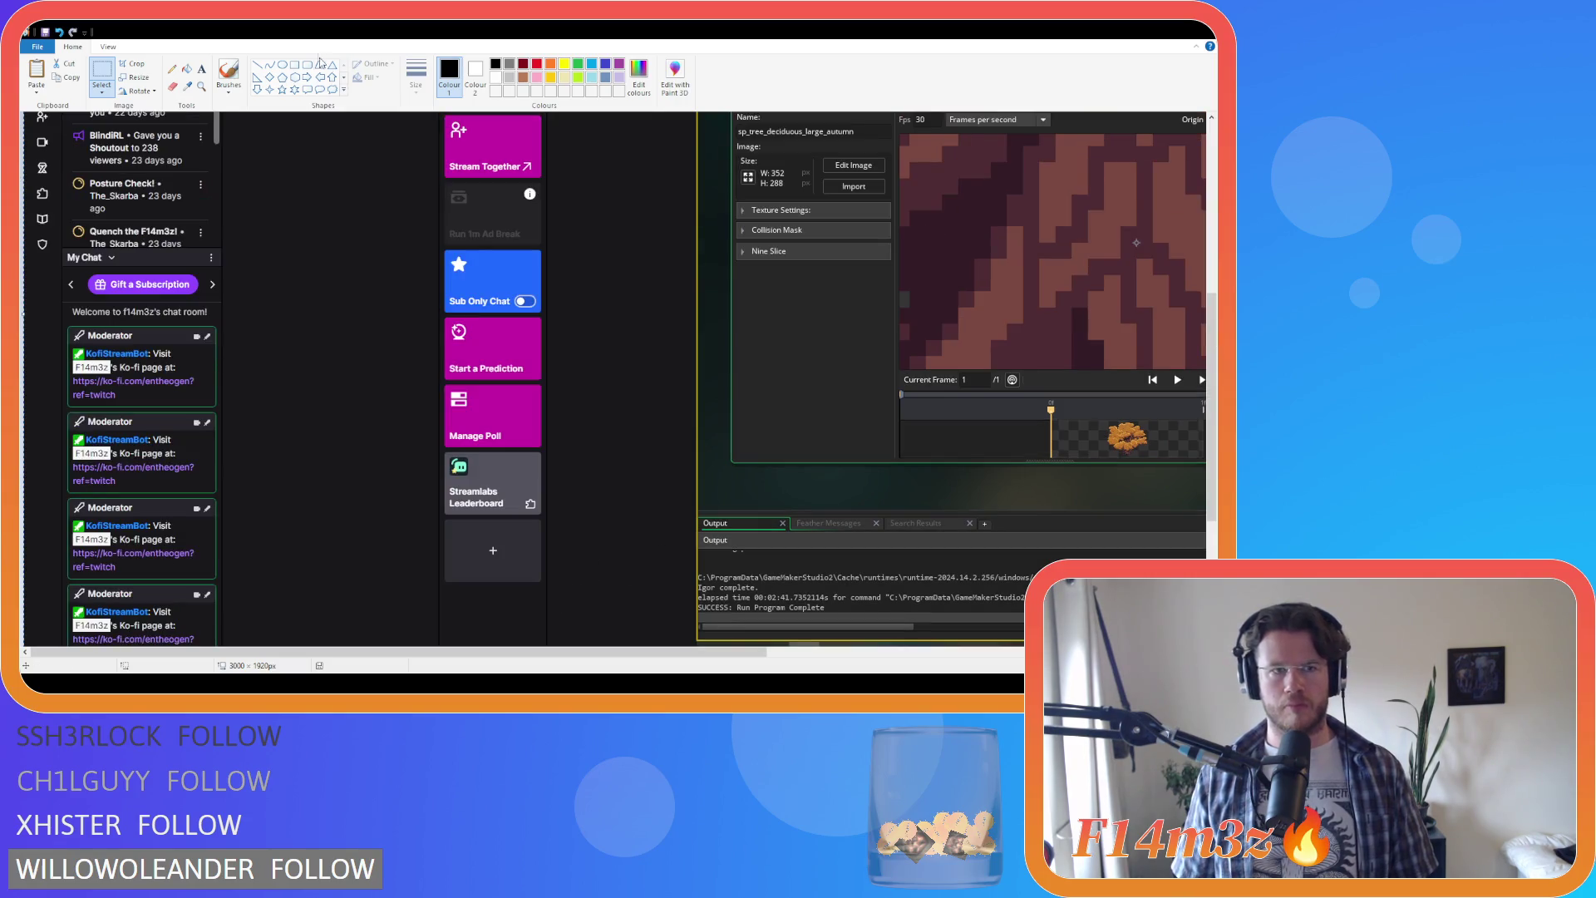
pyautogui.hotkey('alt', 'Tab')
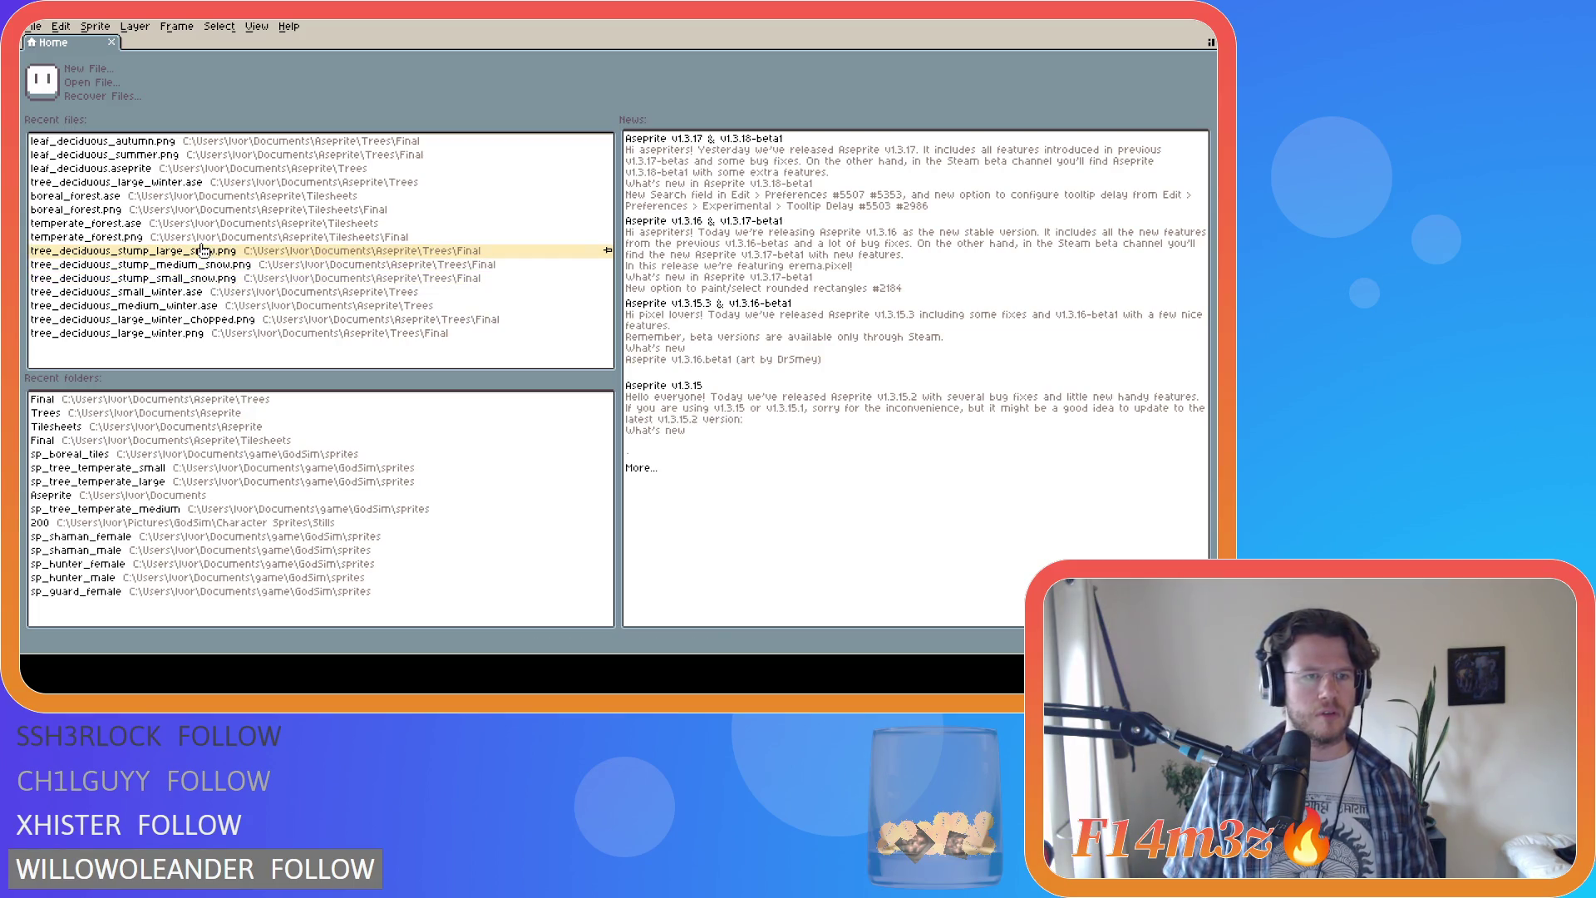
# Step: Open the small and medium winter deciduous tree files from the recent files list
pyautogui.click(224, 292)
pyautogui.click(34, 27)
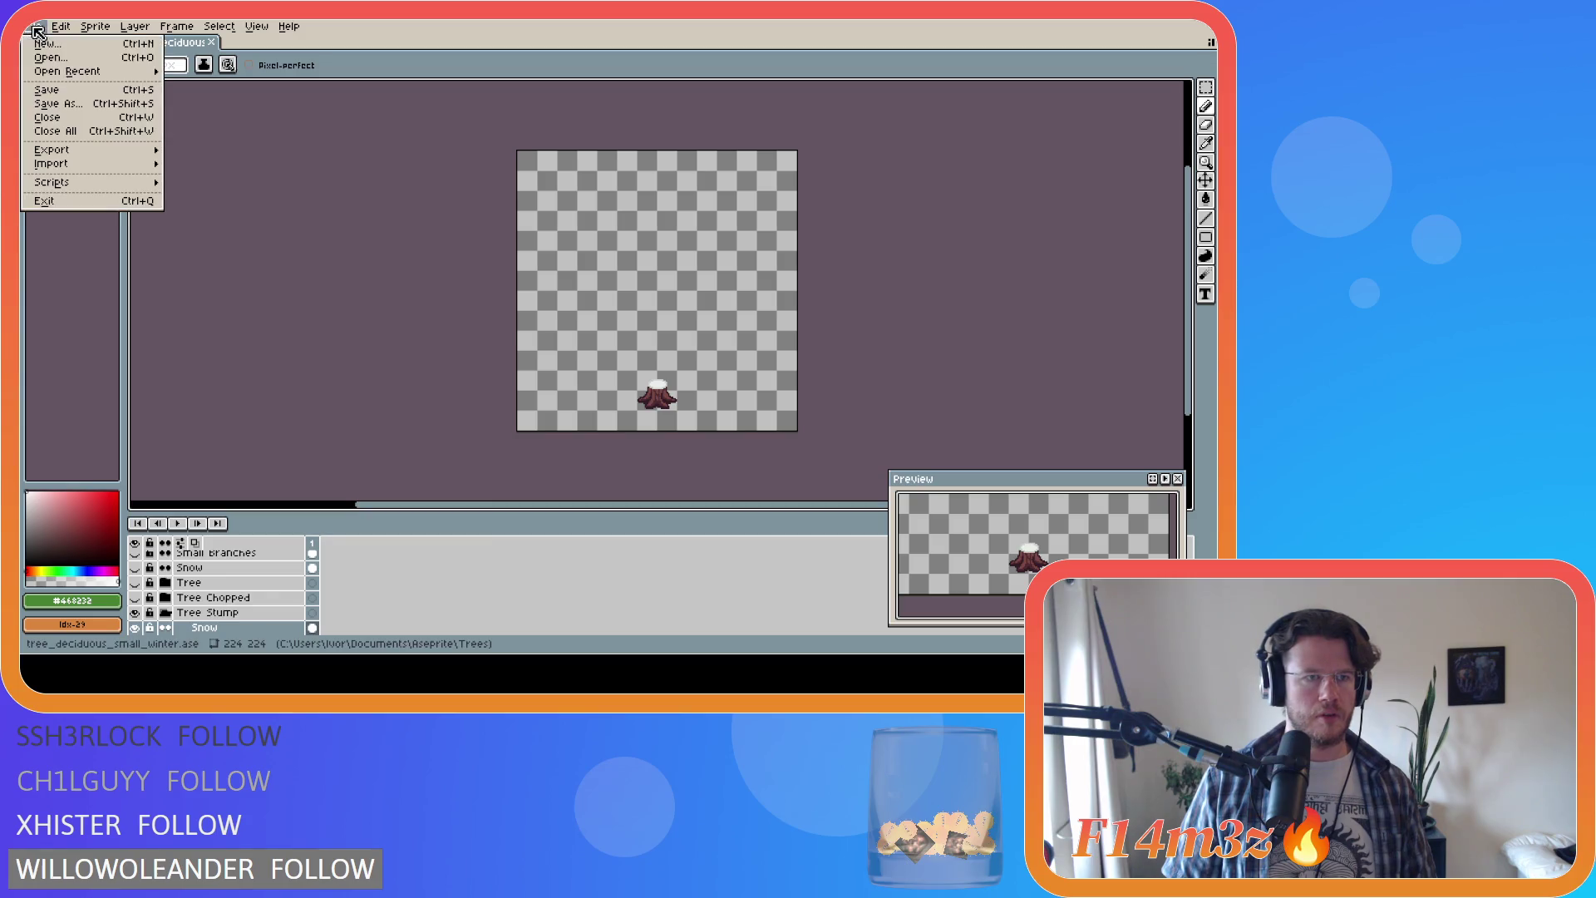
pyautogui.moveTo(119, 74)
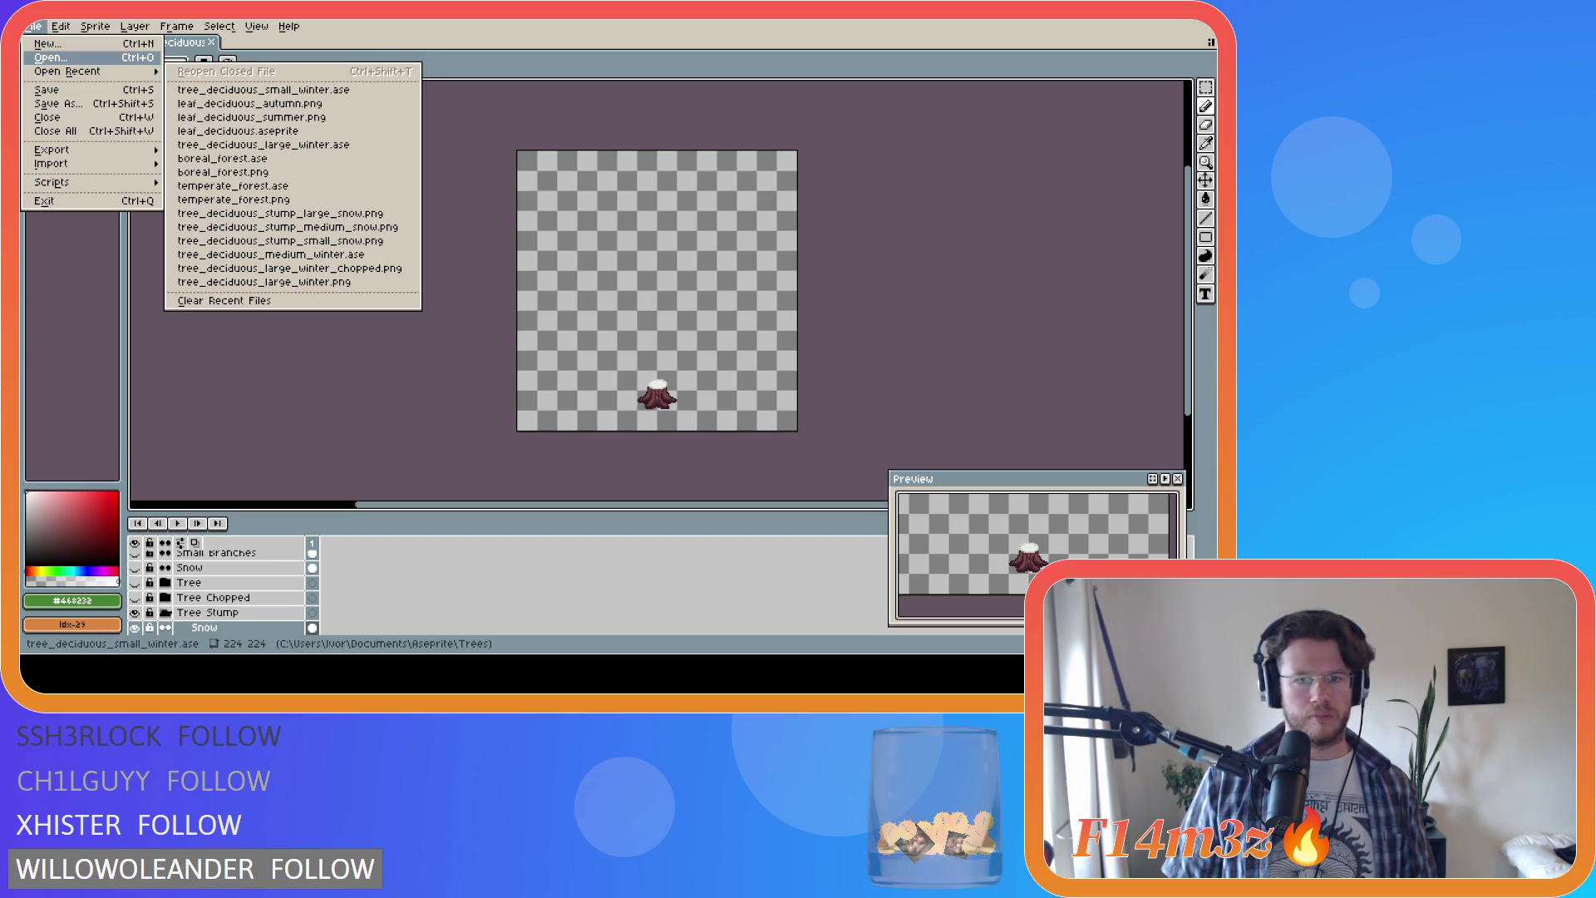
pyautogui.click(271, 254)
pyautogui.click(33, 26)
pyautogui.moveTo(61, 26)
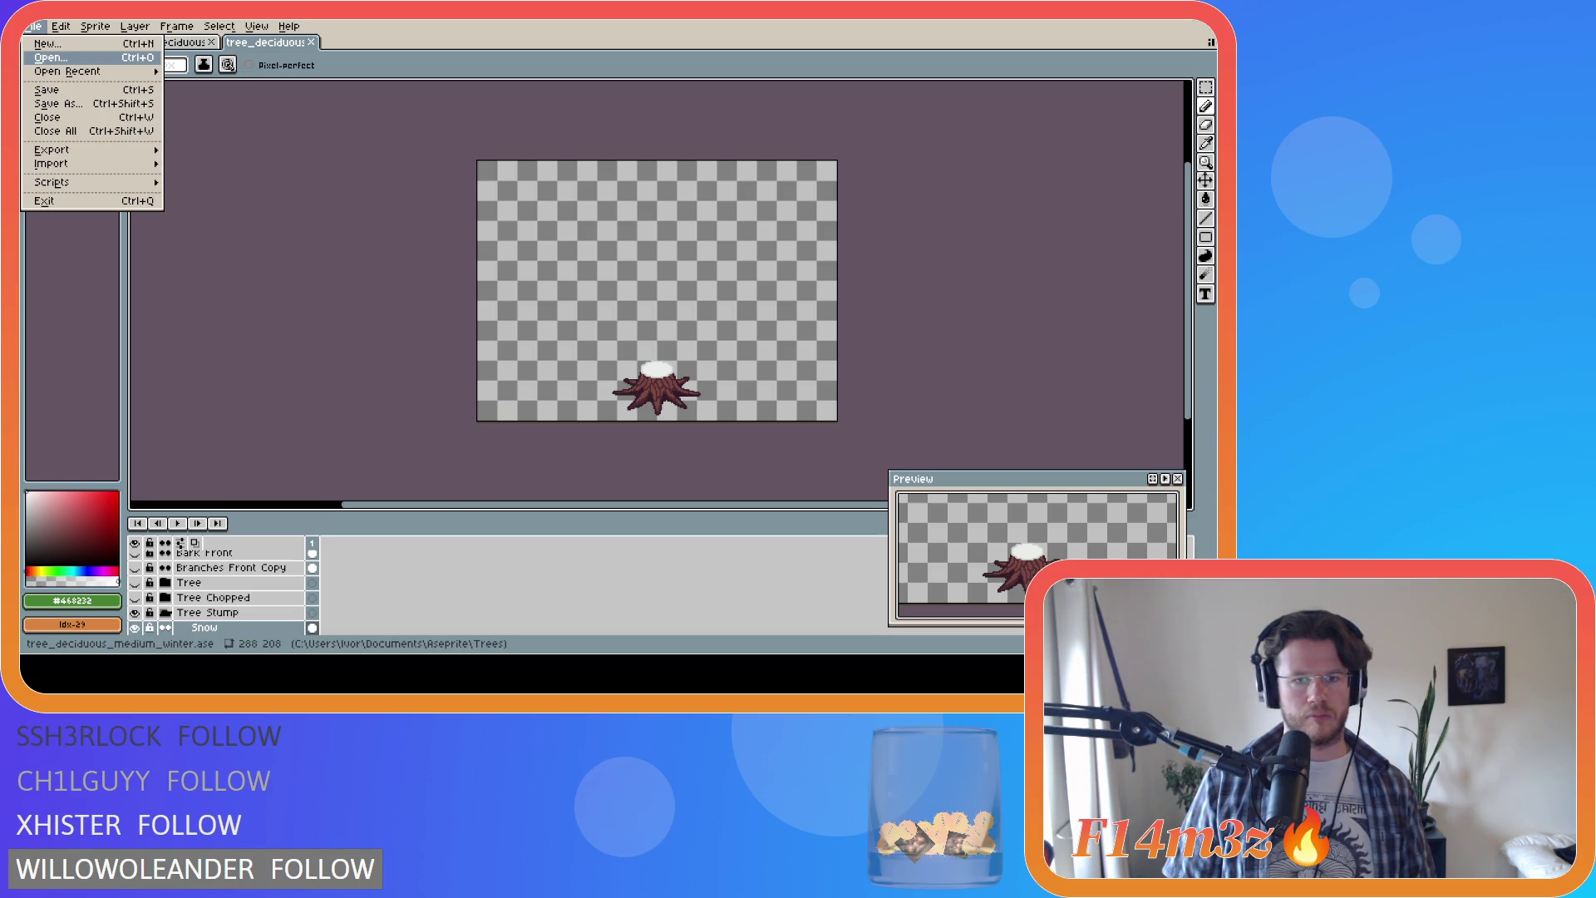
pyautogui.click(50, 57)
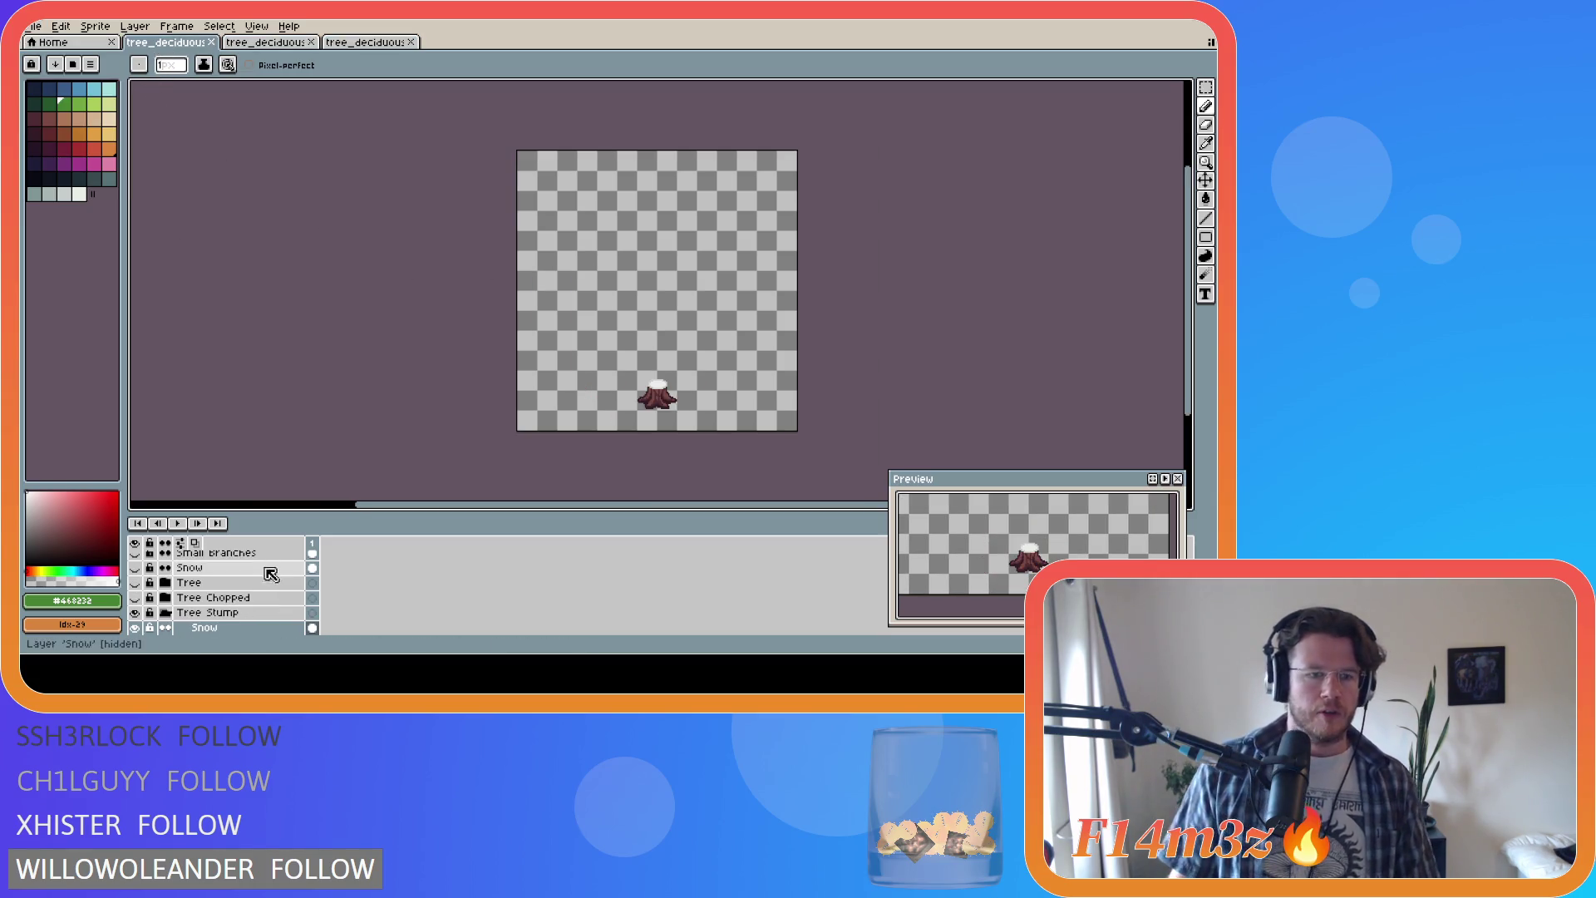
# Step: On the small winter tree, hide Tree Stump and show Tree, Leaf Shadows and the summer leaf layers
pyautogui.scroll(-3, 268, 573)
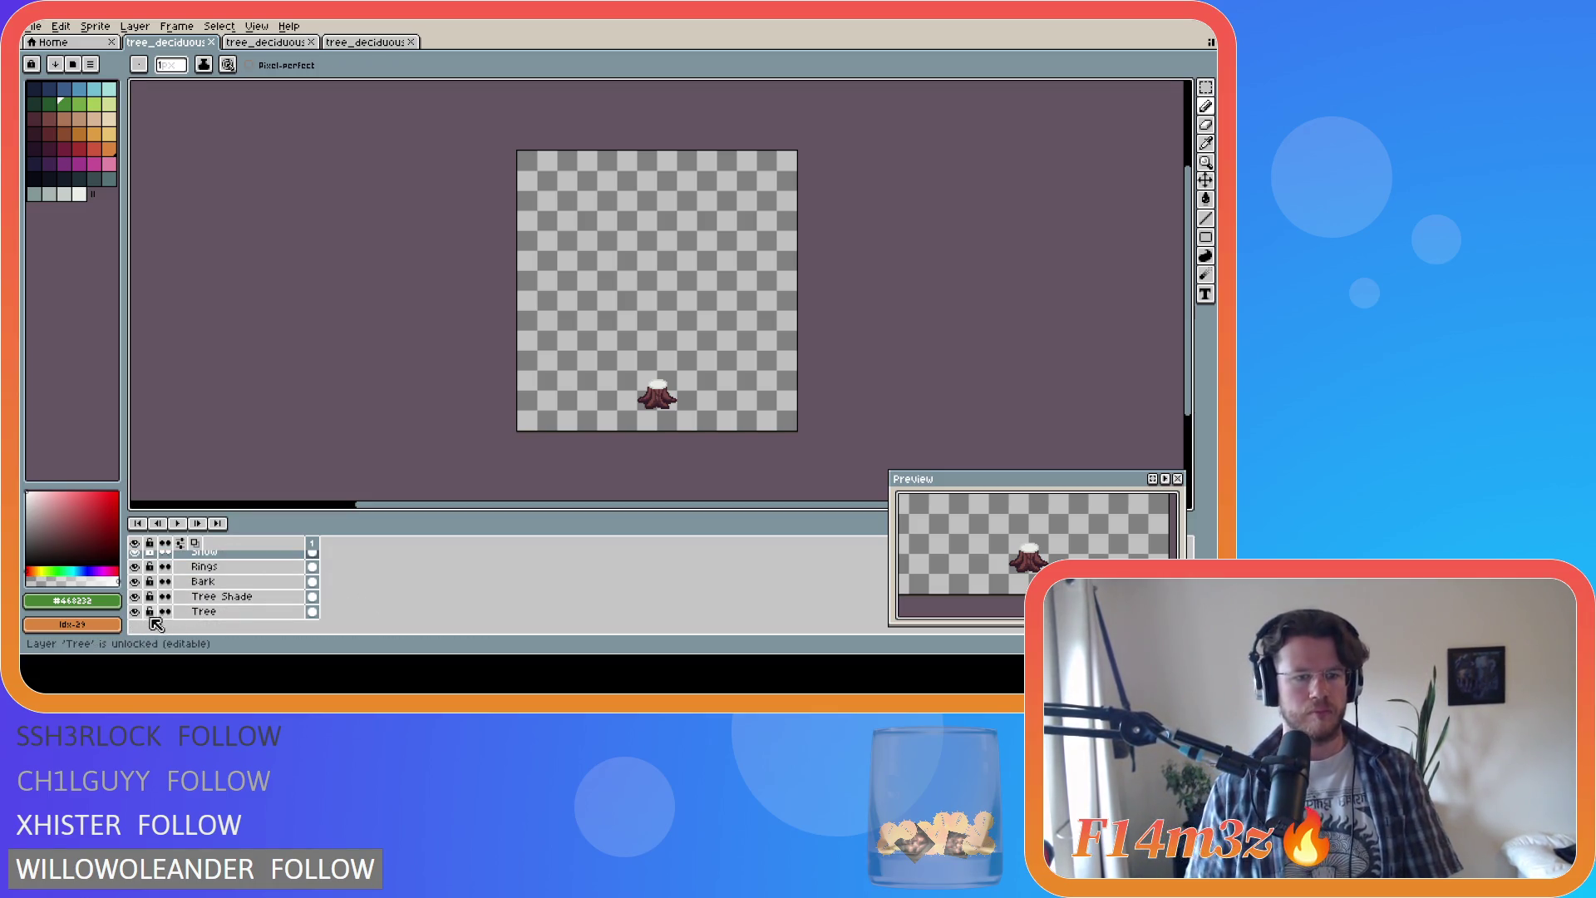
pyautogui.scroll(-5, 154, 616)
pyautogui.click(141, 612)
pyautogui.click(135, 581)
pyautogui.scroll(2, 187, 614)
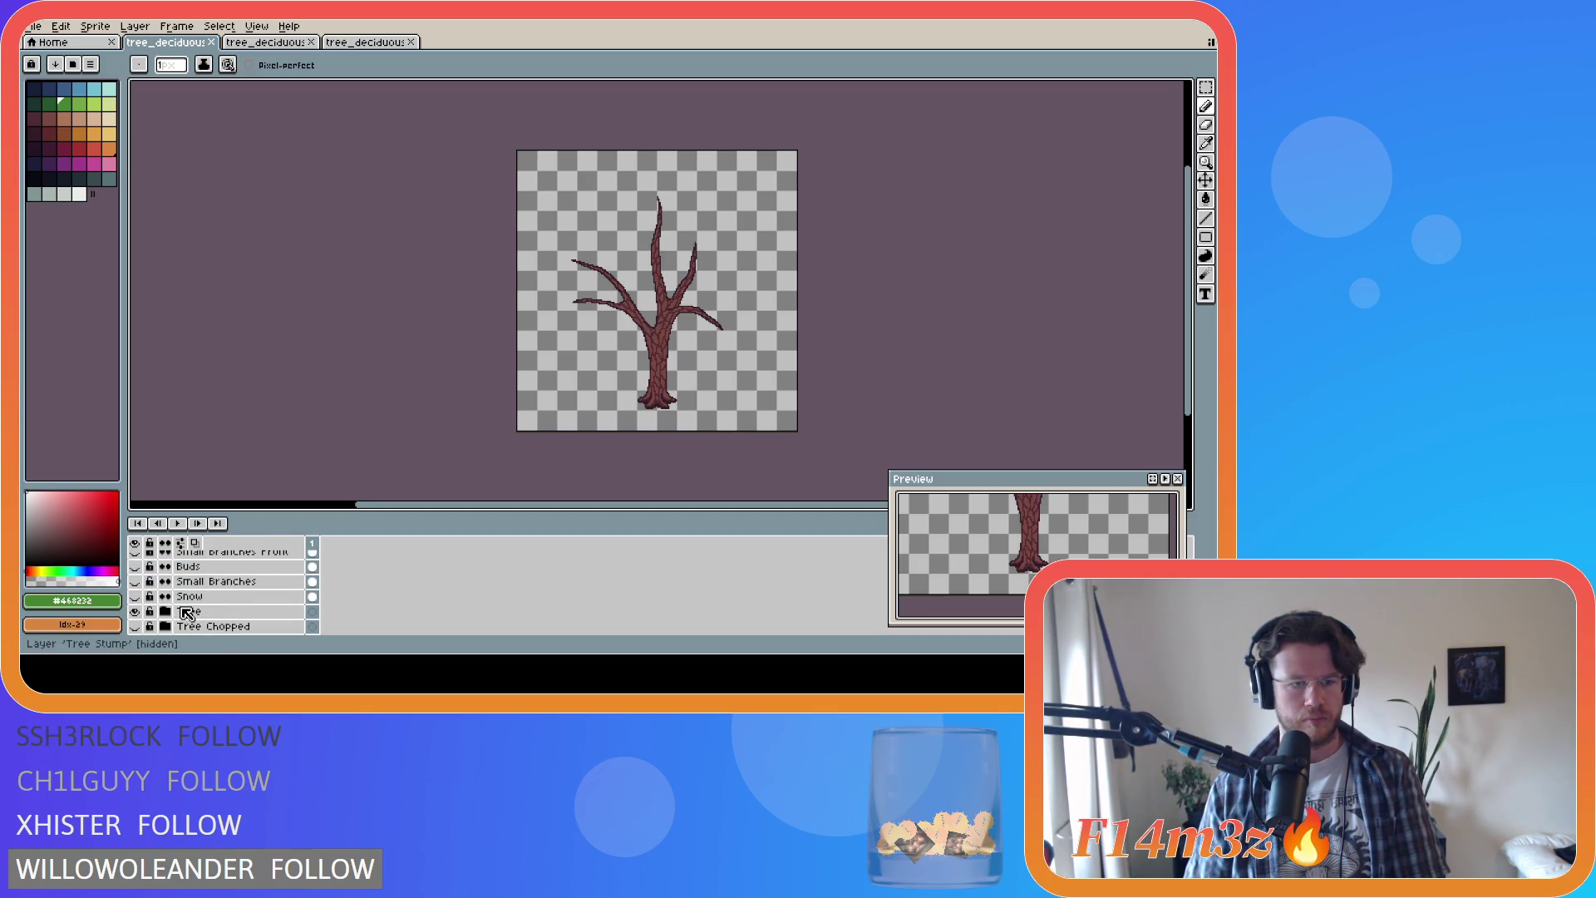
pyautogui.scroll(1, 176, 612)
pyautogui.scroll(5, 173, 612)
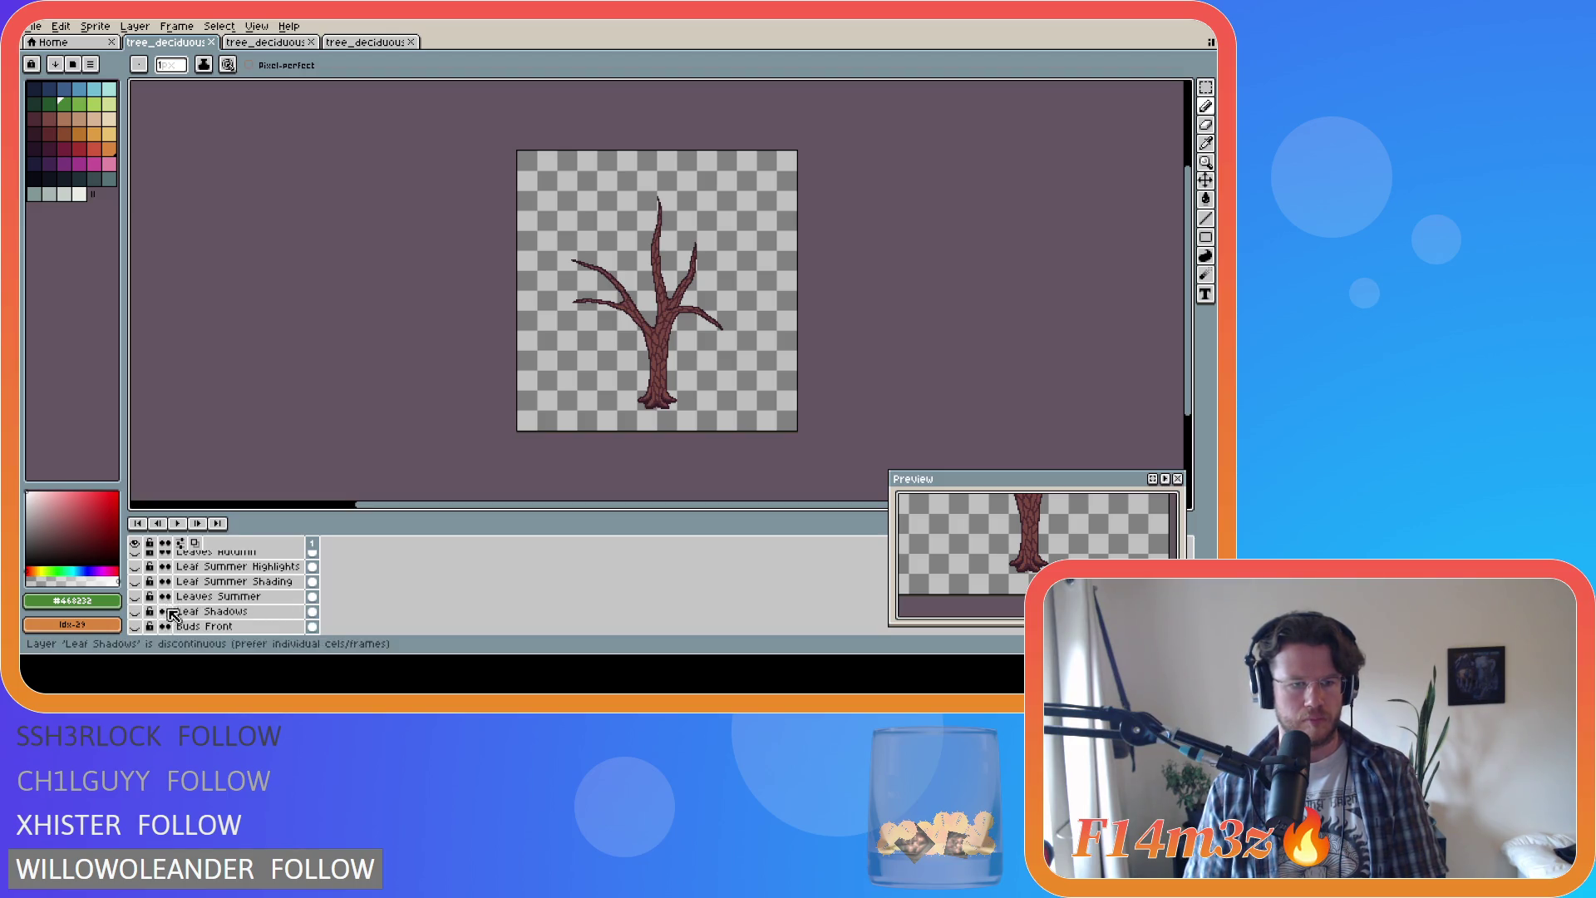
pyautogui.click(136, 612)
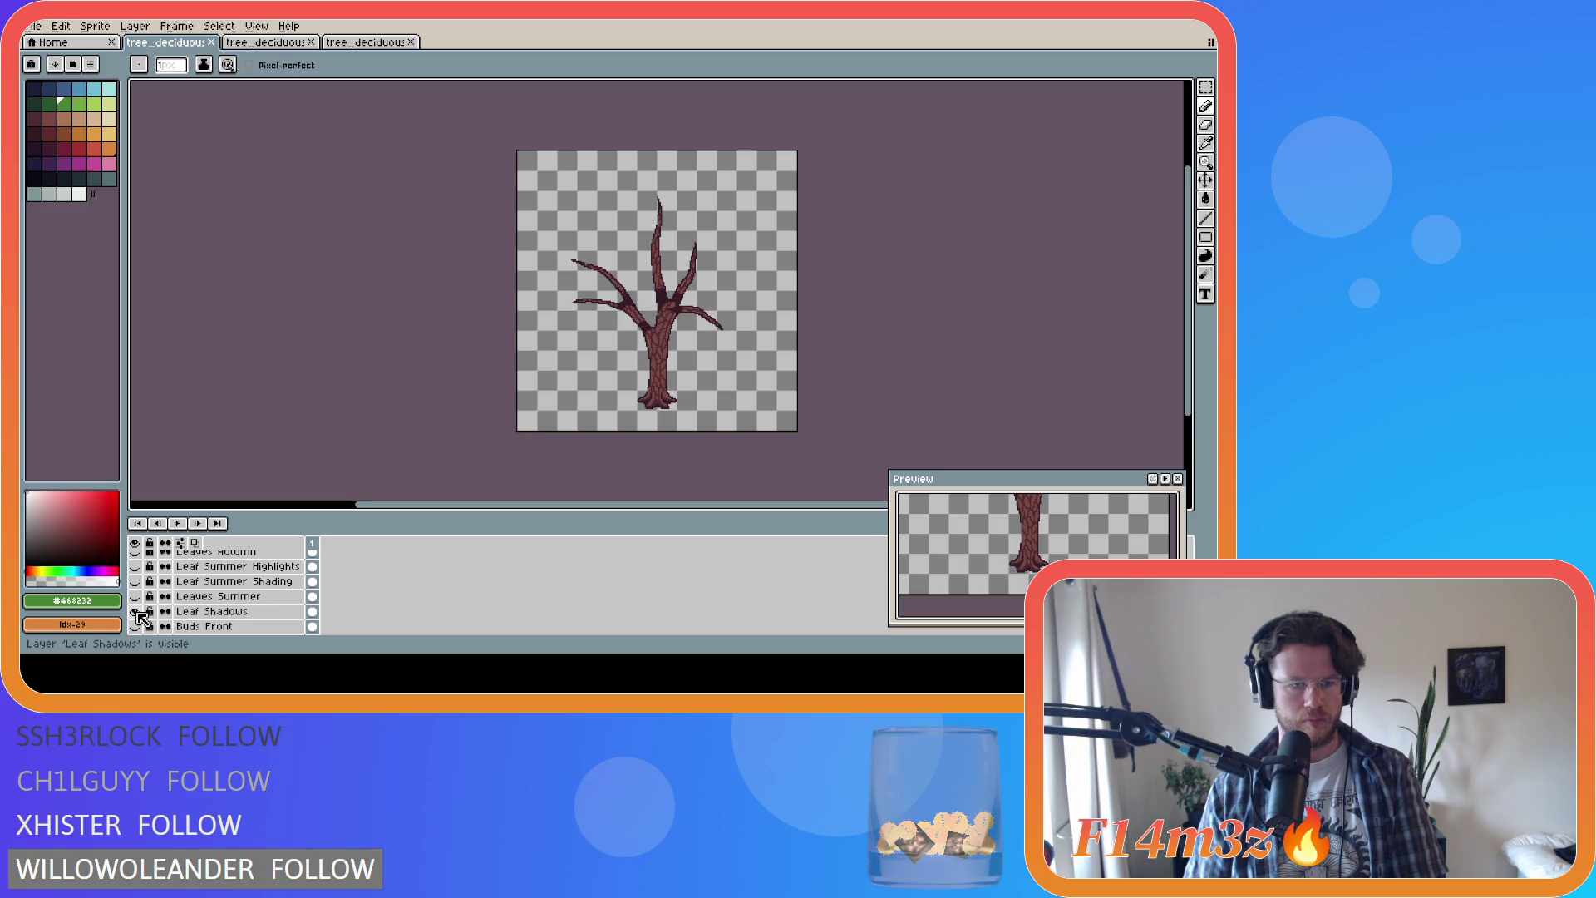
pyautogui.click(135, 597)
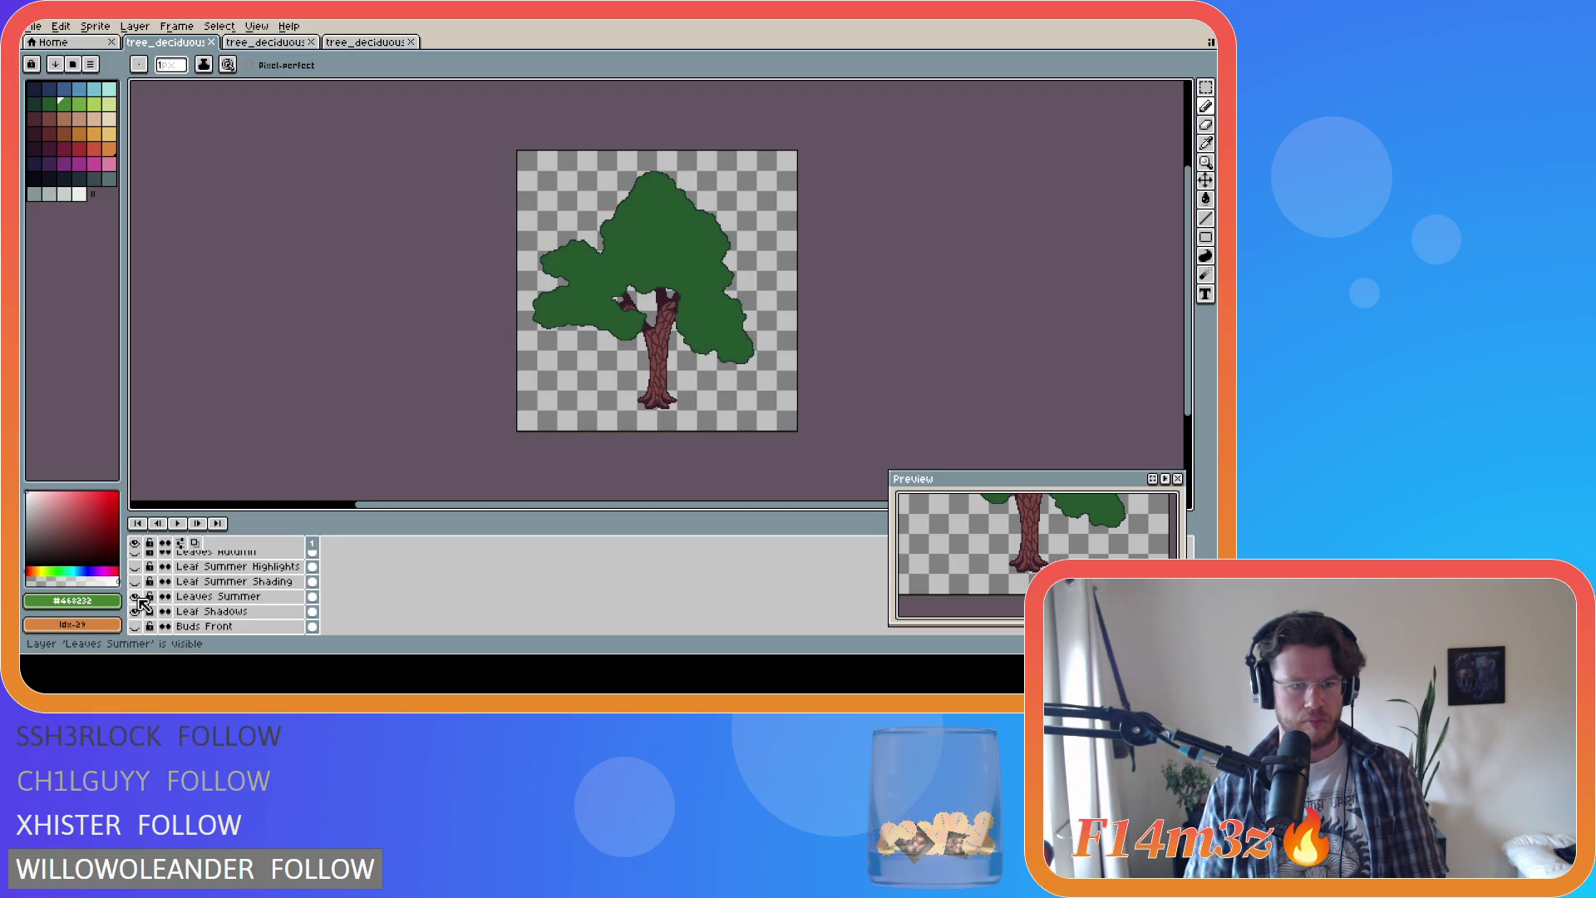
pyautogui.click(135, 581)
pyautogui.click(135, 567)
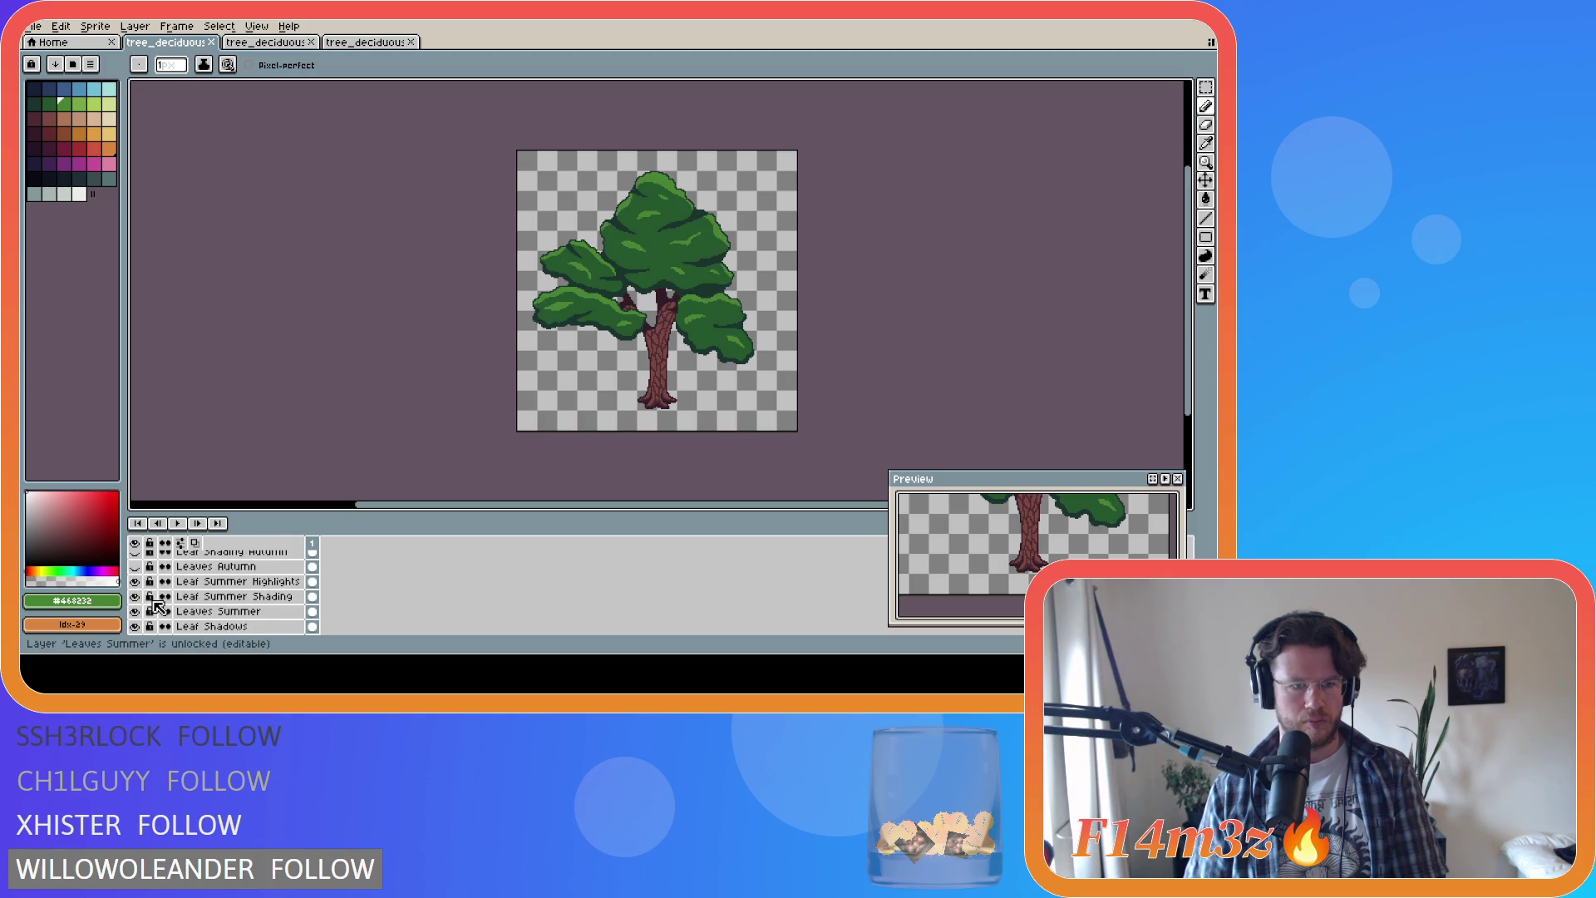
pyautogui.scroll(3, 156, 605)
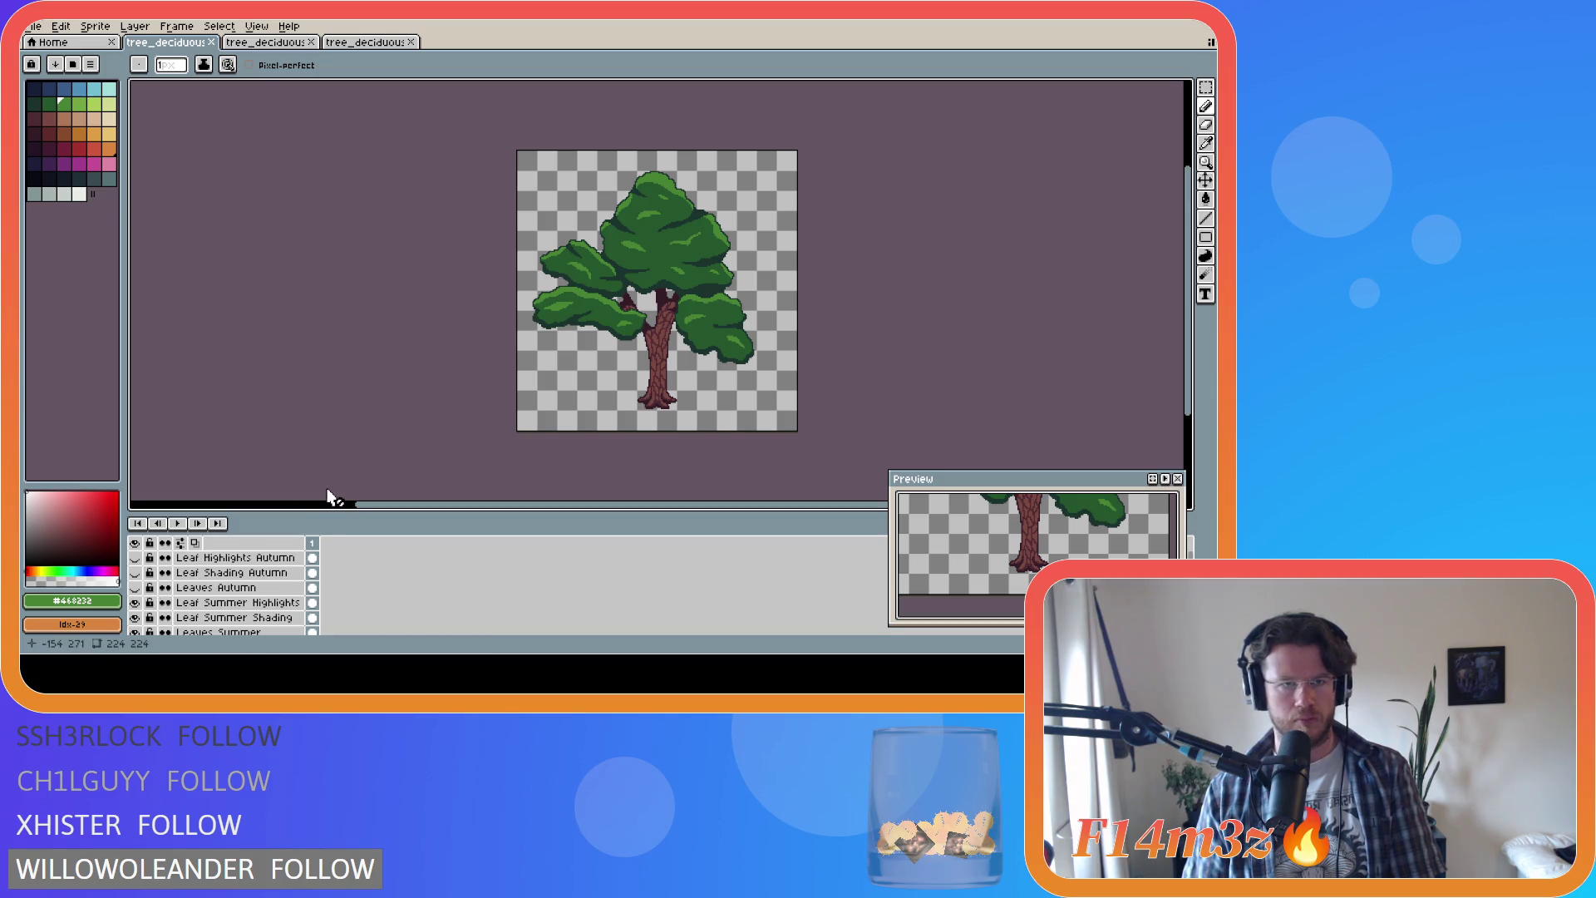
pyautogui.click(266, 42)
# Step: On the medium tree, hide Tree Stump and show Tree, Bark Front, Branches Front Copy, Shade and Leaf Shade
pyautogui.scroll(3, 191, 590)
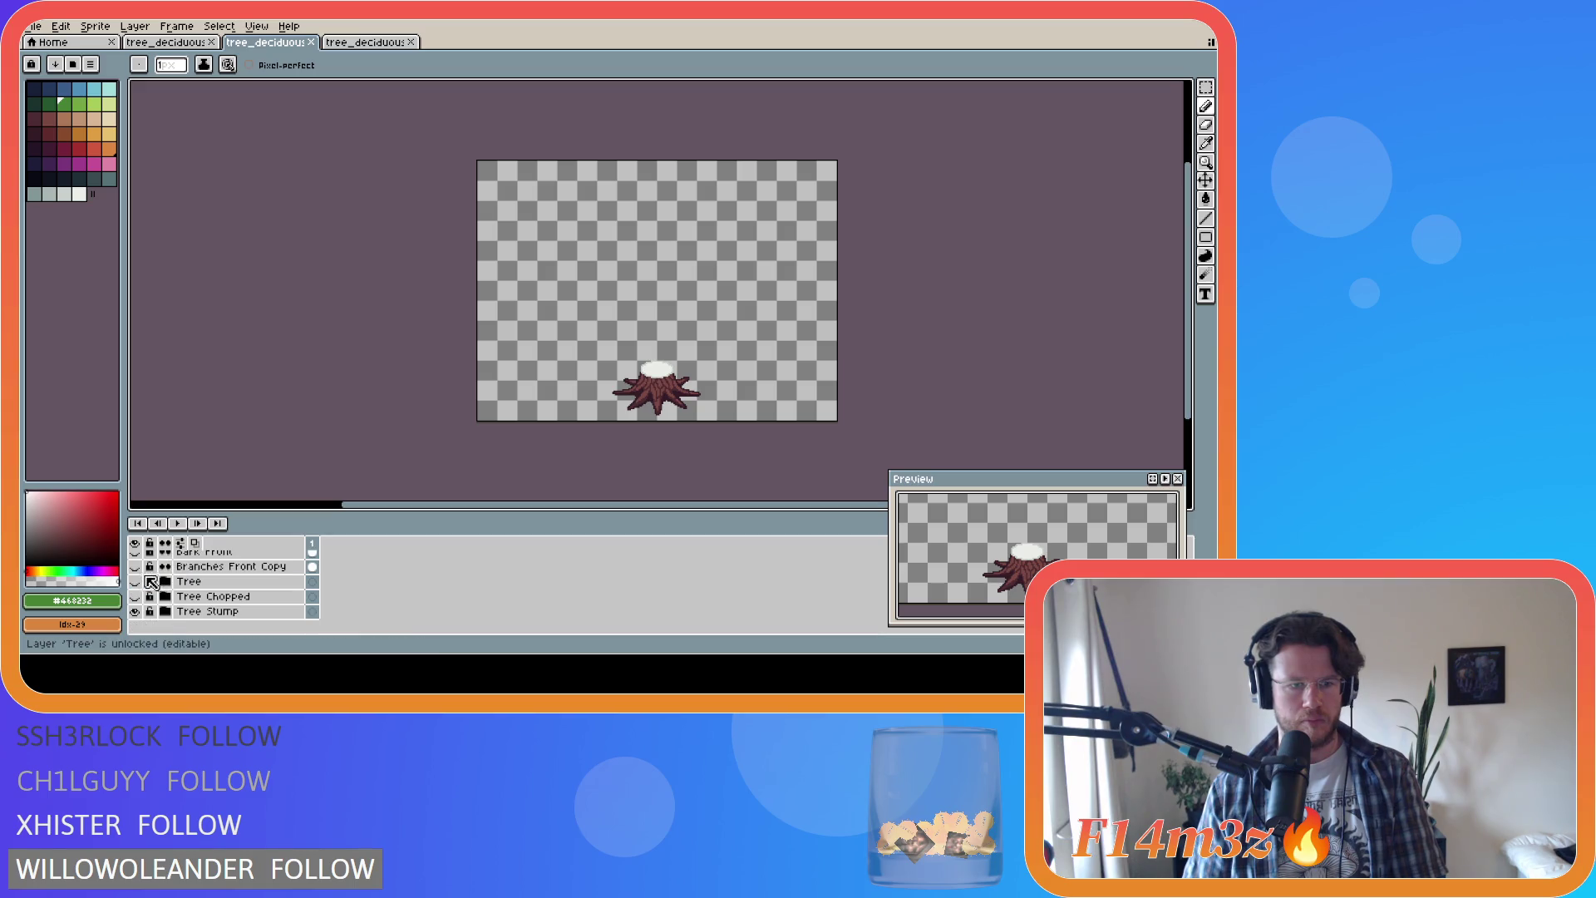
pyautogui.click(135, 611)
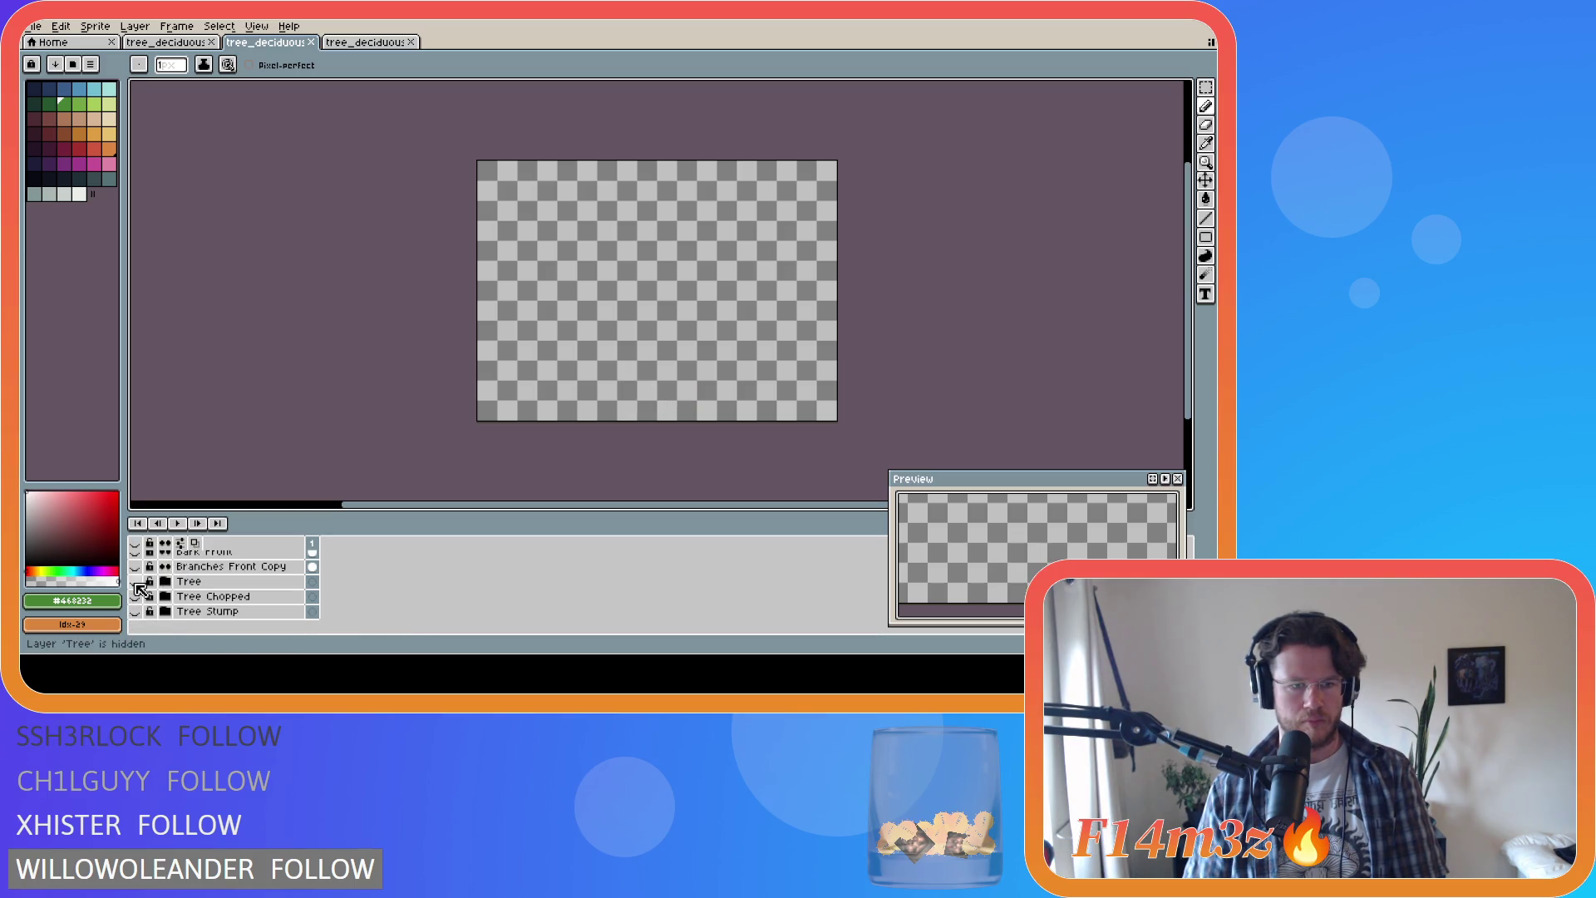
pyautogui.click(135, 582)
pyautogui.scroll(4, 200, 611)
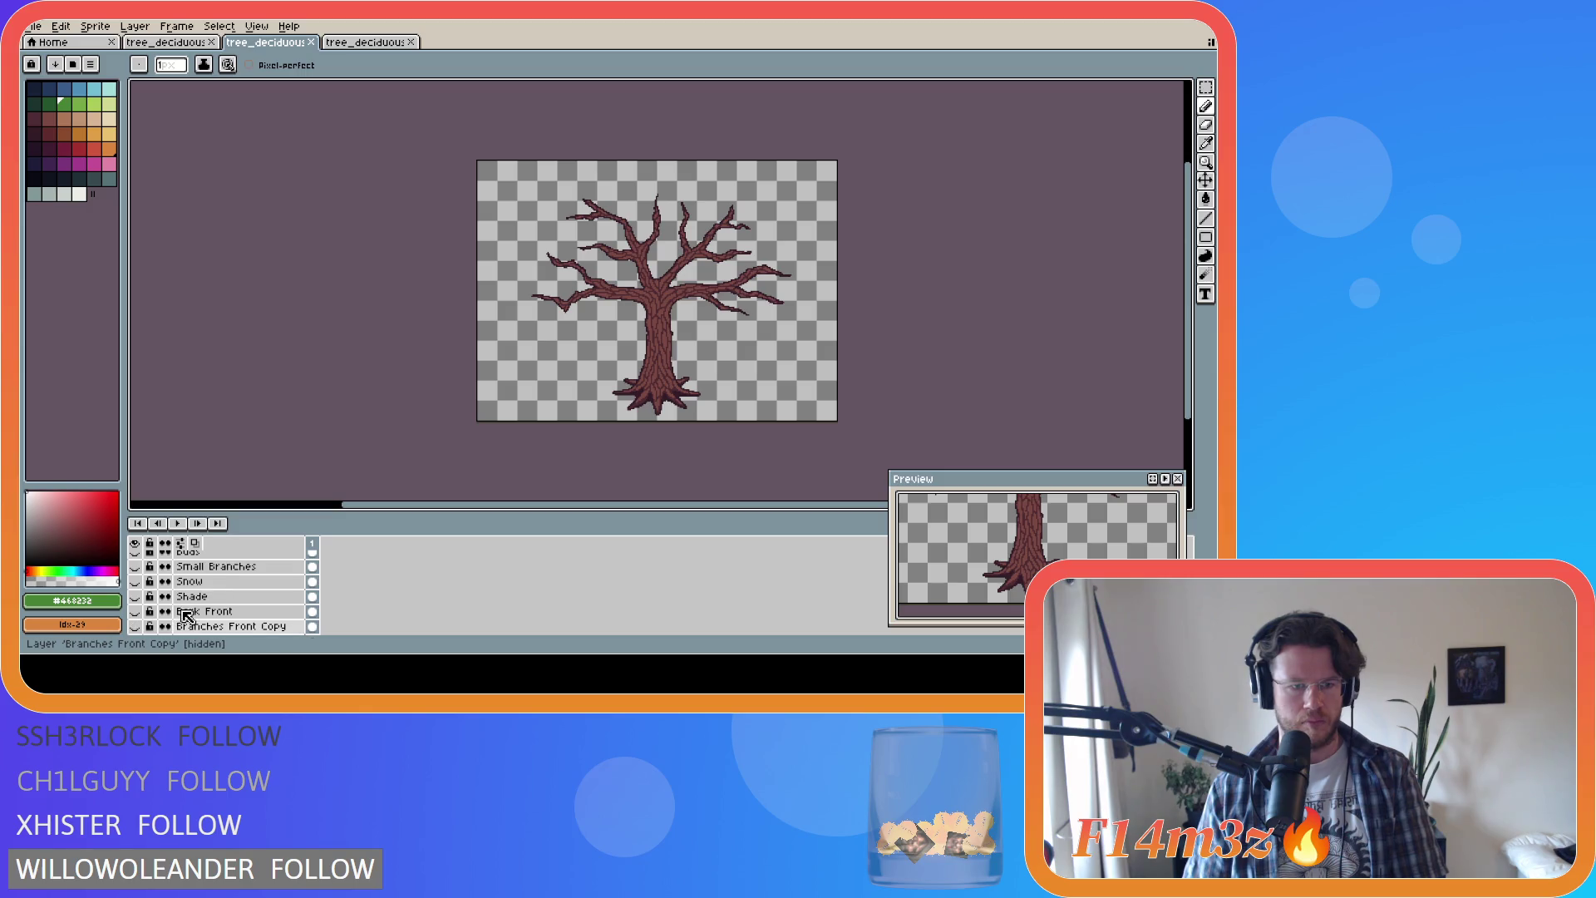
pyautogui.click(136, 612)
pyautogui.click(140, 614)
pyautogui.click(135, 626)
pyautogui.scroll(-1, 177, 626)
pyautogui.scroll(1, 177, 626)
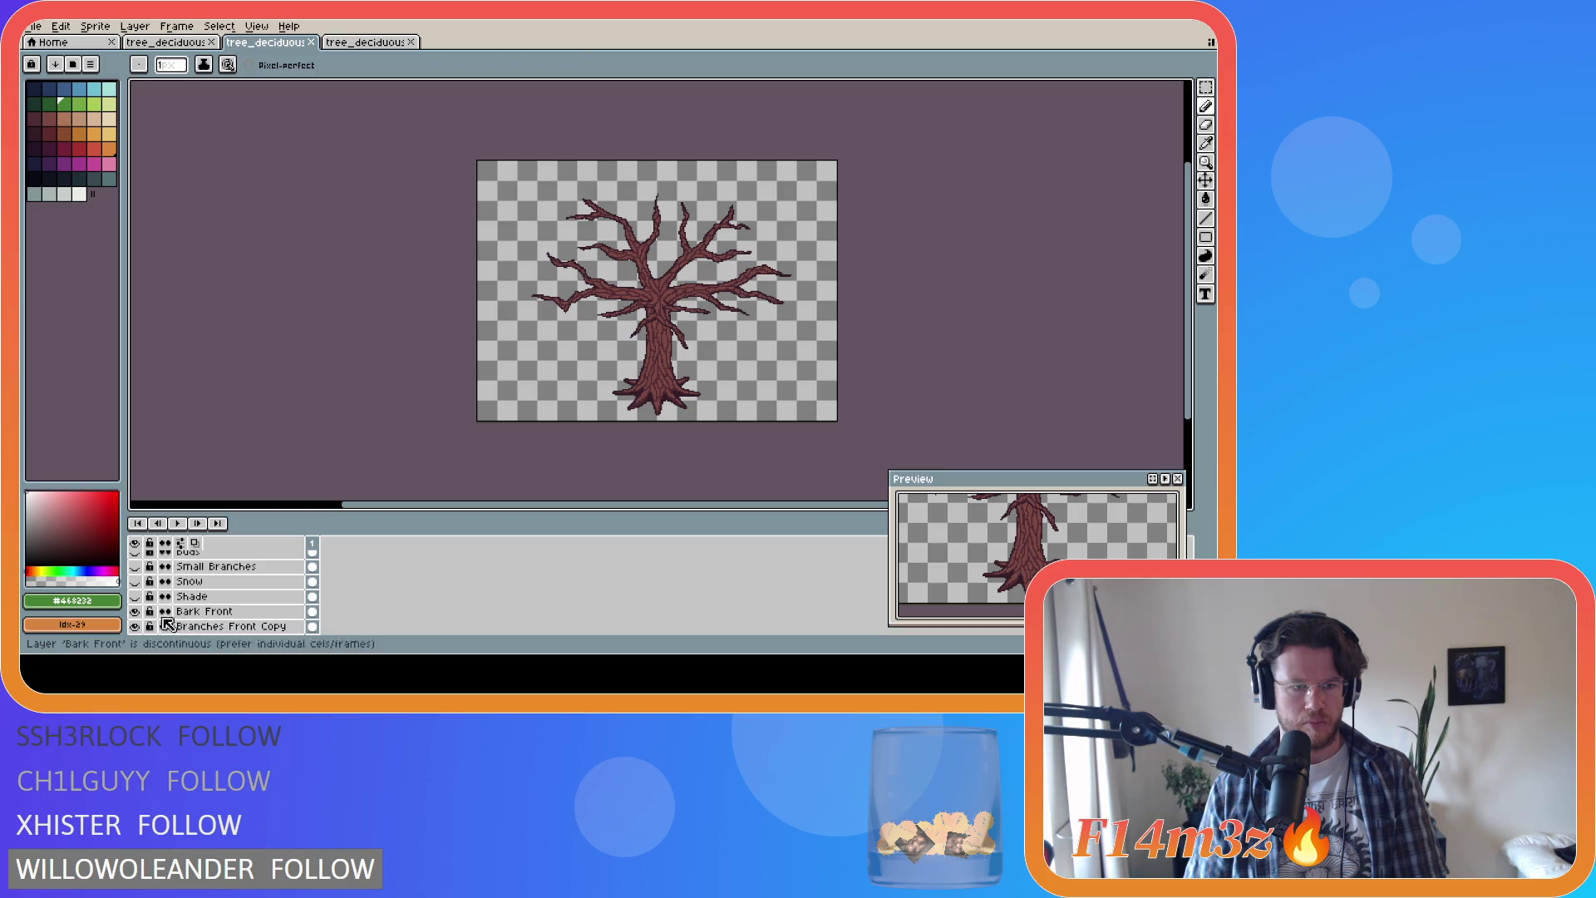
pyautogui.click(135, 596)
pyautogui.scroll(1, 139, 602)
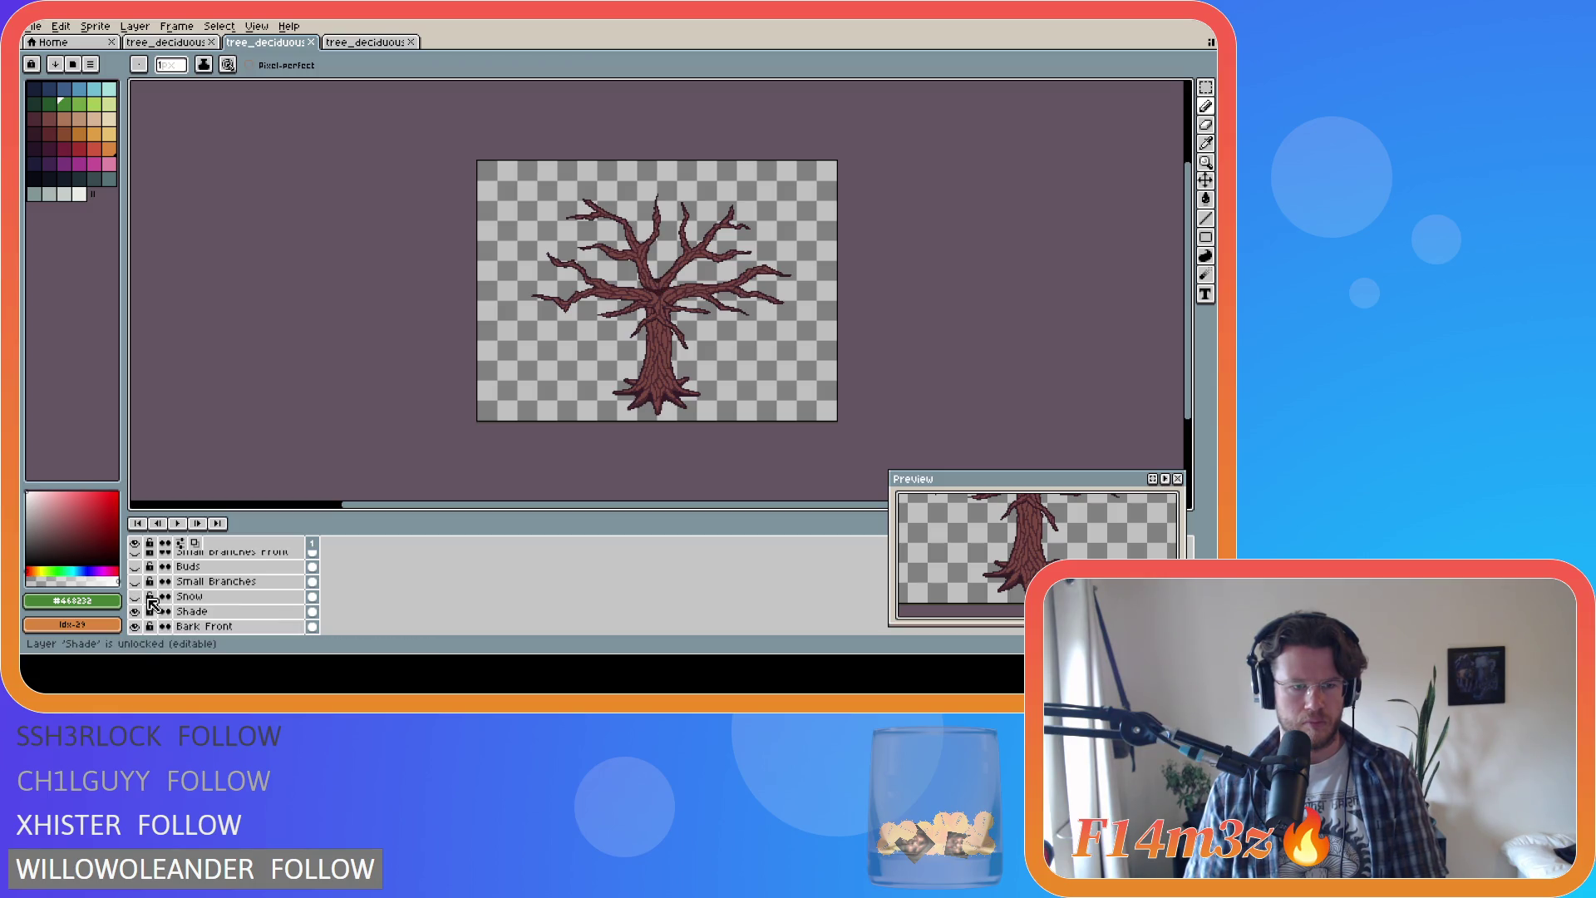
pyautogui.scroll(3, 151, 606)
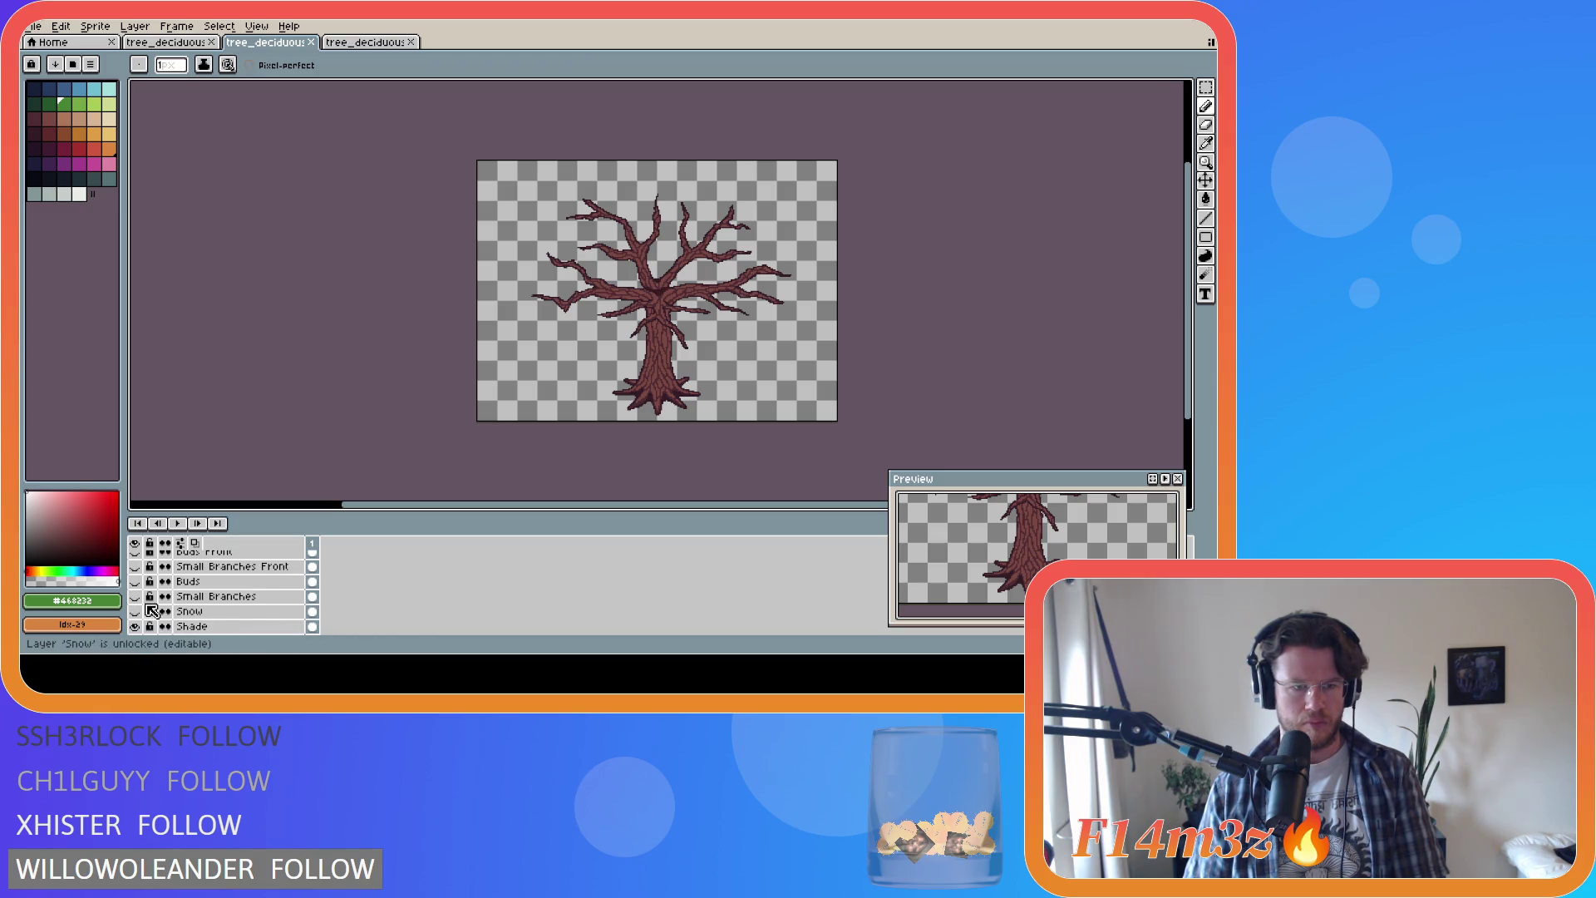
pyautogui.scroll(1, 150, 609)
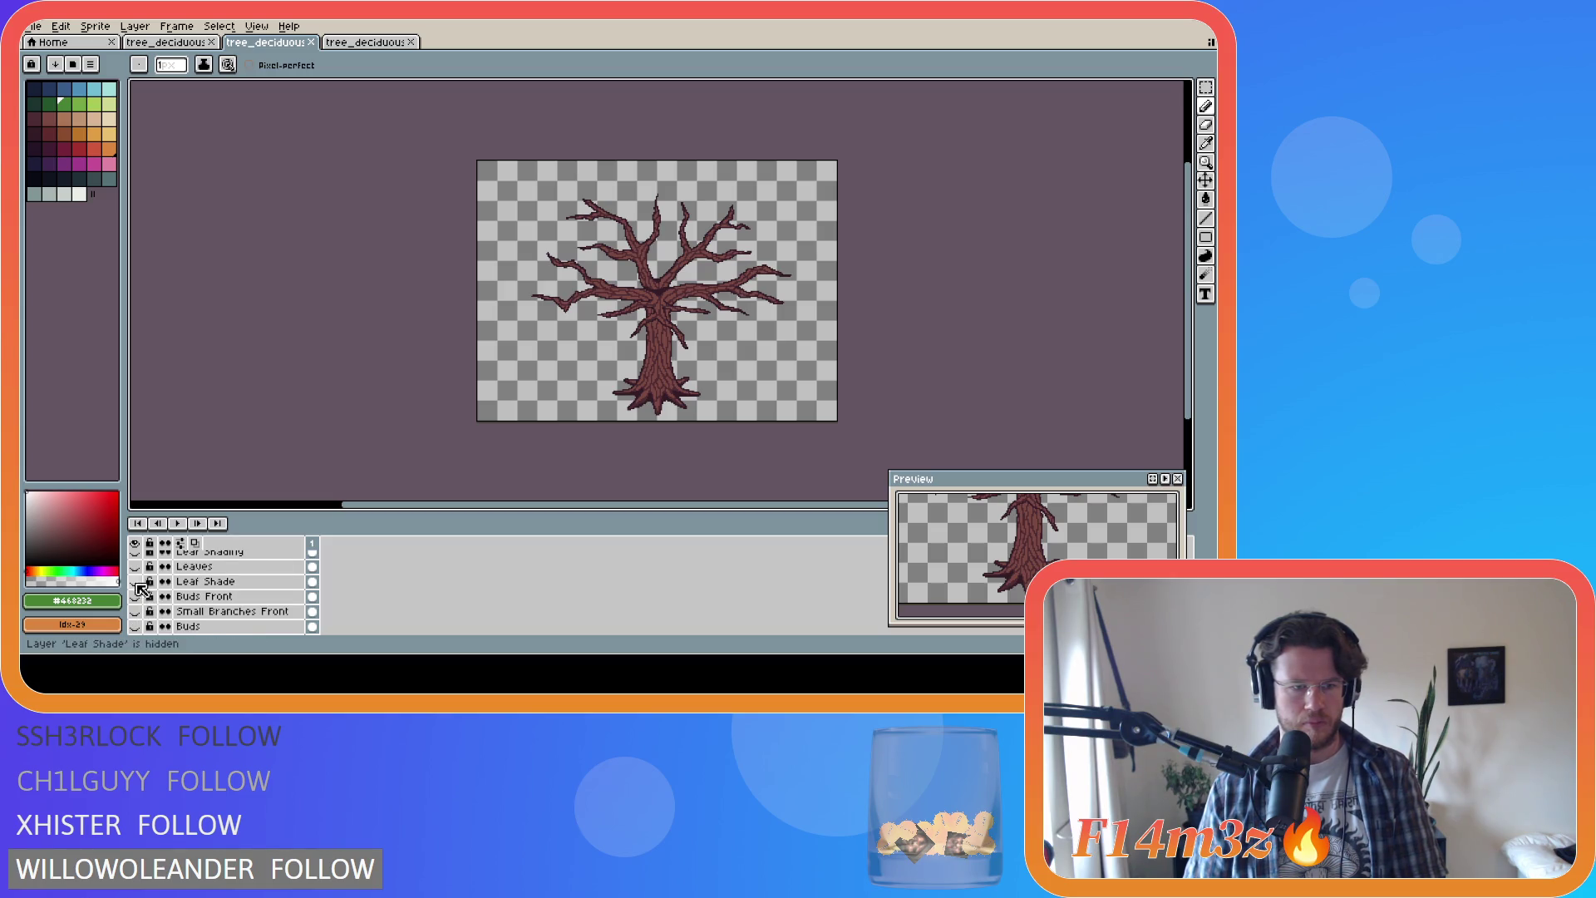
pyautogui.click(134, 582)
# Step: Show the Leaves, Leaf Shading and Leaf Highlights layers, briefly hiding them to check the bare branches
pyautogui.scroll(1, 146, 597)
pyautogui.click(134, 582)
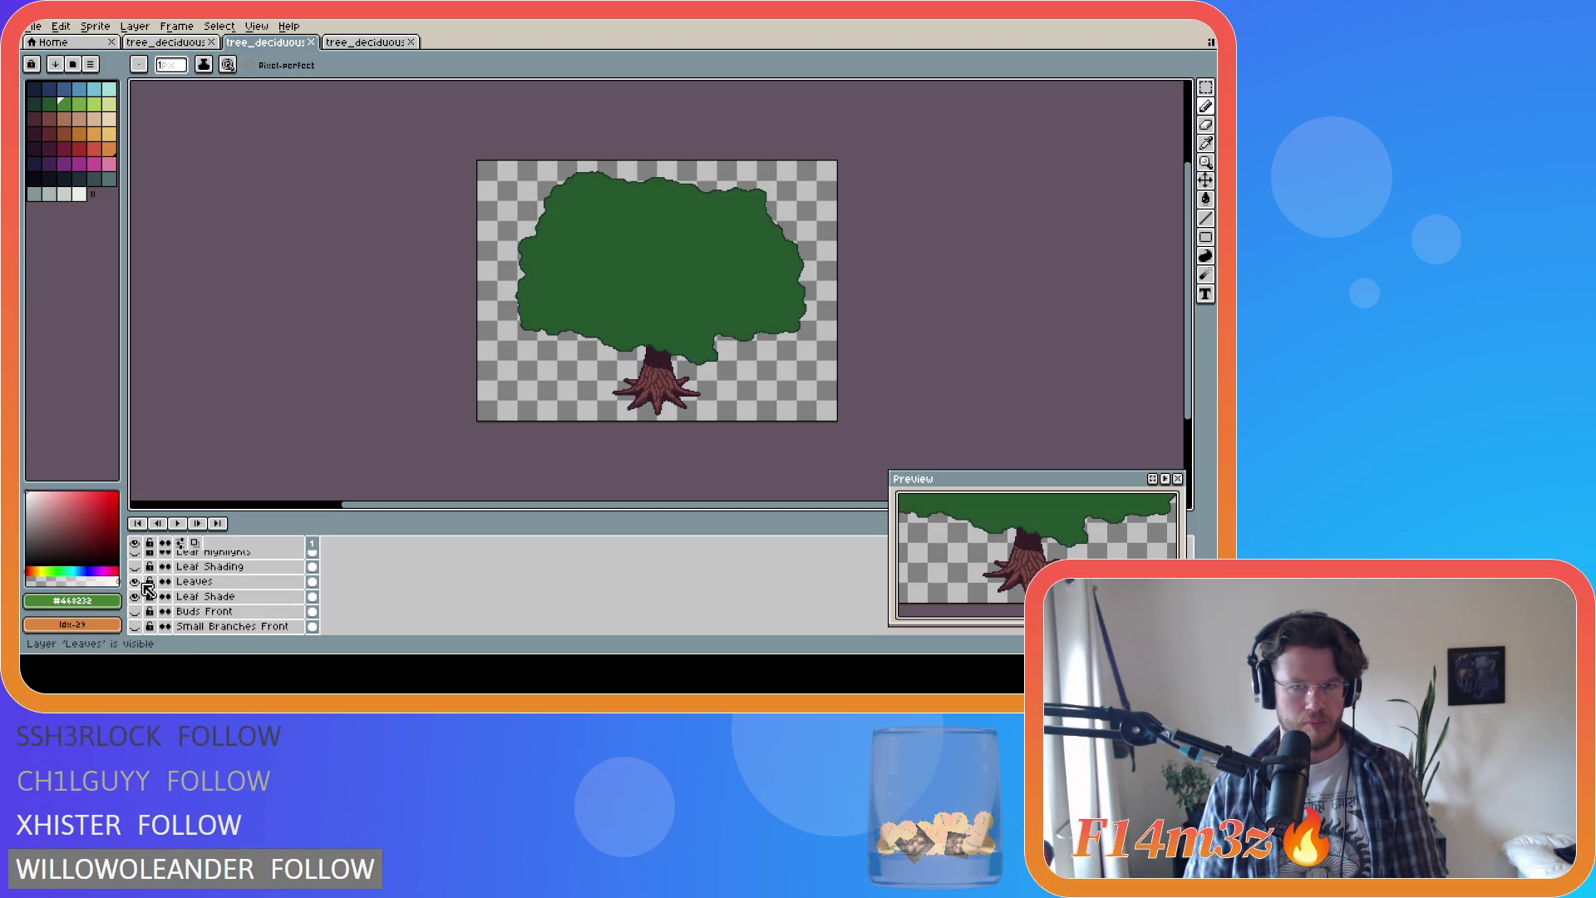
pyautogui.scroll(1, 148, 589)
pyautogui.click(135, 582)
pyautogui.click(135, 566)
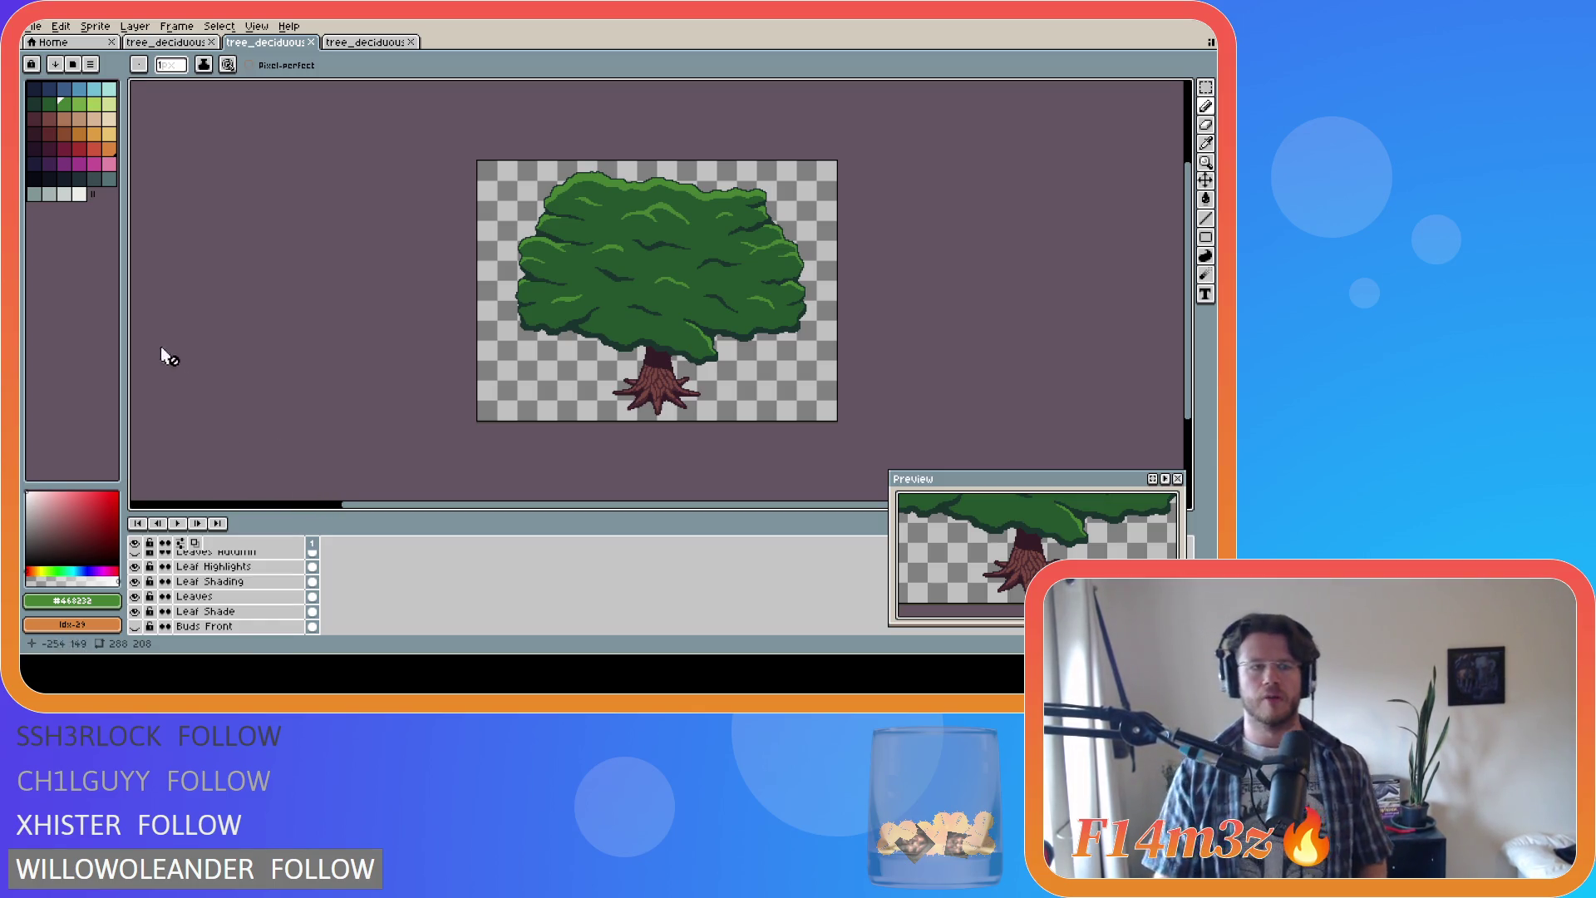
pyautogui.click(134, 567)
pyautogui.click(135, 581)
pyautogui.click(134, 596)
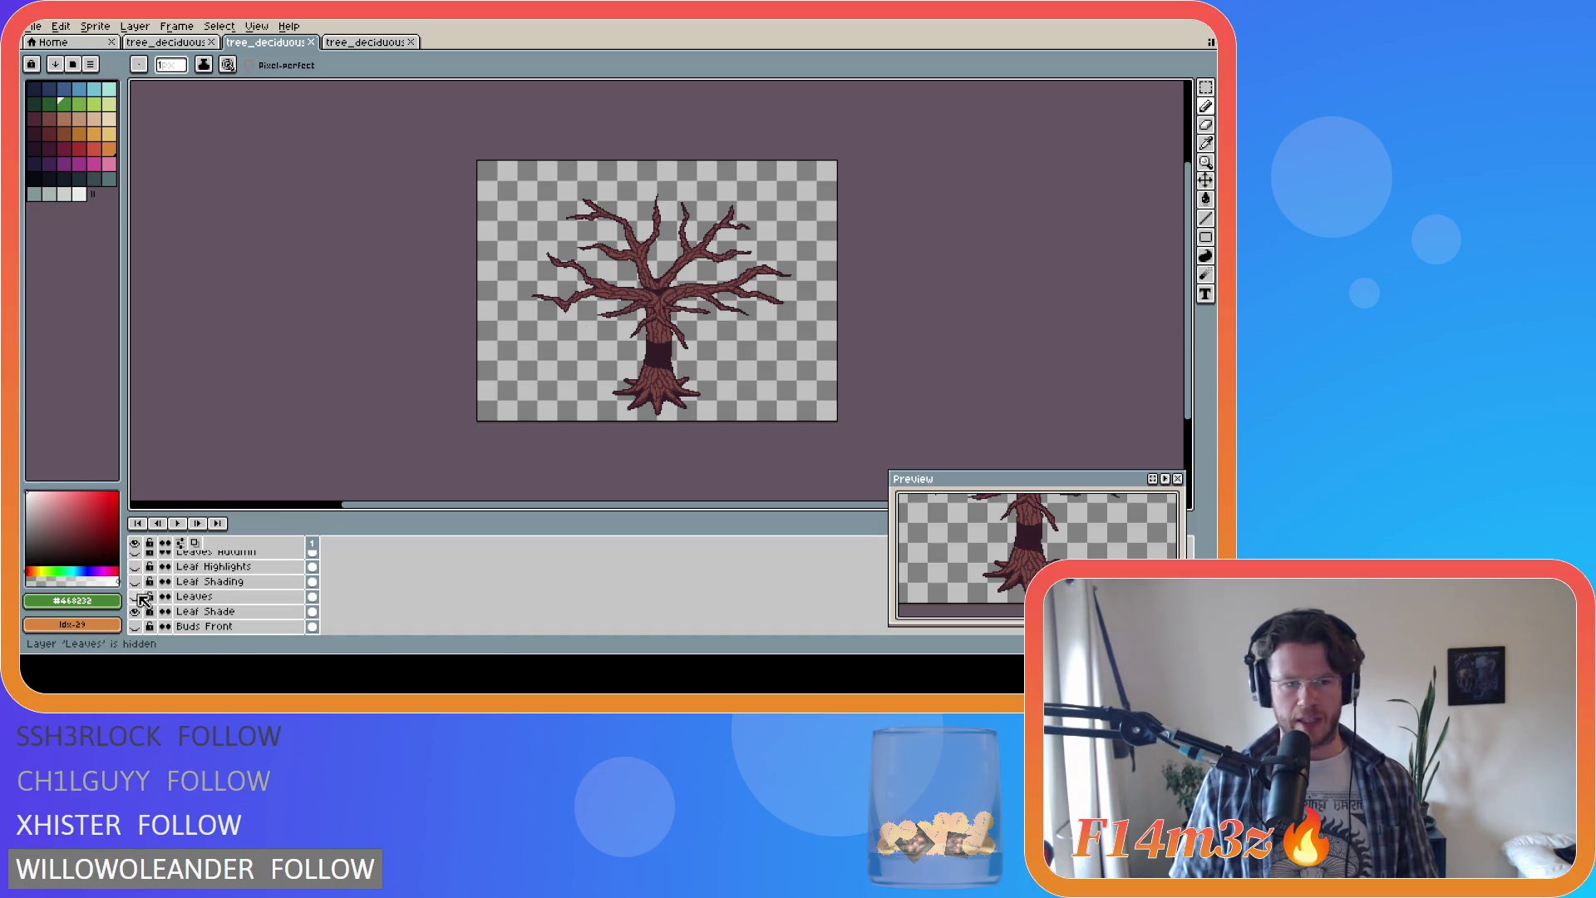
pyautogui.click(136, 596)
pyautogui.click(136, 581)
pyautogui.click(136, 566)
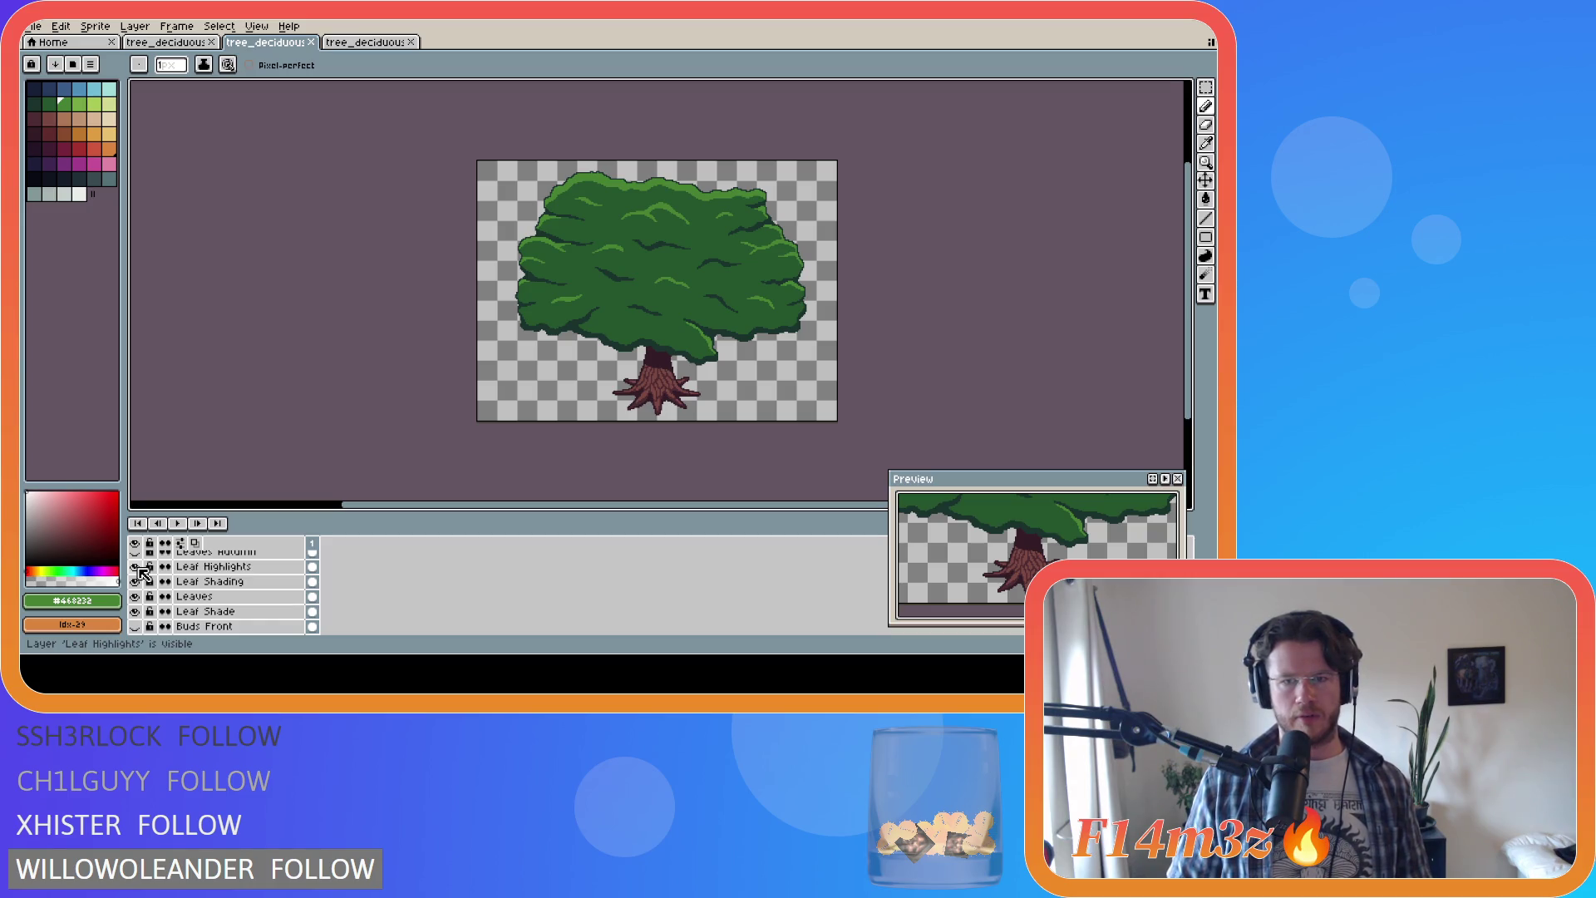
pyautogui.scroll(3, 224, 582)
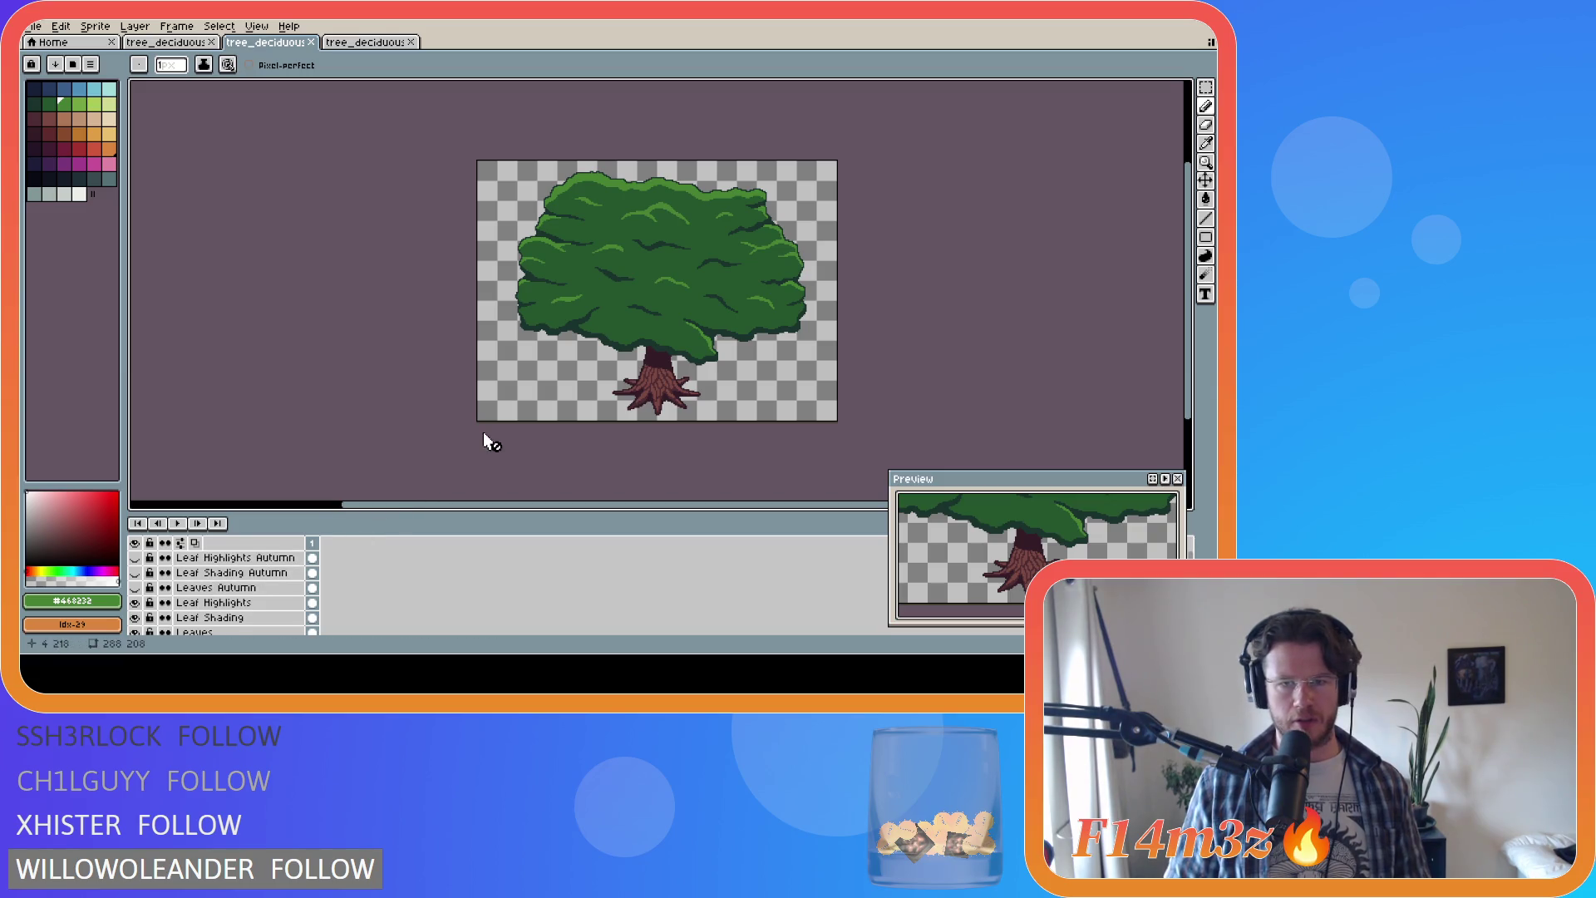
pyautogui.click(352, 45)
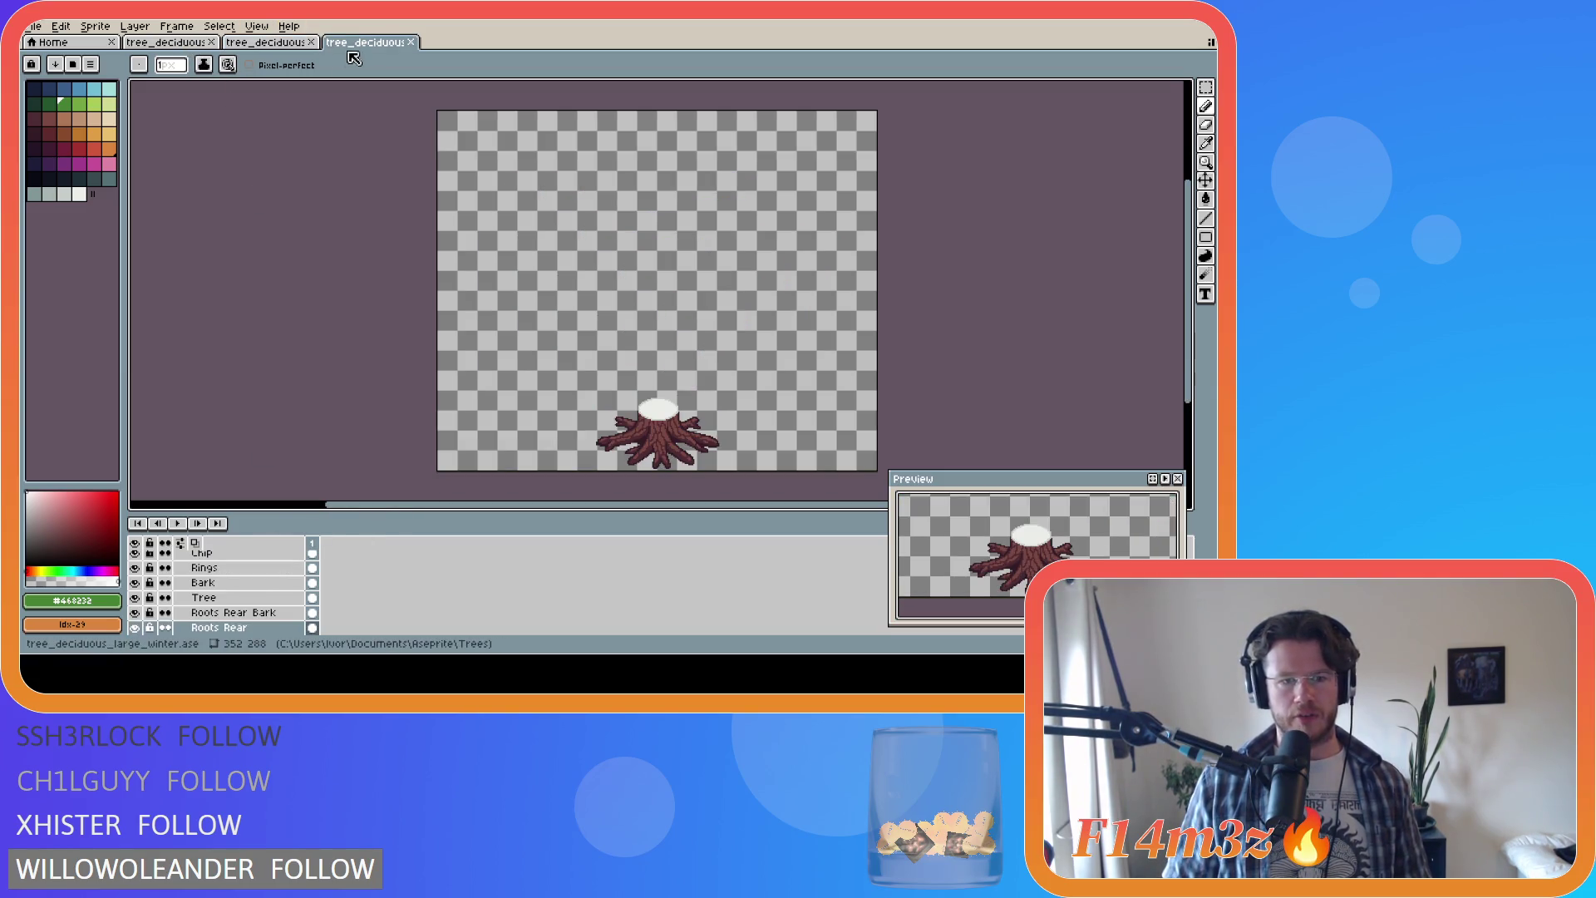
# Step: On the large winter tree, hide the Tree Chopped group and show the full Tree group
pyautogui.scroll(-1, 185, 603)
pyautogui.click(135, 612)
pyautogui.click(136, 612)
pyautogui.click(139, 614)
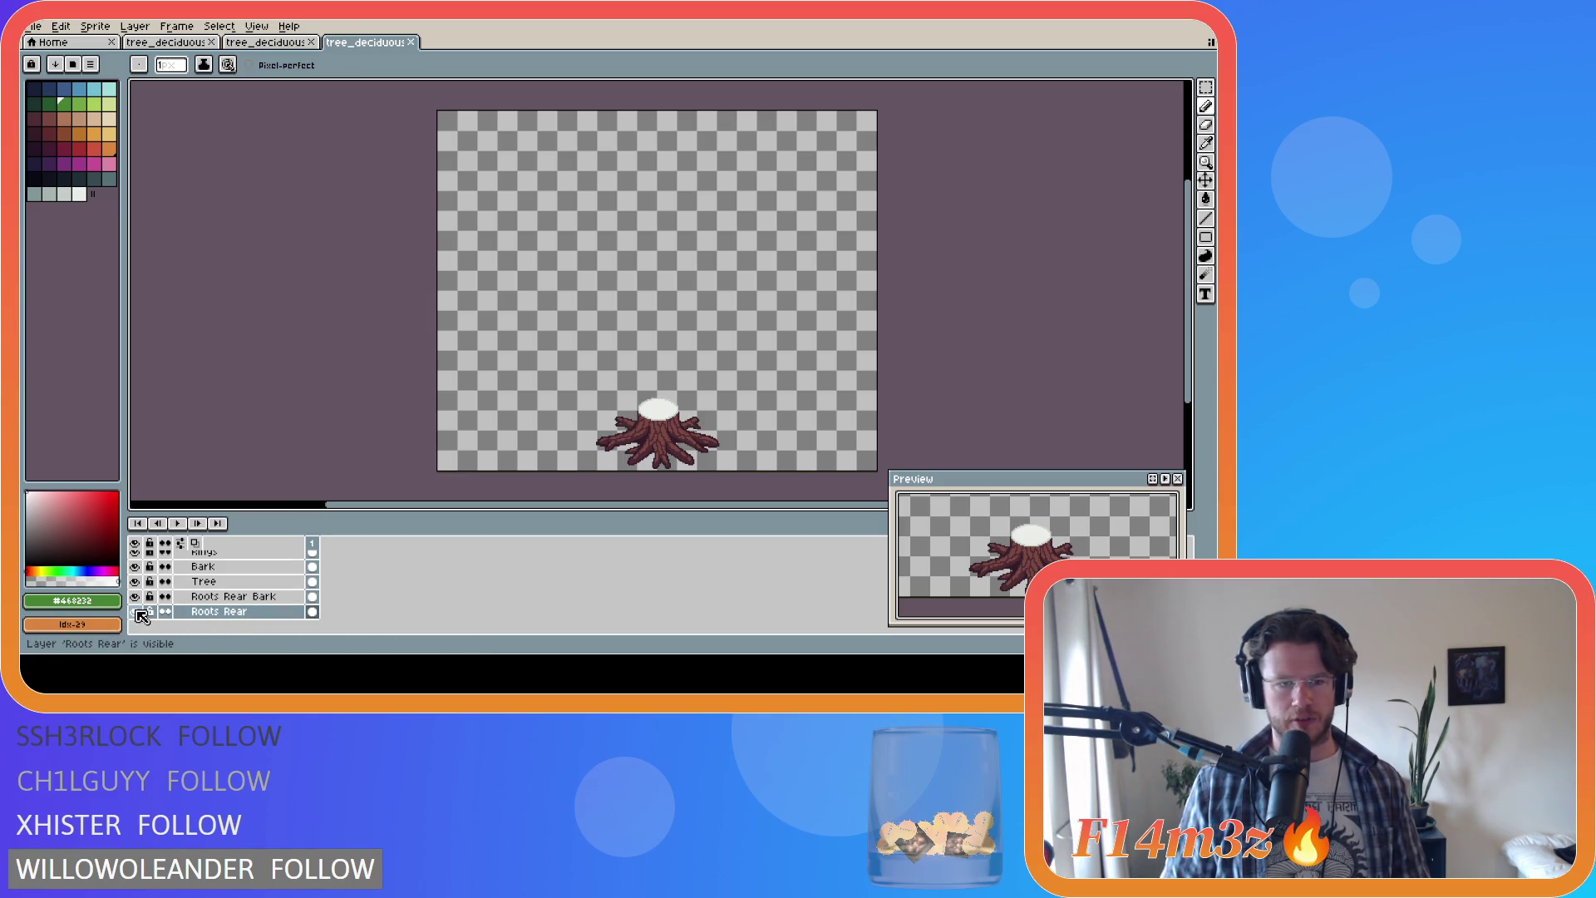
pyautogui.scroll(5, 149, 598)
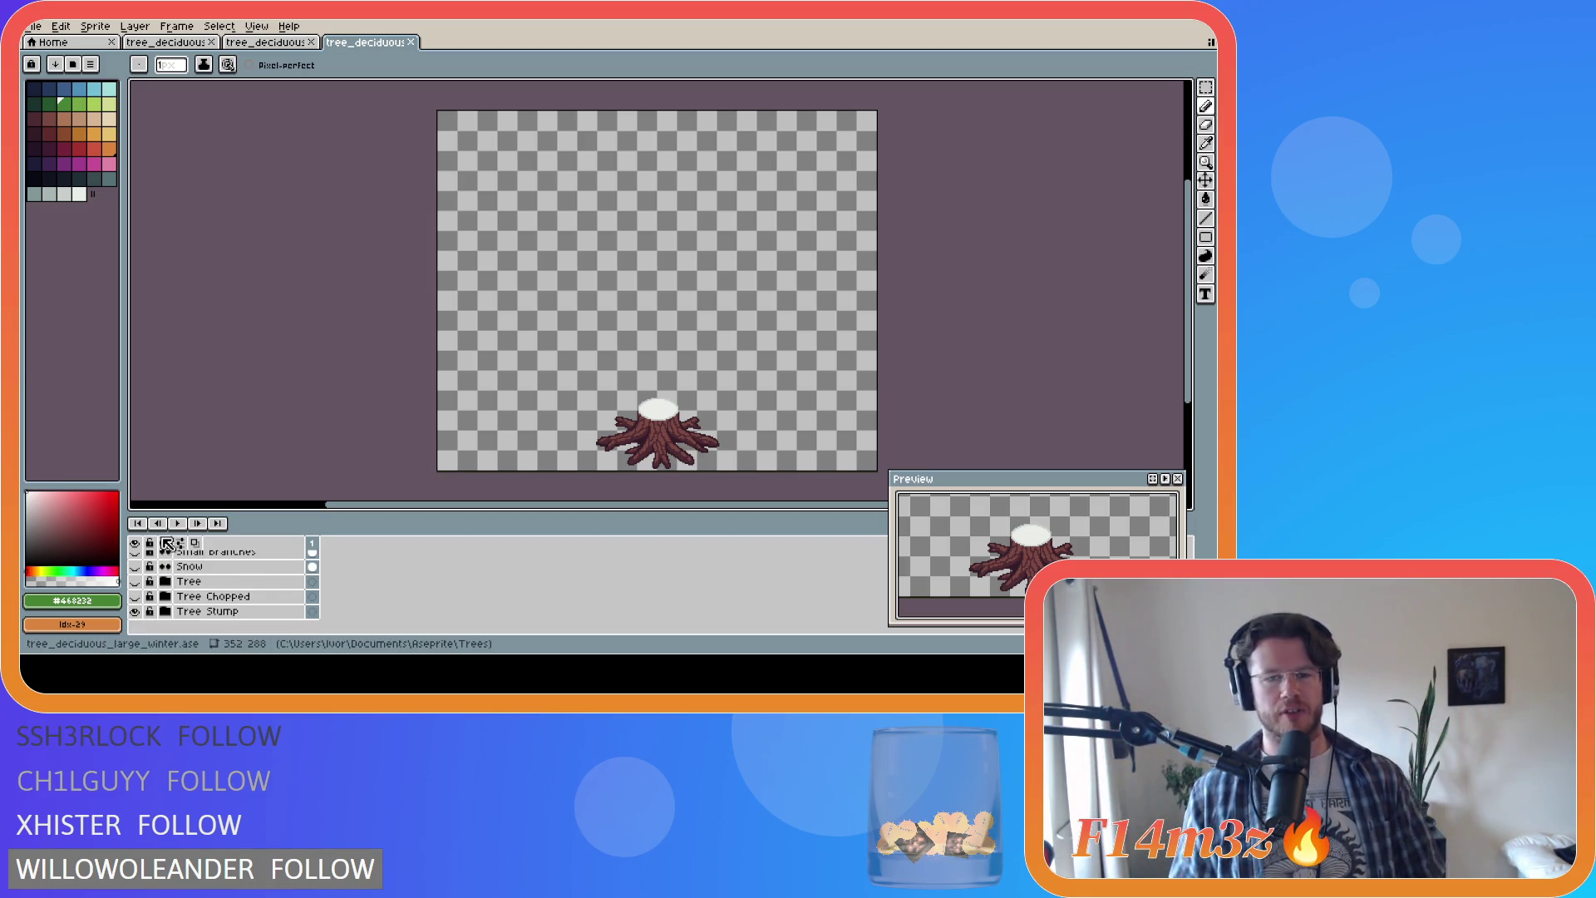
pyautogui.scroll(2, 162, 609)
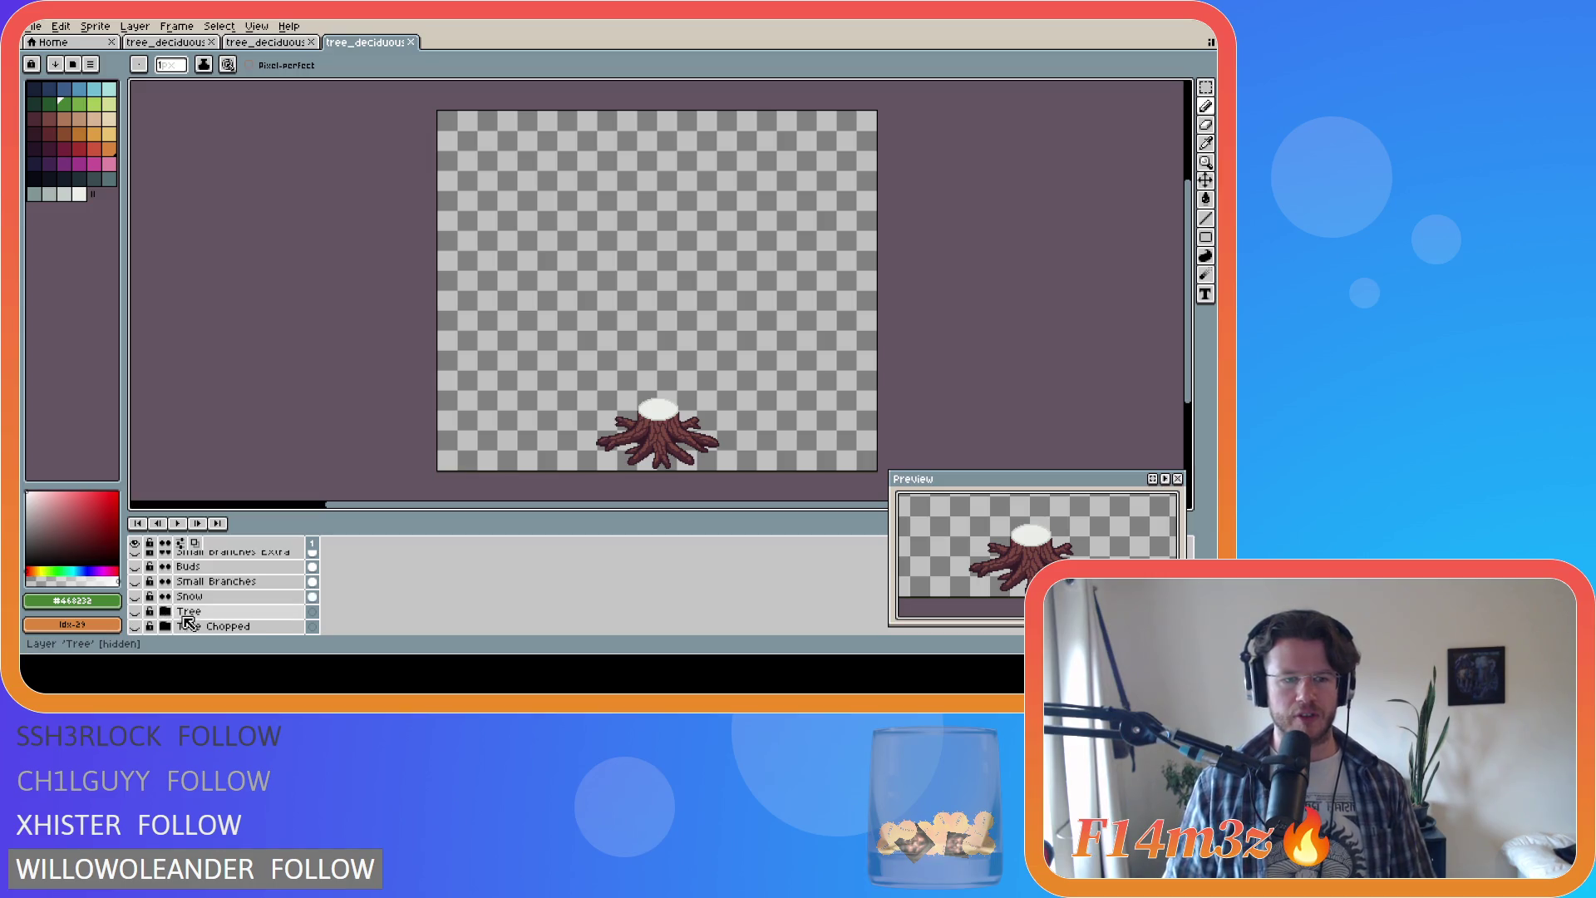
pyautogui.click(135, 626)
pyautogui.click(134, 611)
pyautogui.scroll(2, 185, 619)
pyautogui.scroll(1, 262, 628)
pyautogui.scroll(1, 158, 605)
# Step: Show the Branches Front, Bark Front, Shadows, Leaves Back and Leaves Front layers
pyautogui.click(135, 581)
pyautogui.click(135, 566)
pyautogui.scroll(2, 149, 585)
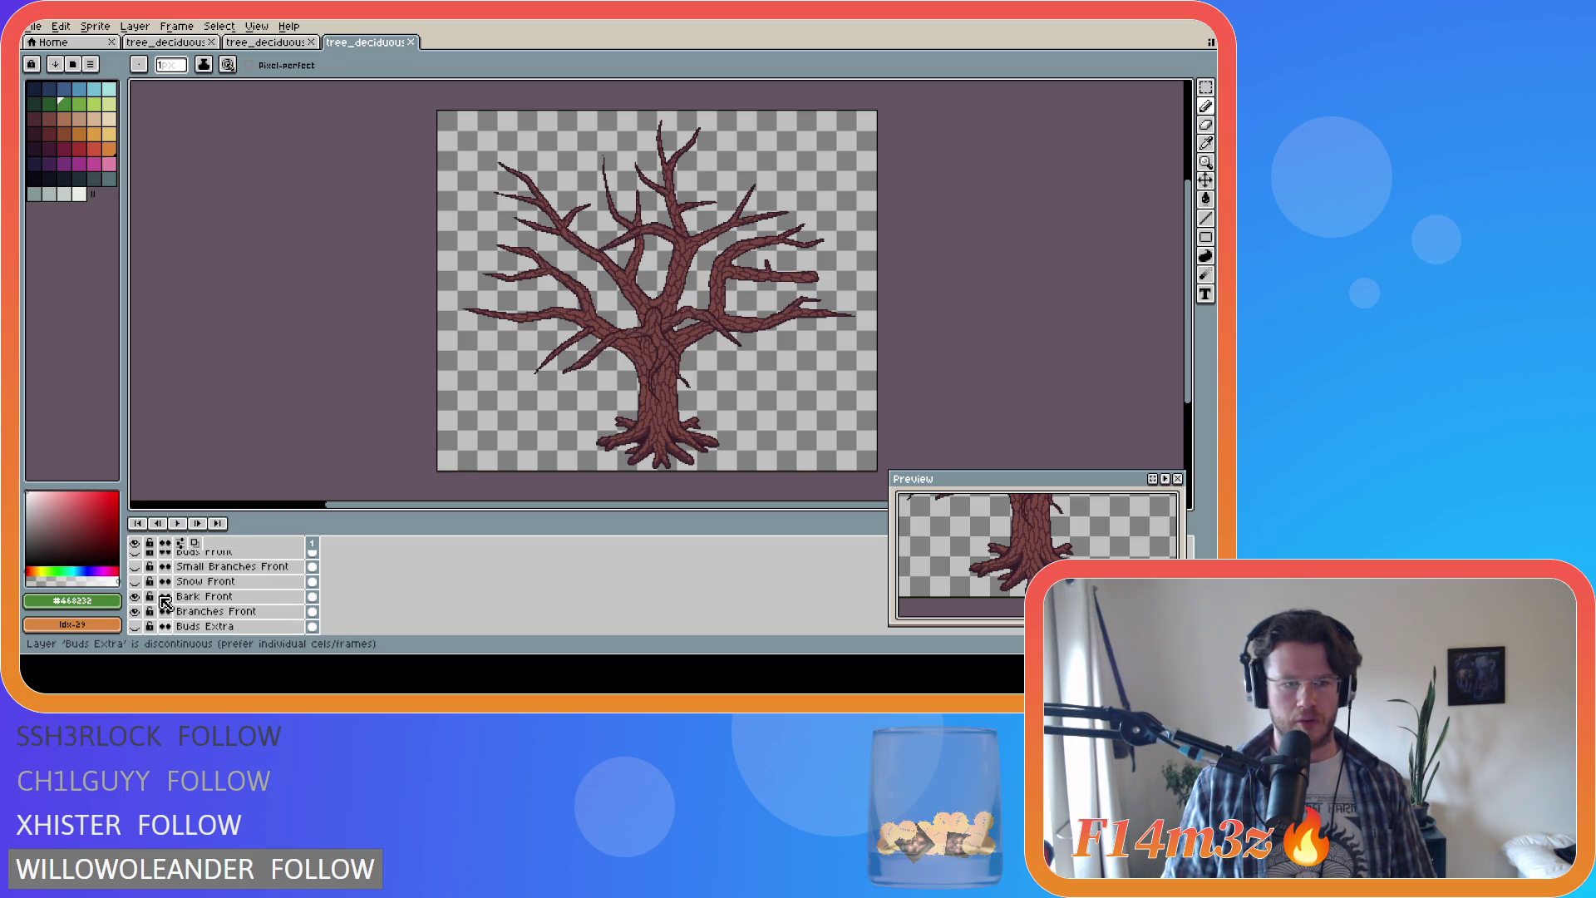
pyautogui.scroll(2, 166, 603)
pyautogui.scroll(1, 145, 594)
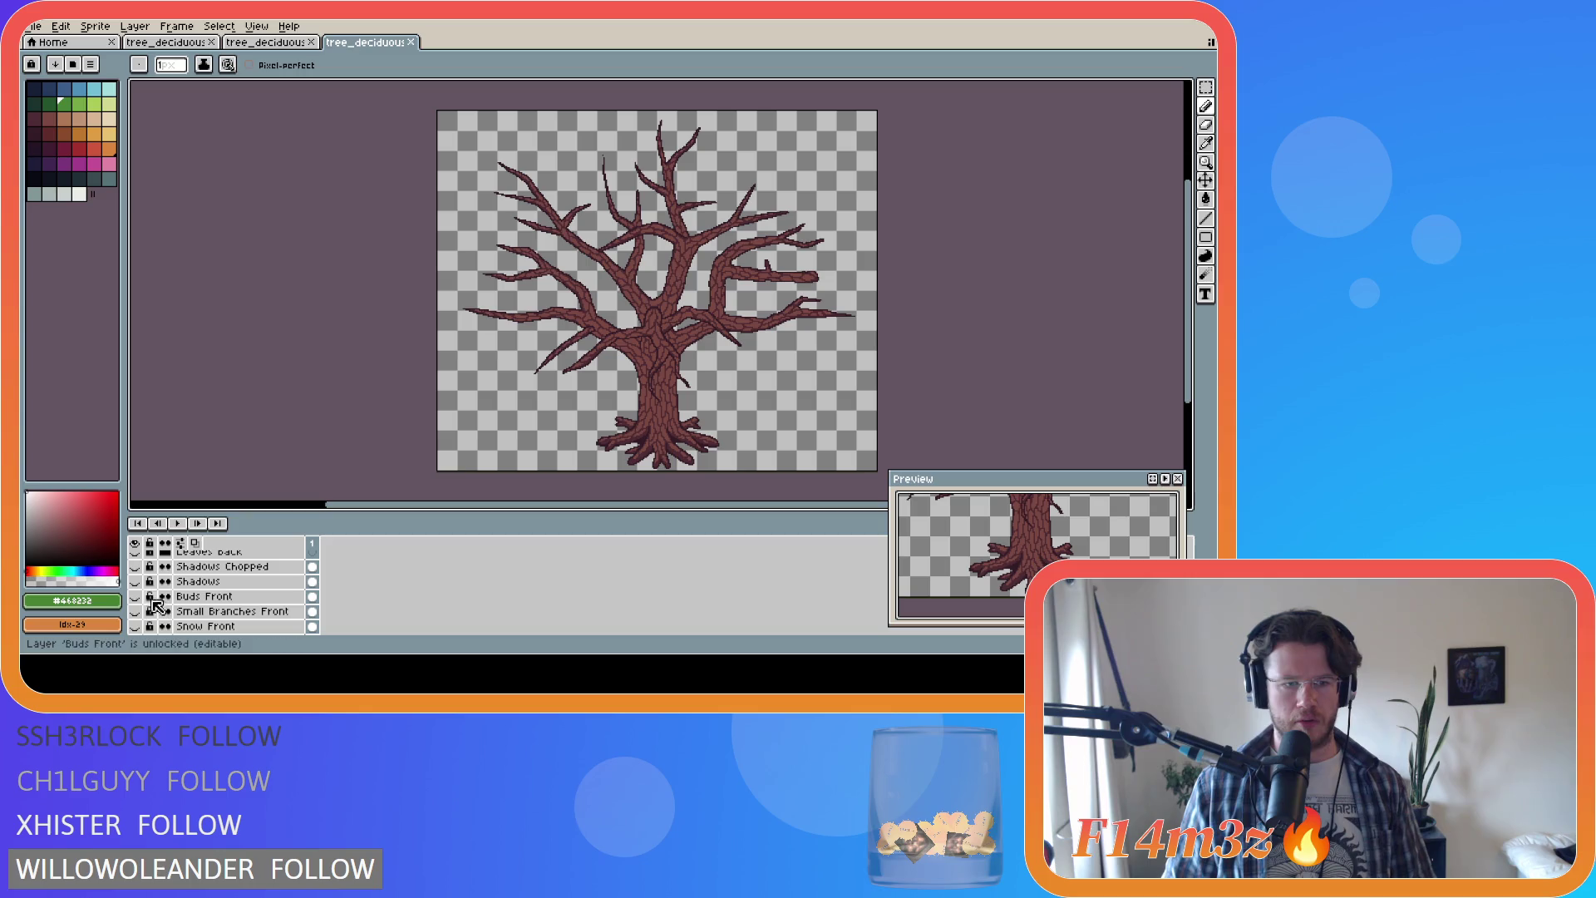
pyautogui.click(134, 582)
pyautogui.scroll(3, 138, 590)
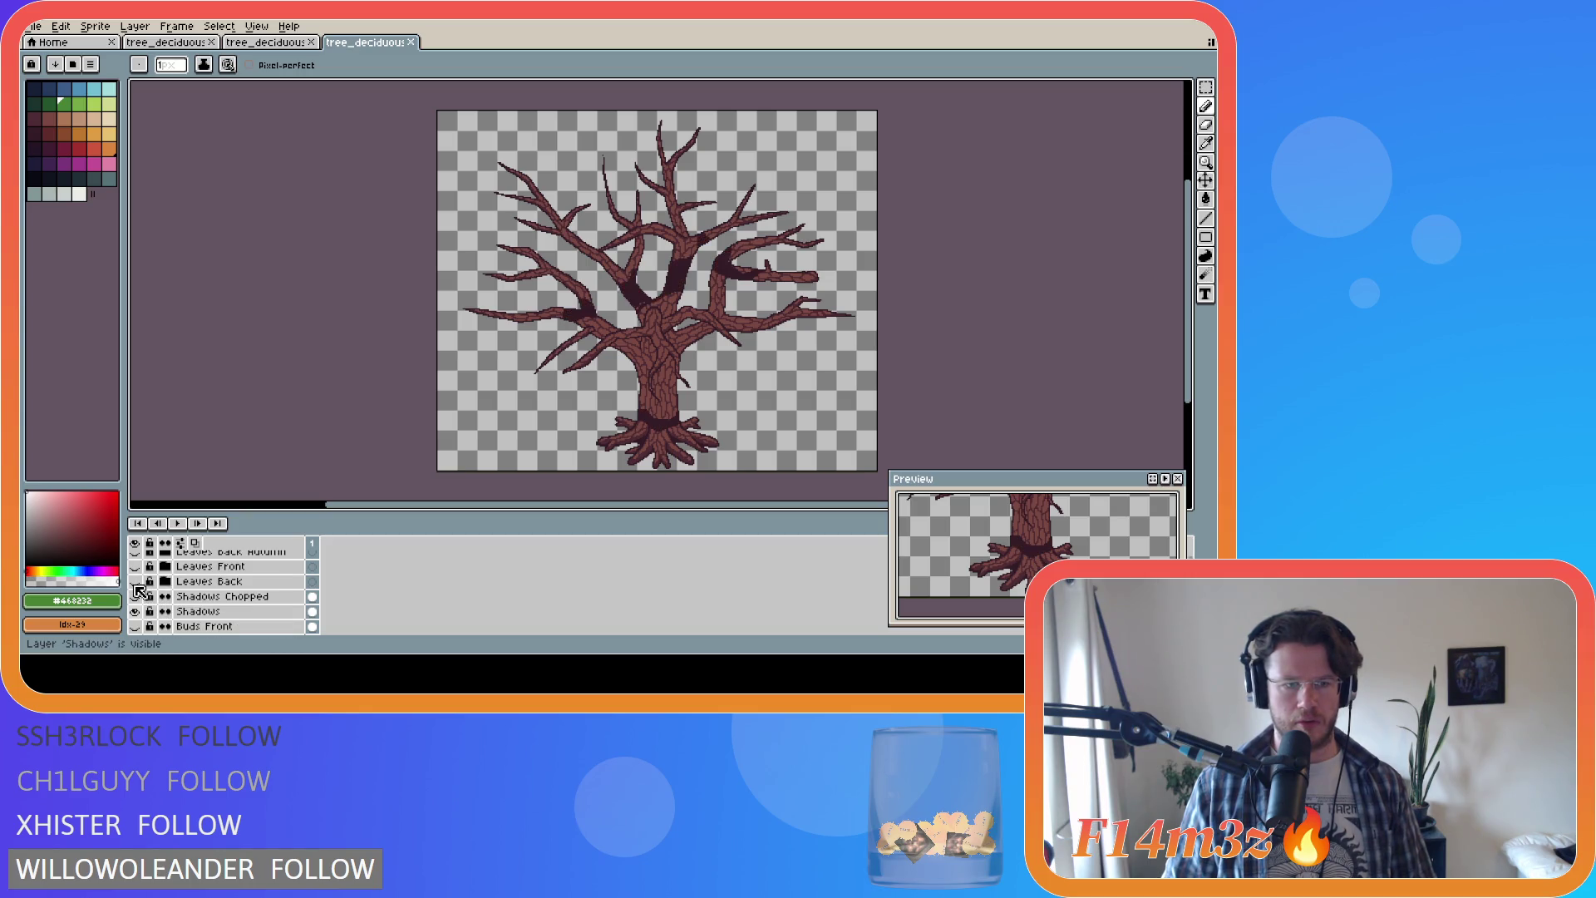
pyautogui.moveTo(138, 598); pyautogui.dragTo(135, 582)
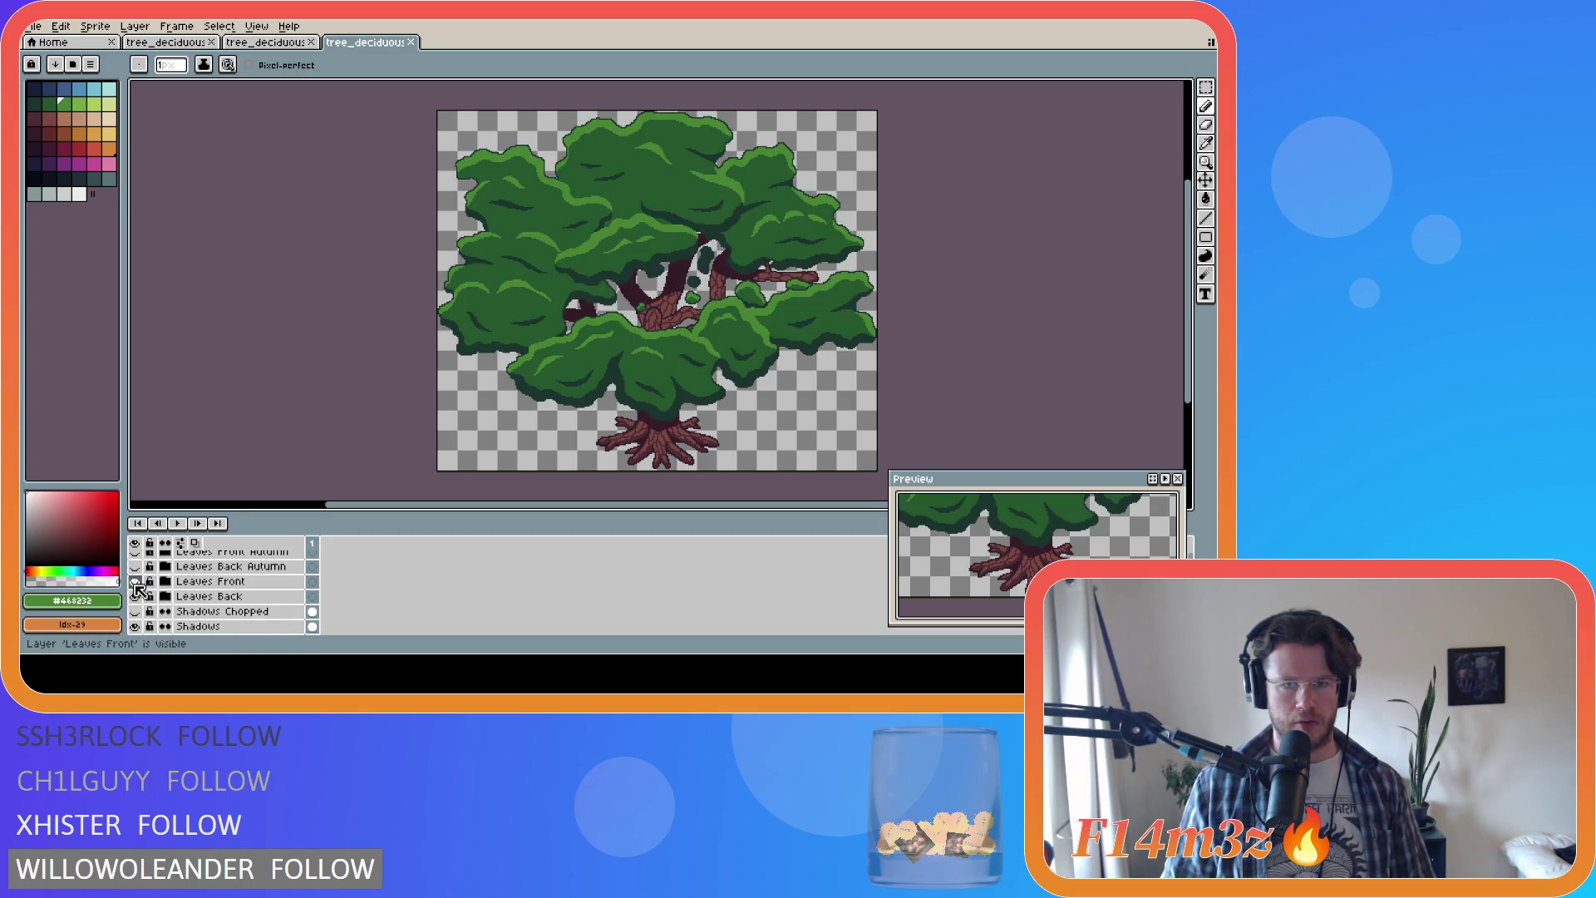
pyautogui.scroll(1, 154, 600)
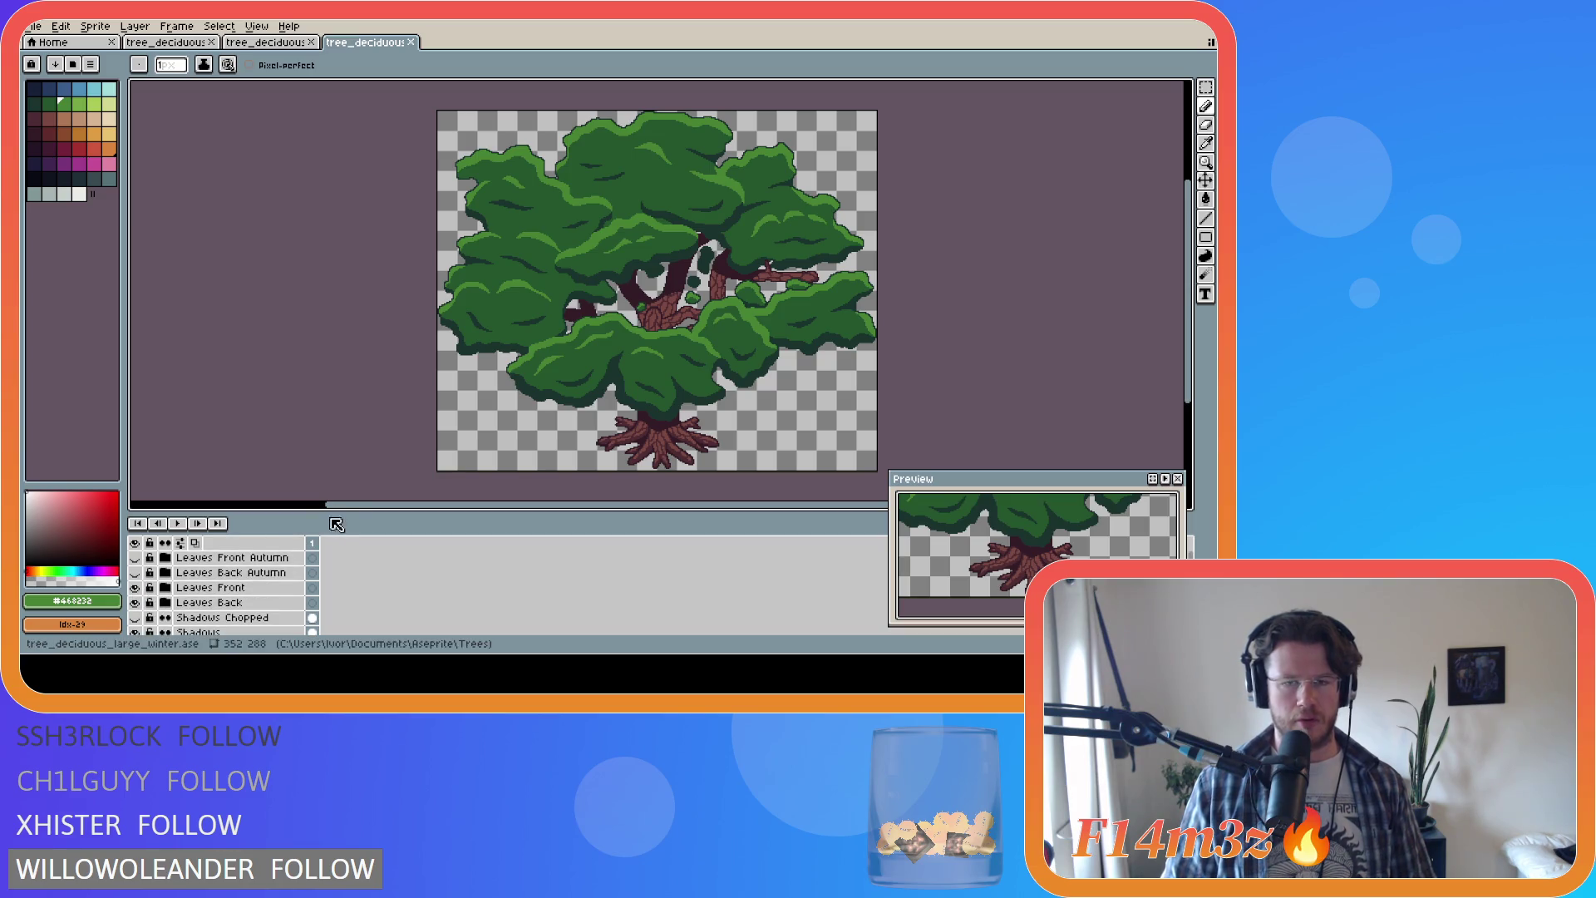
pyautogui.press('v')
pyautogui.click(279, 42)
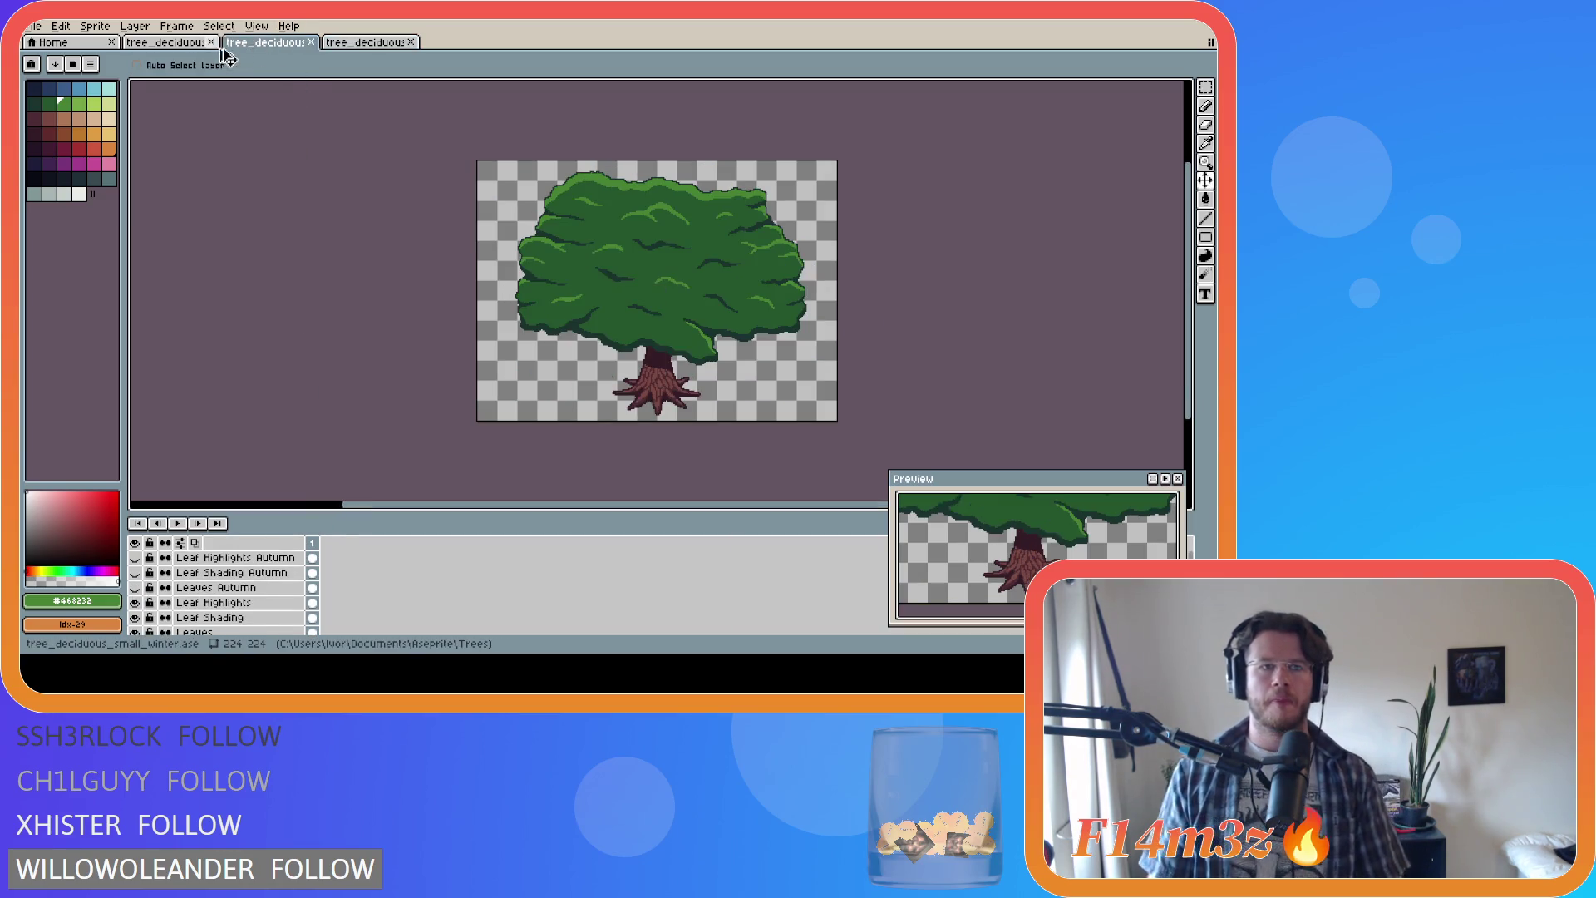
# Step: Trim the small winter tree's canvas from 224×224 to 178×191 with Sprite > Trim
pyautogui.click(191, 44)
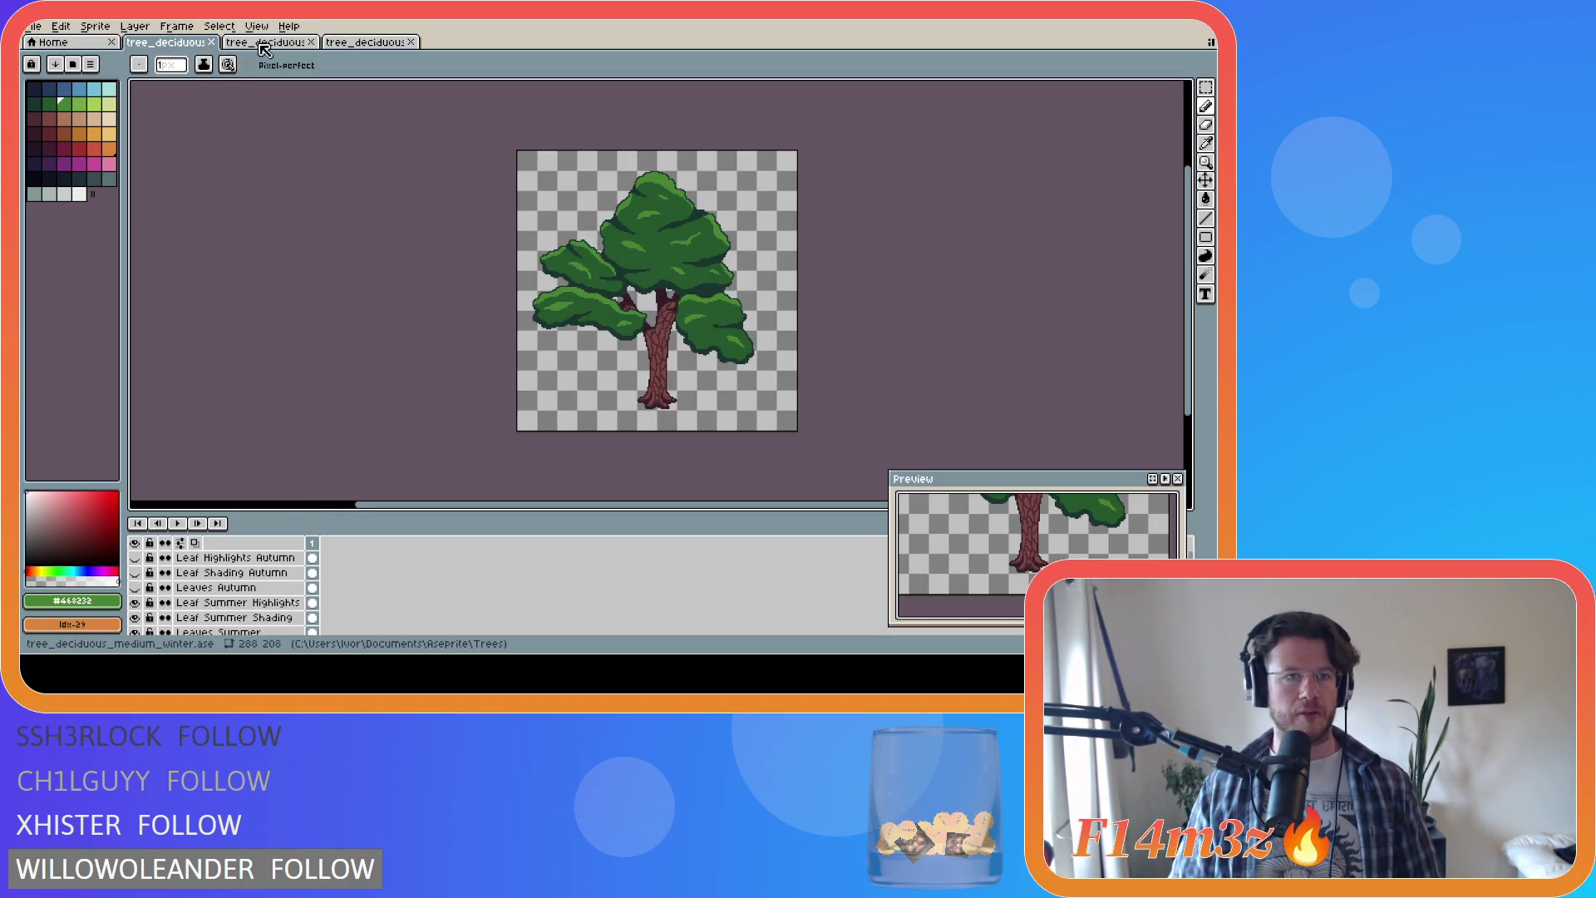
pyautogui.click(139, 27)
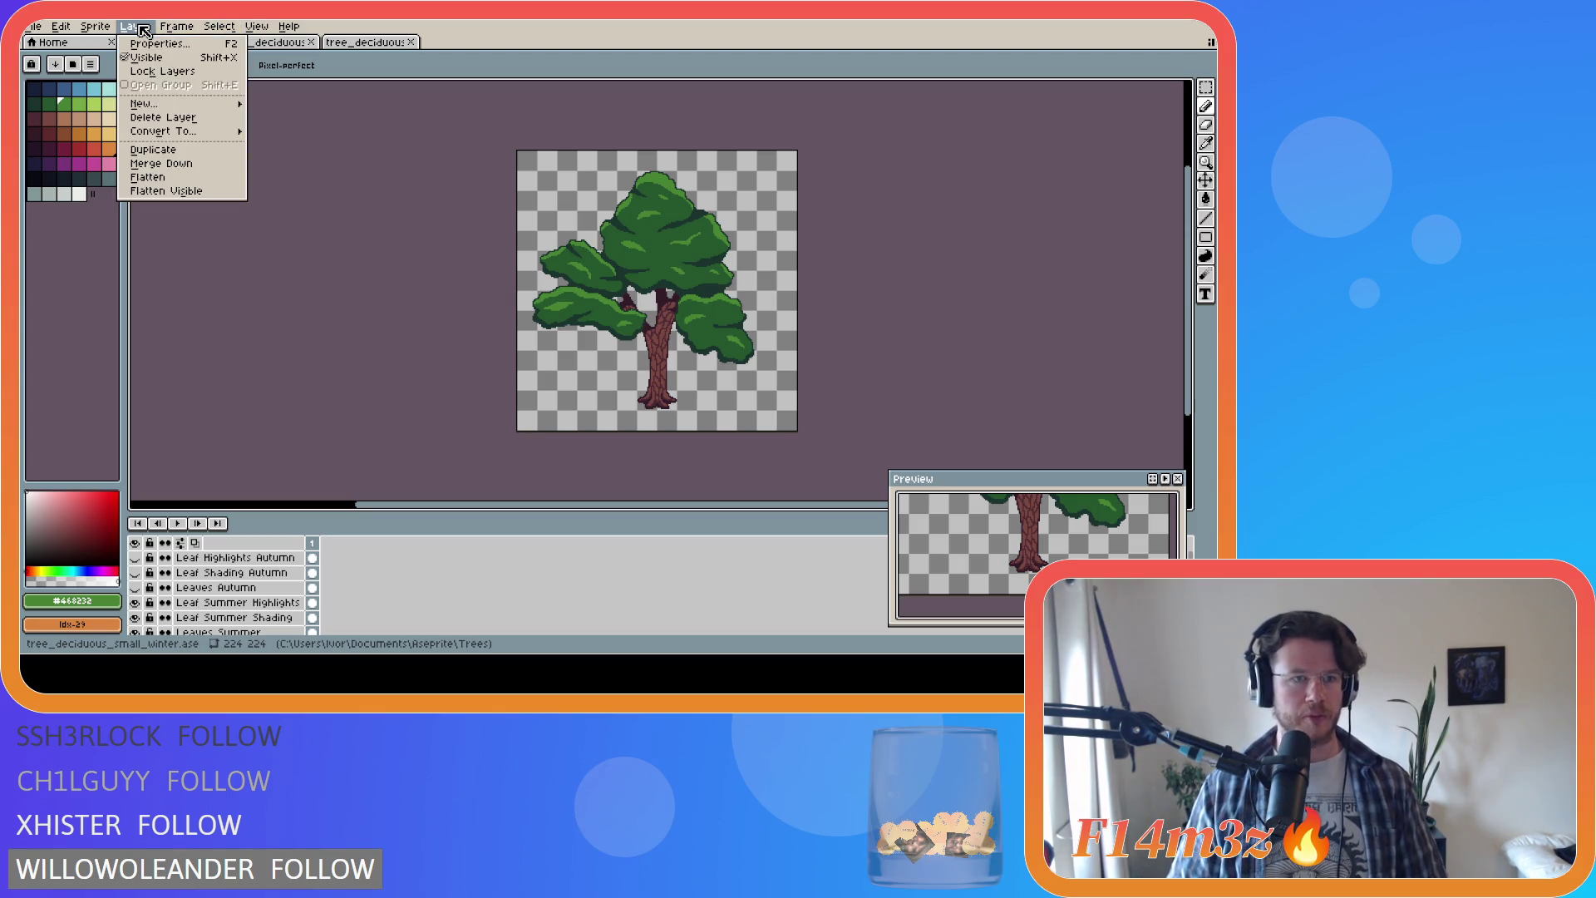
pyautogui.moveTo(70, 31)
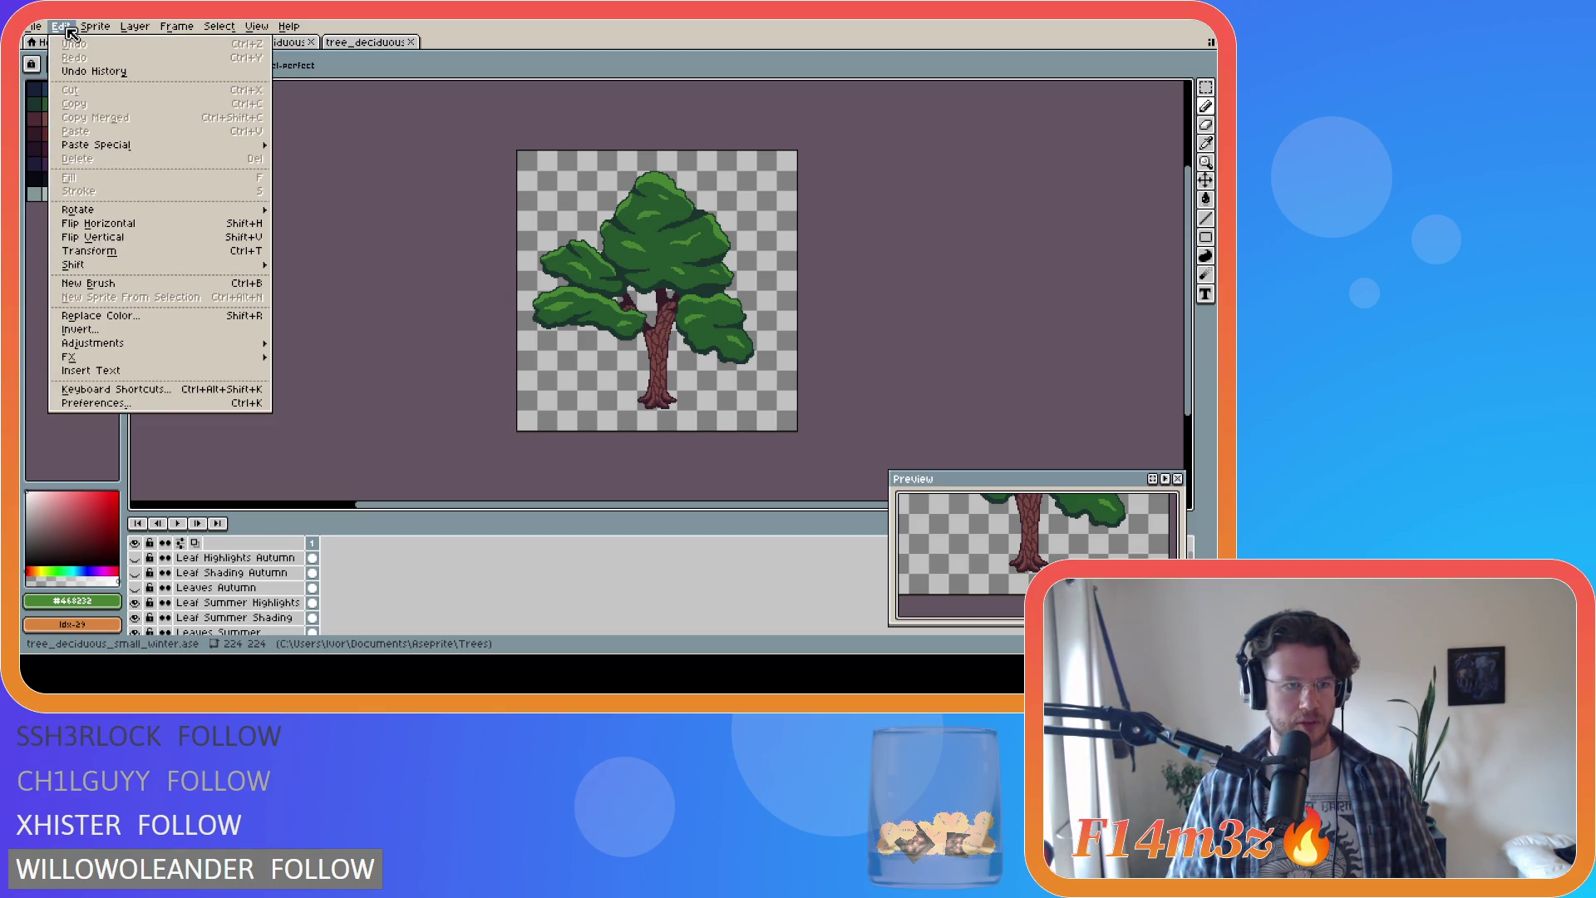
pyautogui.moveTo(212, 30)
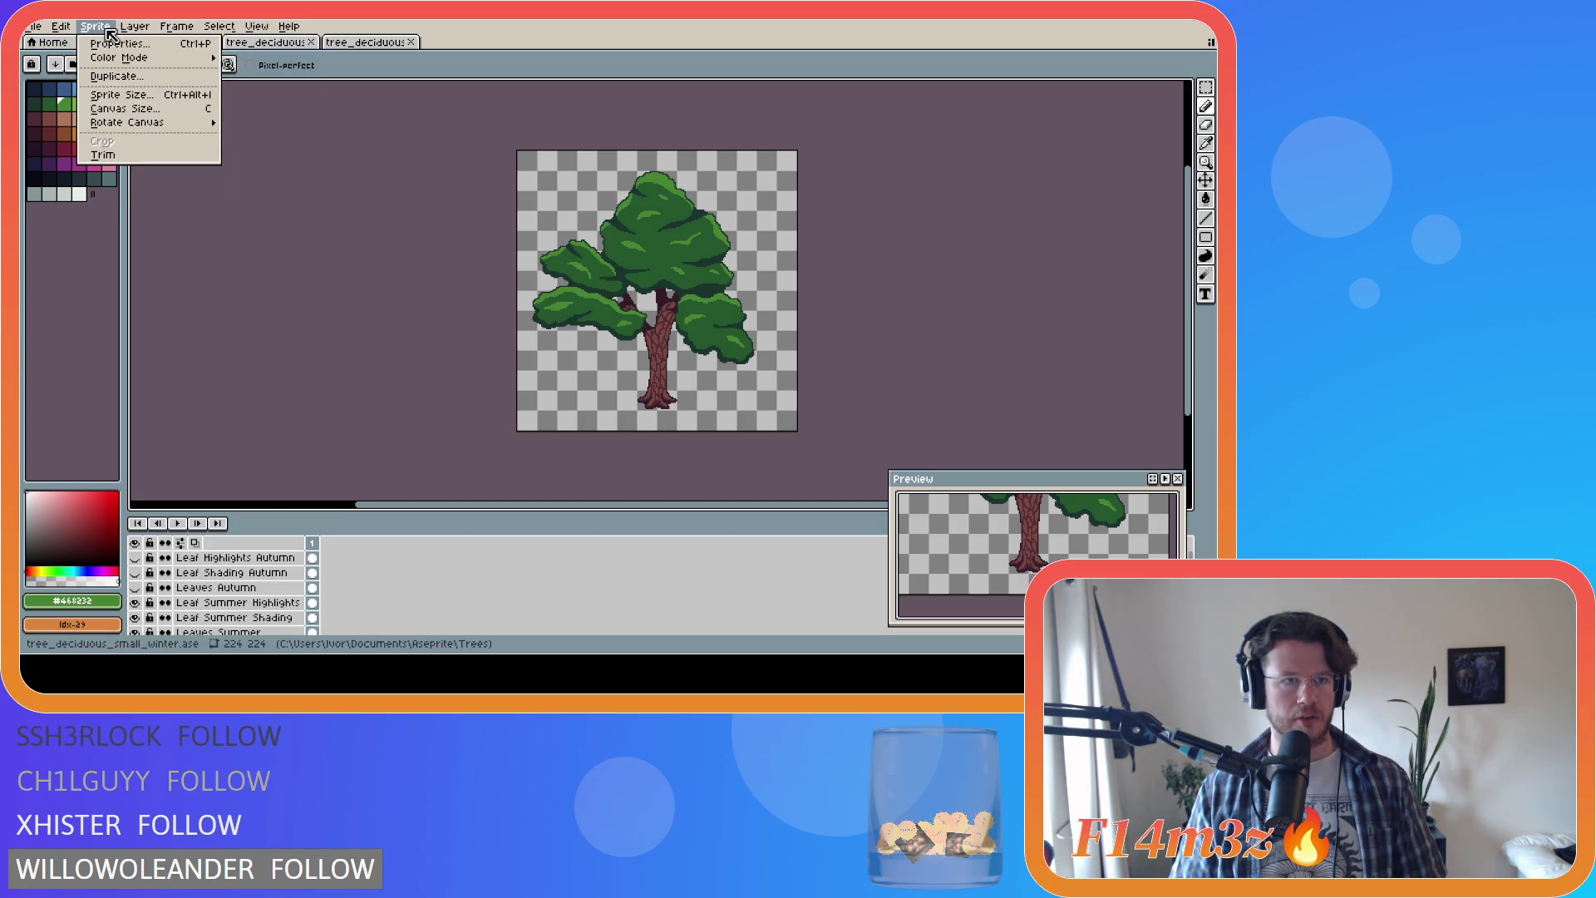
pyautogui.click(103, 155)
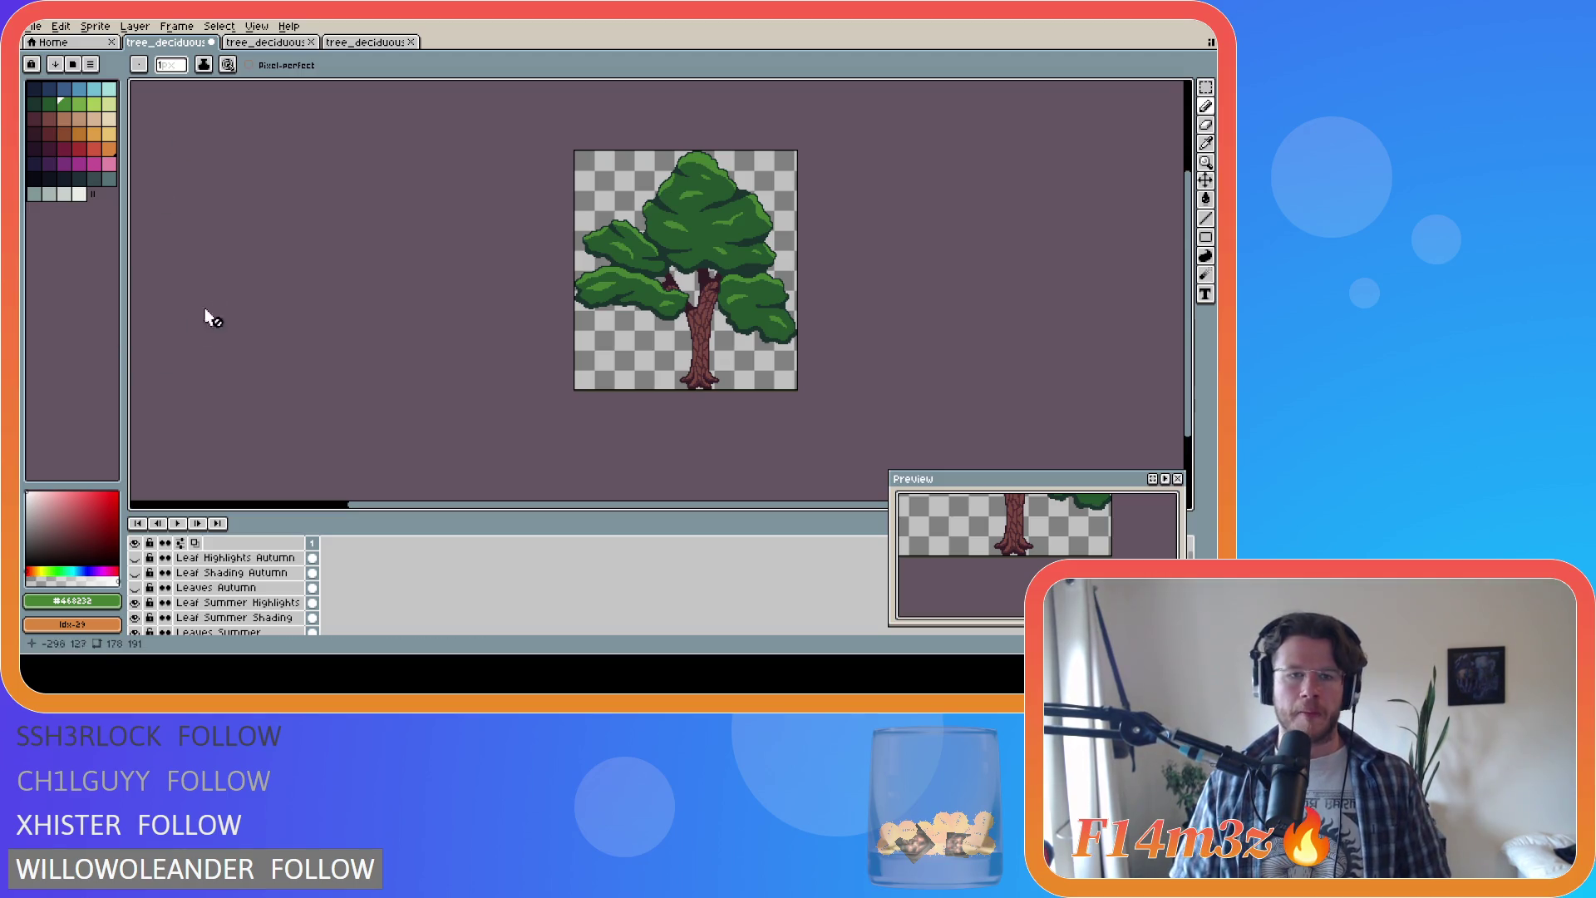
pyautogui.scroll(-3, 270, 625)
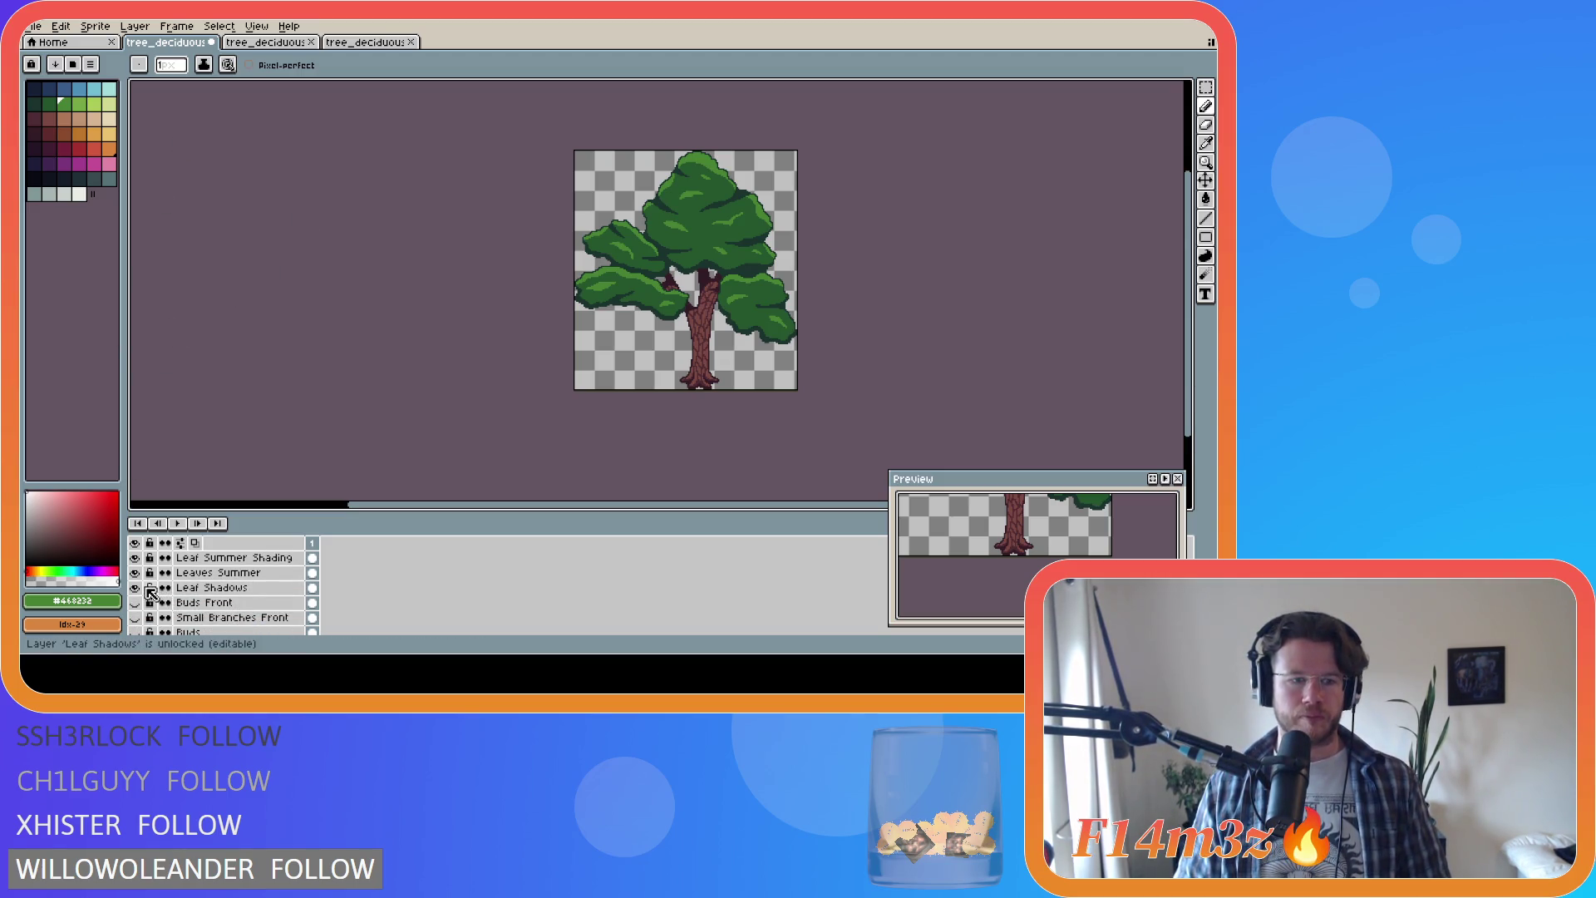
pyautogui.moveTo(140, 592); pyautogui.dragTo(142, 559)
pyautogui.scroll(-5, 188, 616)
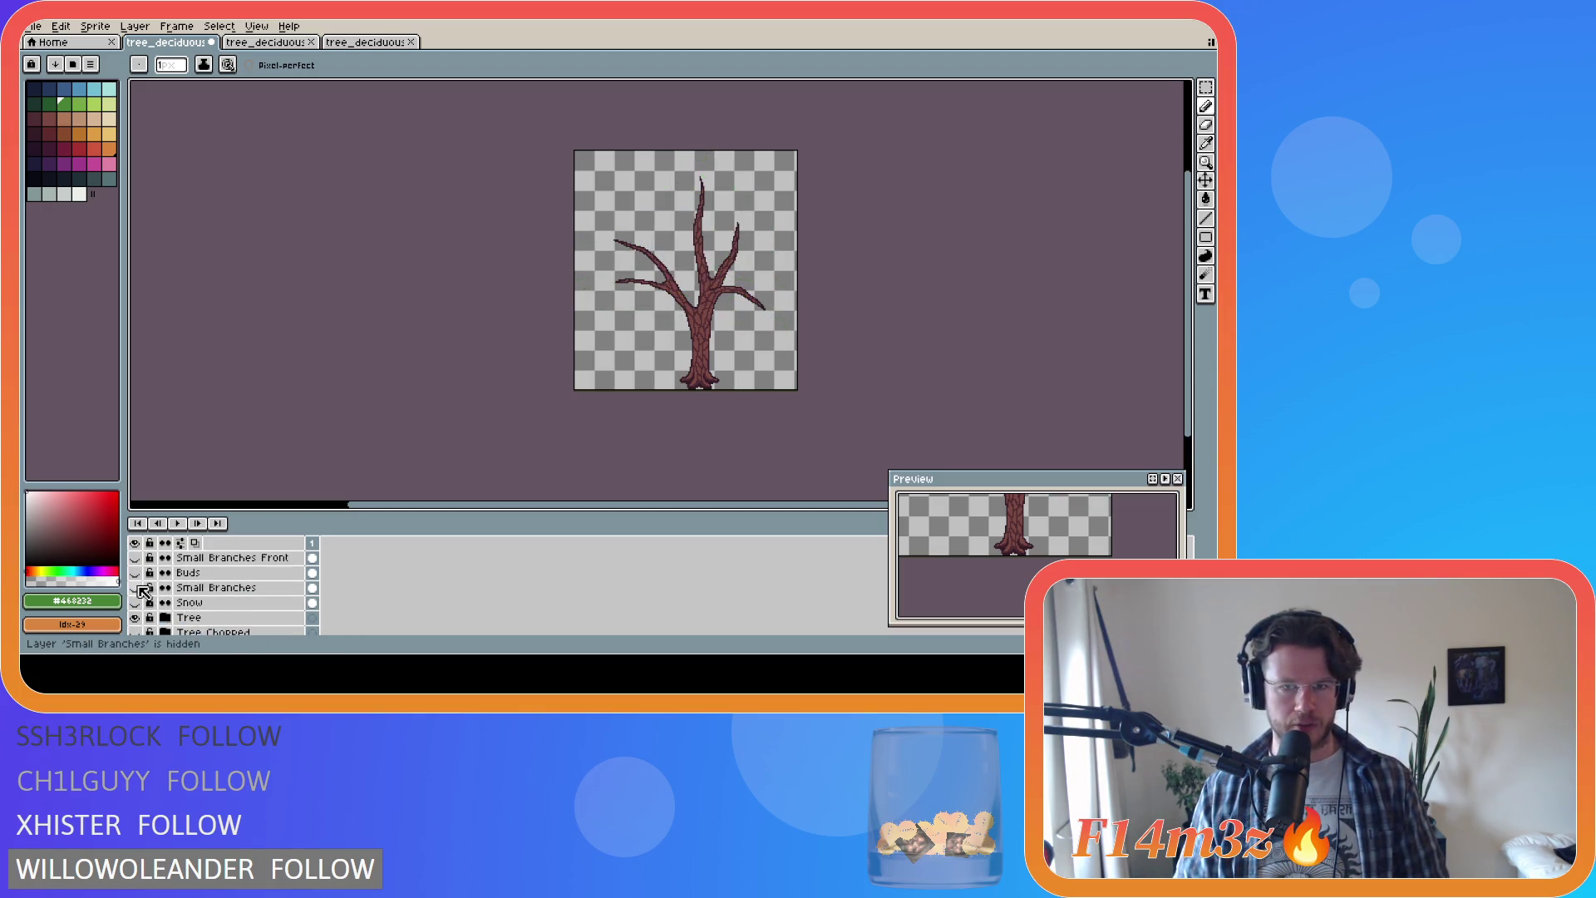
pyautogui.click(139, 588)
pyautogui.click(139, 589)
pyautogui.scroll(5, 166, 598)
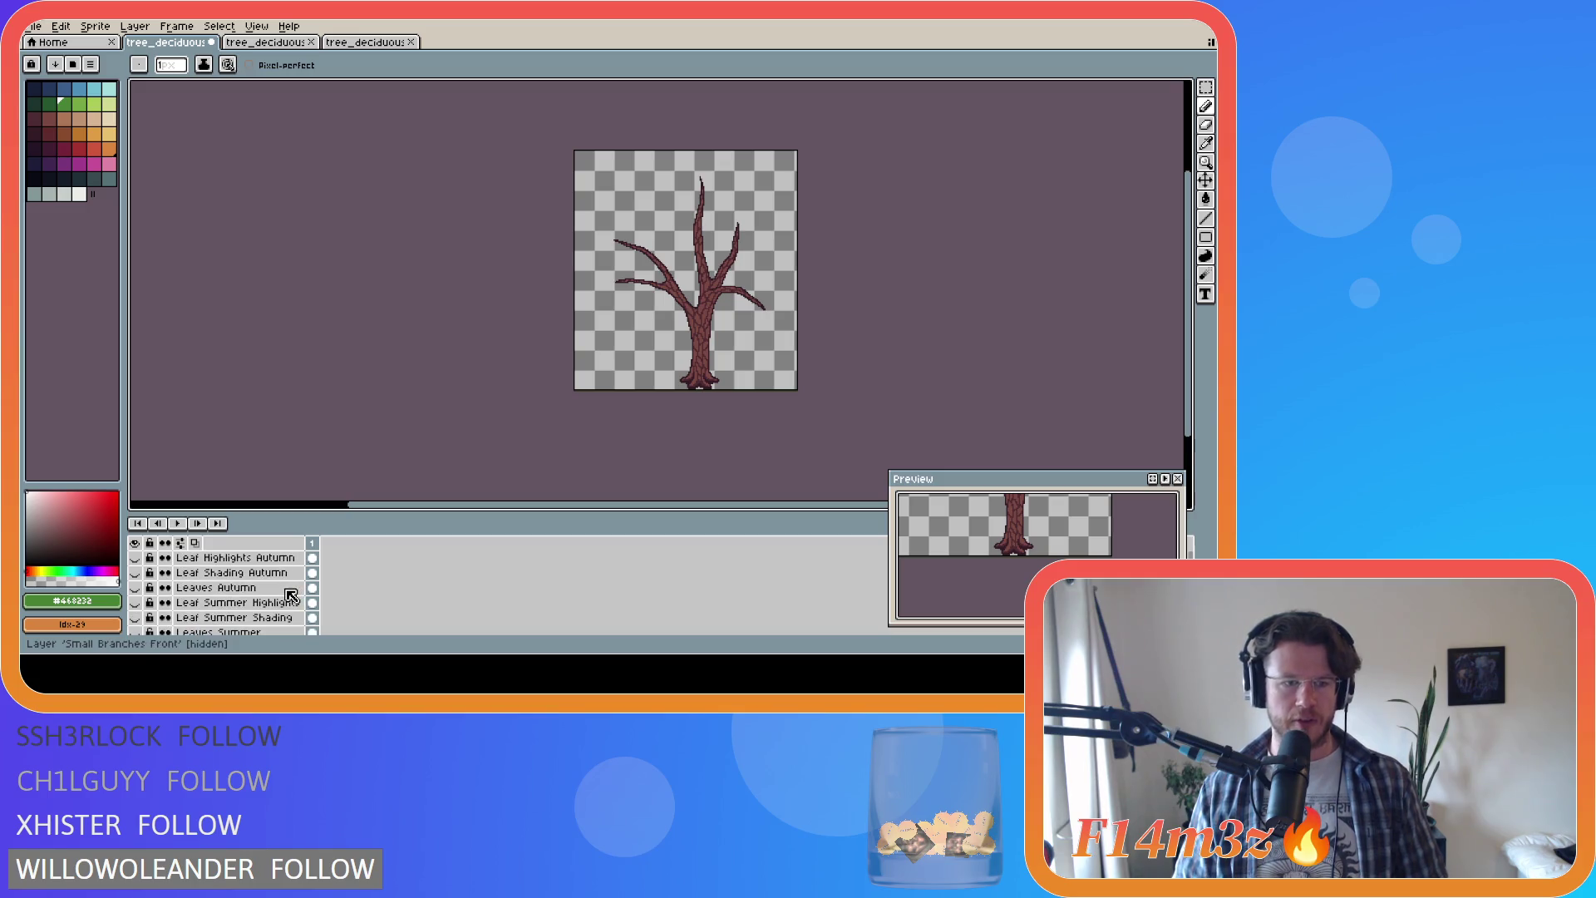
pyautogui.scroll(-2, 191, 619)
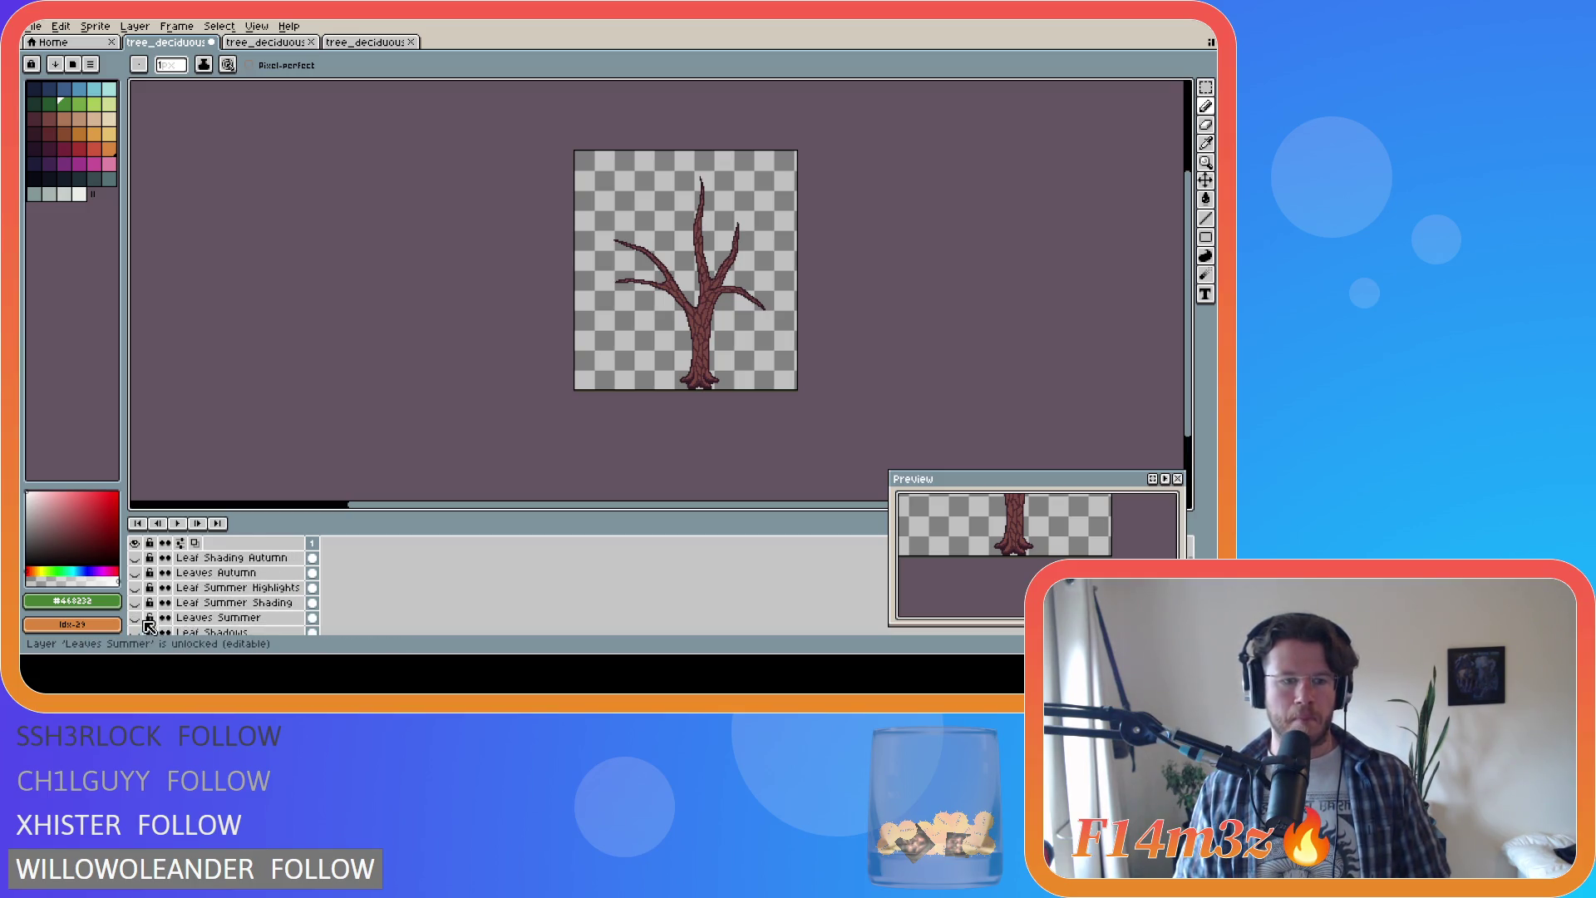
pyautogui.click(140, 621)
pyautogui.moveTo(140, 622); pyautogui.dragTo(141, 578)
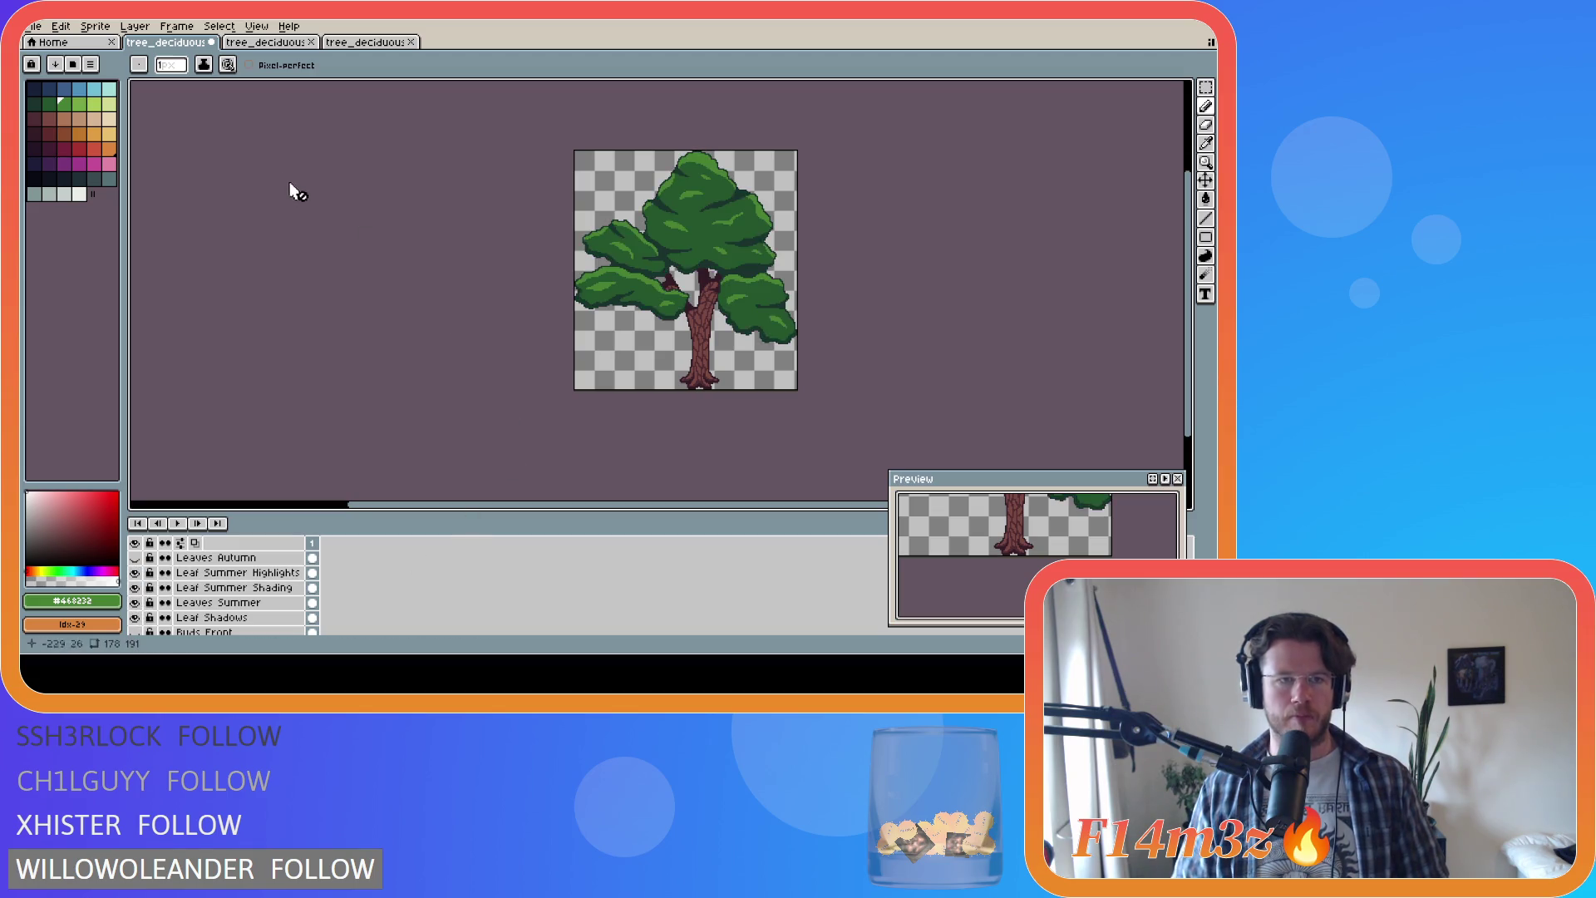
pyautogui.press('ctrl')
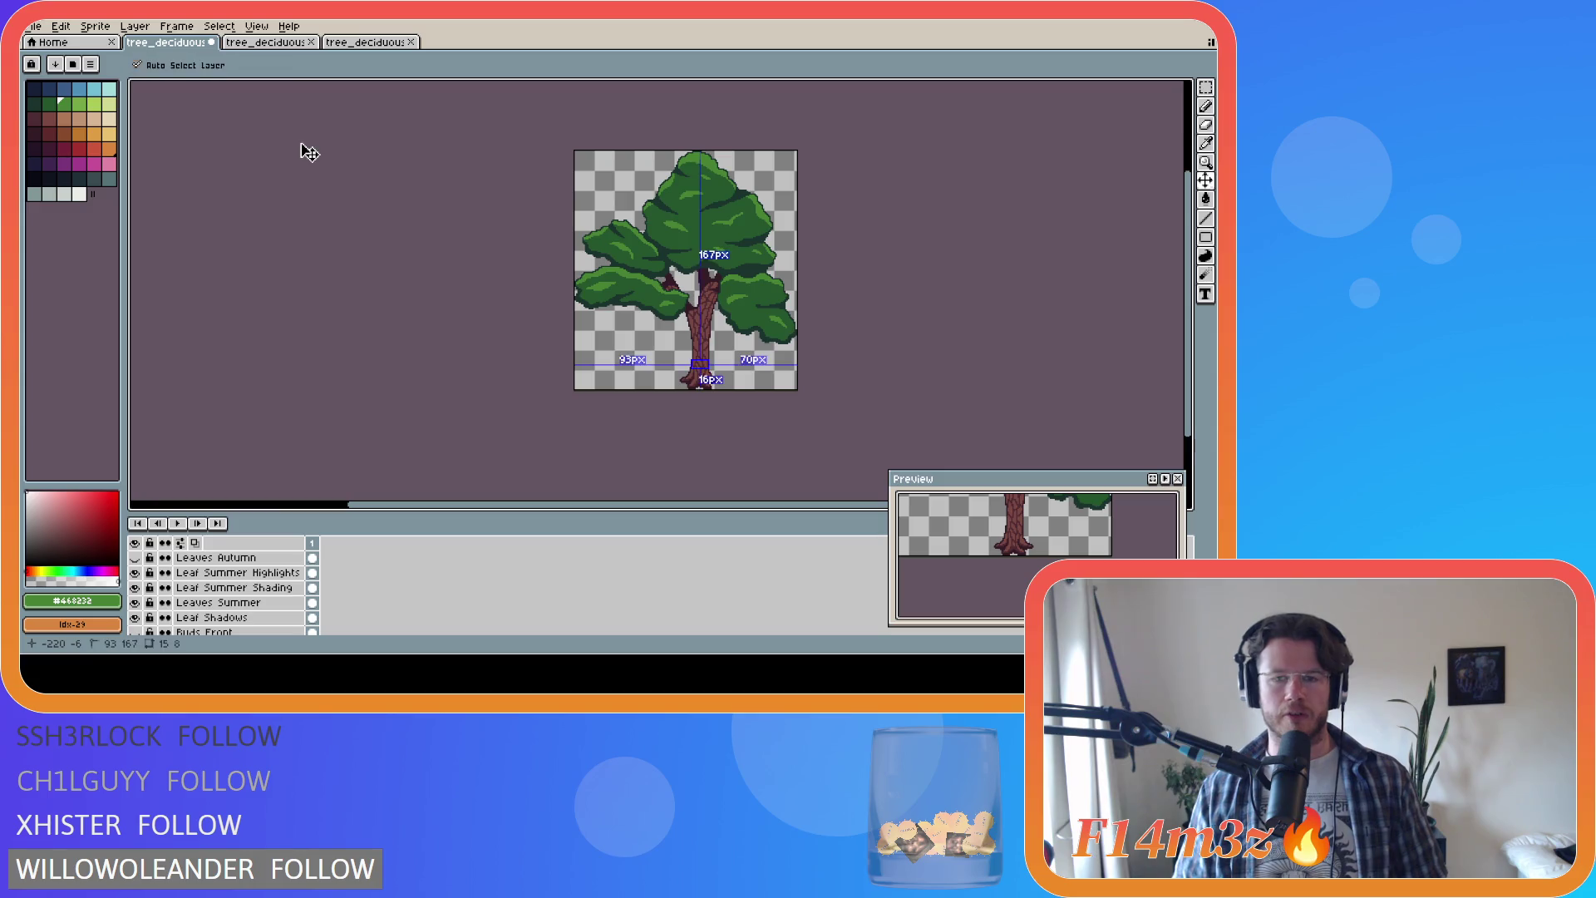
pyautogui.click(264, 43)
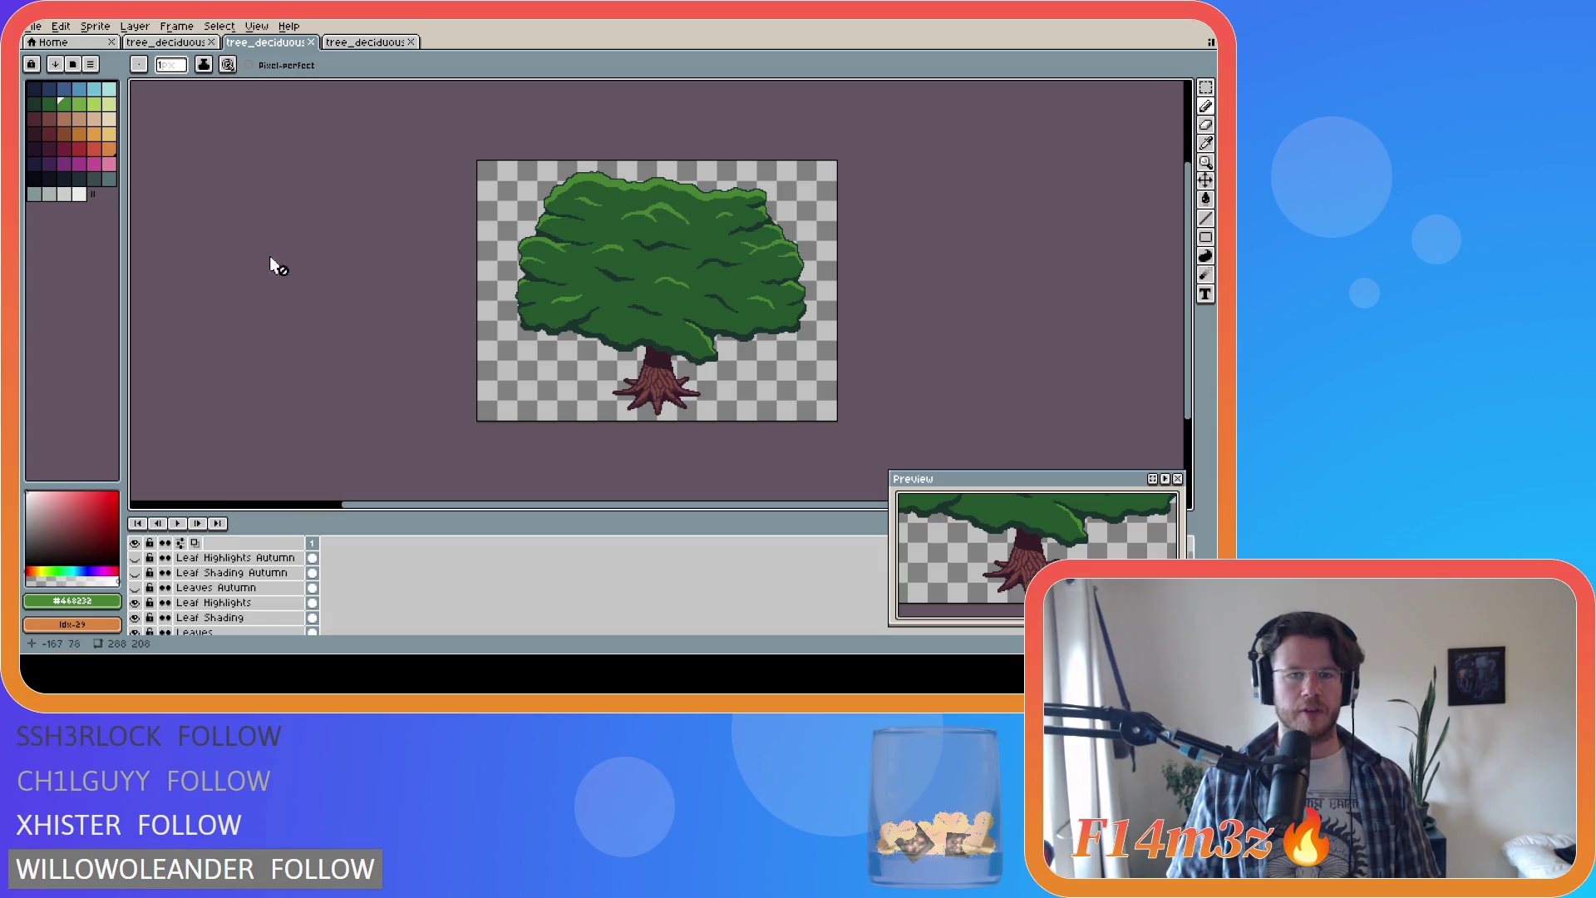
# Step: Trim the medium winter tree's canvas from 288×208 down to 234×196
pyautogui.click(96, 27)
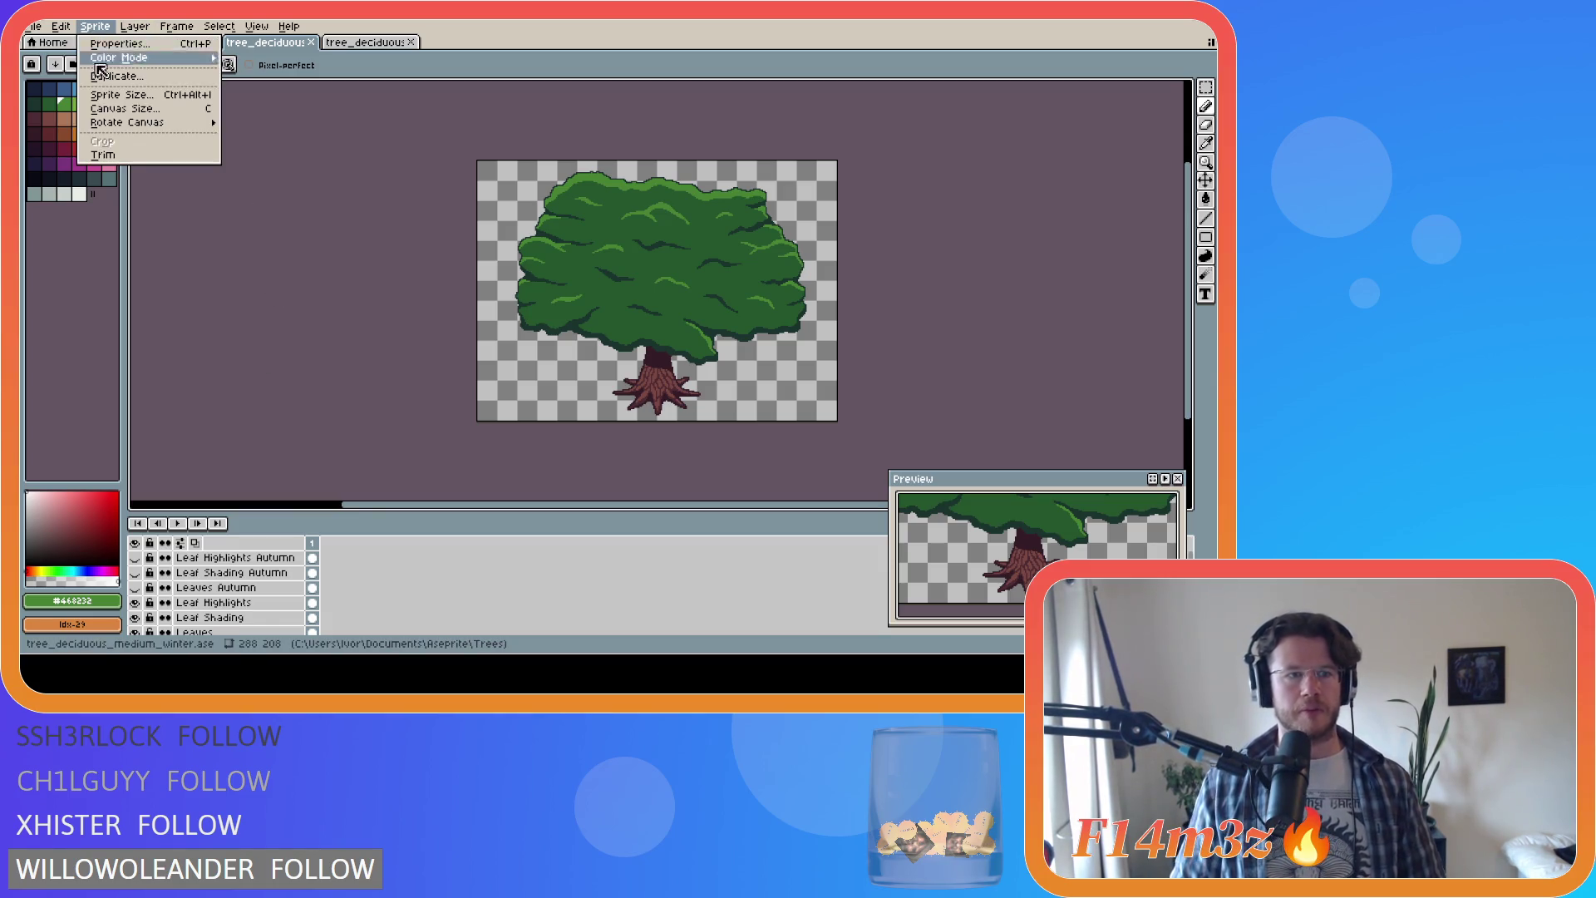
pyautogui.click(112, 156)
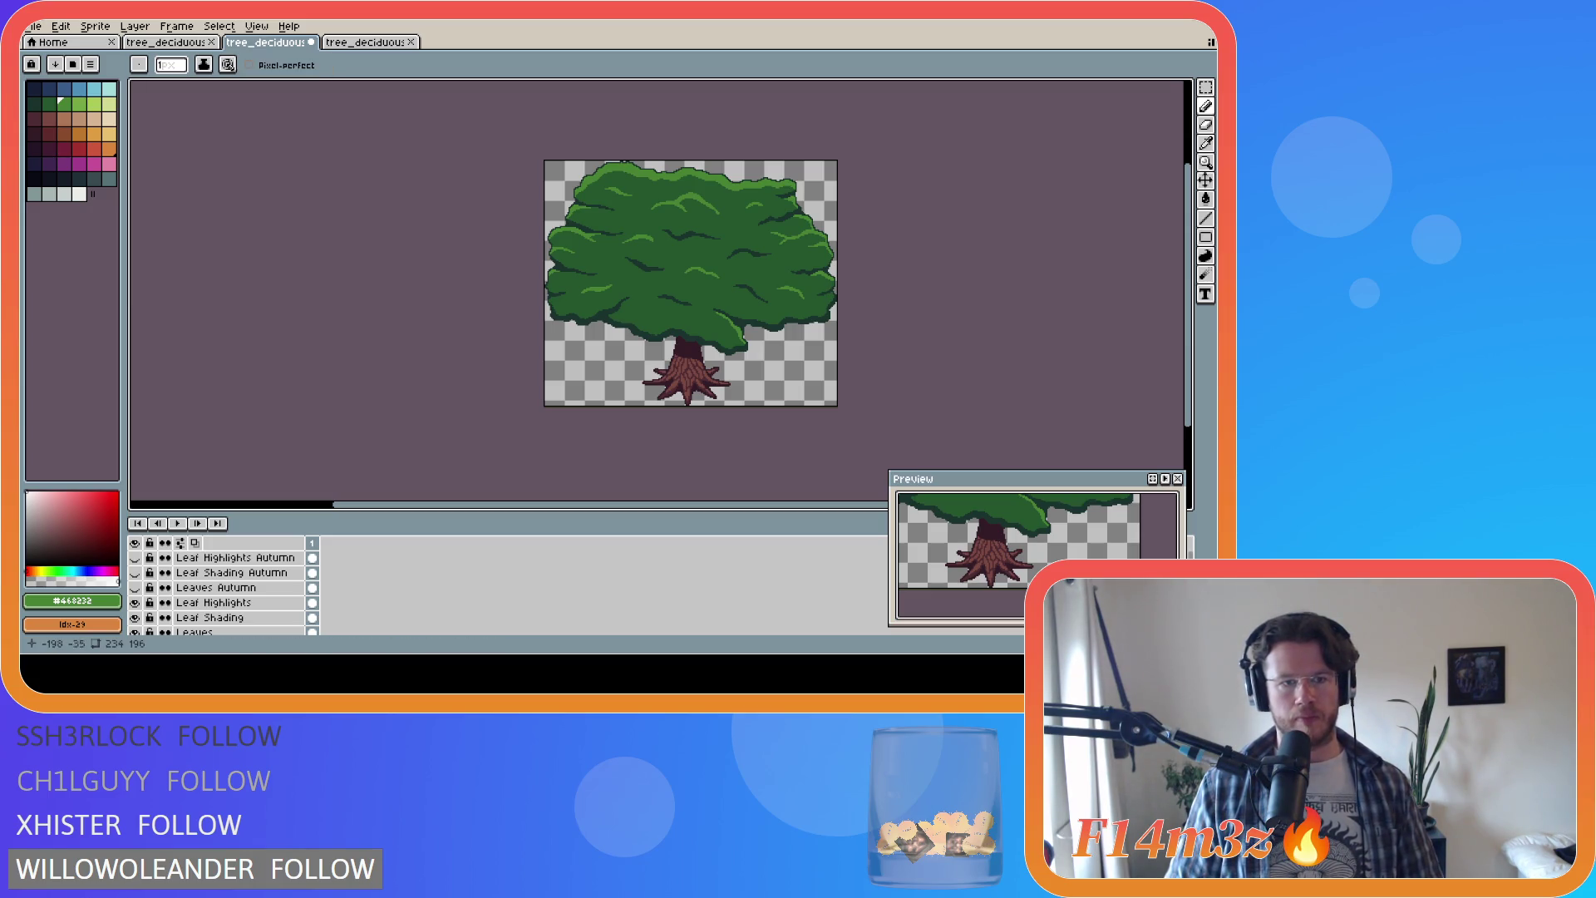
pyautogui.scroll(-1, 208, 587)
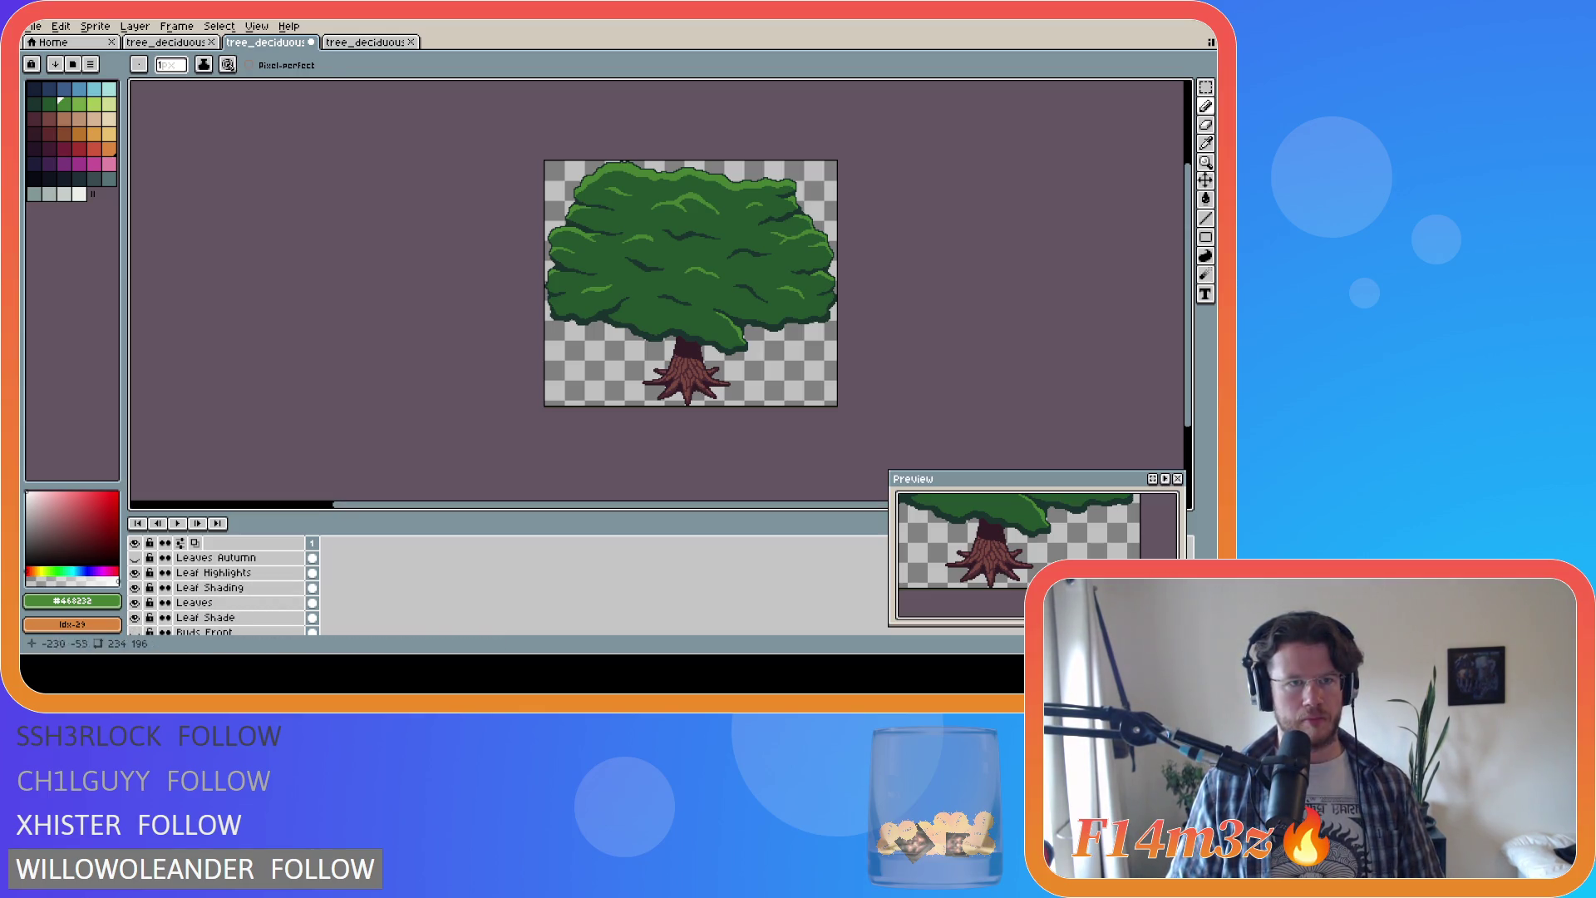
# Step: Hide the leaf layers to inspect the bare branches, toggling Small Branches and Leaf Shading
pyautogui.press('v')
pyautogui.scroll(-1, 249, 592)
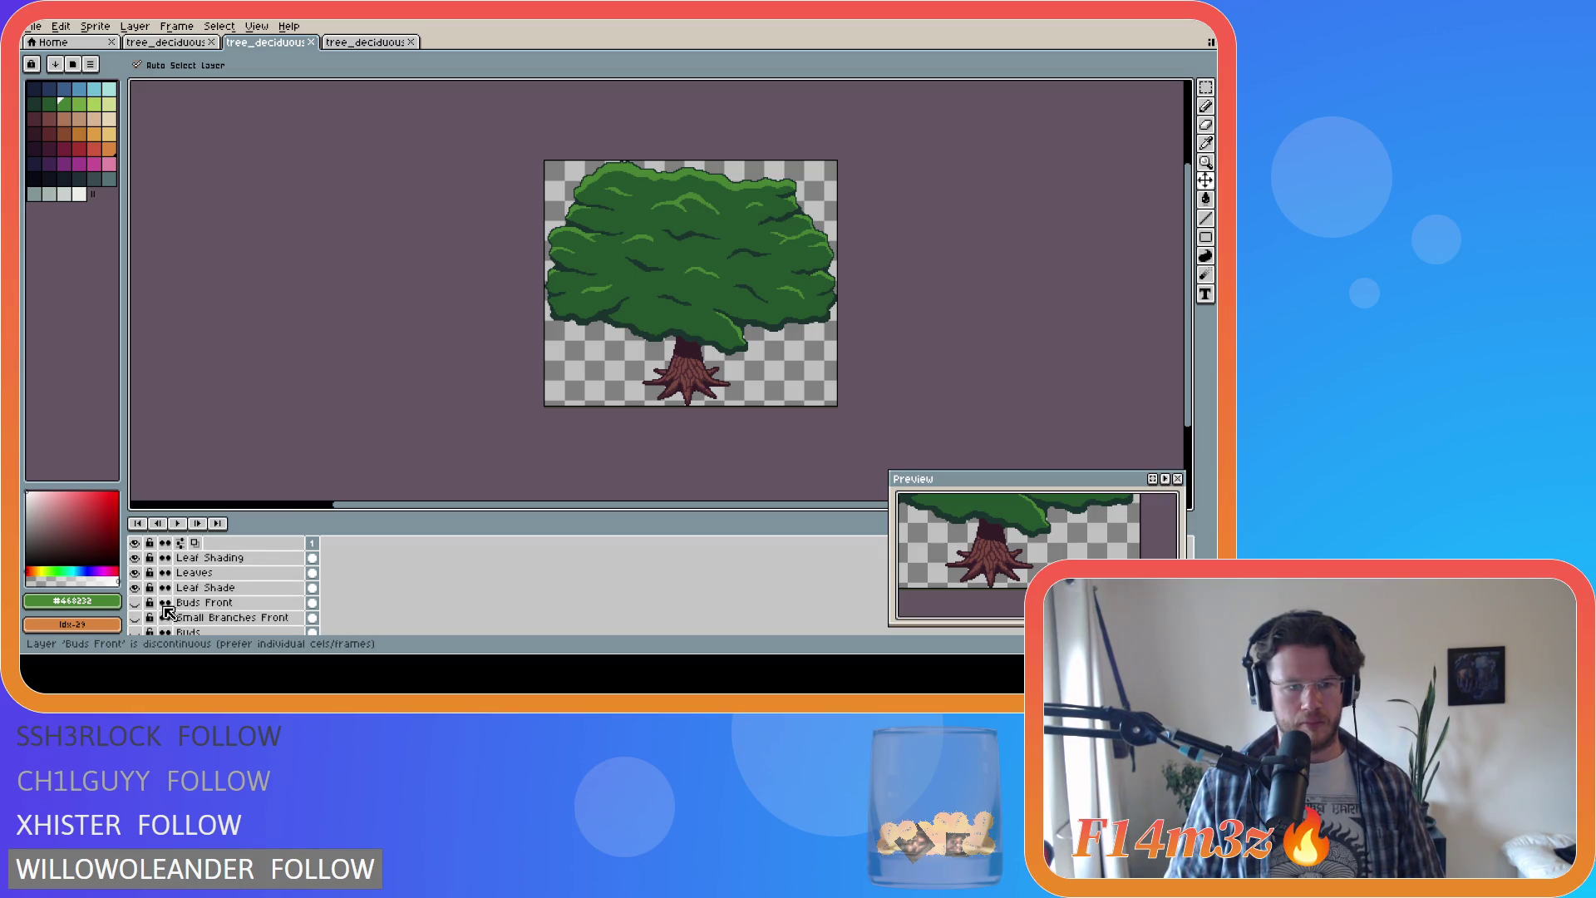
pyautogui.moveTo(134, 602); pyautogui.dragTo(135, 557)
pyautogui.scroll(-2, 154, 575)
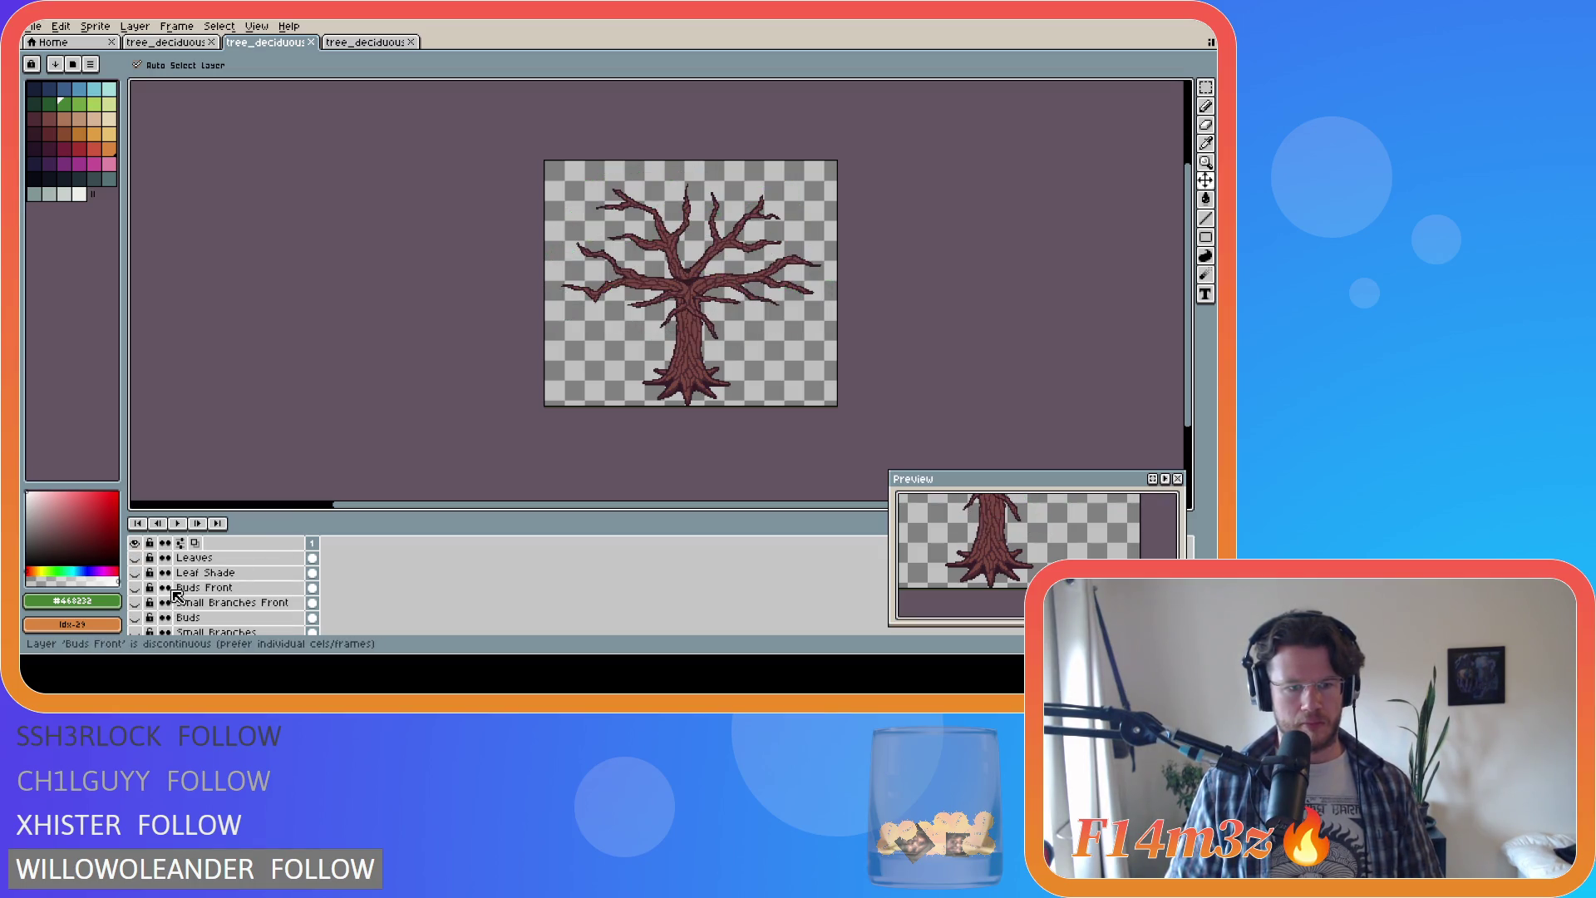
pyautogui.scroll(-2, 142, 612)
pyautogui.click(135, 603)
pyautogui.click(134, 602)
pyautogui.scroll(2, 166, 611)
pyautogui.scroll(2, 179, 611)
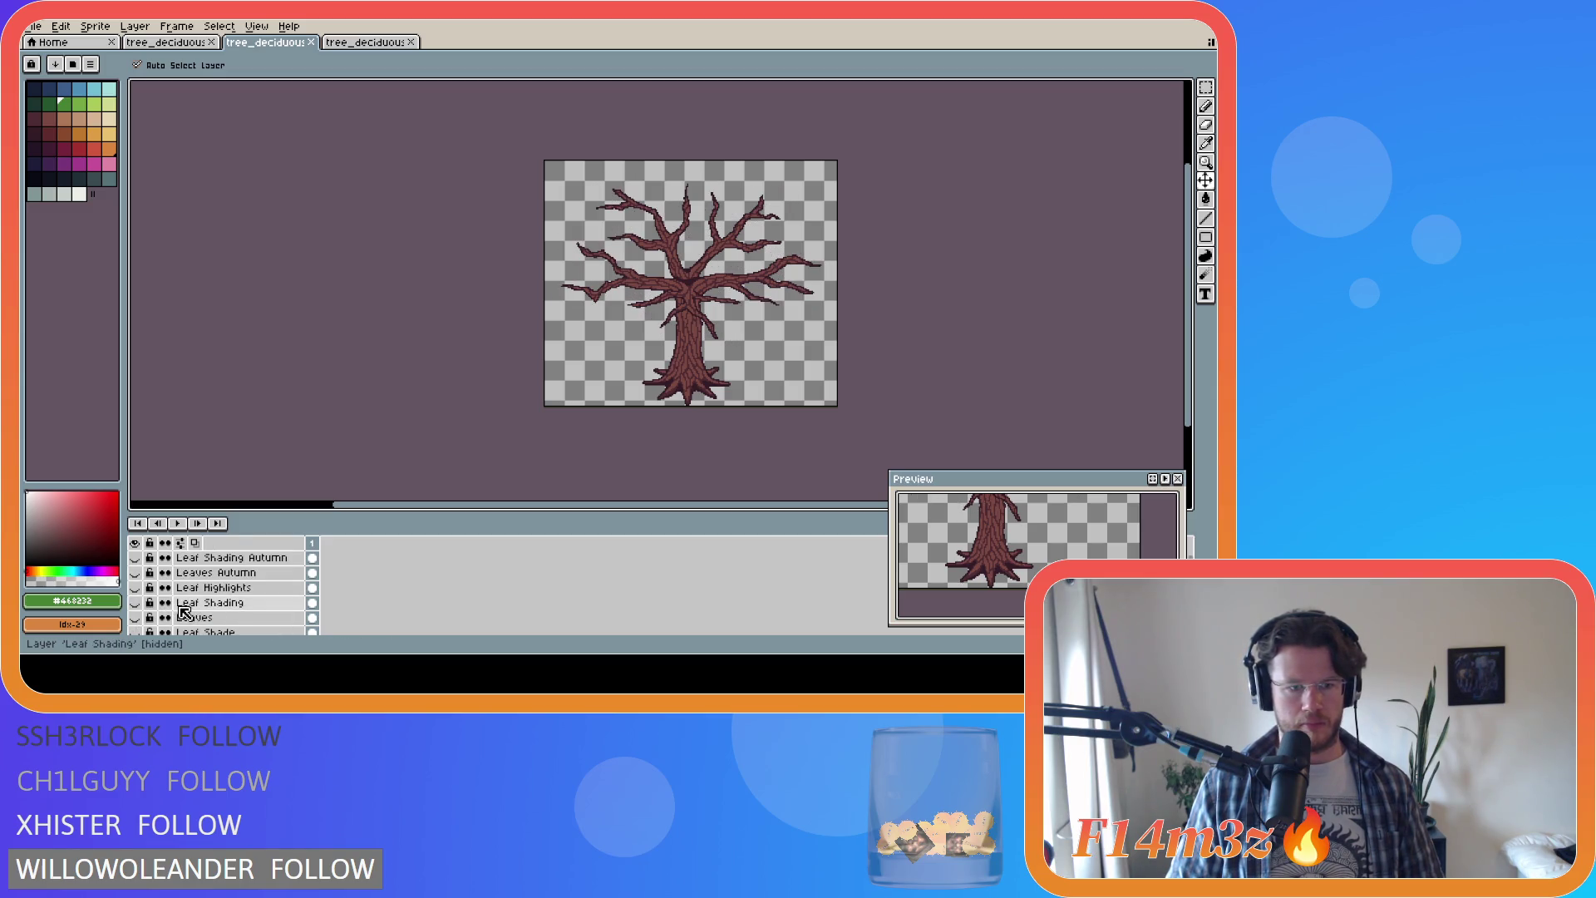
pyautogui.click(138, 604)
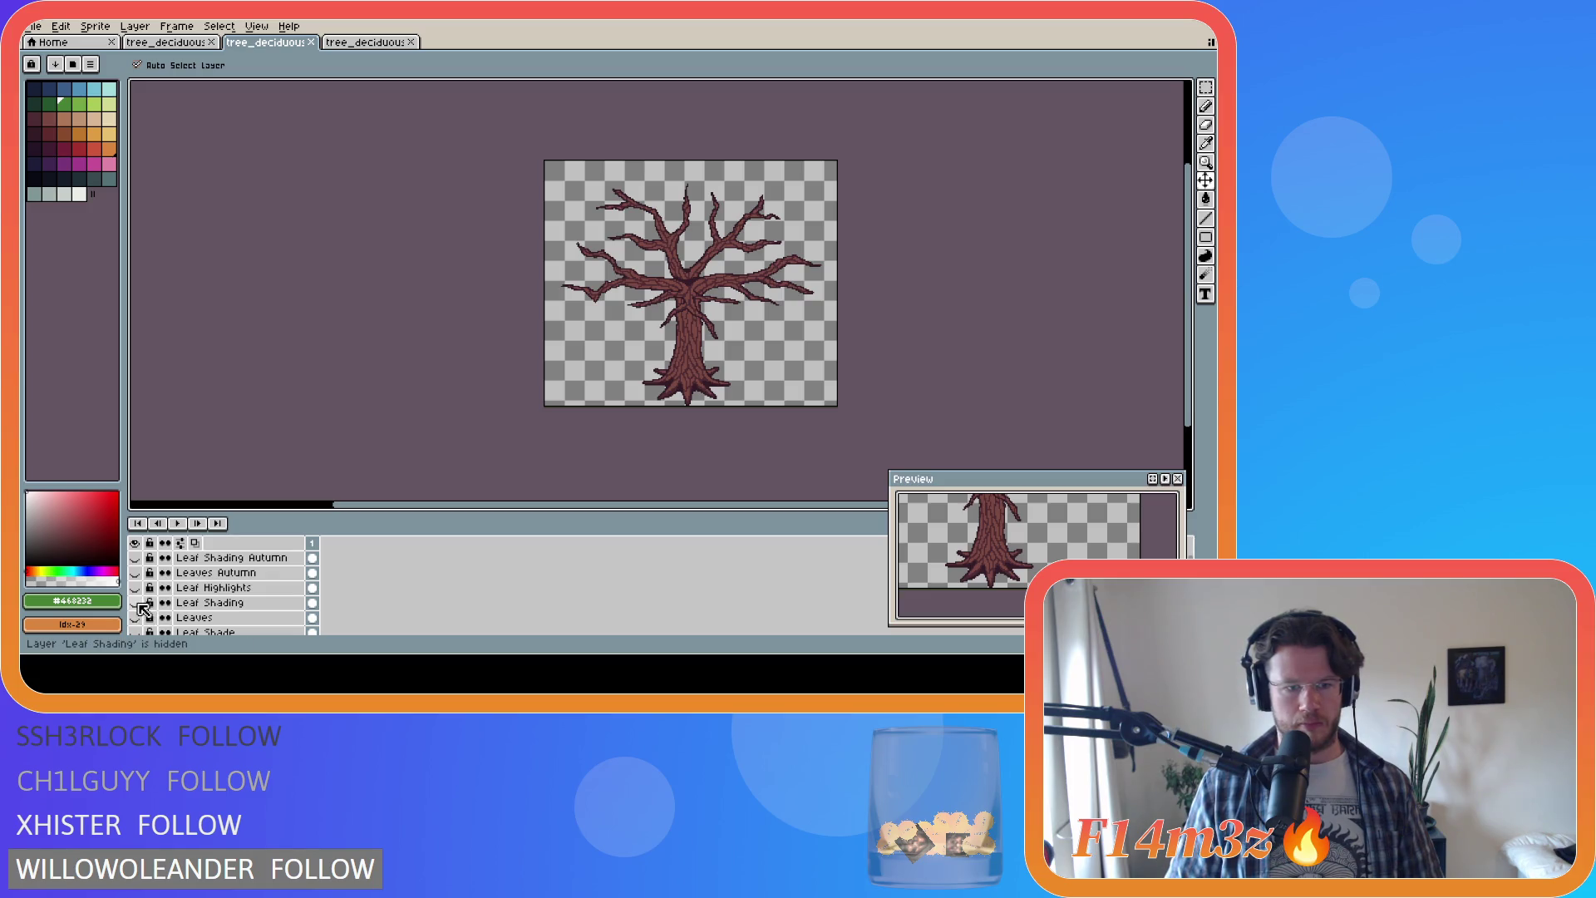
pyautogui.click(139, 605)
pyautogui.click(140, 606)
# Step: Make Leaf Shade, Leaves, Leaf Shading and Leaf Highlights visible again on the medium tree
pyautogui.scroll(-1, 142, 611)
pyautogui.click(137, 618)
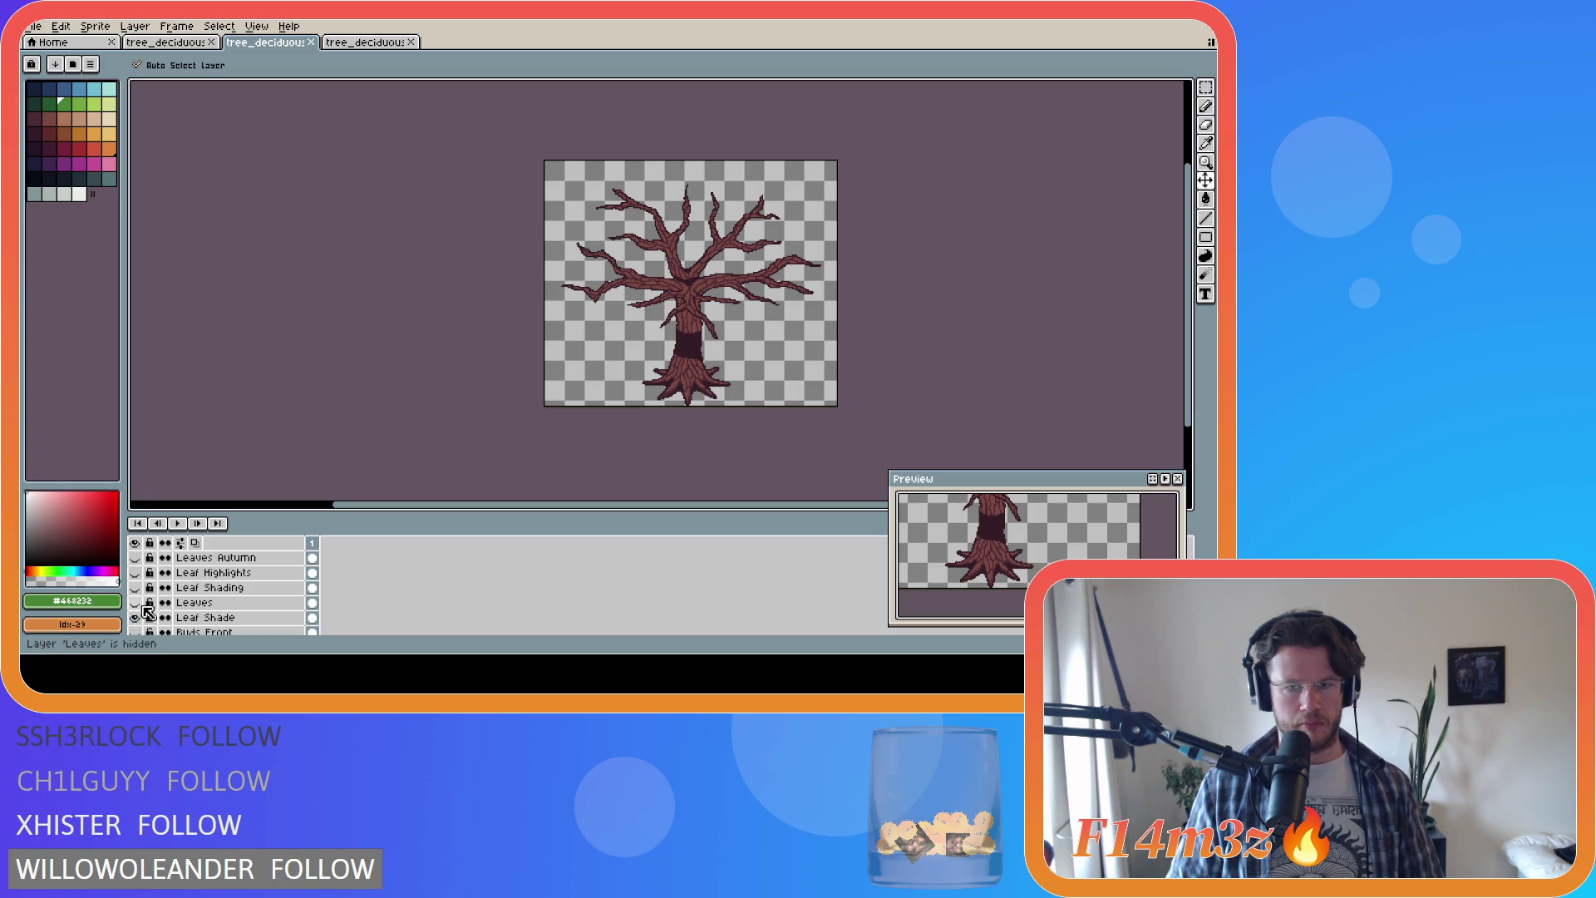
pyautogui.click(136, 603)
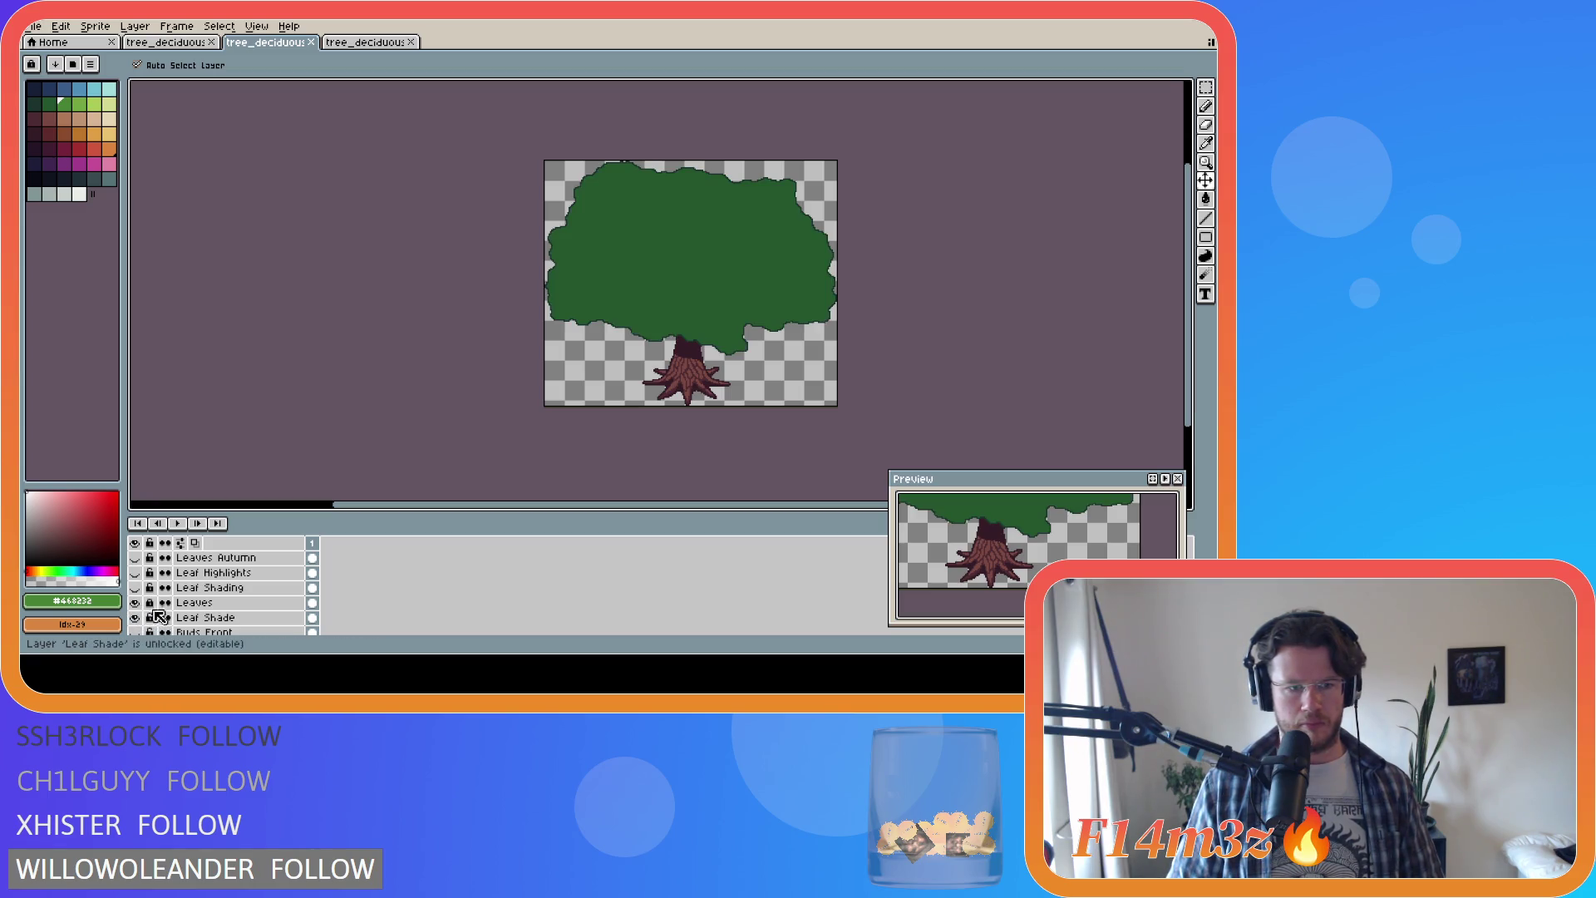
pyautogui.click(138, 587)
pyautogui.click(135, 573)
pyautogui.press('b')
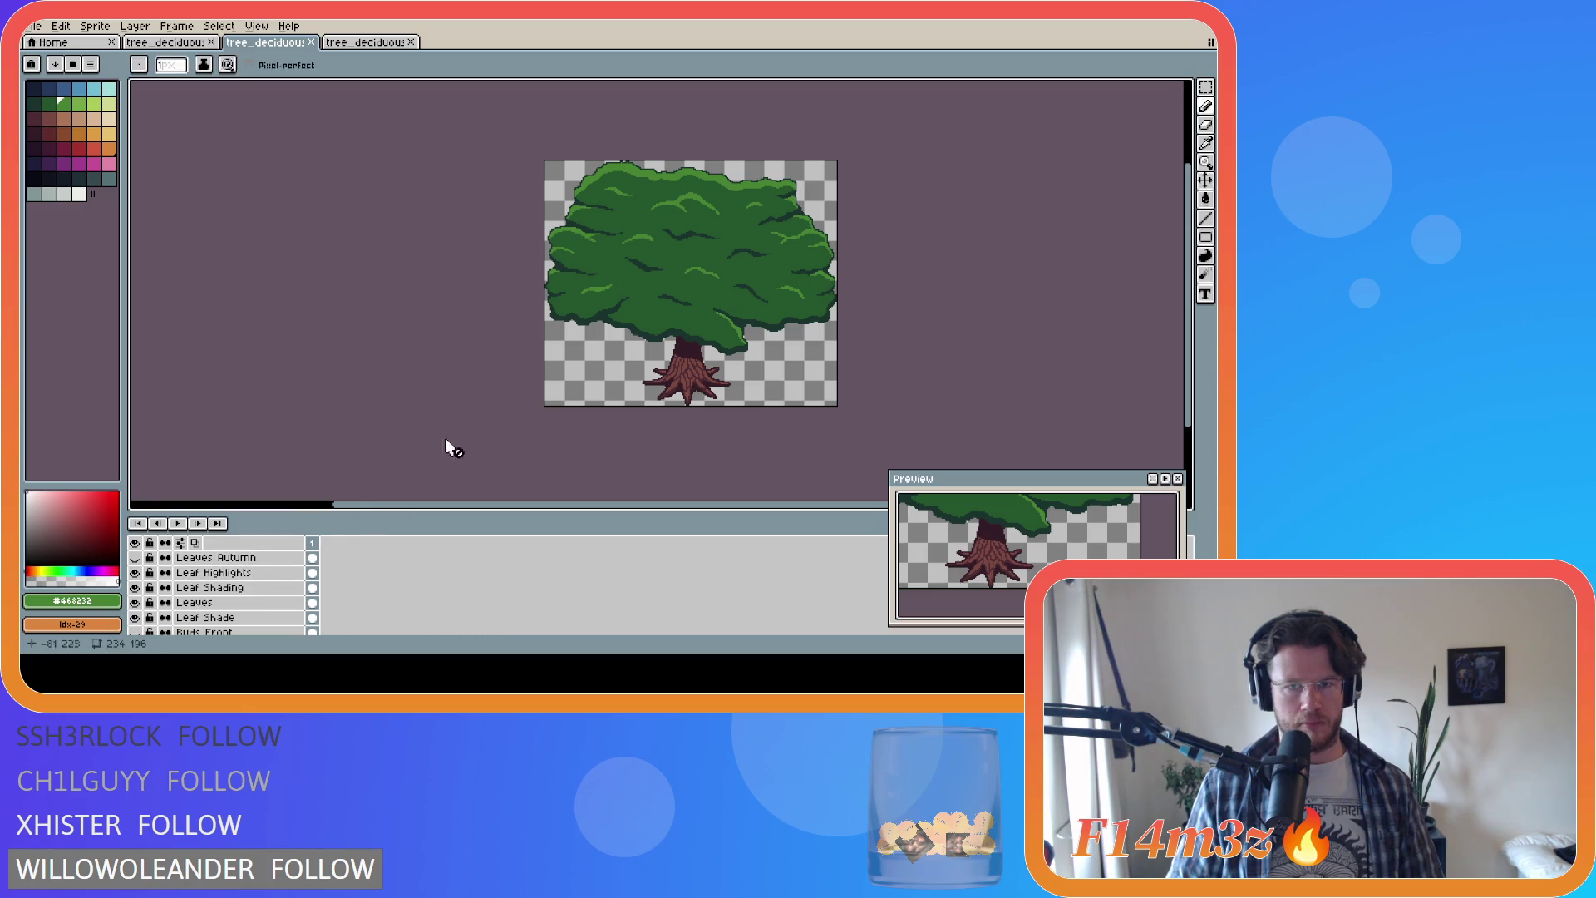
pyautogui.click(352, 45)
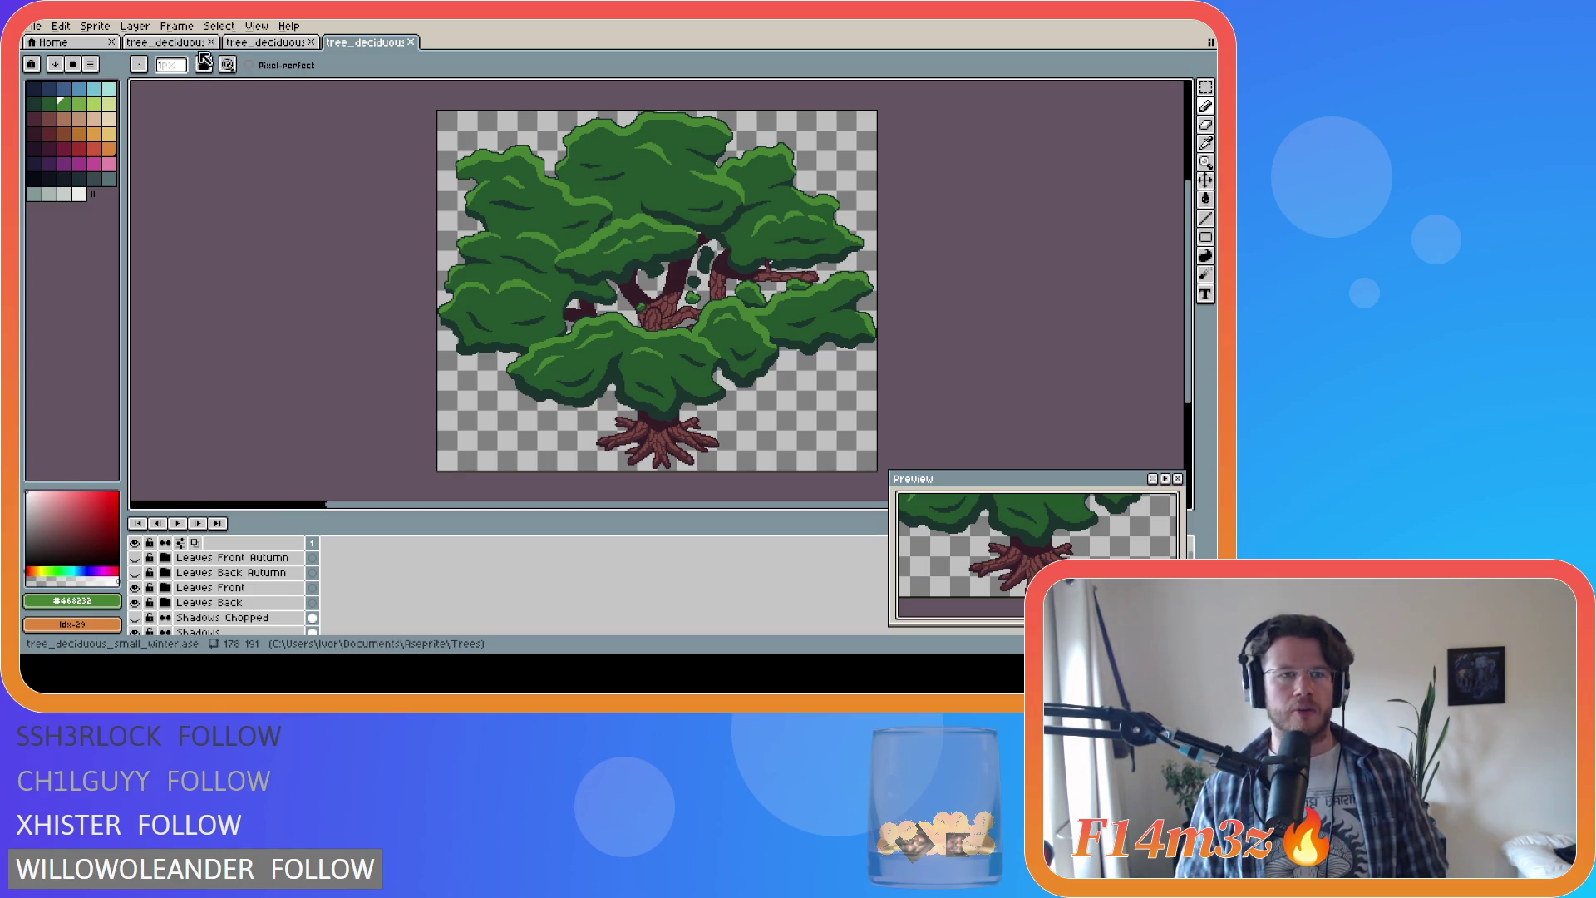
# Step: Compare the tree sprites across tabs, ending back on tree_deciduous_small_winter.ase
pyautogui.click(174, 42)
pyautogui.click(260, 43)
pyautogui.click(365, 42)
pyautogui.click(366, 42)
pyautogui.click(166, 42)
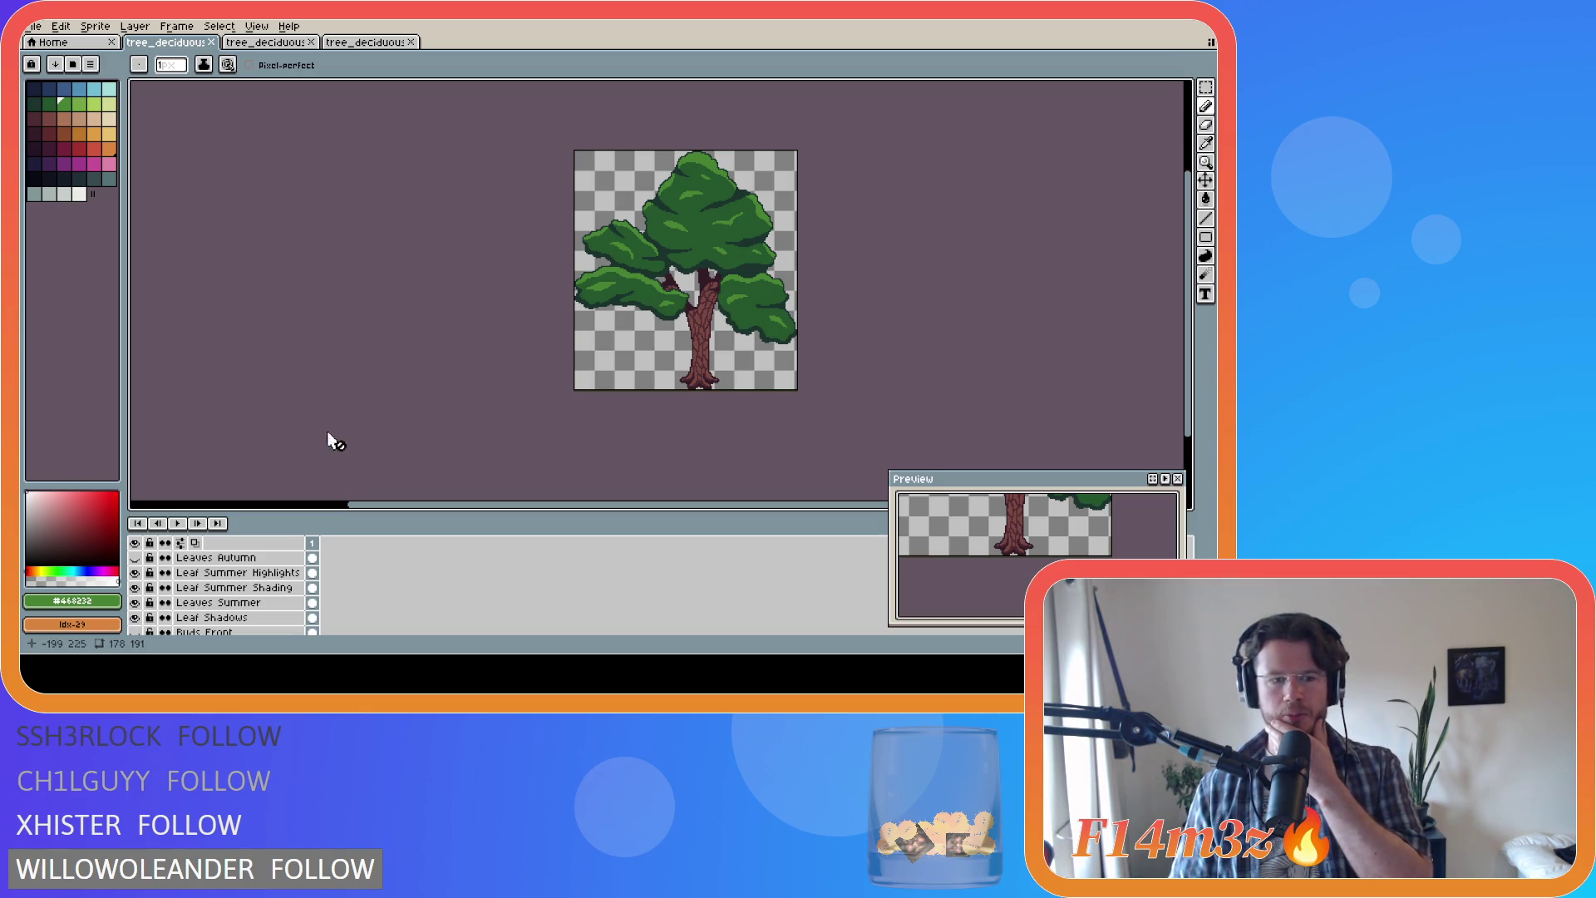
pyautogui.scroll(-2, 321, 595)
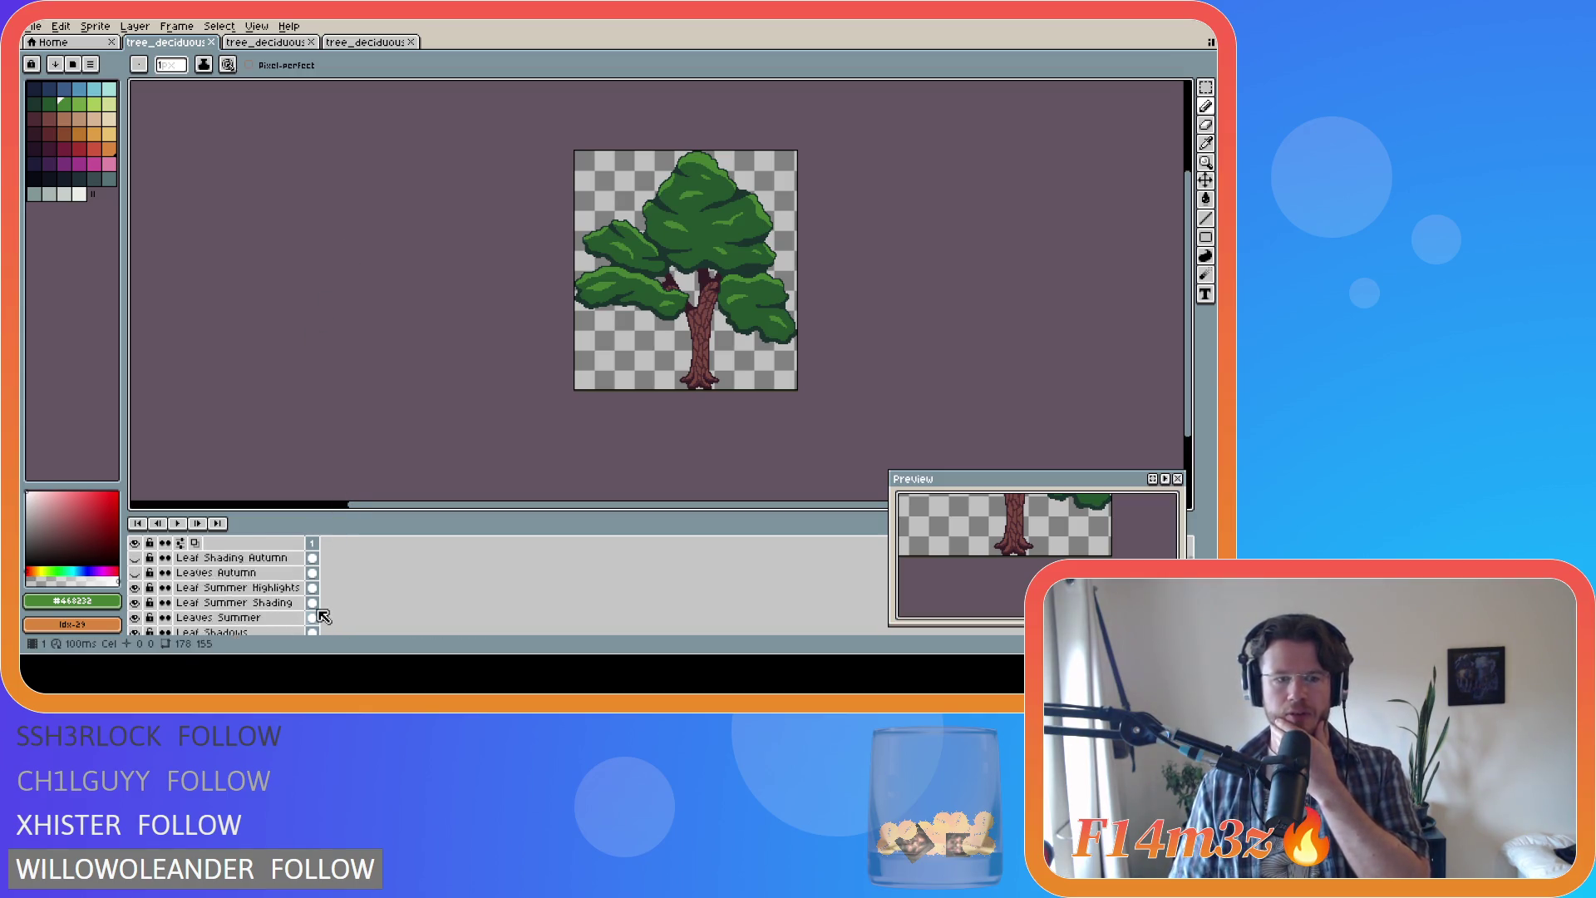
pyautogui.scroll(1, 322, 616)
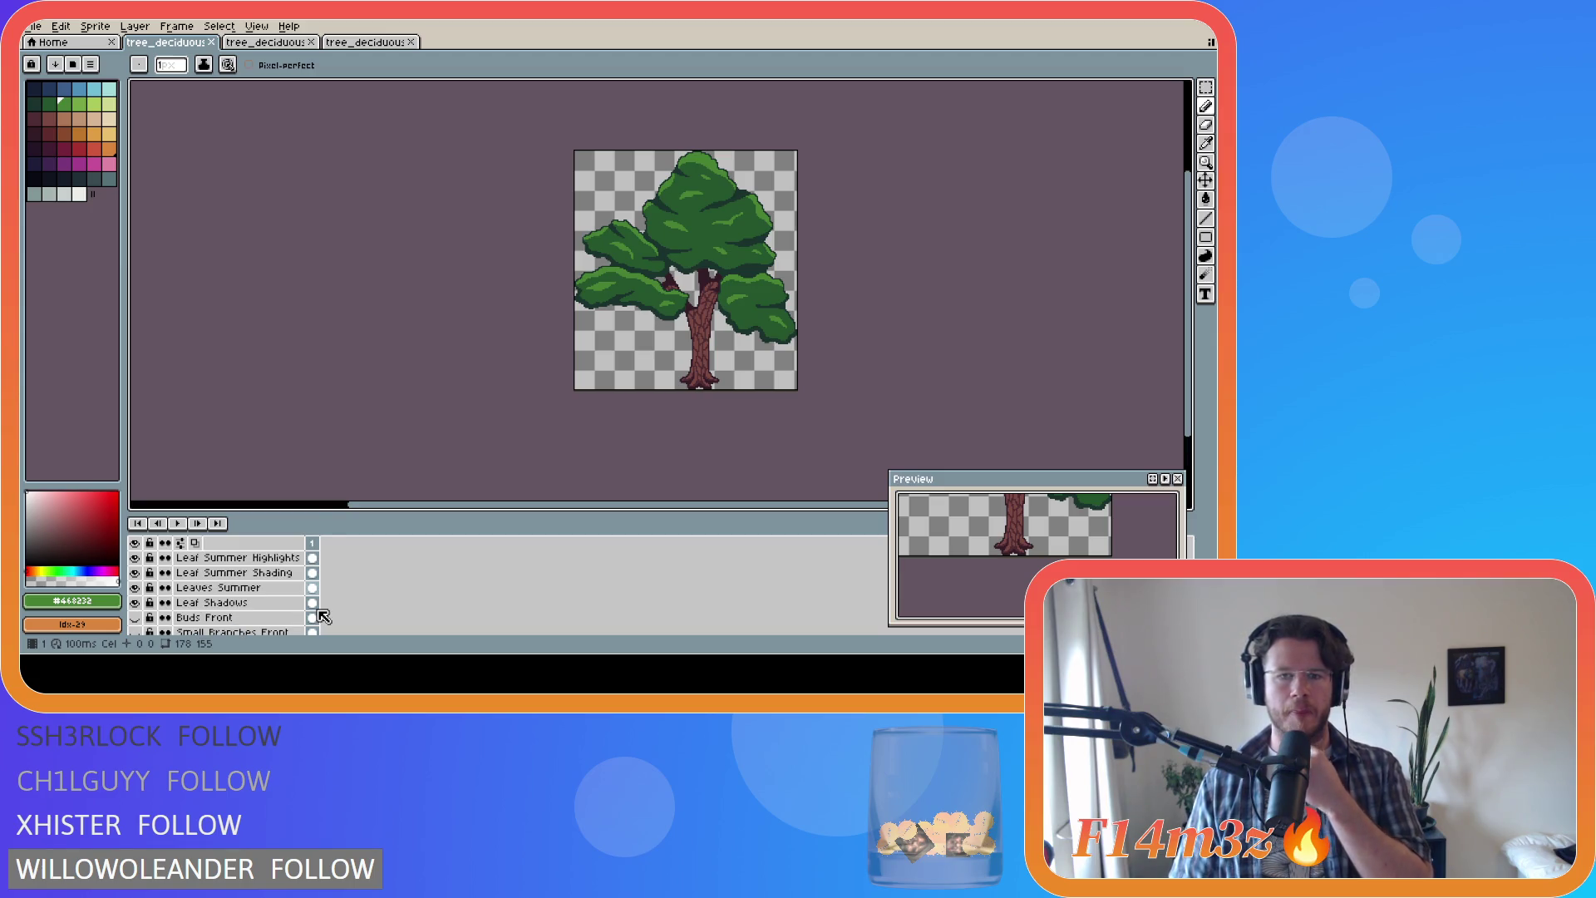
pyautogui.click(33, 26)
# Step: Export the small tree as Final\tree_deciduous_small_summer.png
pyautogui.moveTo(82, 153)
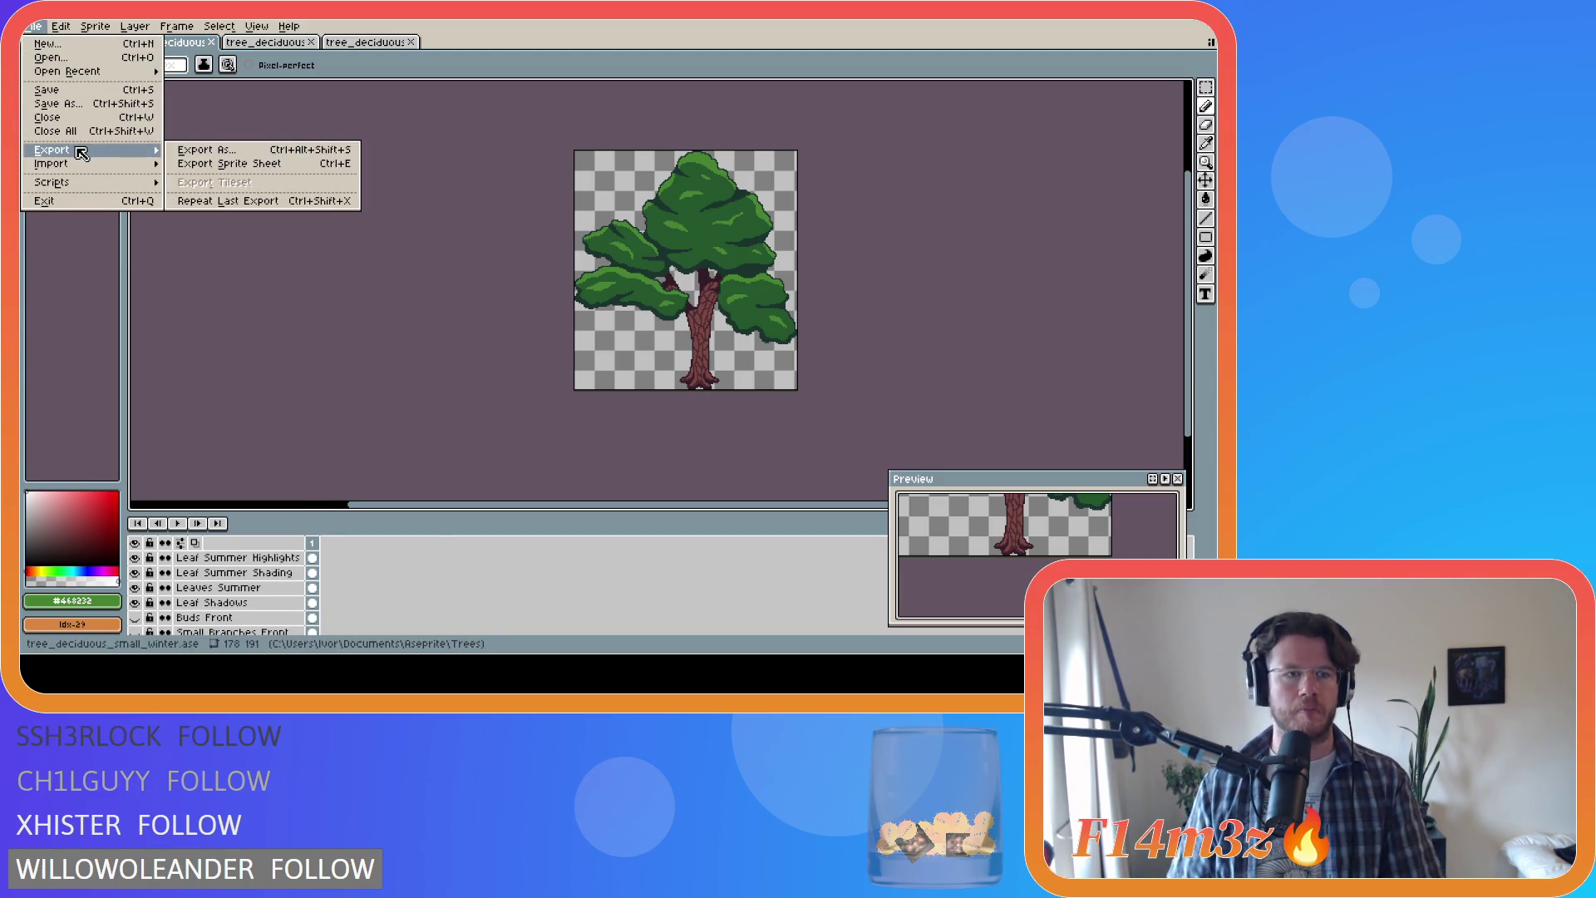
pyautogui.click(206, 150)
pyautogui.click(495, 118)
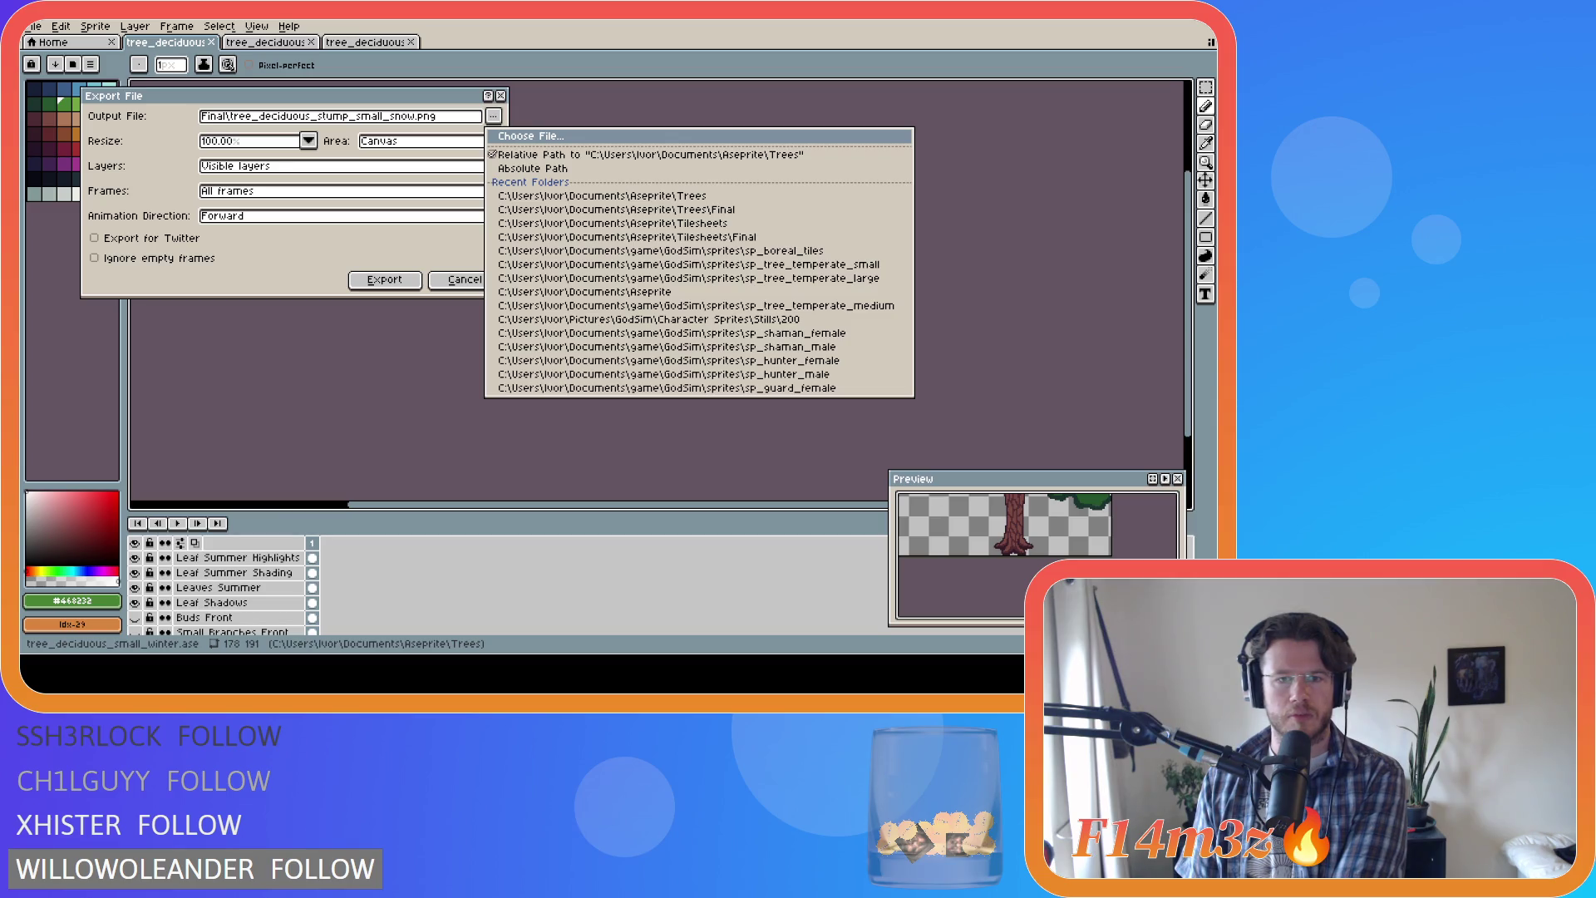
pyautogui.doubleClick(652, 333)
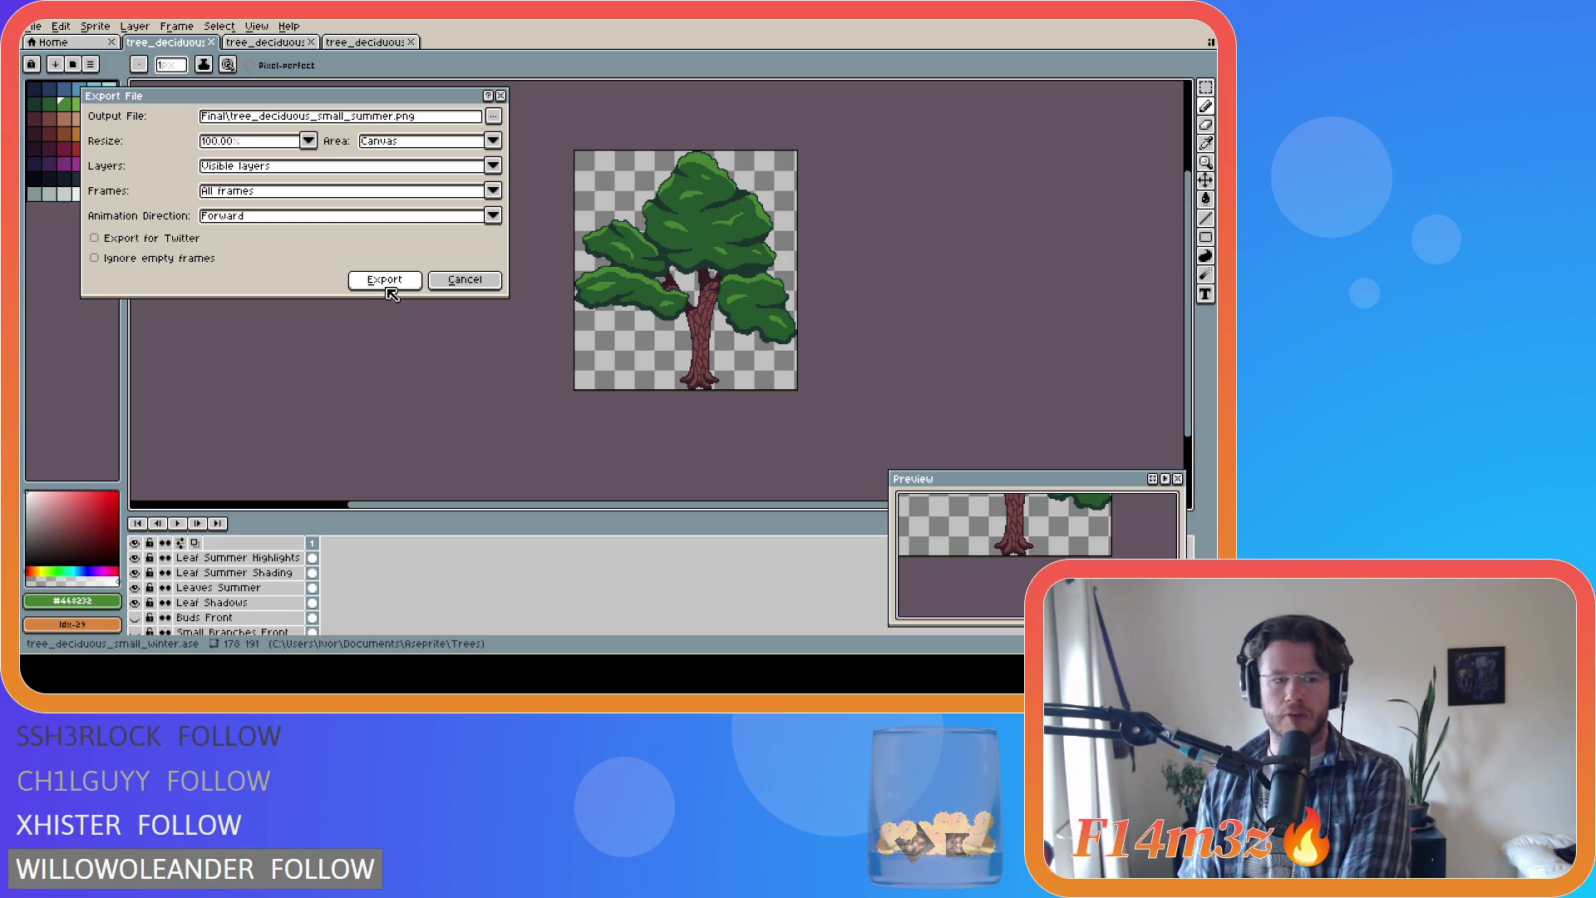
pyautogui.click(387, 282)
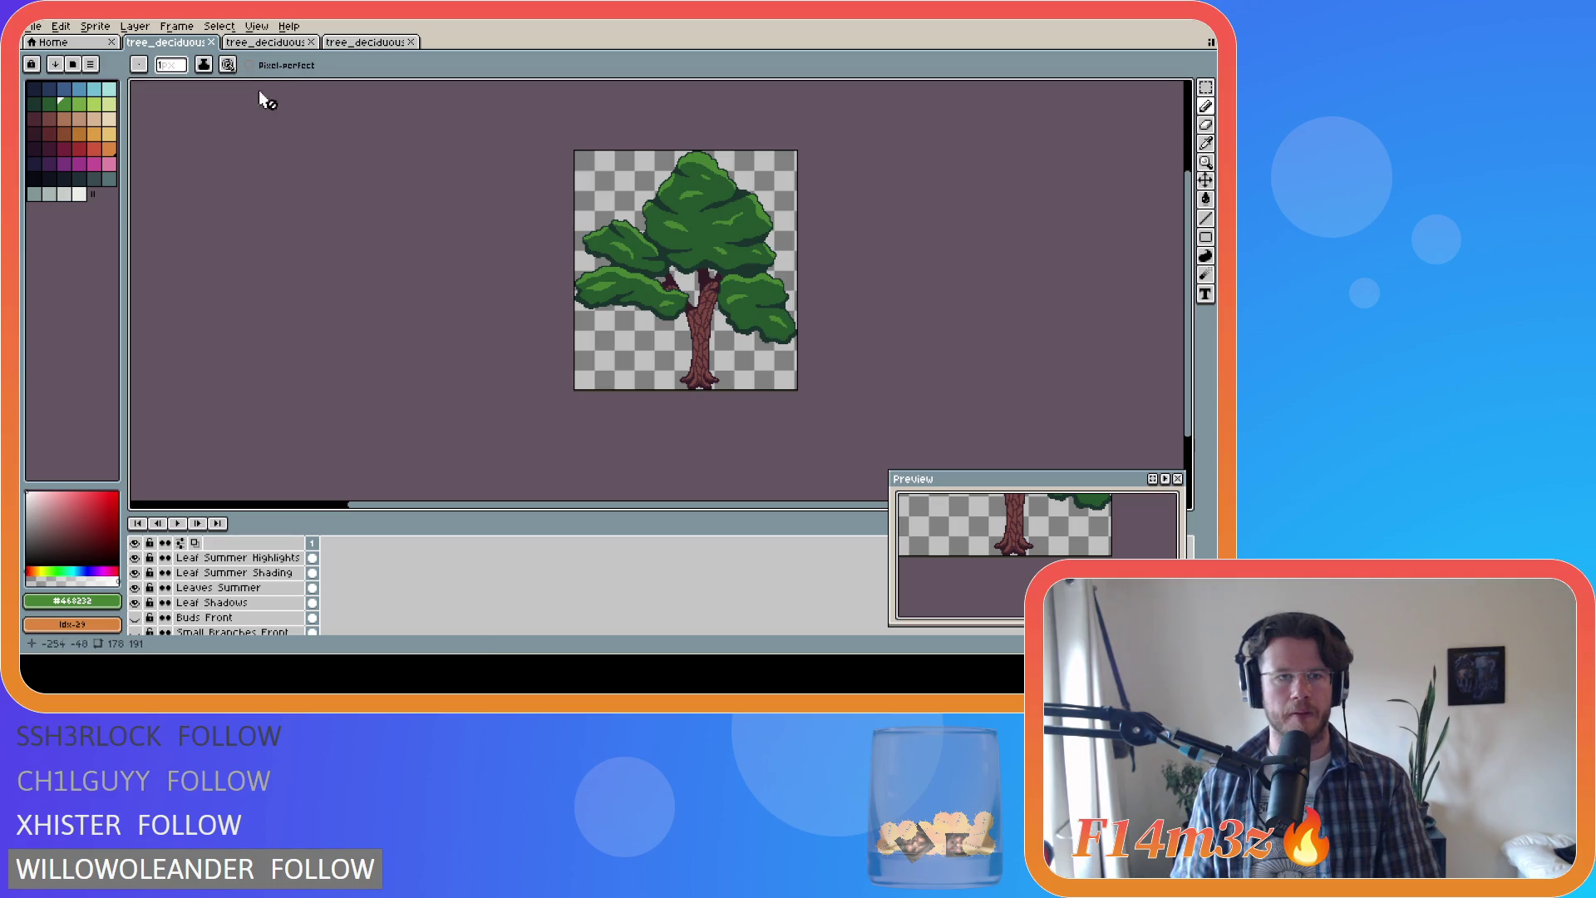
pyautogui.click(266, 42)
# Step: Export the medium tree as Final\tree_deciduous_medium_summer.png, then return to the small tree
pyautogui.click(37, 28)
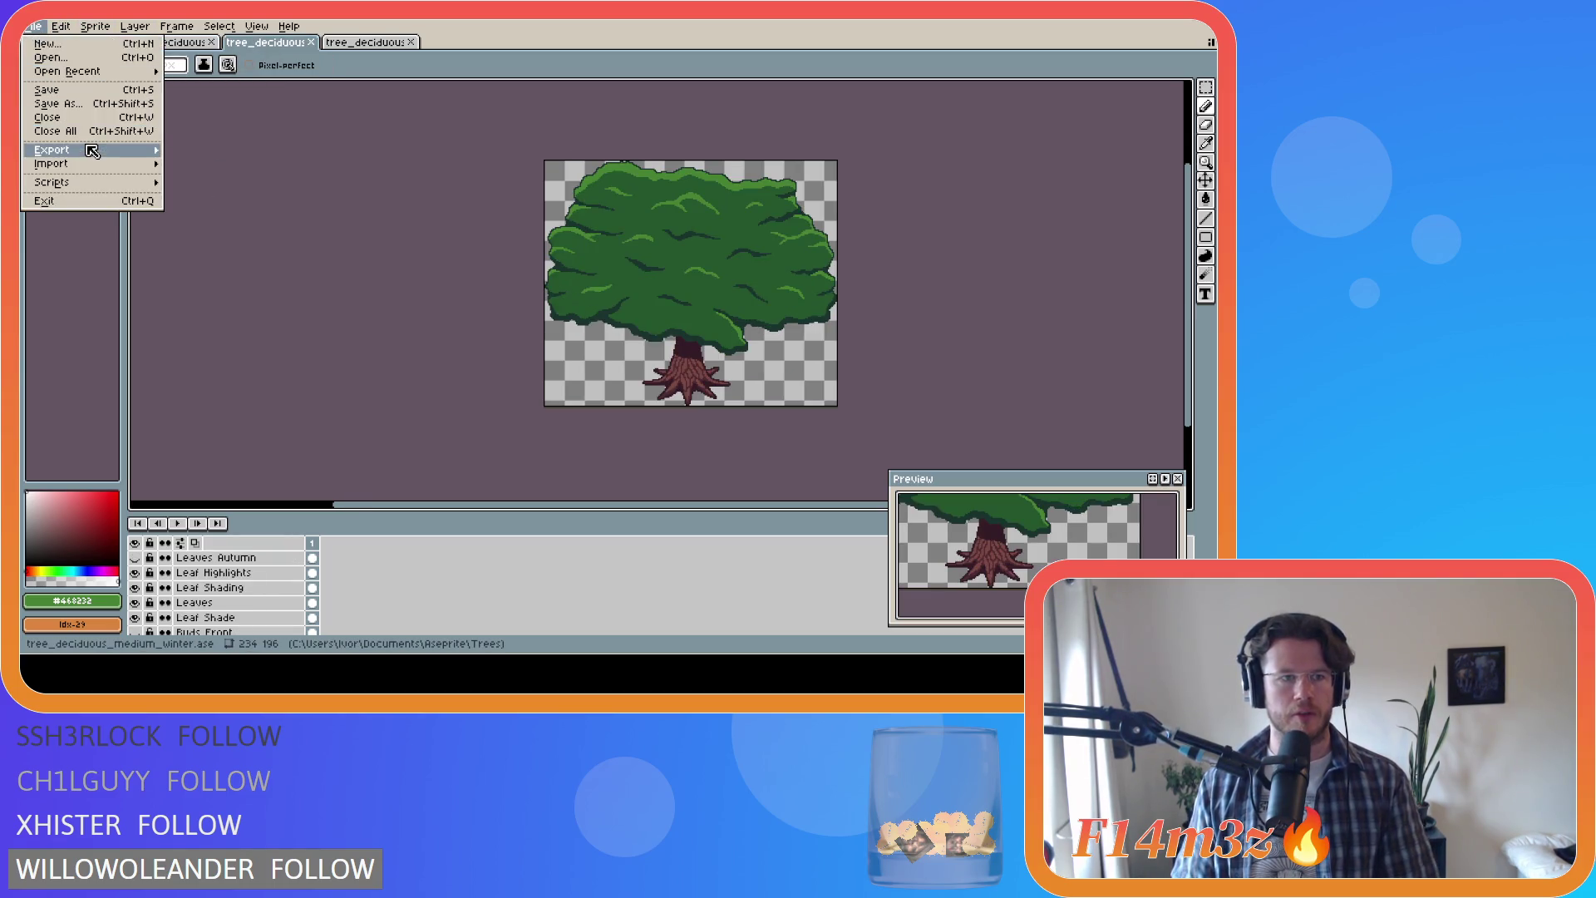
pyautogui.moveTo(91, 150)
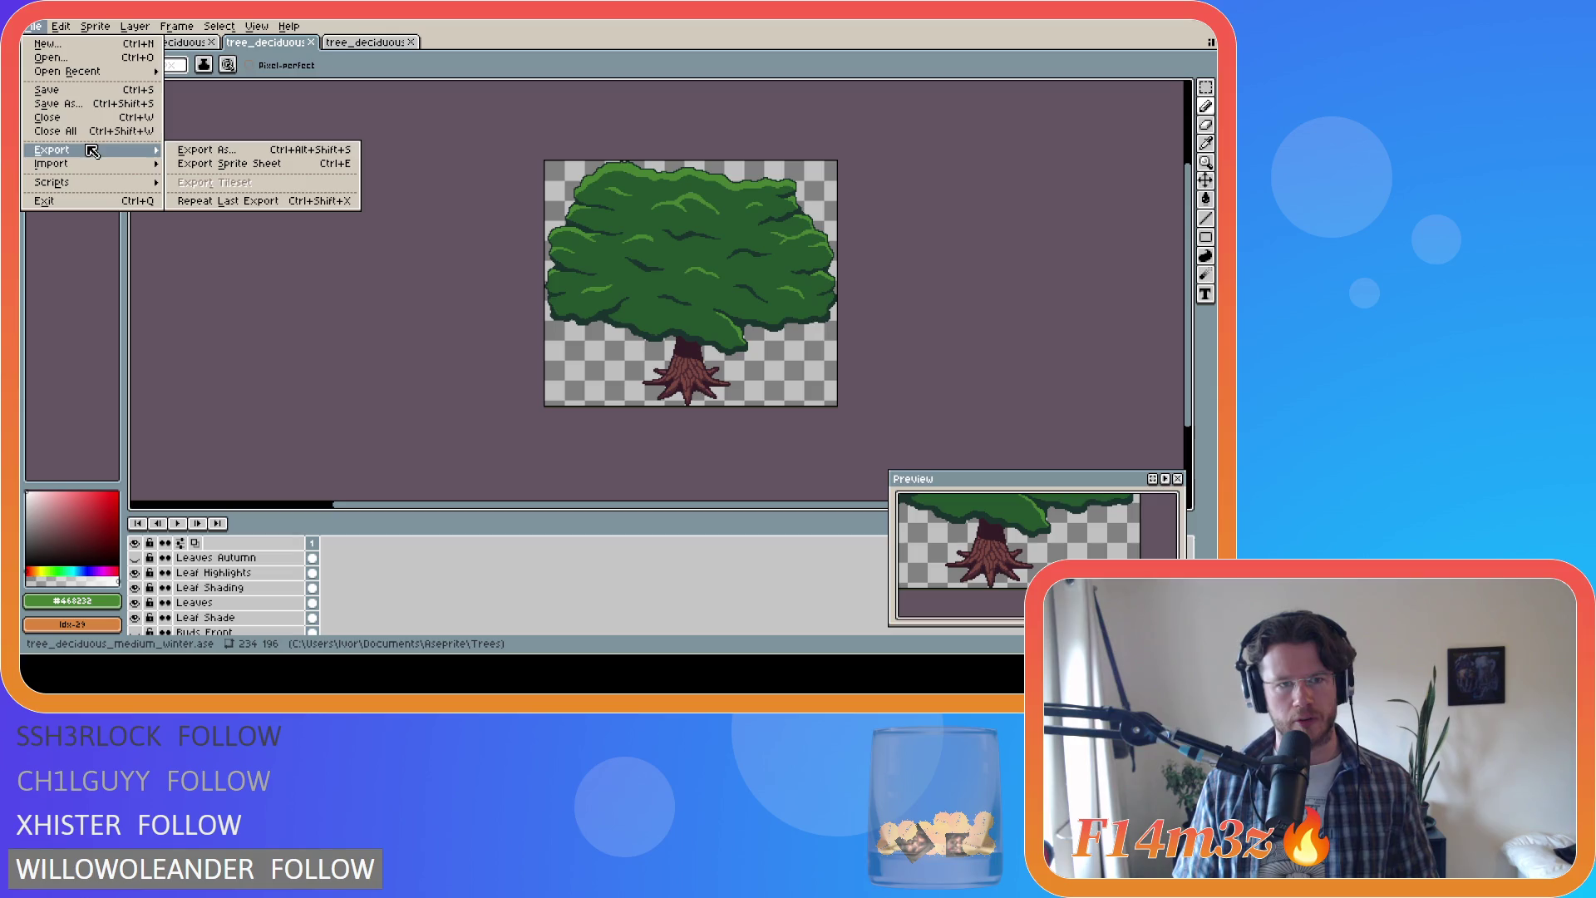
pyautogui.moveTo(289, 27)
pyautogui.click(471, 213)
pyautogui.hotkey('ctrl', 'e')
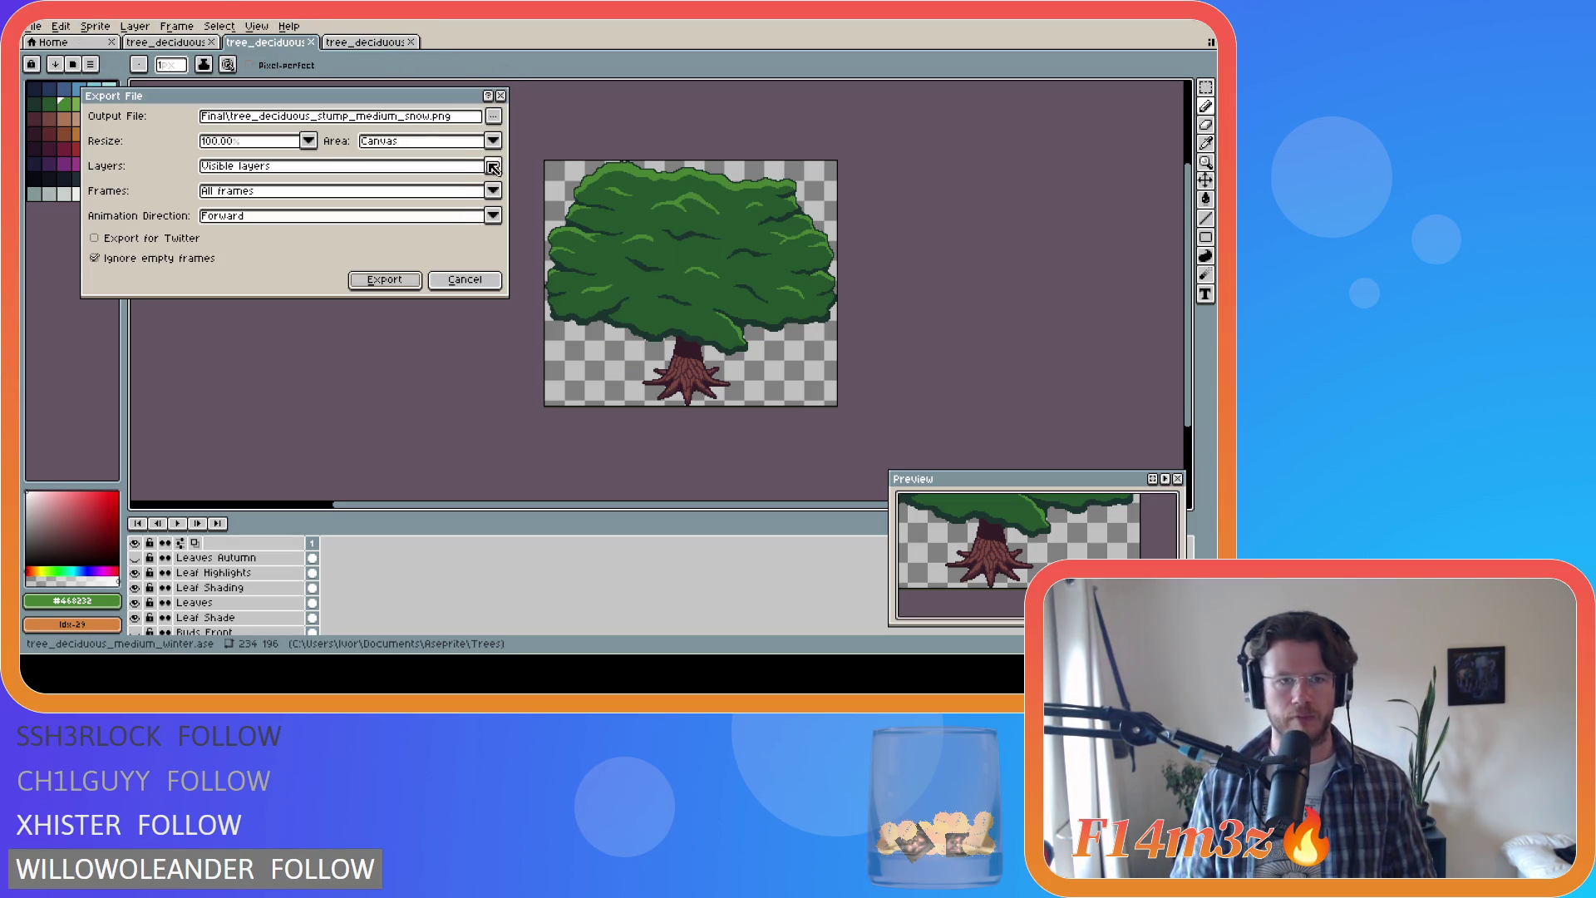
pyautogui.click(494, 117)
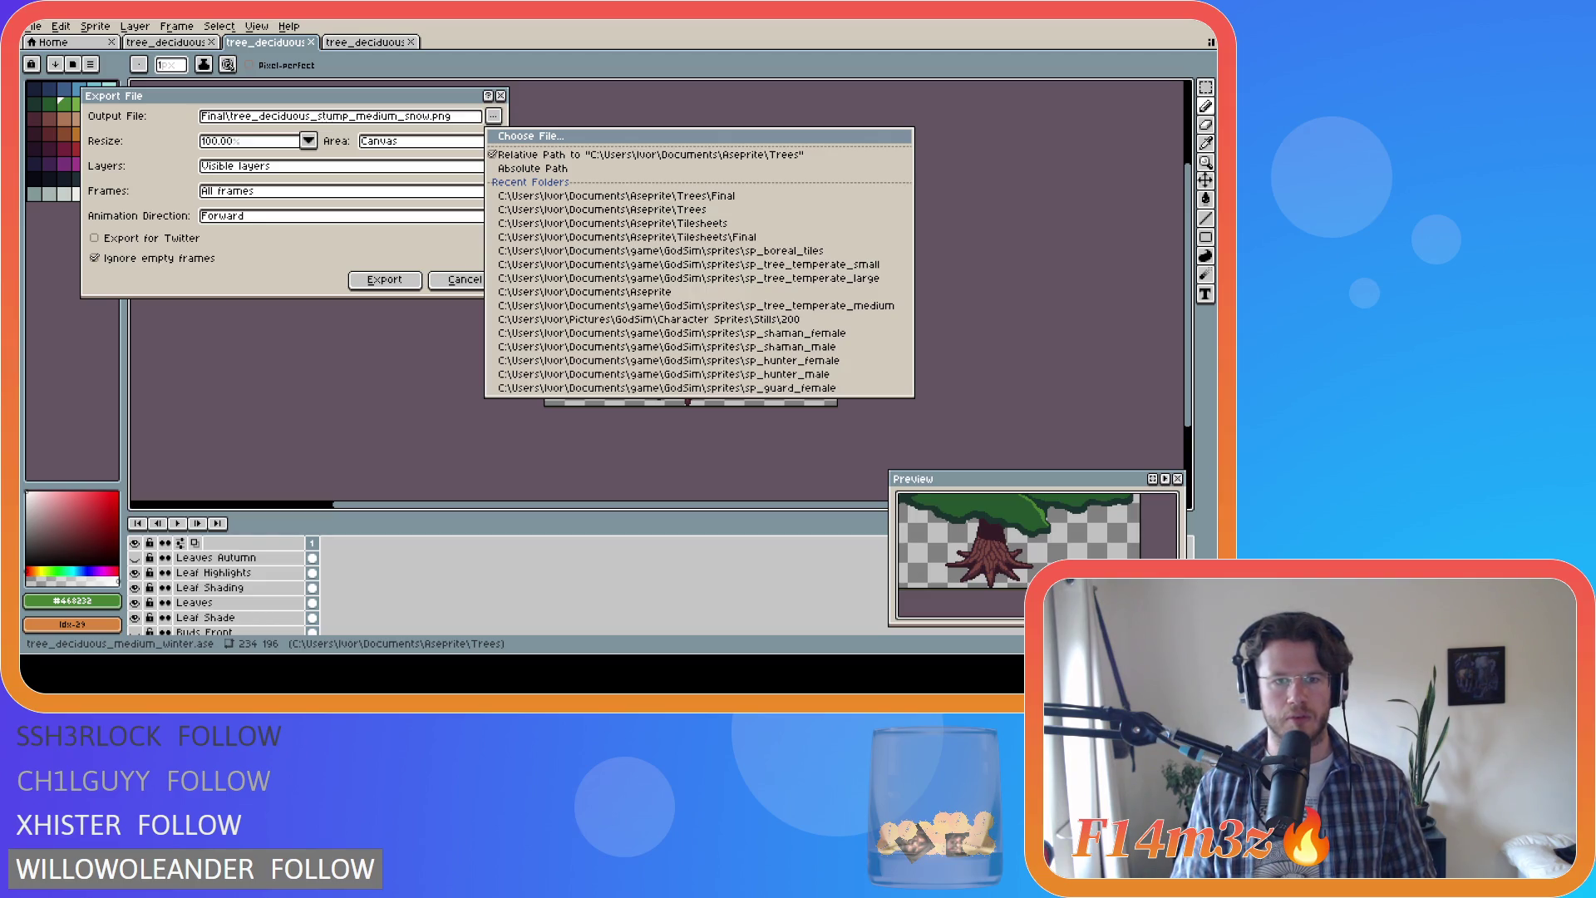
pyautogui.click(649, 333)
pyautogui.click(398, 281)
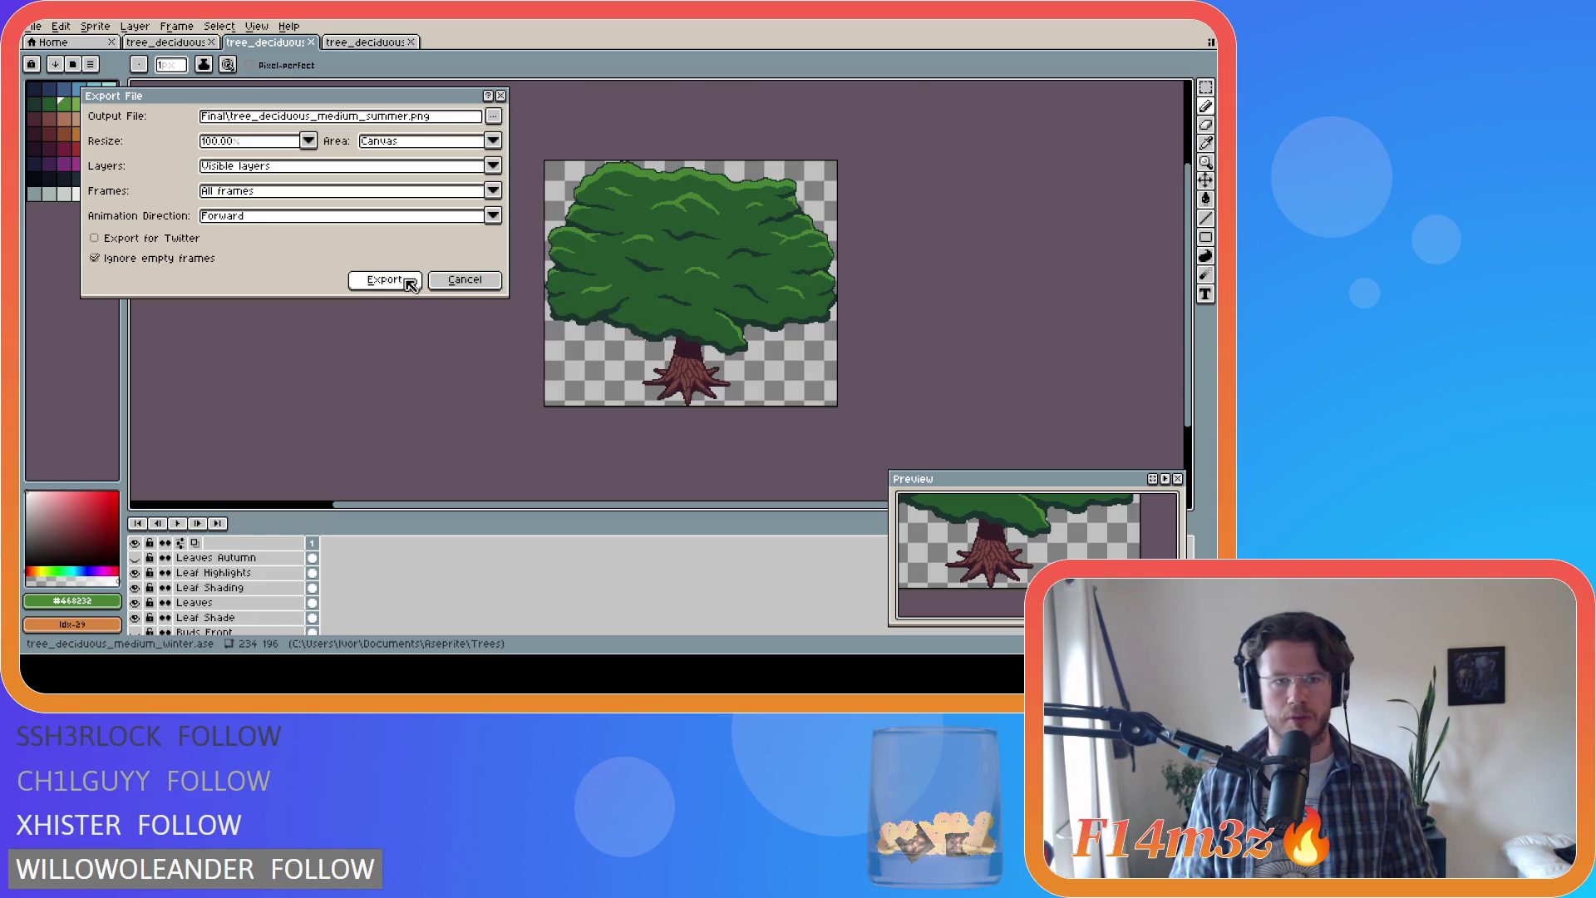
pyautogui.click(183, 43)
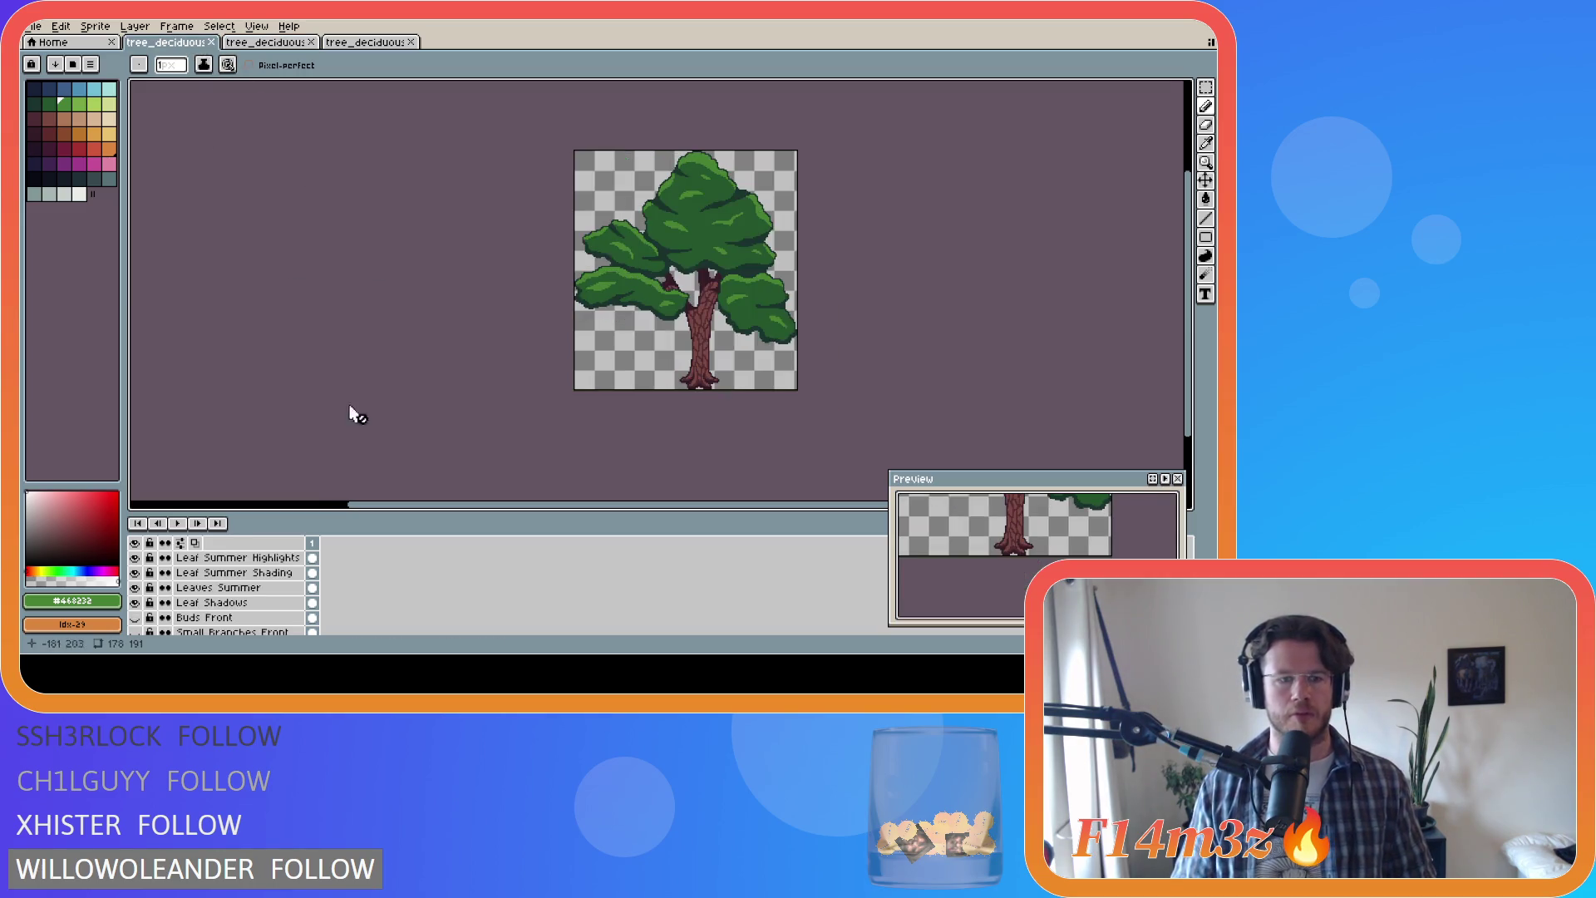
pyautogui.scroll(-2, 346, 387)
pyautogui.scroll(2, 551, 386)
pyautogui.scroll(-5, 375, 586)
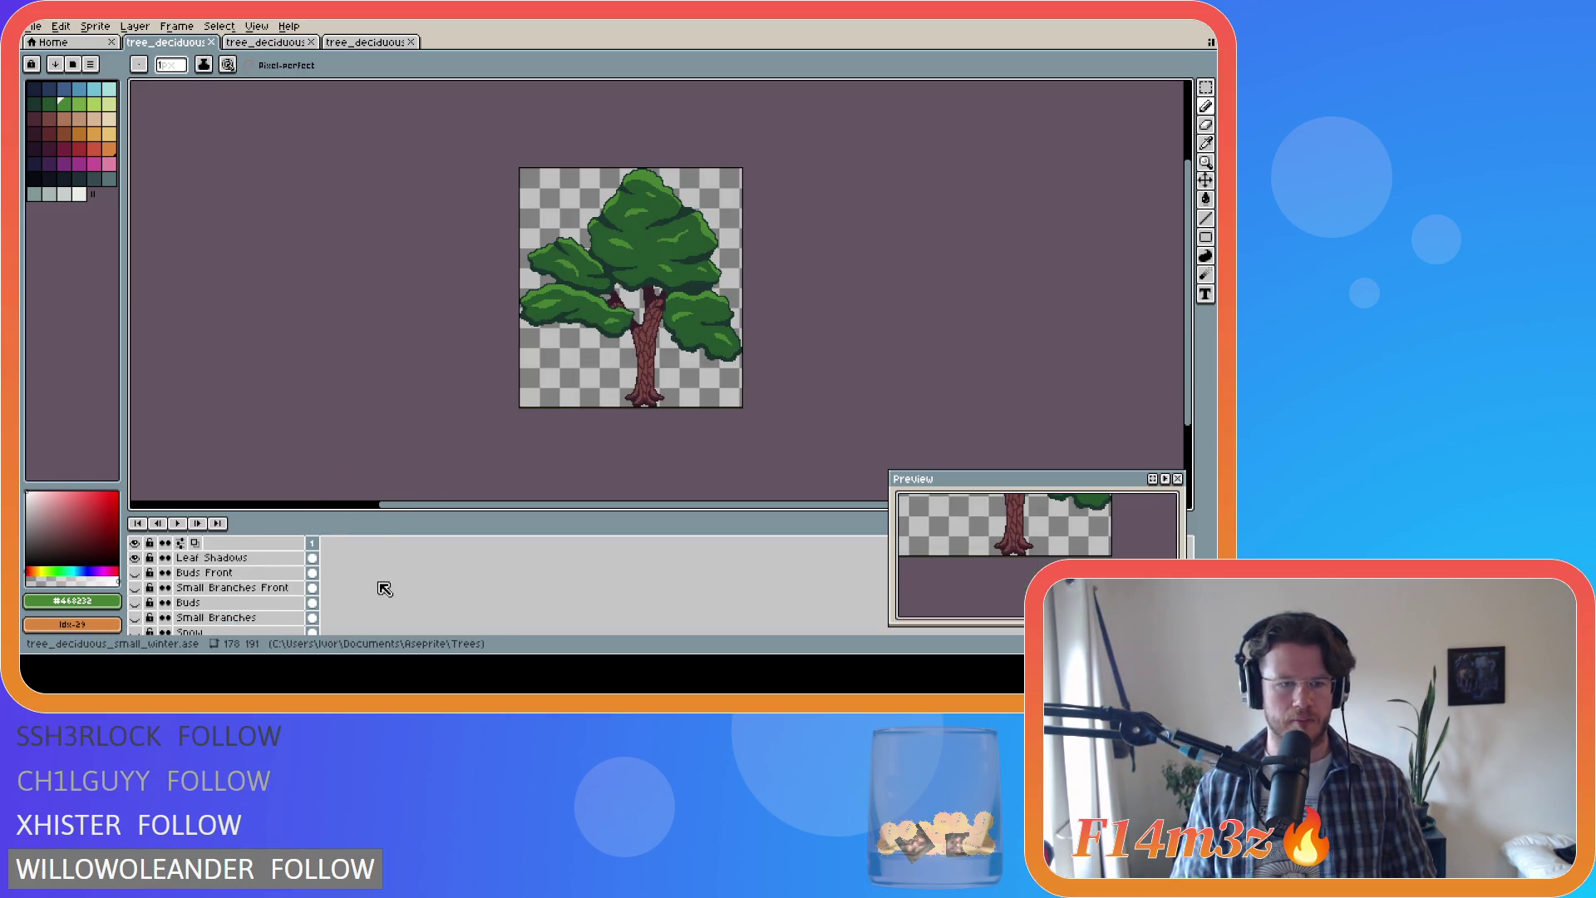
# Step: Show Tree Chopped instead of Tree, export tree_deciduous_small_summer_chopped.png, then restore the Tree group
pyautogui.click(134, 582)
pyautogui.click(135, 597)
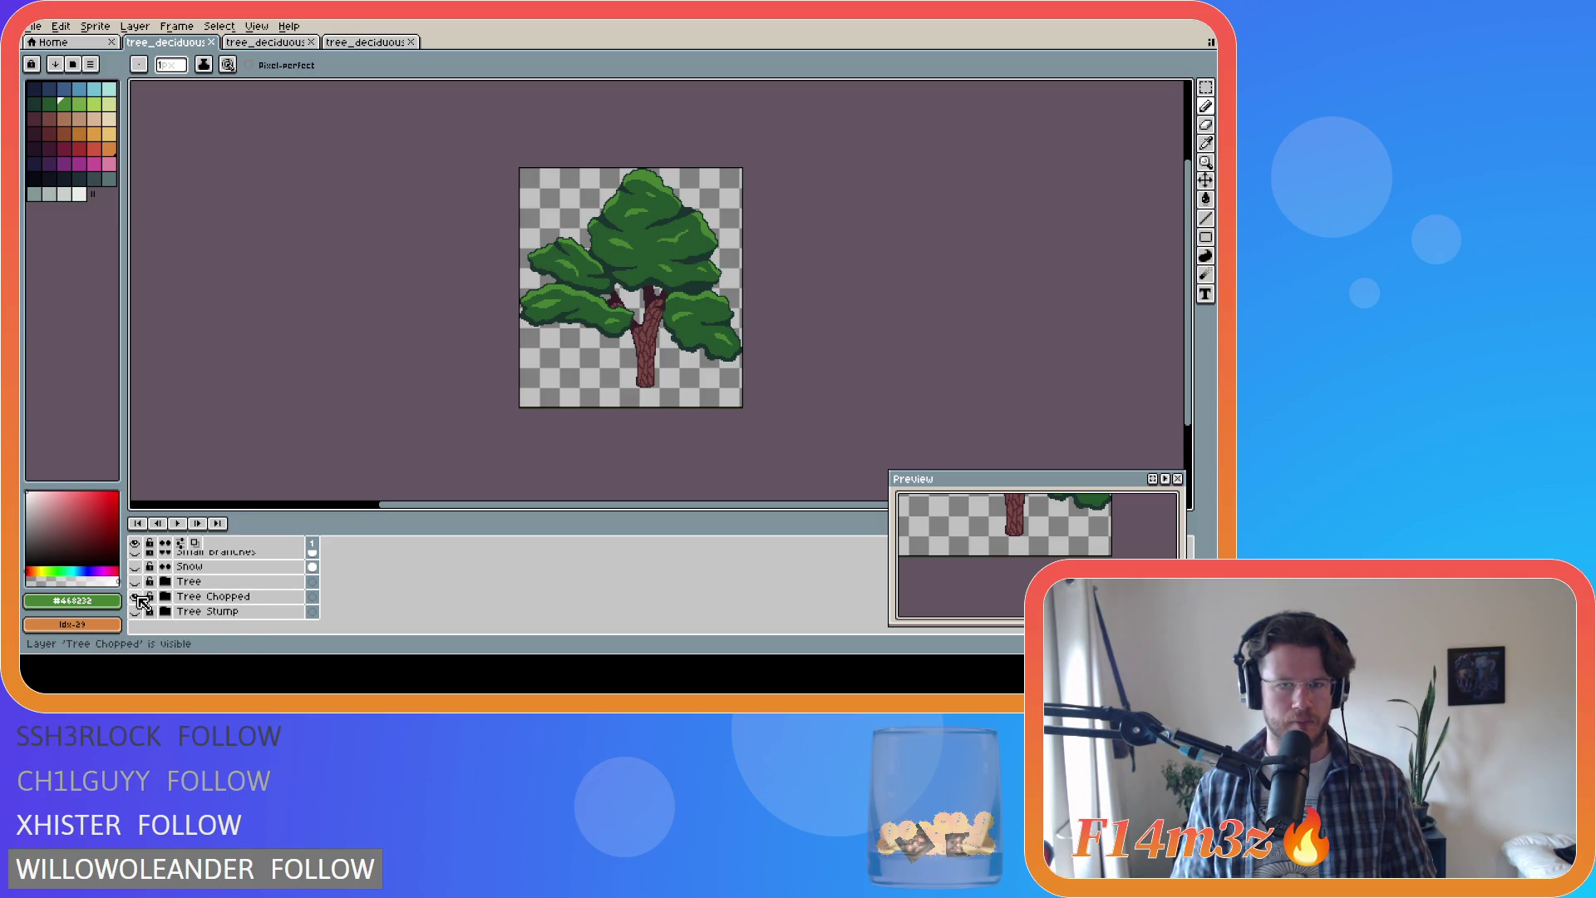
pyautogui.hotkey('ctrl', 'alt', 'shift', 's')
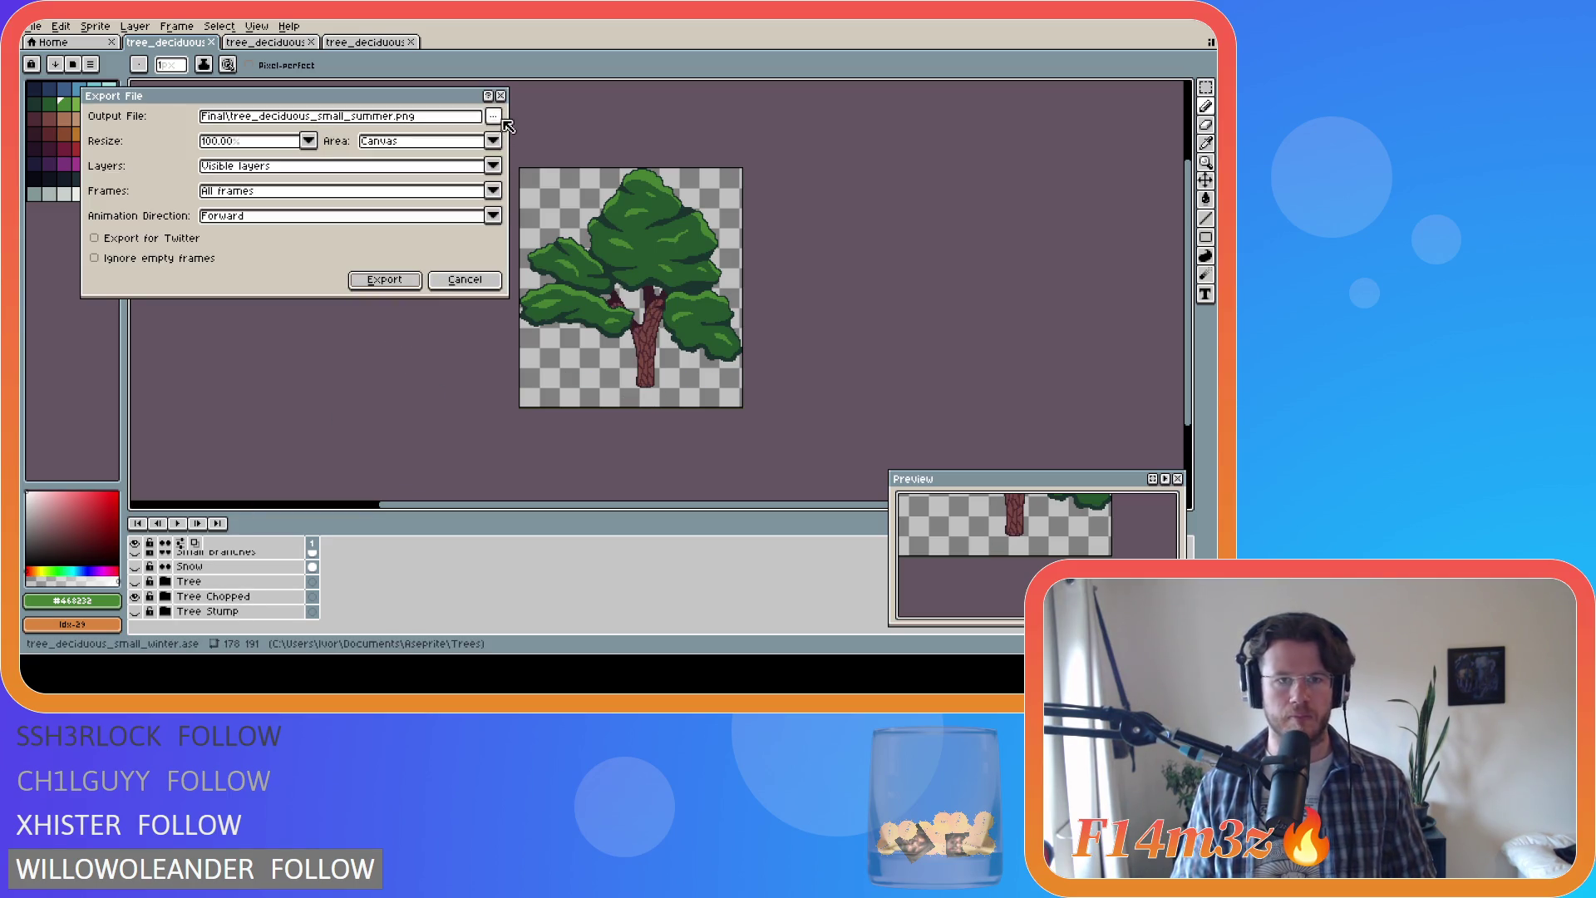
pyautogui.click(494, 117)
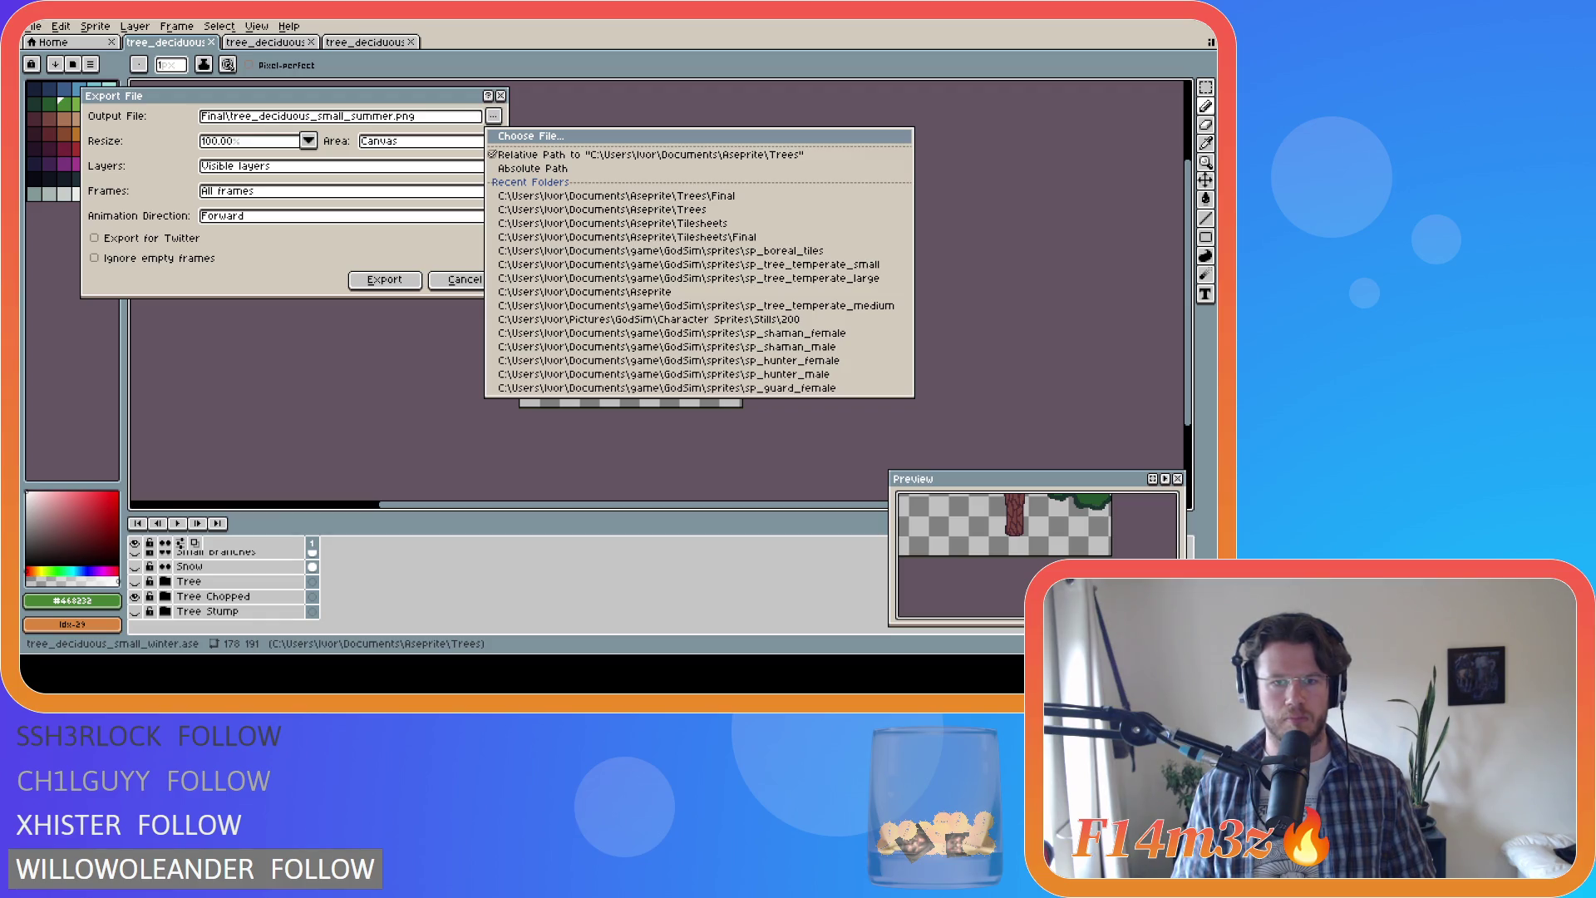
pyautogui.click(665, 341)
pyautogui.click(388, 285)
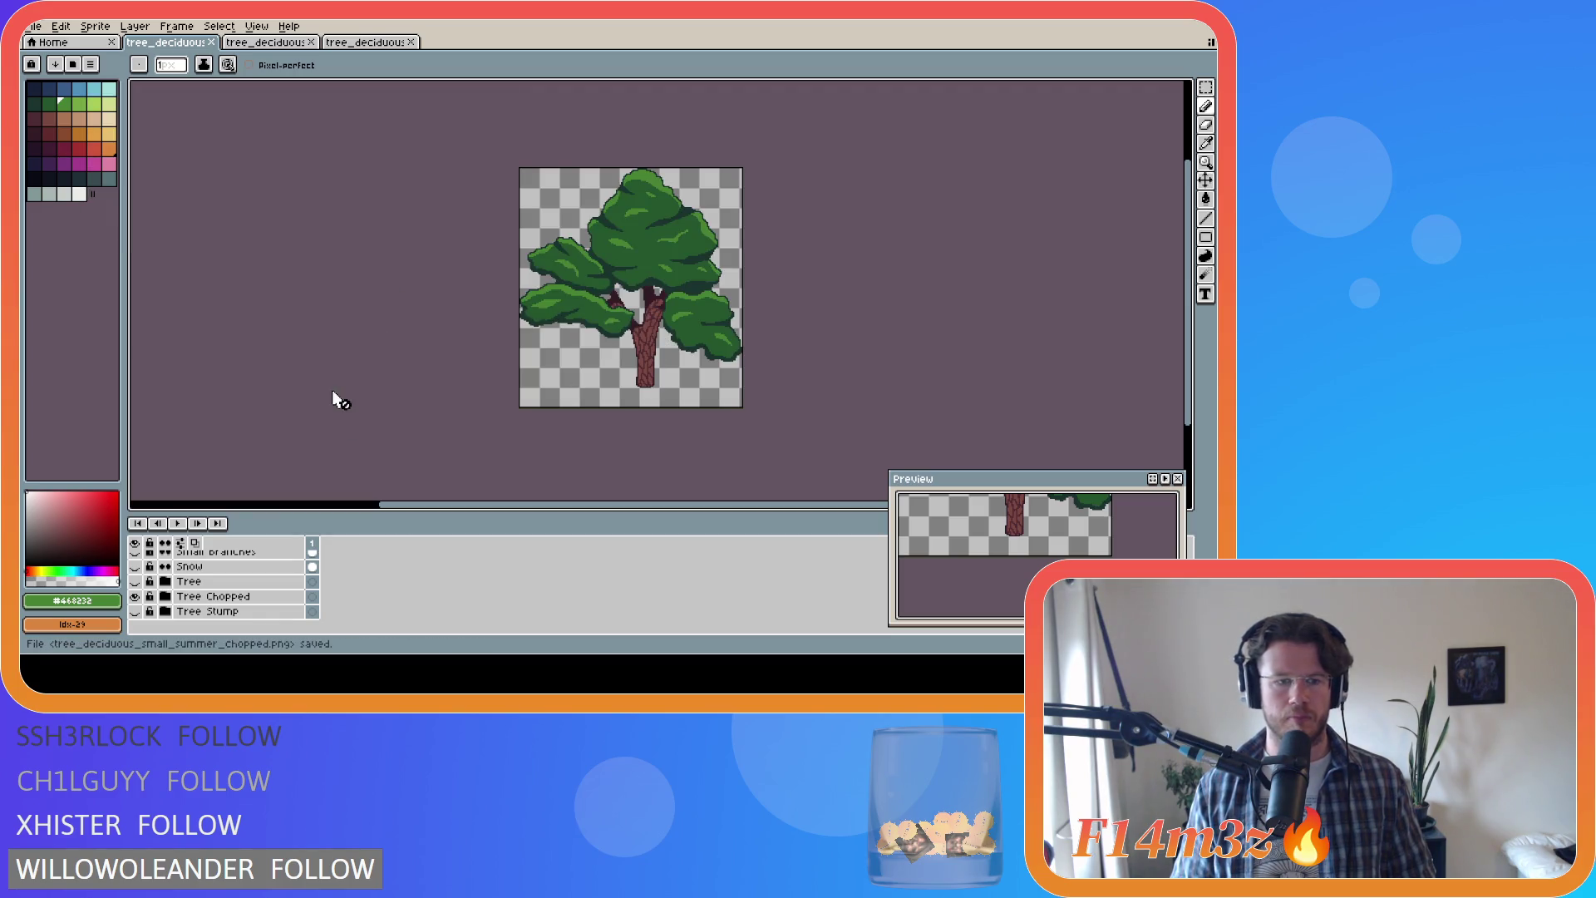
pyautogui.click(134, 597)
pyautogui.click(135, 582)
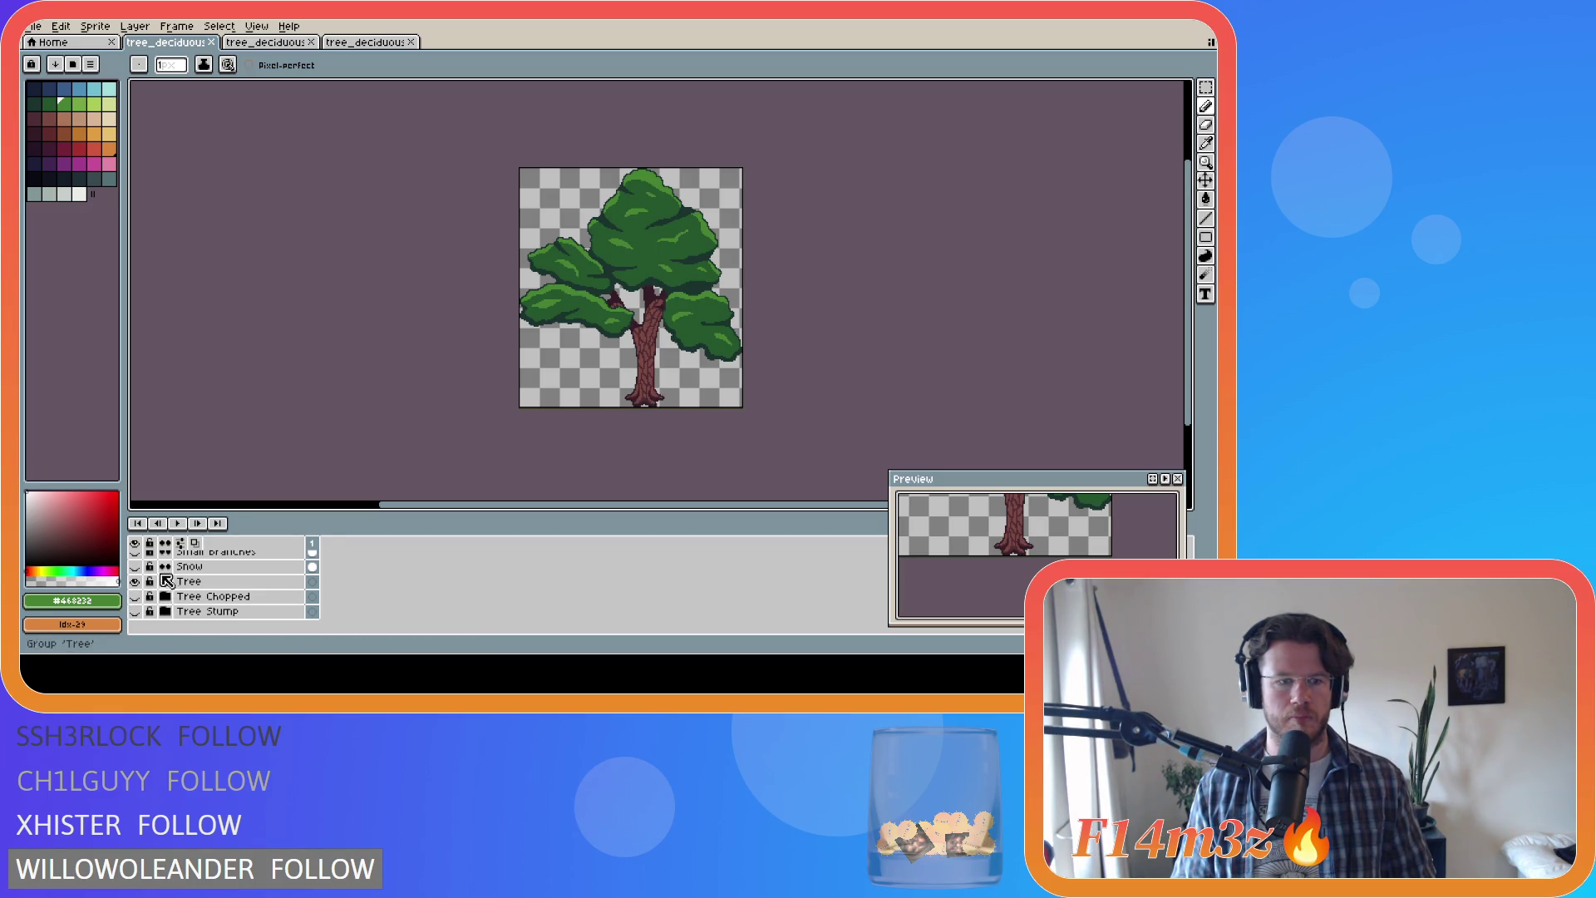
# Step: On the medium tree sprite, hide the Tree group and show Tree Chopped
pyautogui.click(264, 43)
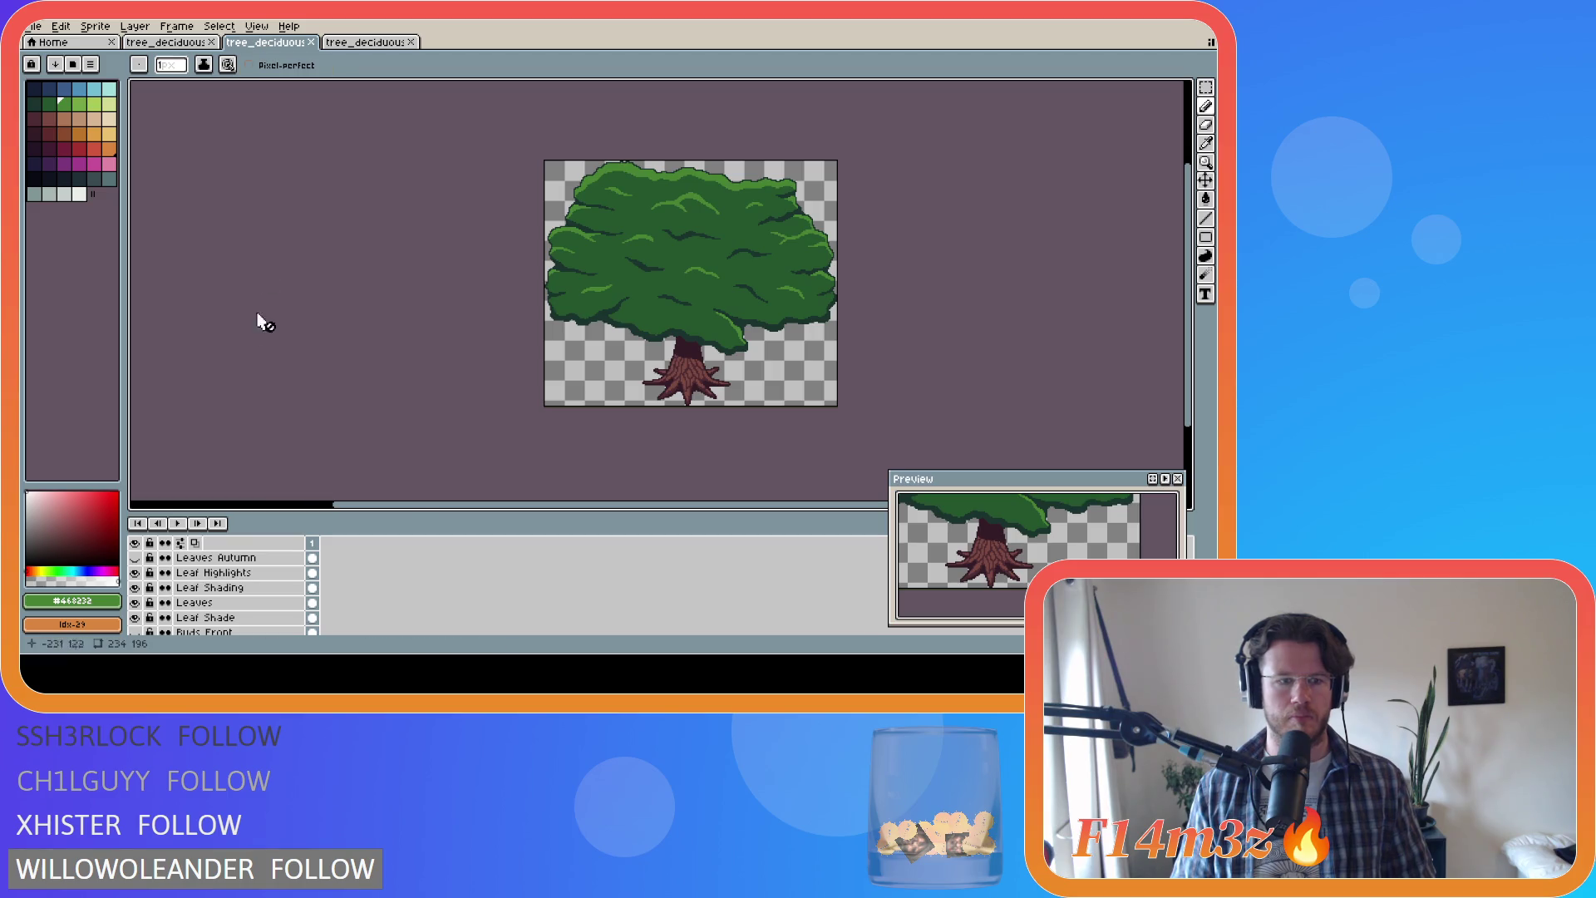
pyautogui.scroll(-3, 261, 440)
pyautogui.scroll(3, 562, 411)
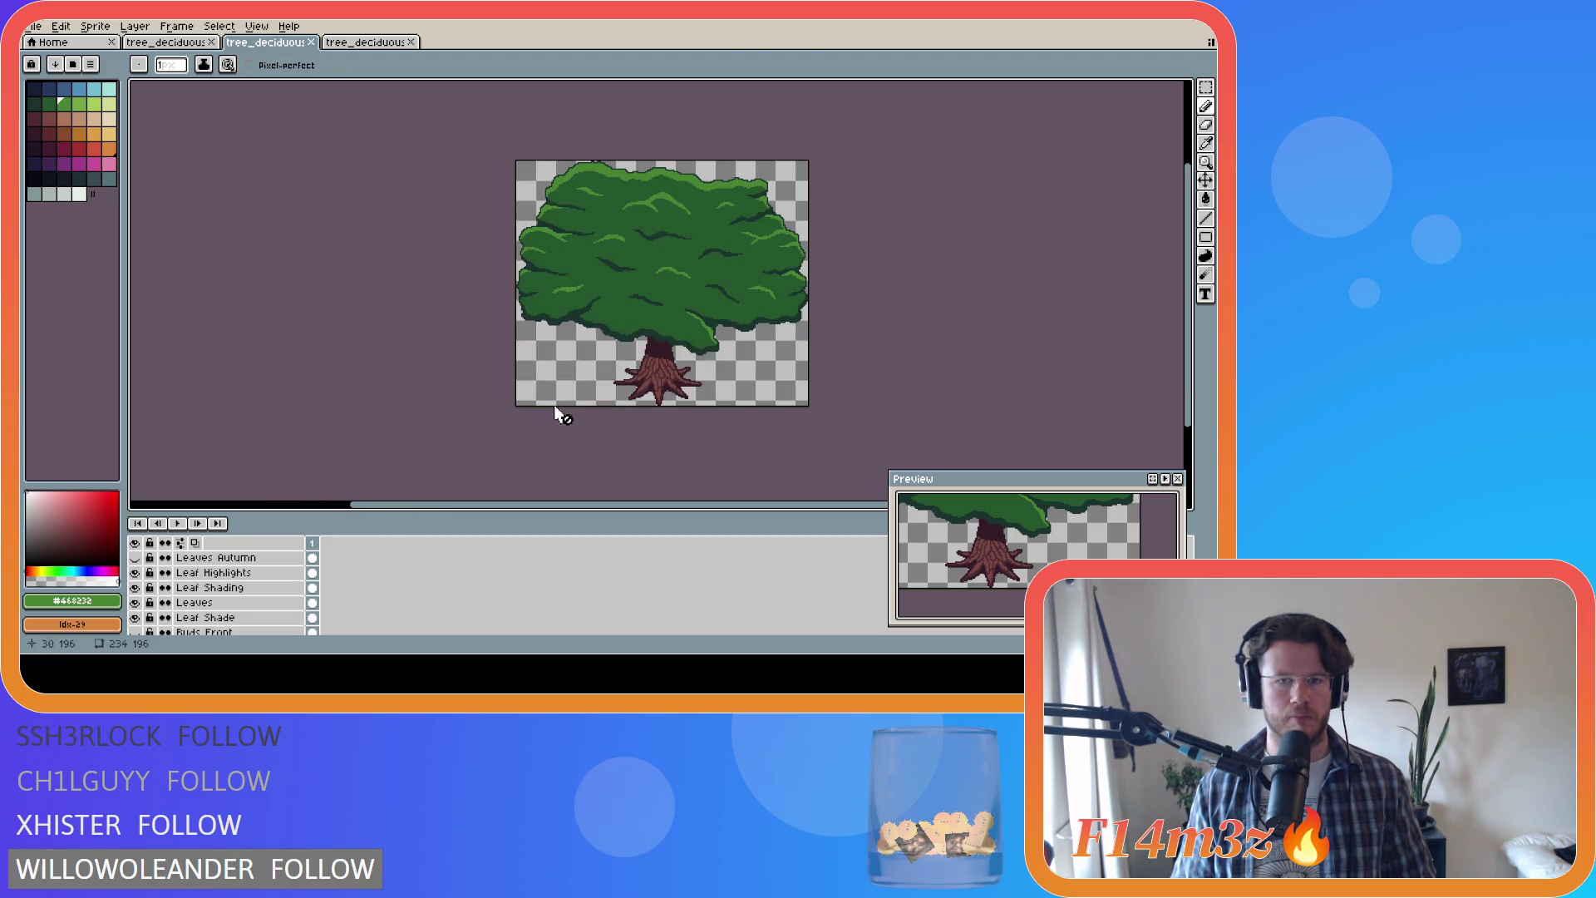
pyautogui.scroll(-5, 274, 588)
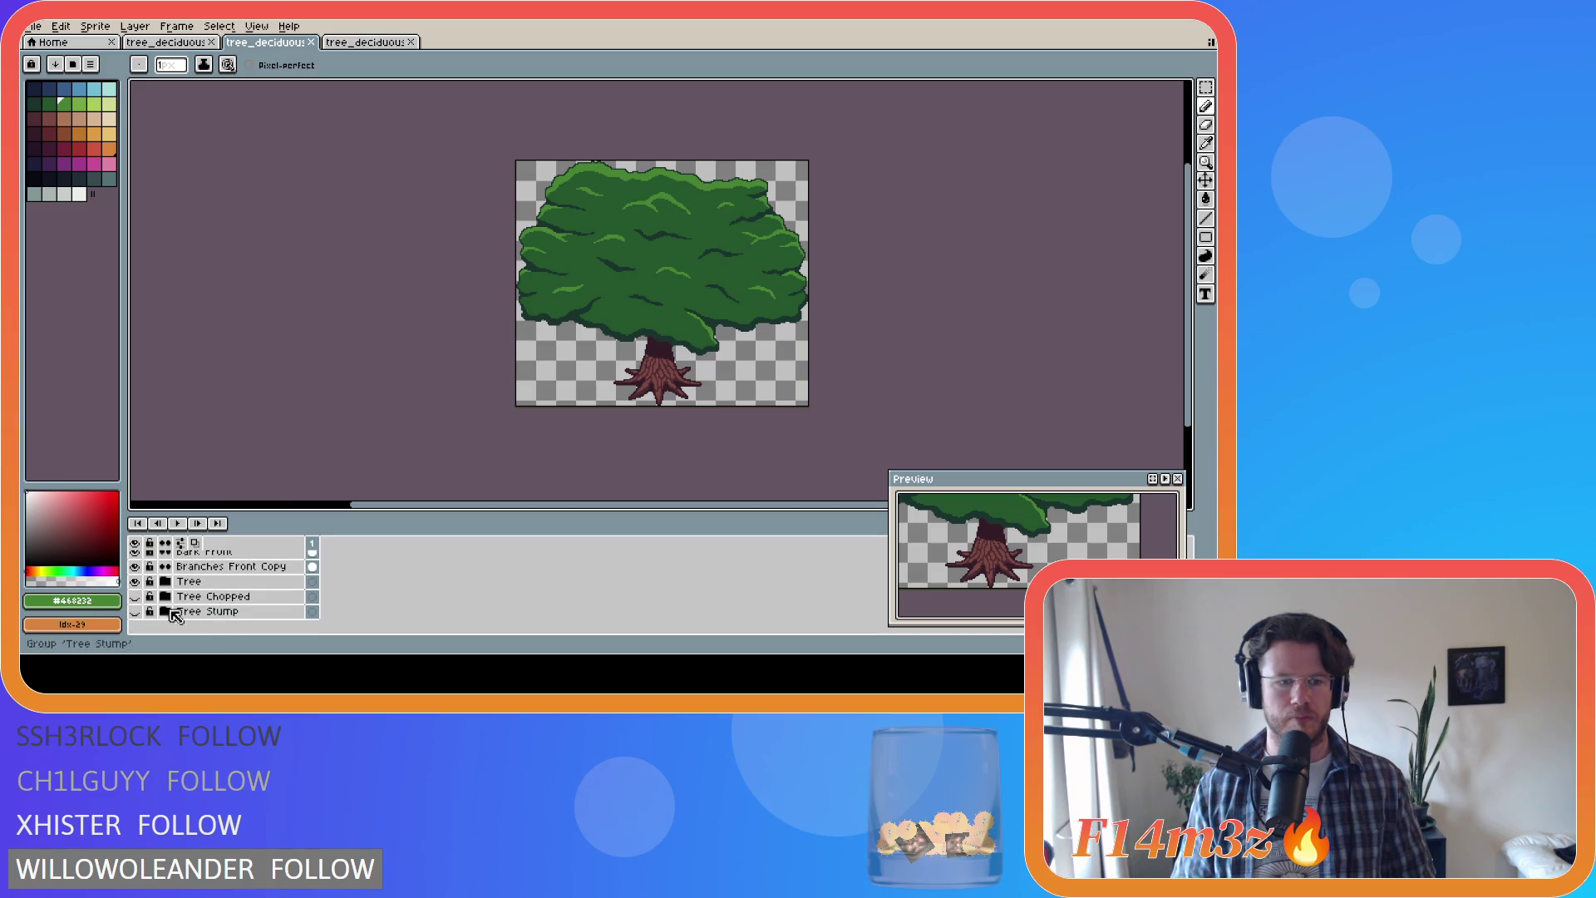
pyautogui.click(135, 581)
pyautogui.click(134, 596)
pyautogui.hotkey('ctrl', 'shift', 'e')
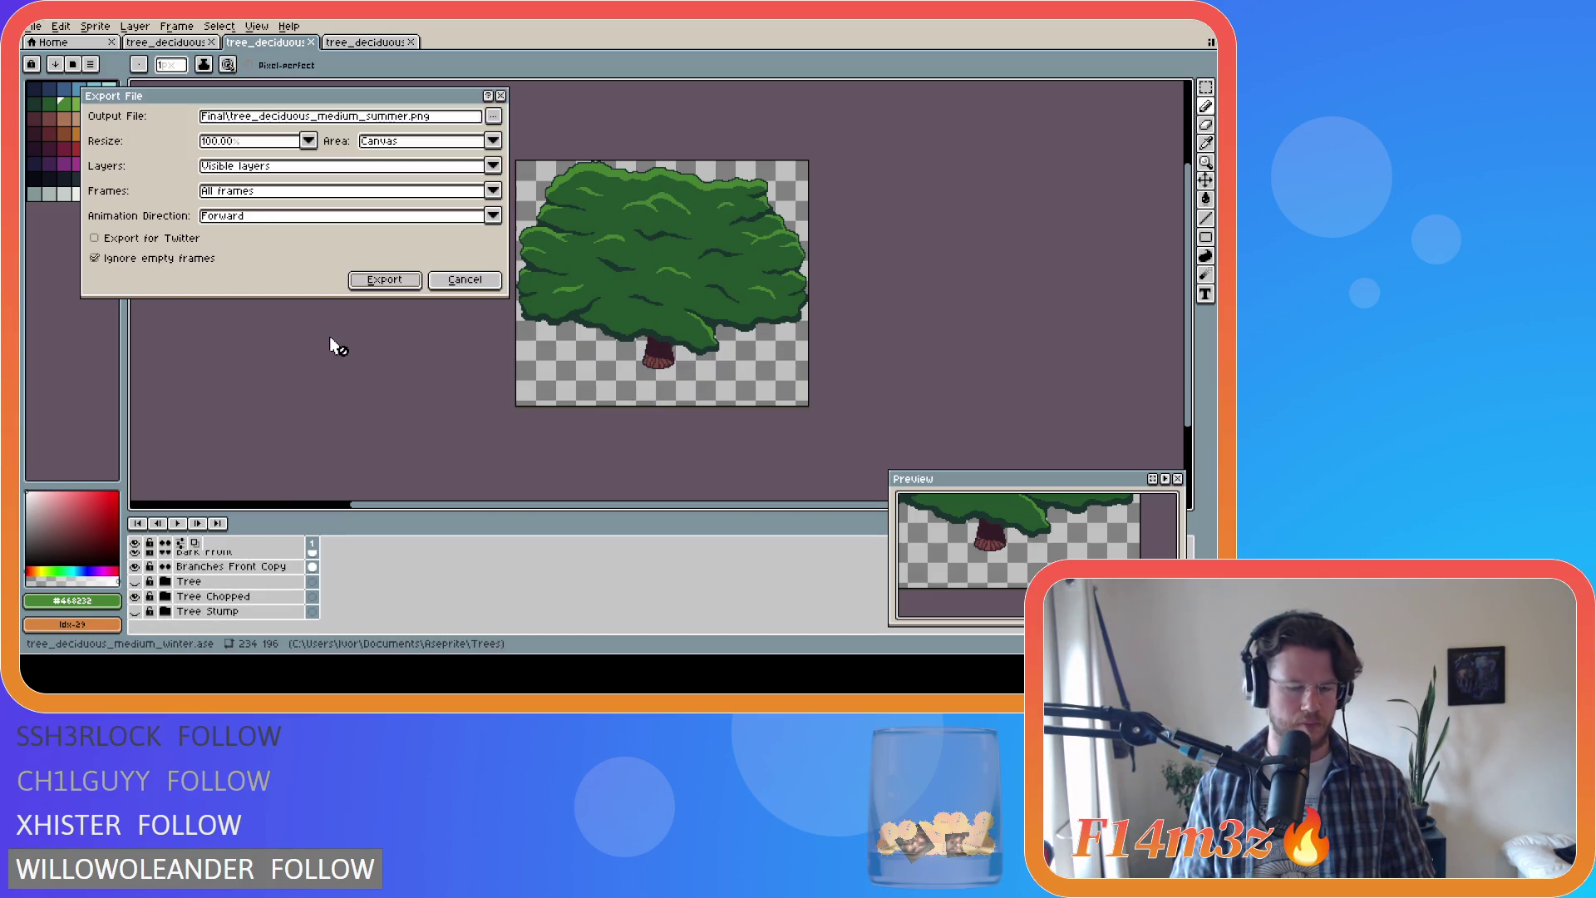
pyautogui.click(493, 115)
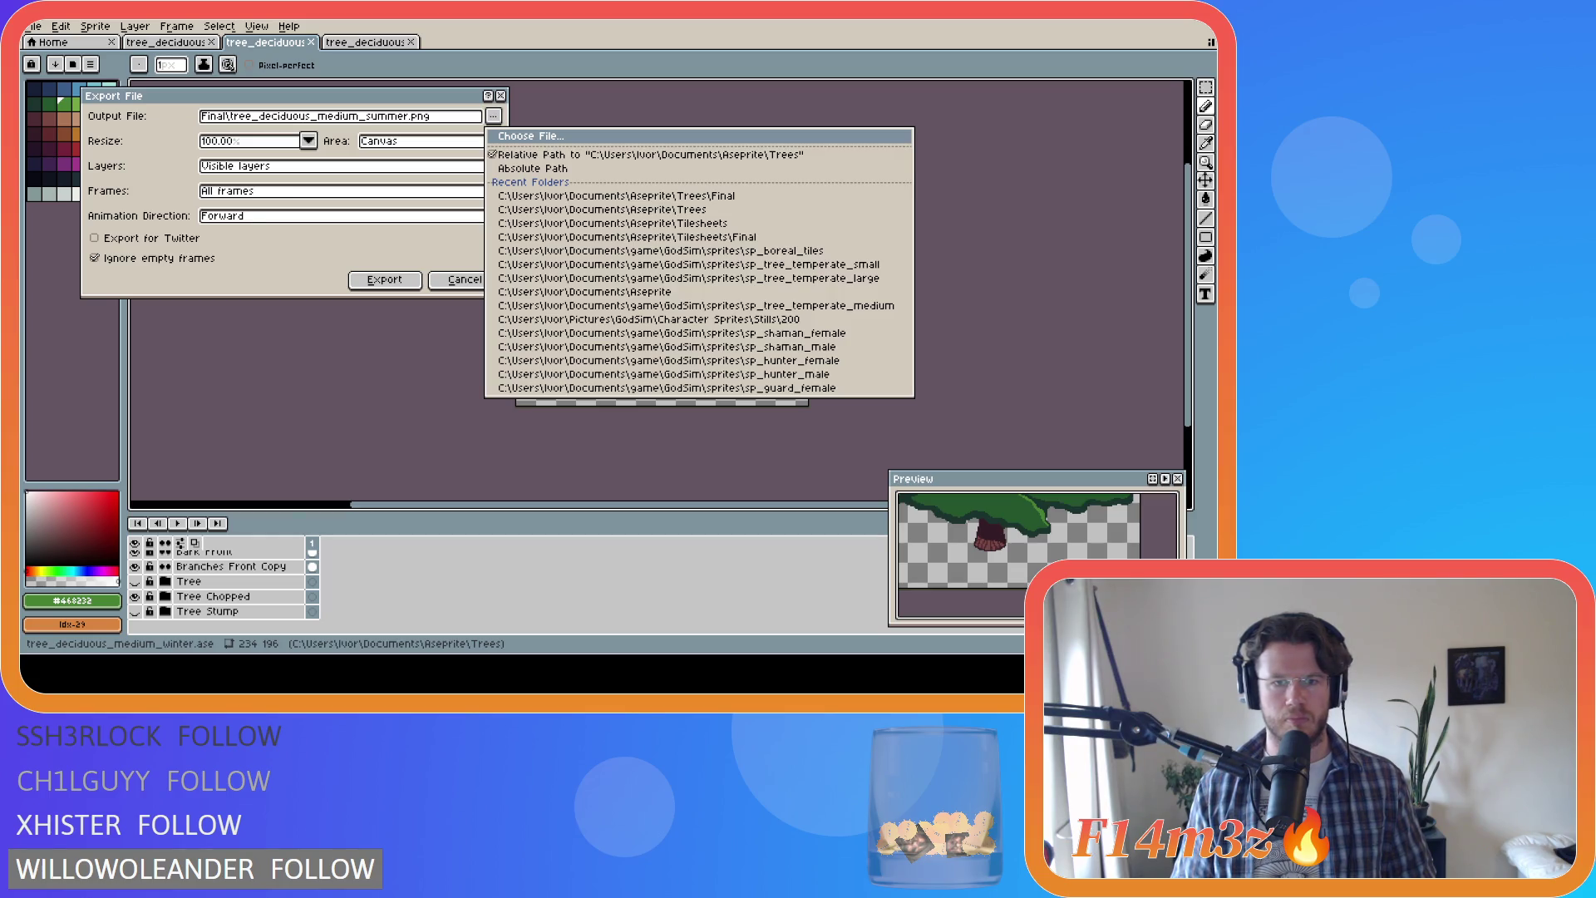
pyautogui.press('Escape')
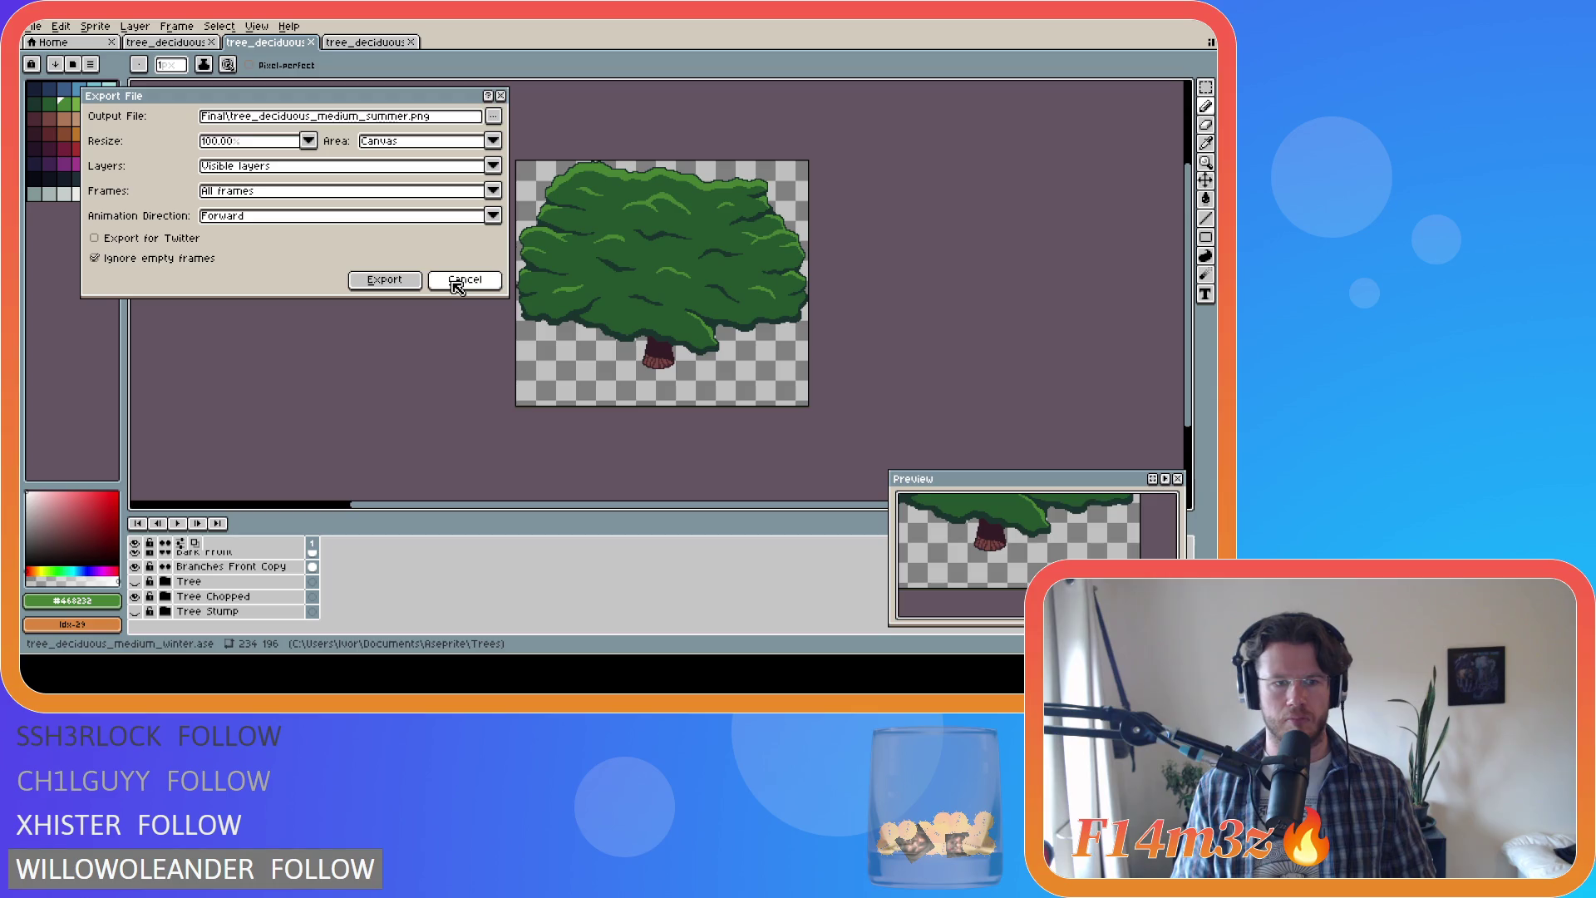
pyautogui.click(463, 279)
# Step: Export tree_deciduous_medium_summer_chopped.png, then hide Tree Chopped and show Tree again
pyautogui.scroll(3, 297, 607)
pyautogui.scroll(3, 297, 611)
pyautogui.scroll(-5, 296, 611)
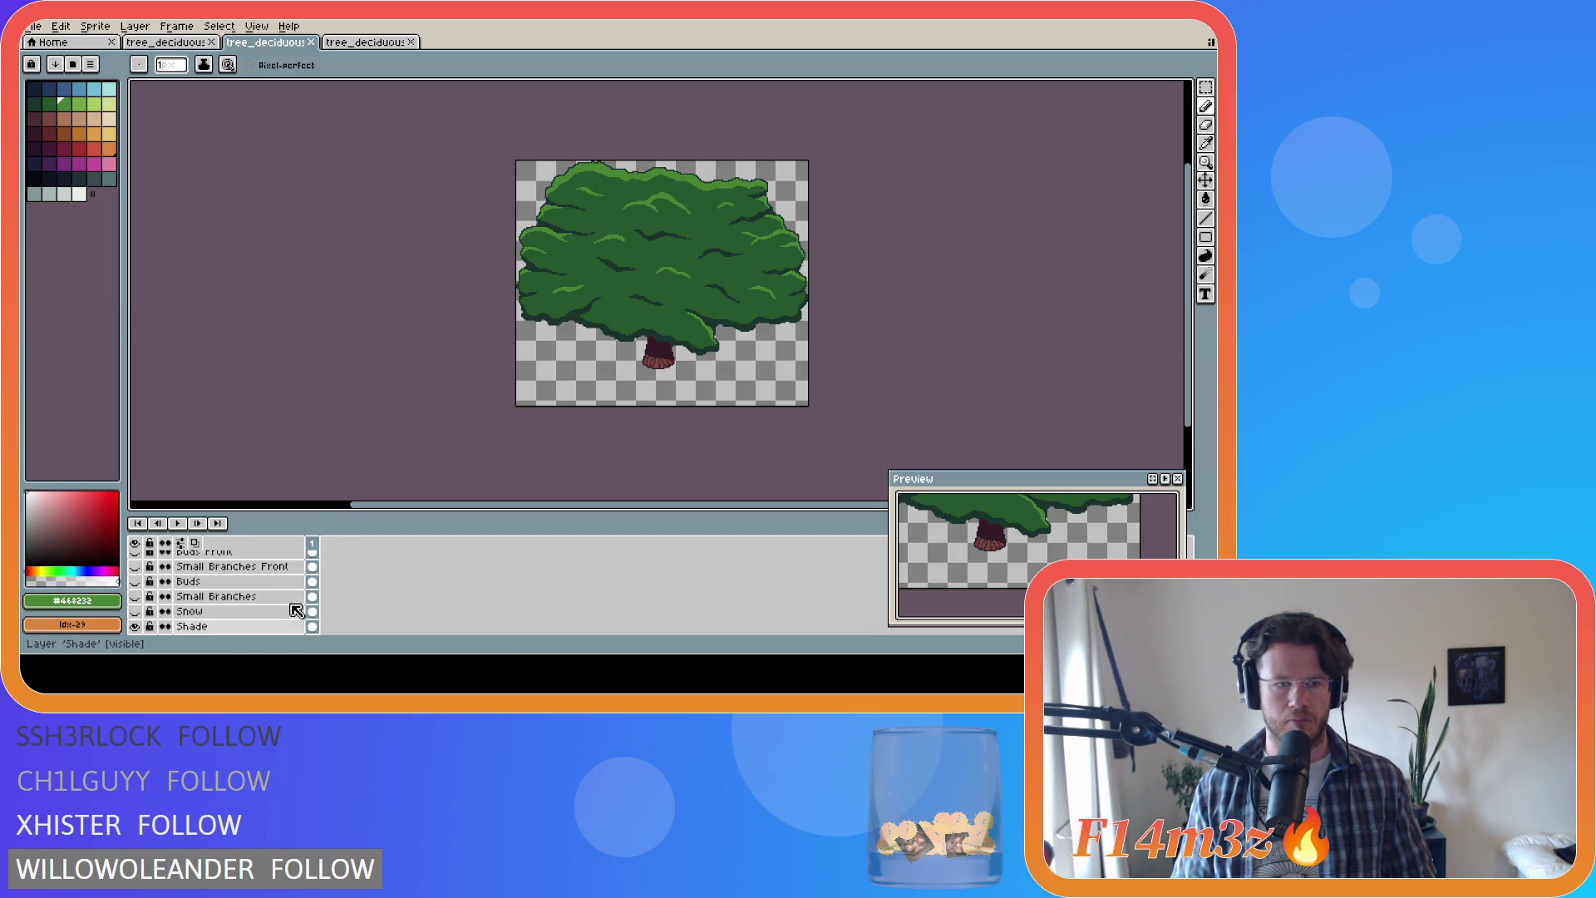
pyautogui.hotkey('ctrl', 'alt', 'shift', 's')
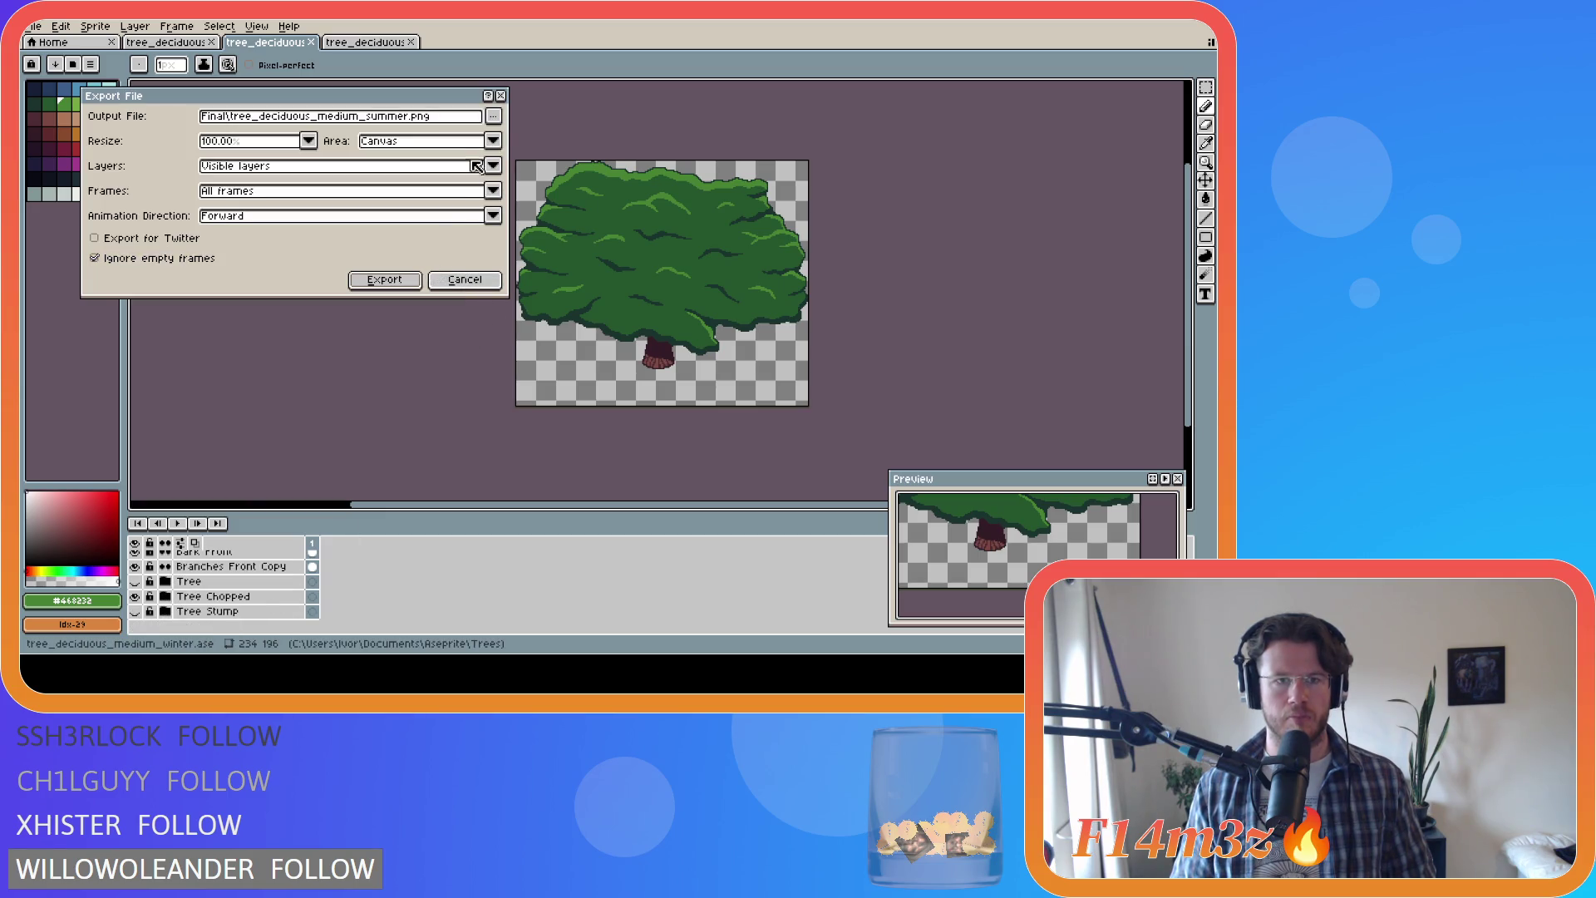
pyautogui.click(494, 115)
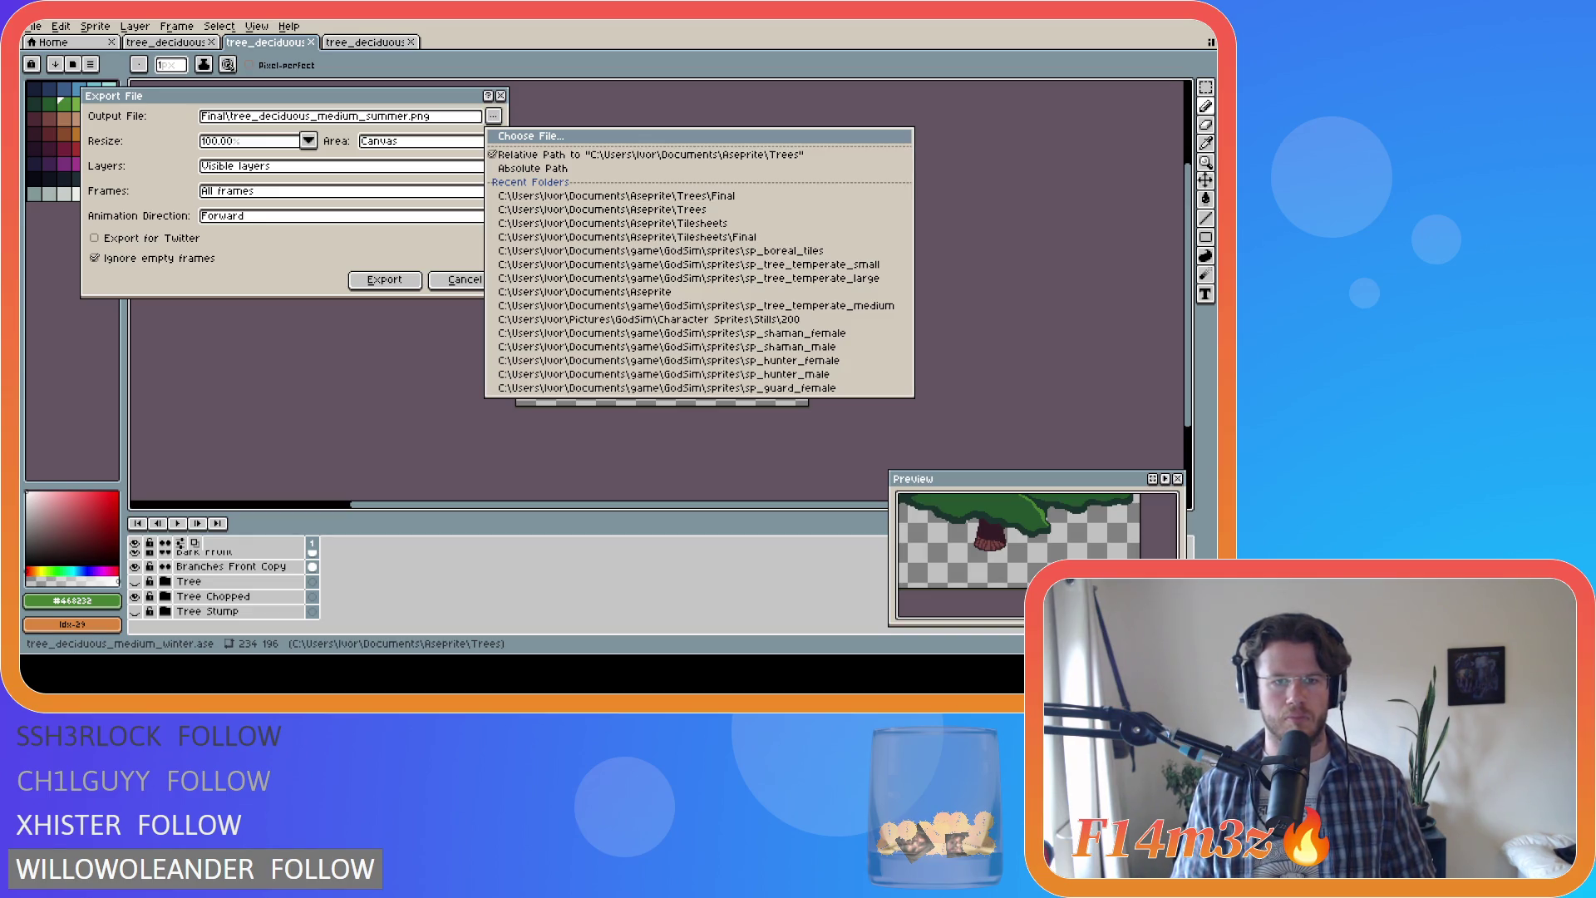
pyautogui.write('_chopped')
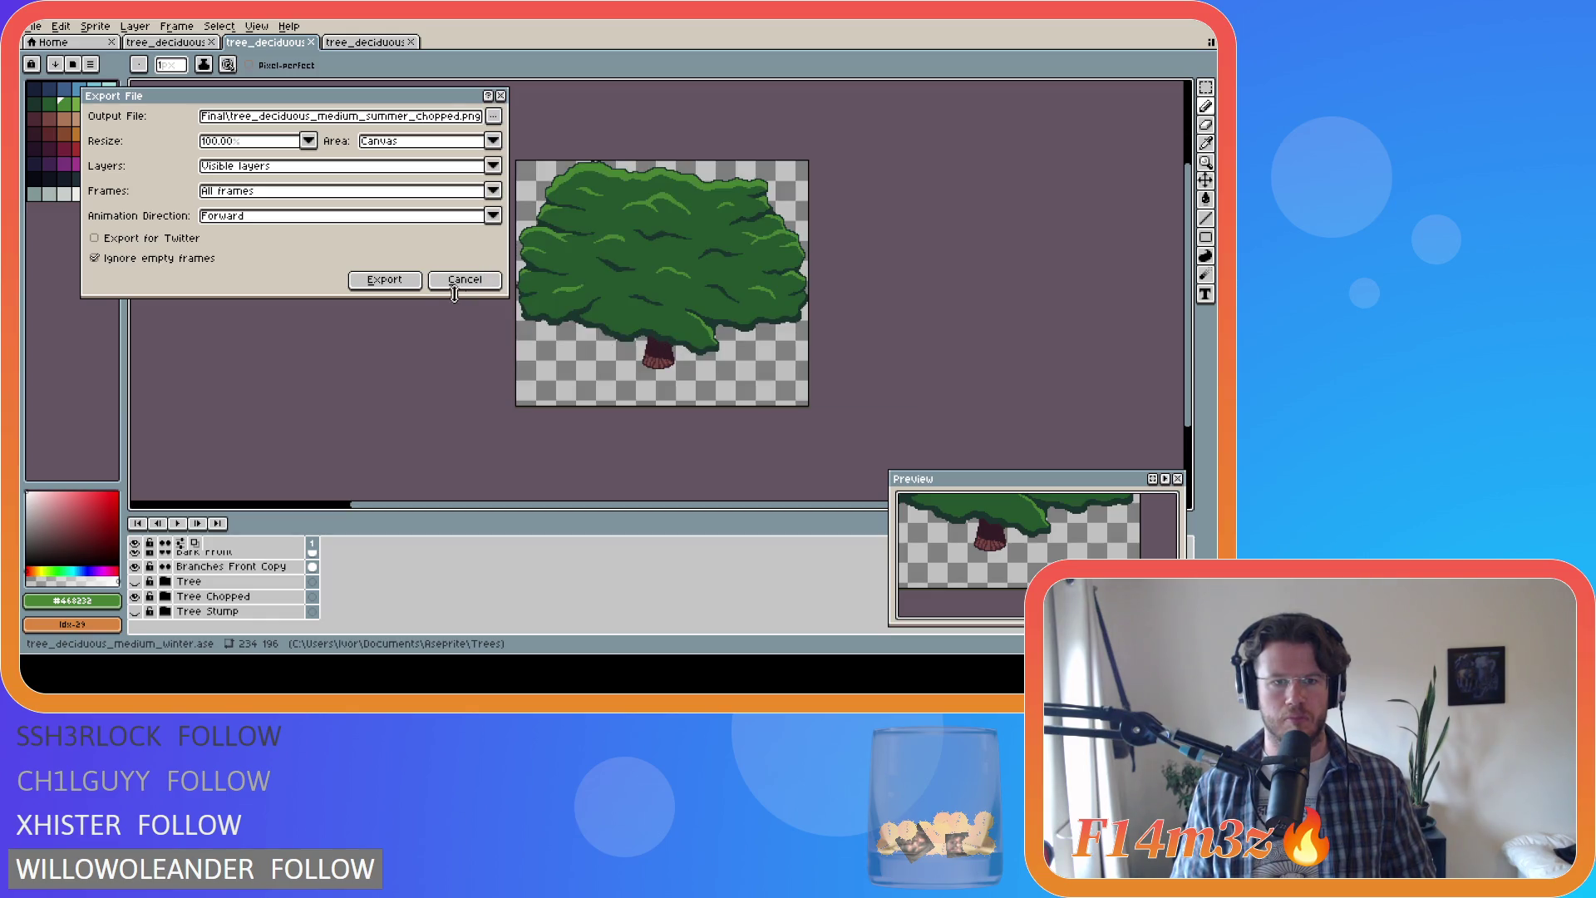
pyautogui.click(384, 279)
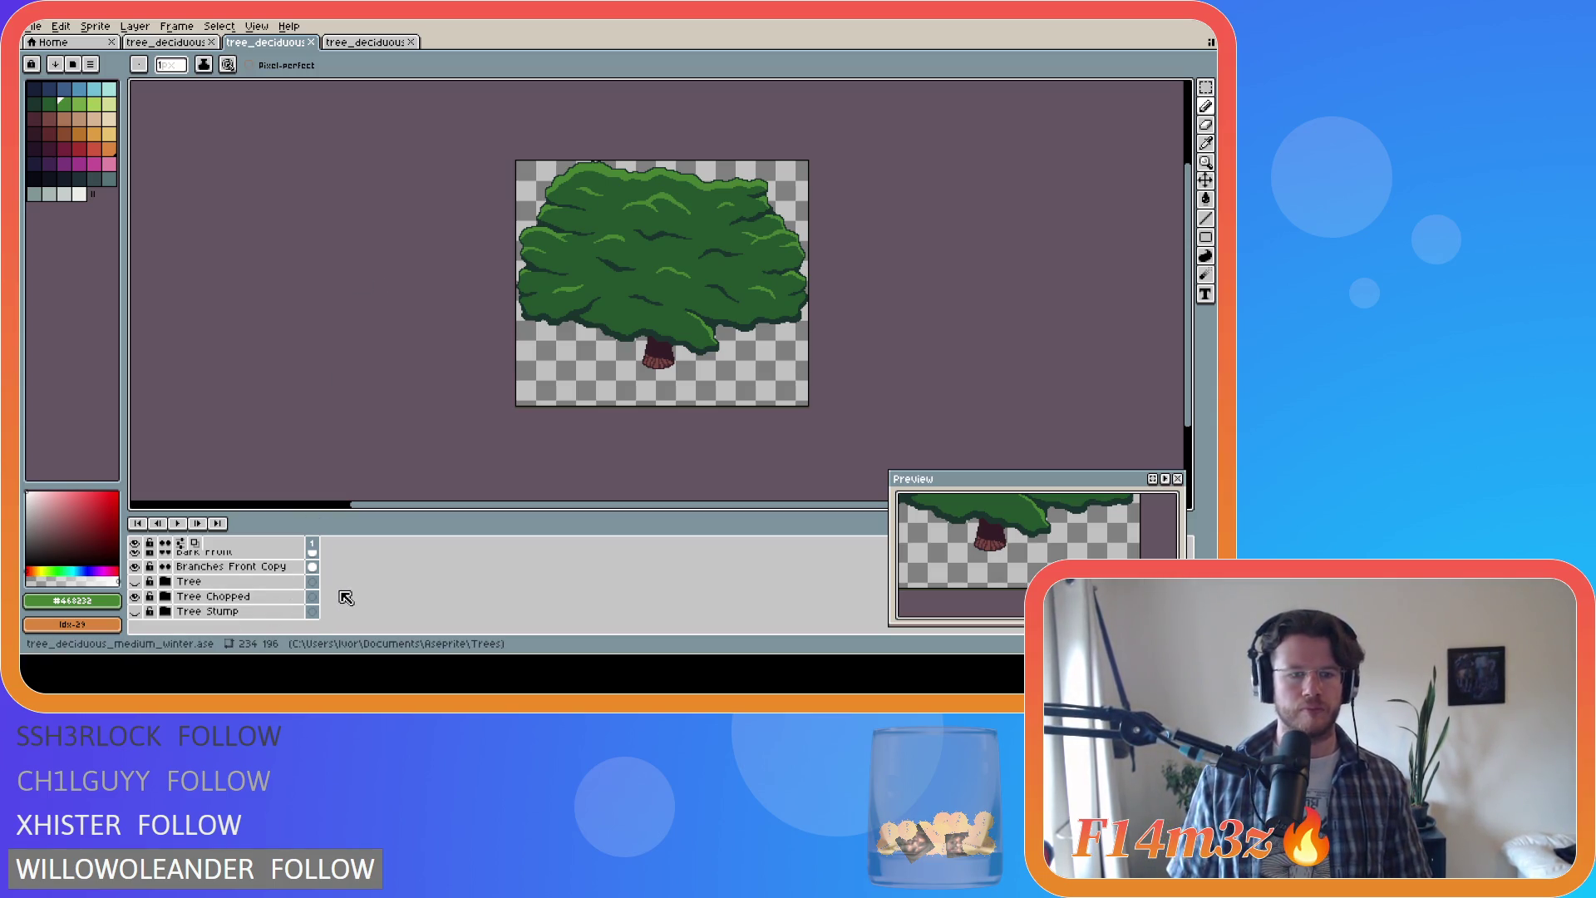
pyautogui.click(134, 596)
pyautogui.click(135, 581)
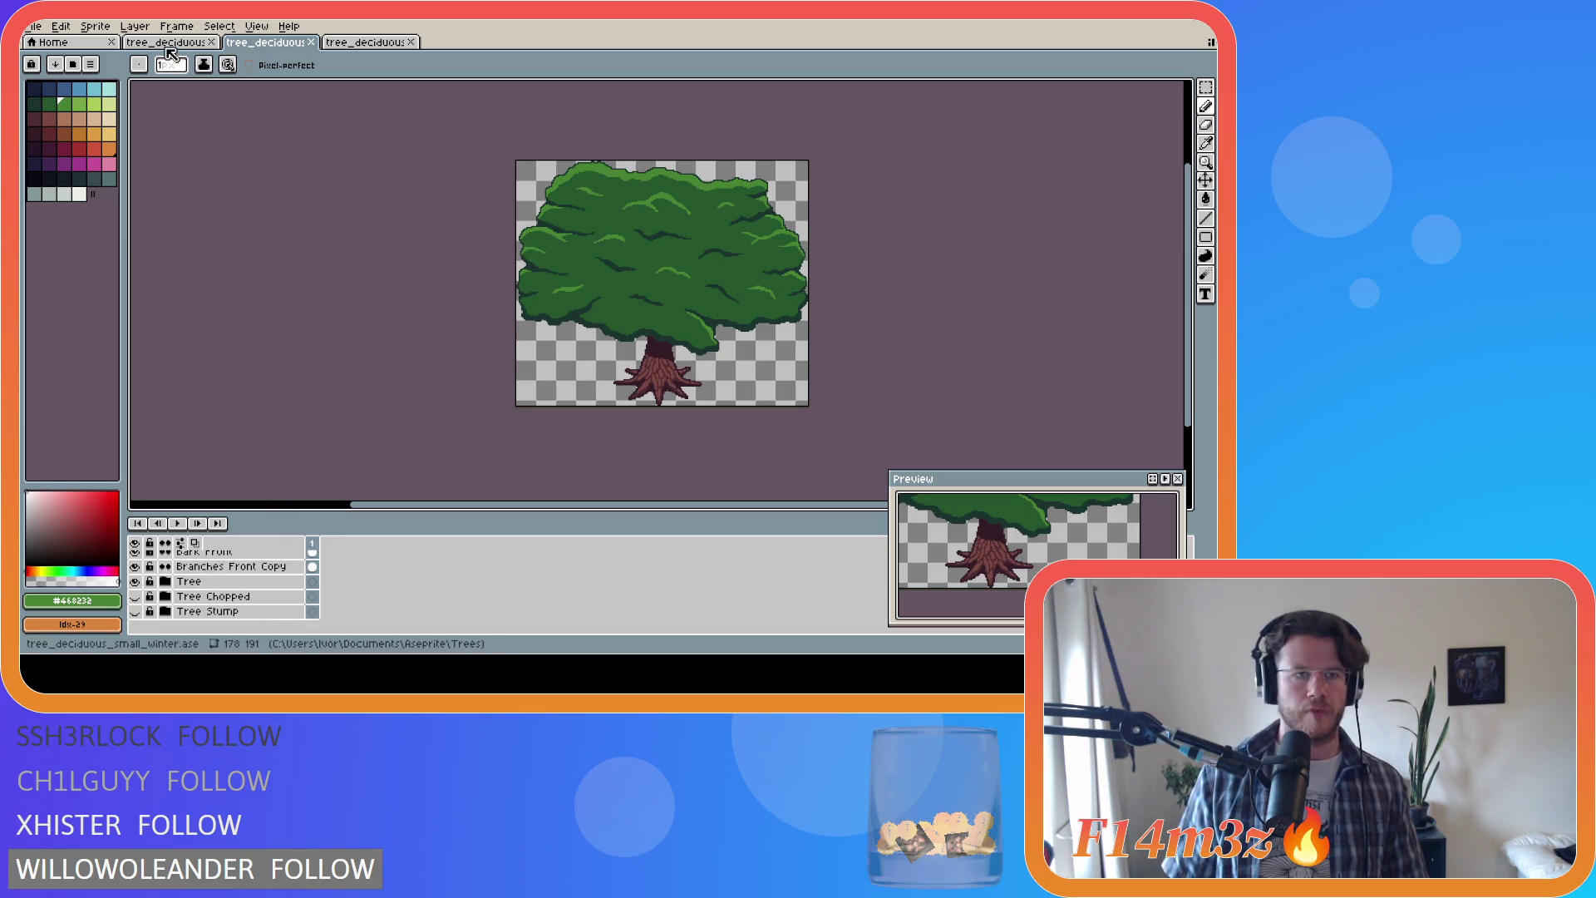
# Step: On the small tree, hide the summer leaf layers and show the autumn leaf layers
pyautogui.hotkey('ctrl', 'shift', 'Tab')
pyautogui.scroll(8, 225, 588)
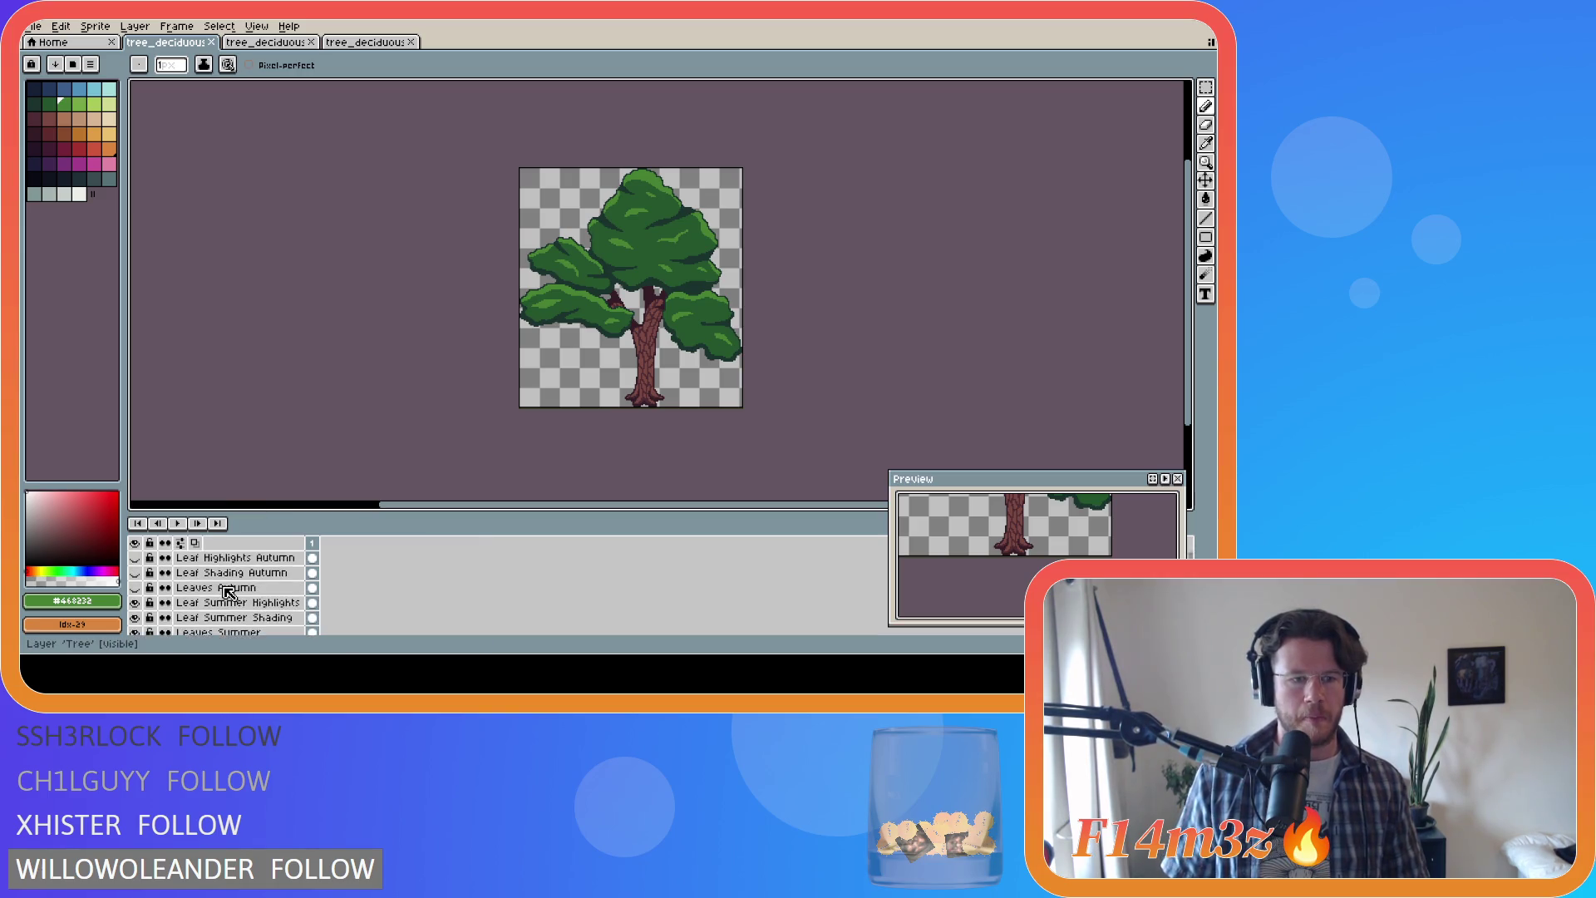
pyautogui.moveTo(135, 618); pyautogui.dragTo(134, 572)
pyautogui.scroll(2, 146, 594)
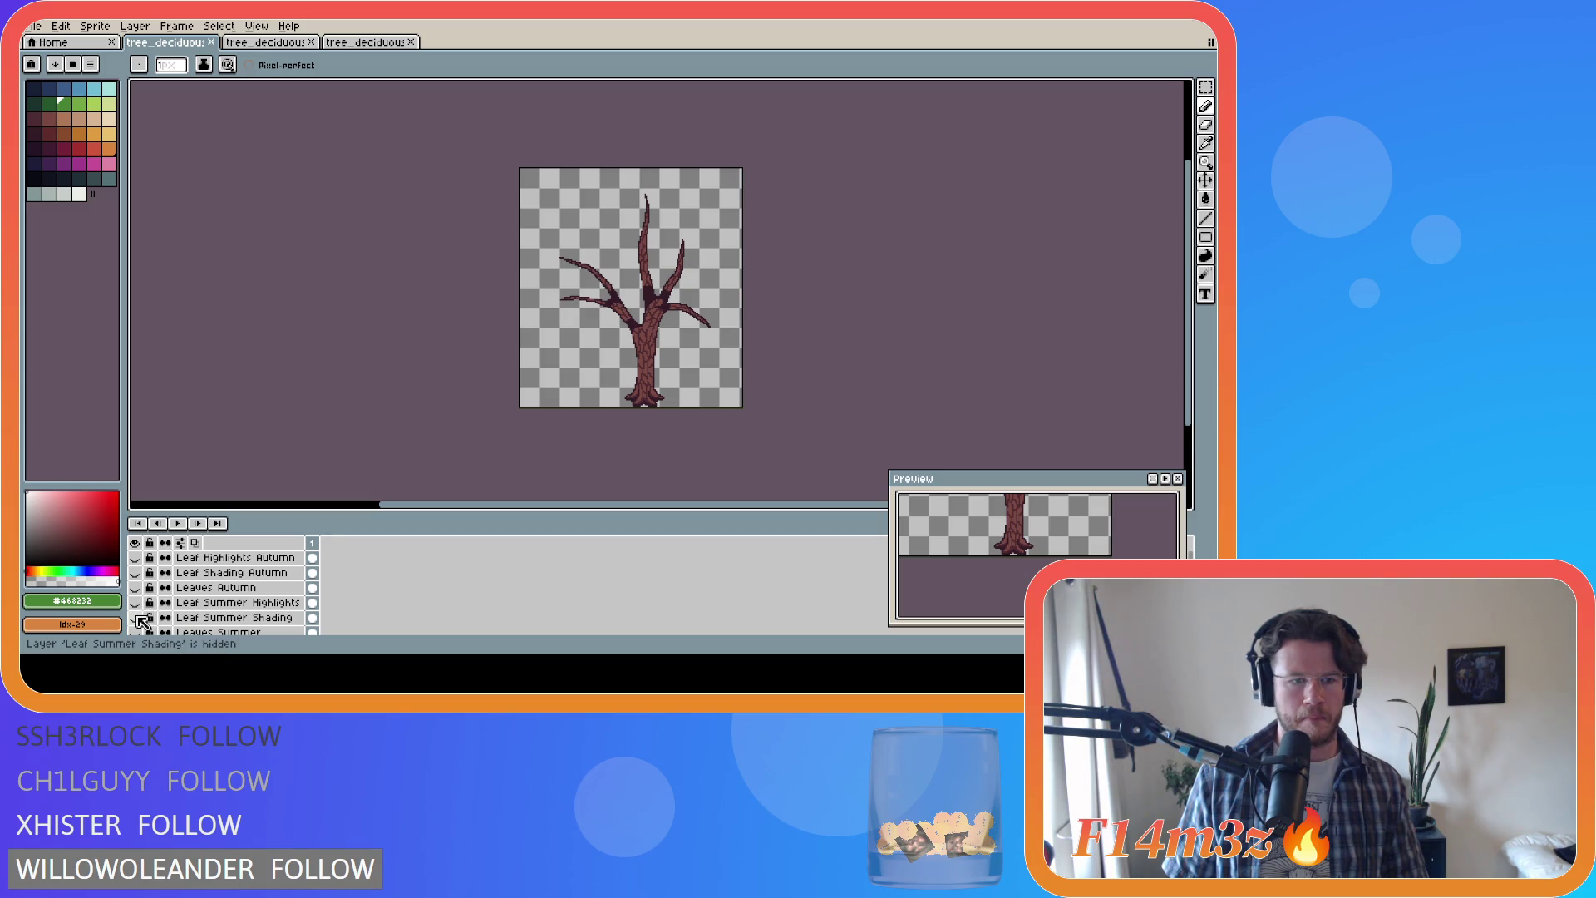
pyautogui.scroll(-3, 143, 620)
pyautogui.scroll(2, 141, 603)
pyautogui.moveTo(136, 586); pyautogui.dragTo(139, 575)
pyautogui.click(135, 557)
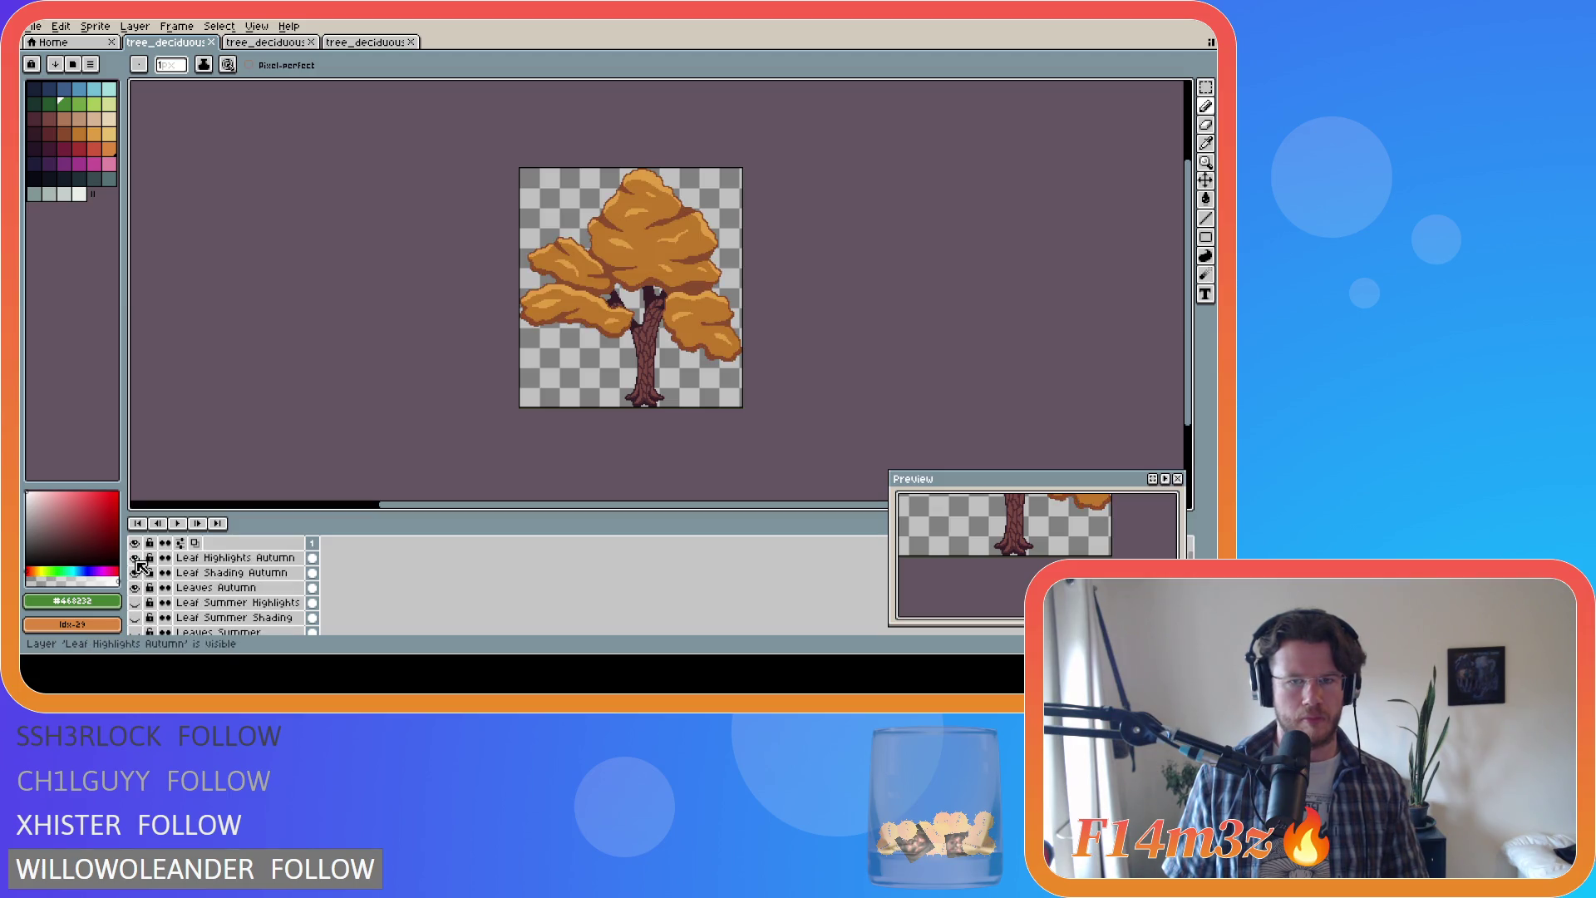
pyautogui.hotkey('ctrl', 'alt', 'shift', 's')
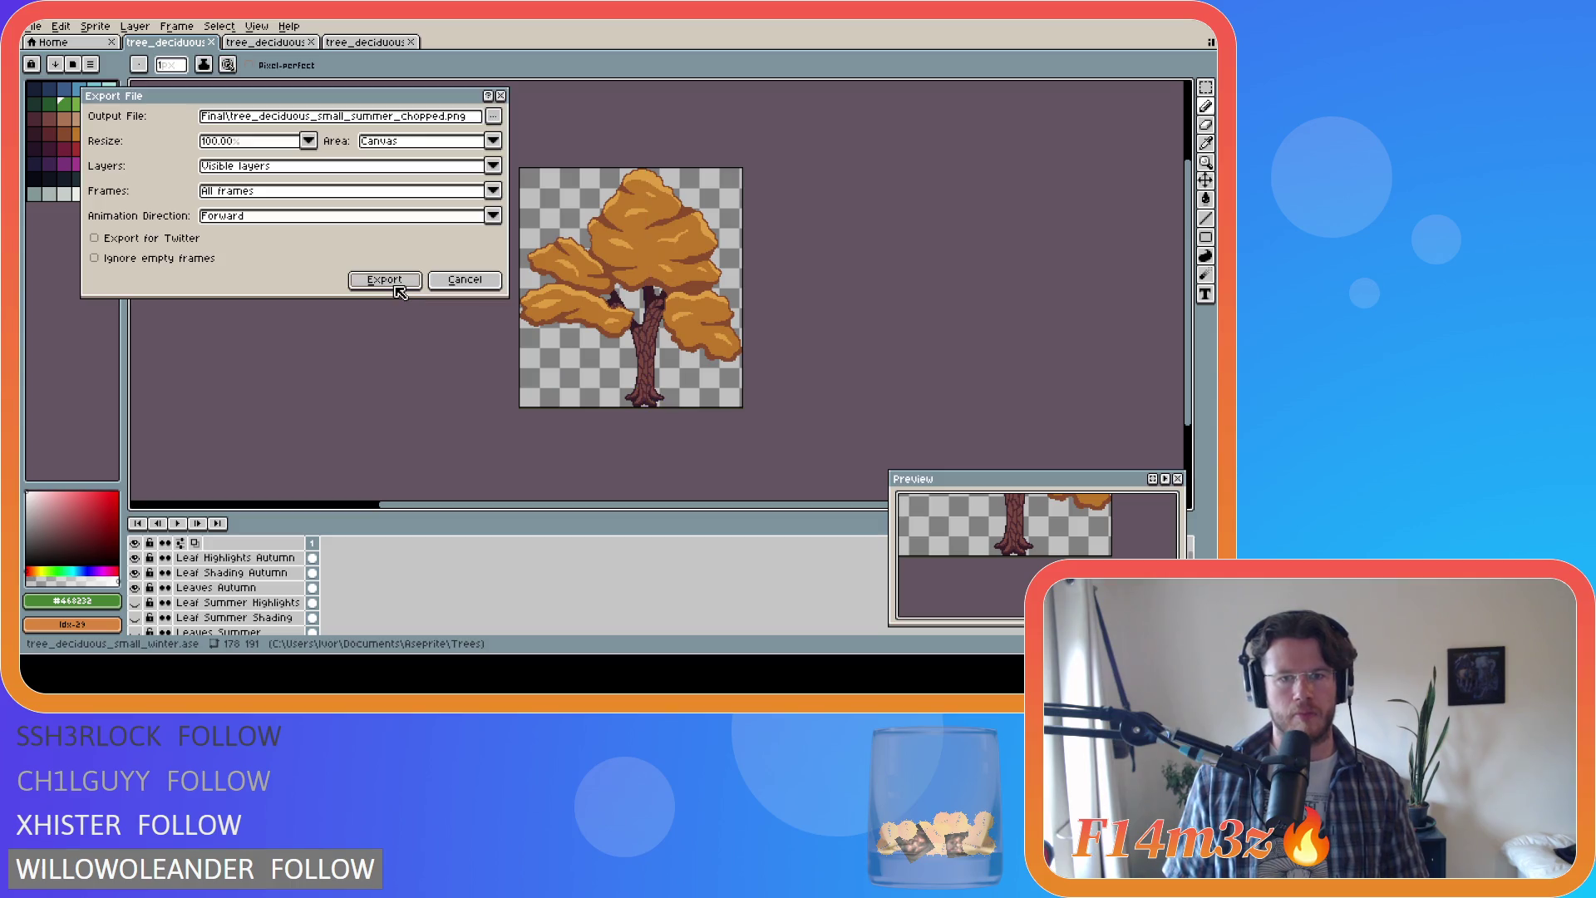
pyautogui.click(493, 118)
pyautogui.press('Escape')
pyautogui.press('Escape')
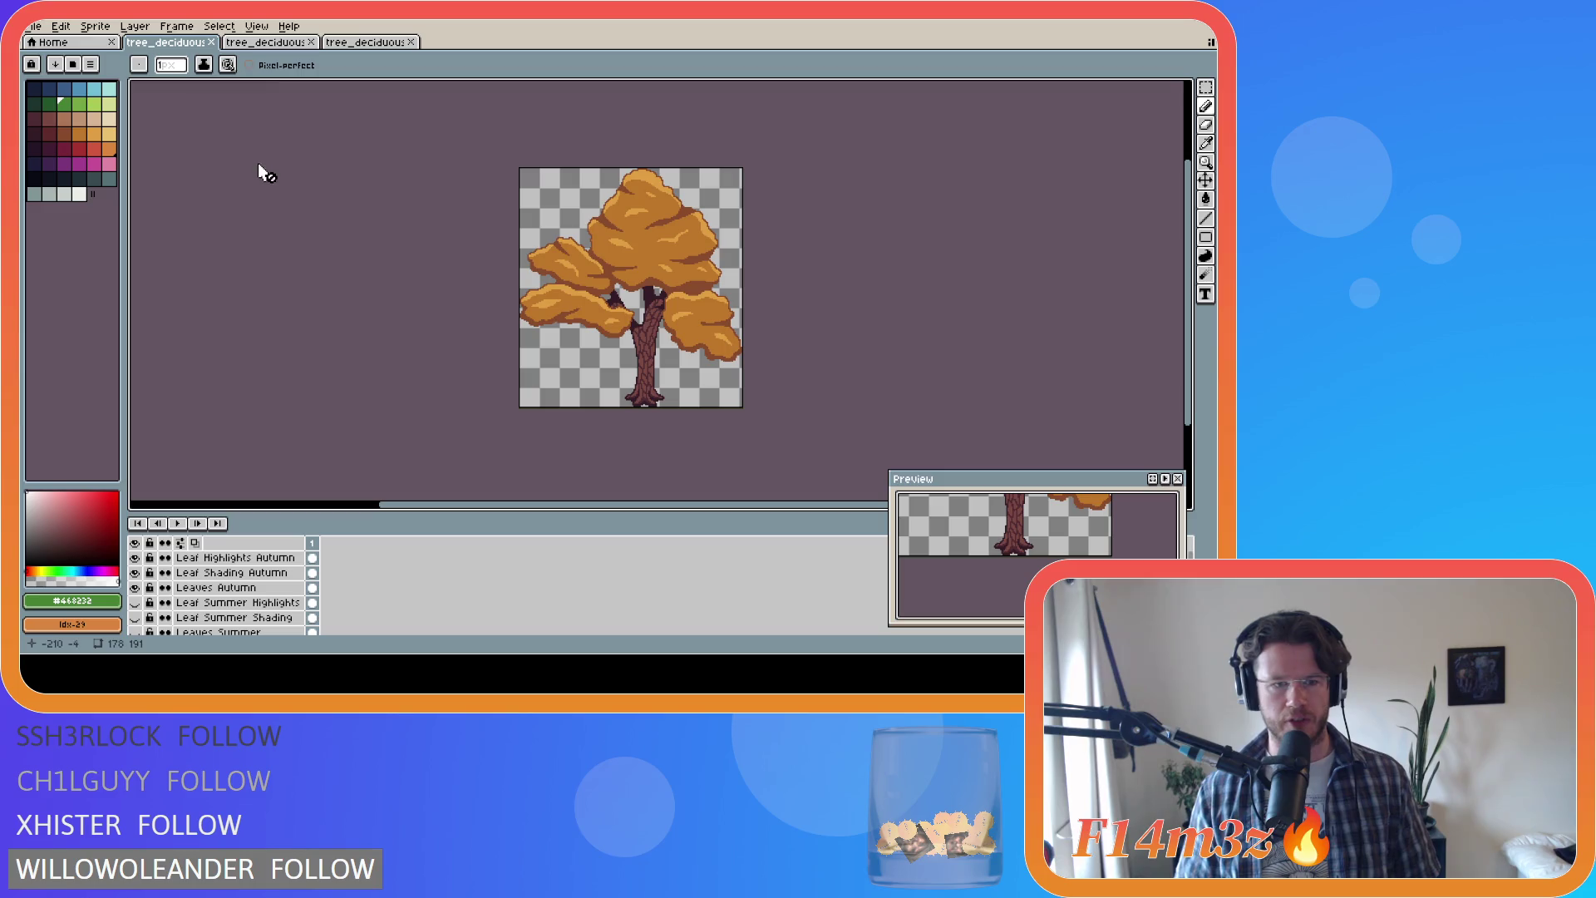
# Step: Swap Tree for Tree Chopped, export tree_deciduous_small_autumn_chopped.png, and switch to the medium tree
pyautogui.scroll(-3, 308, 457)
pyautogui.scroll(3, 560, 376)
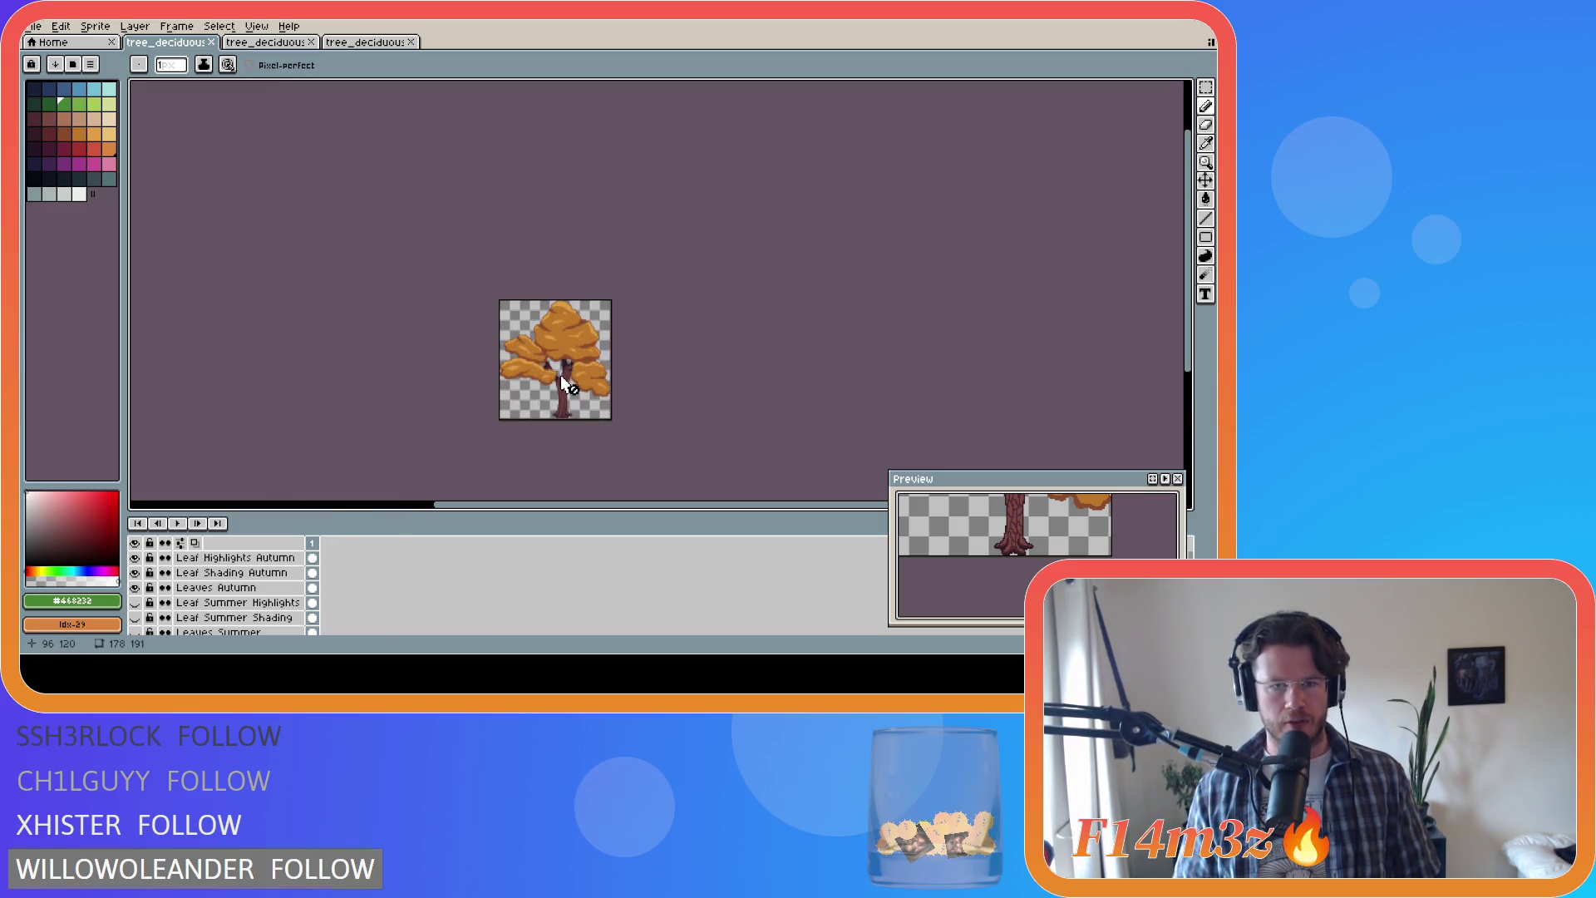
pyautogui.scroll(-5, 238, 586)
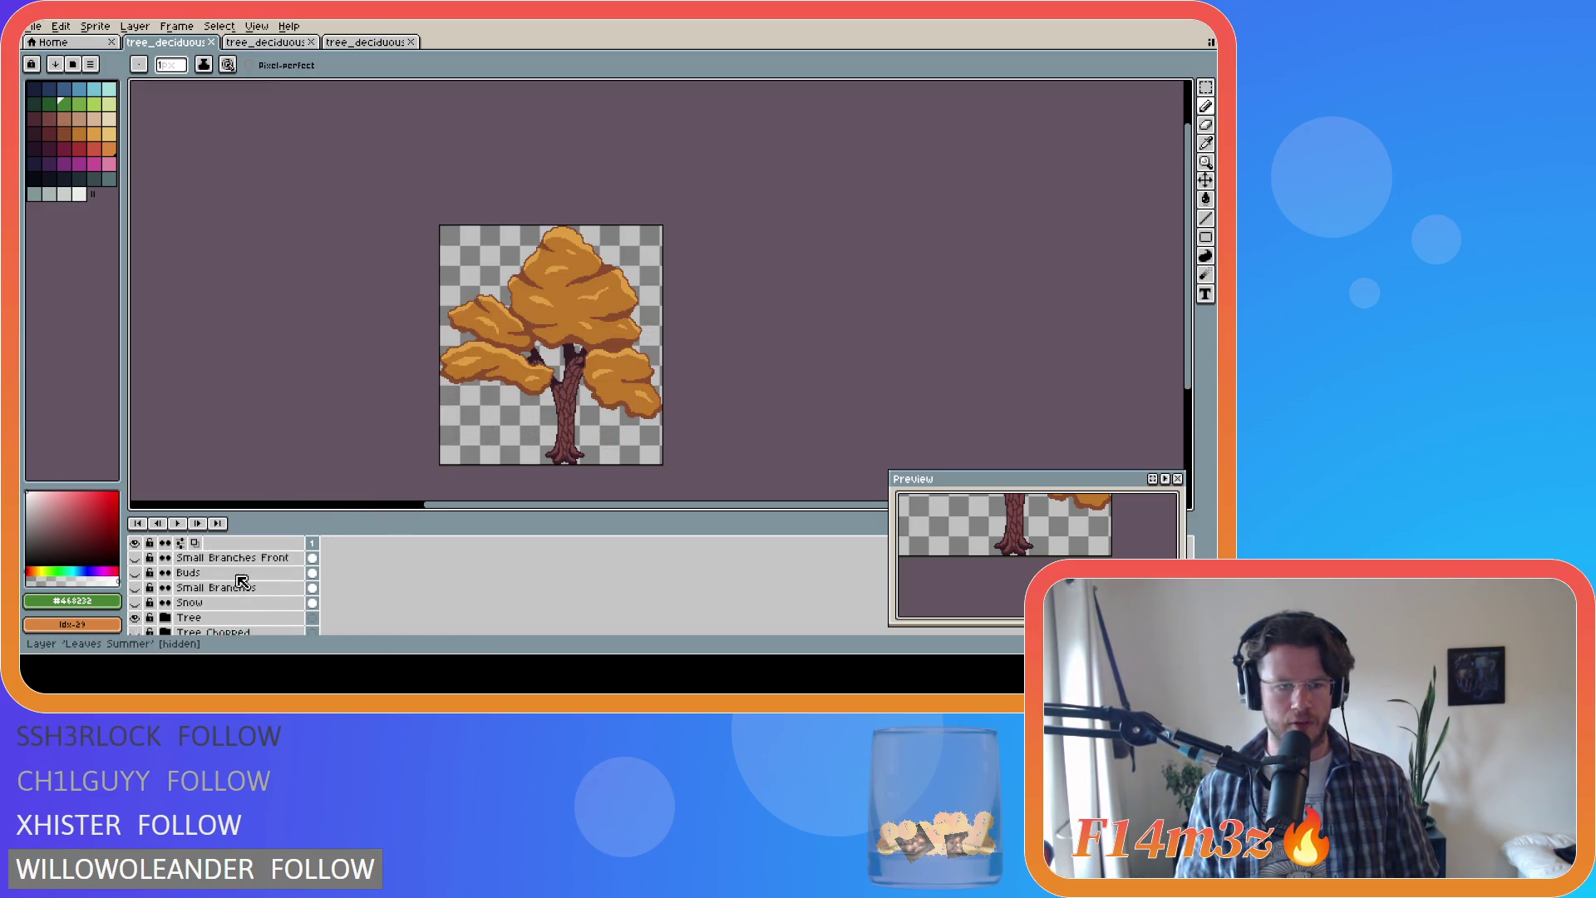
pyautogui.click(134, 581)
pyautogui.click(135, 596)
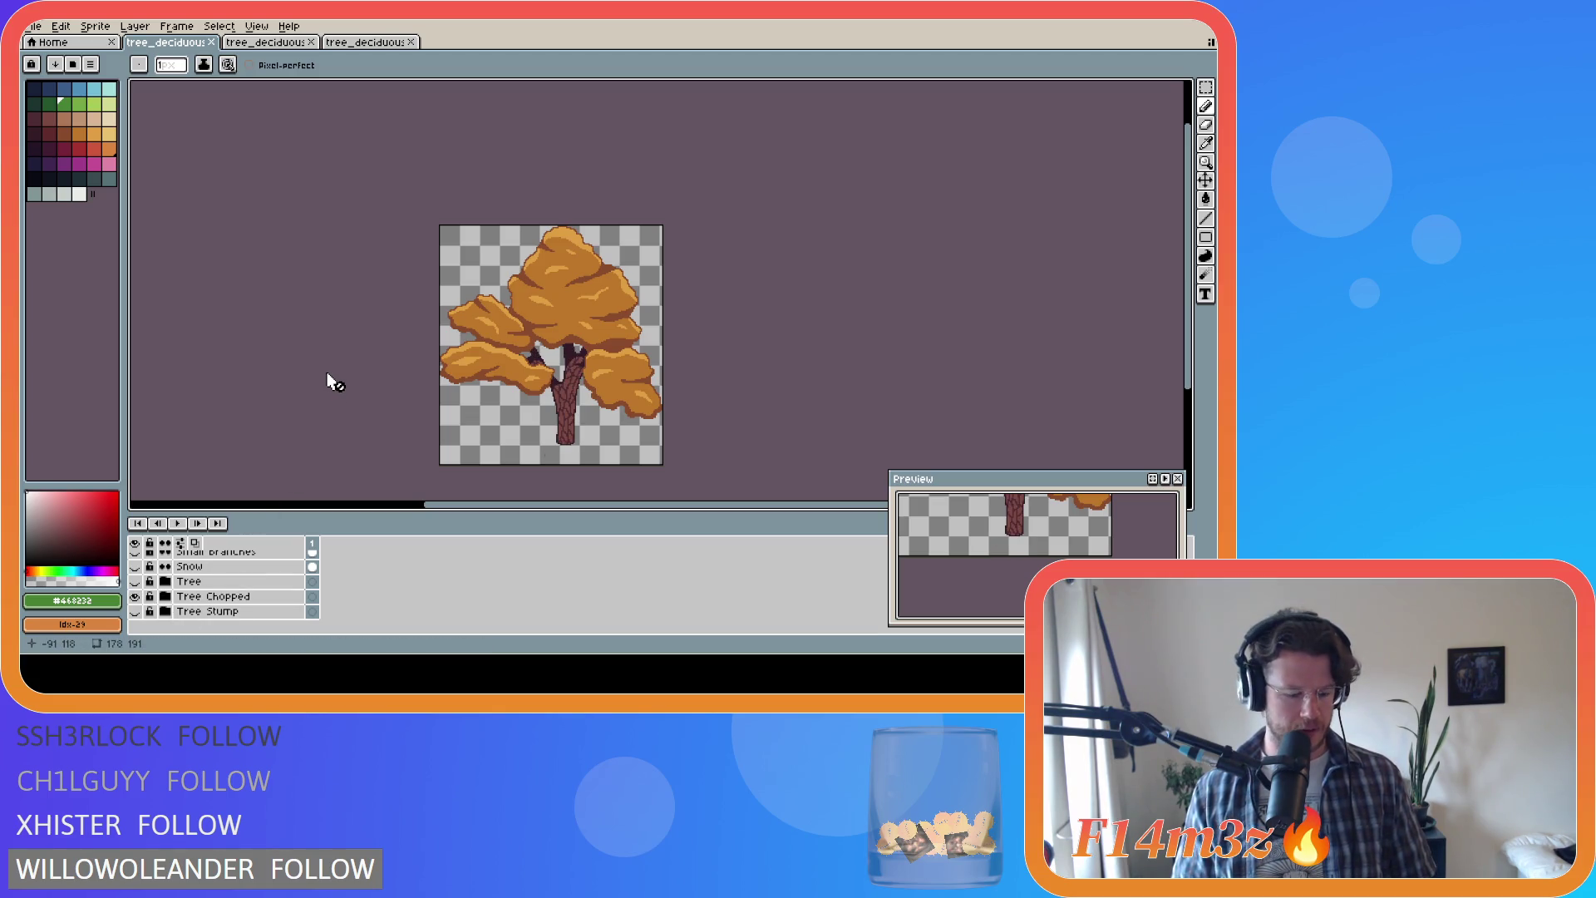
pyautogui.hotkey('ctrl', 'alt', 'shift', 's')
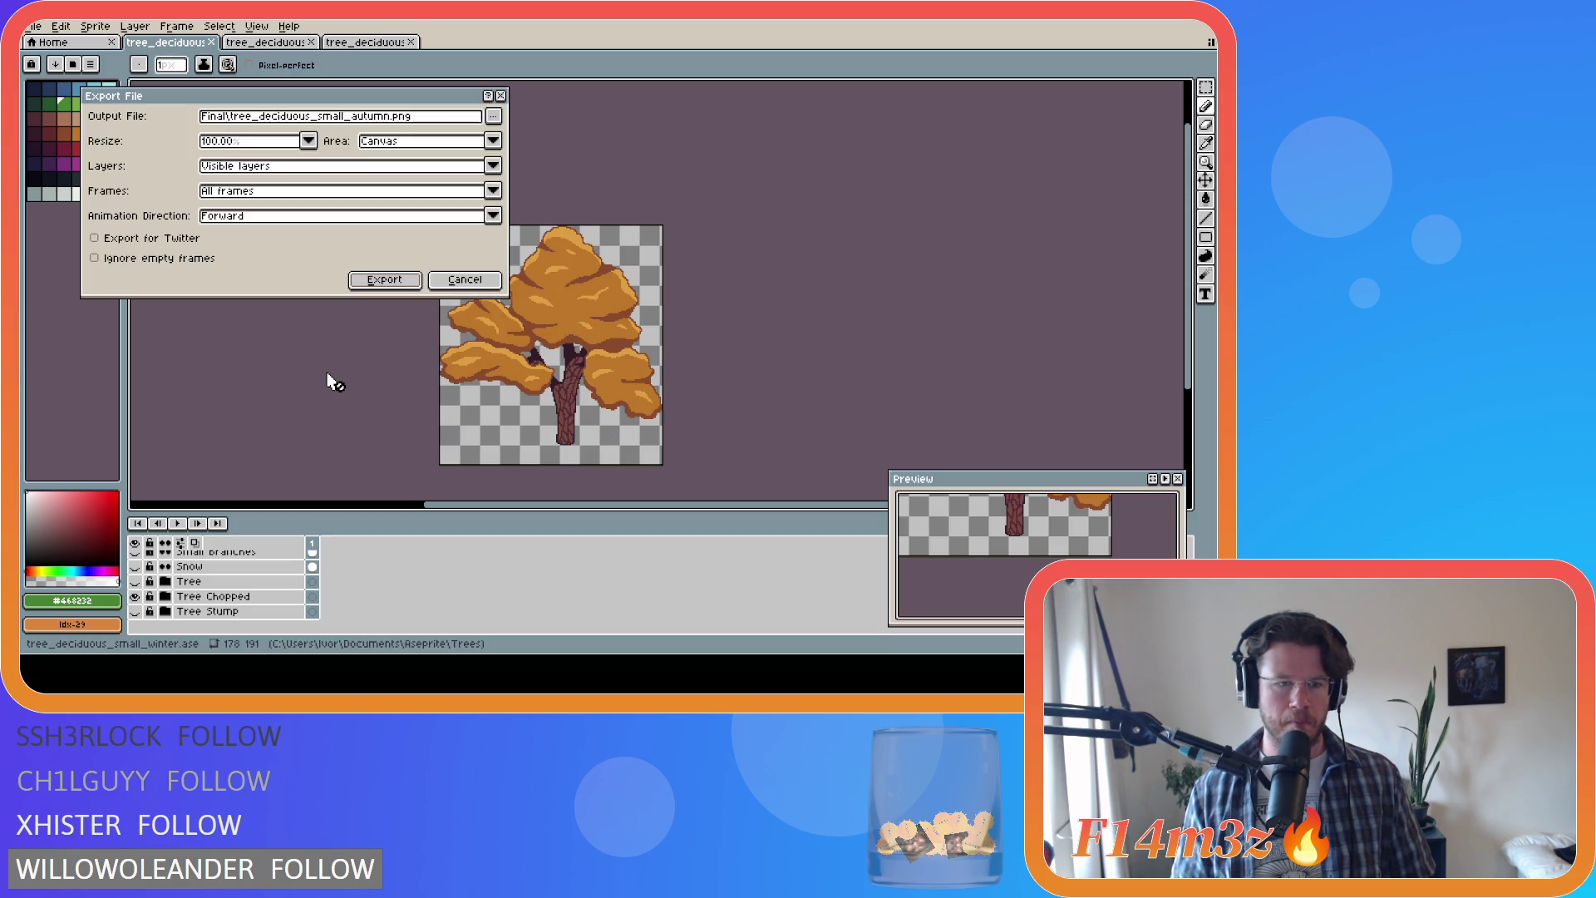
pyautogui.click(492, 116)
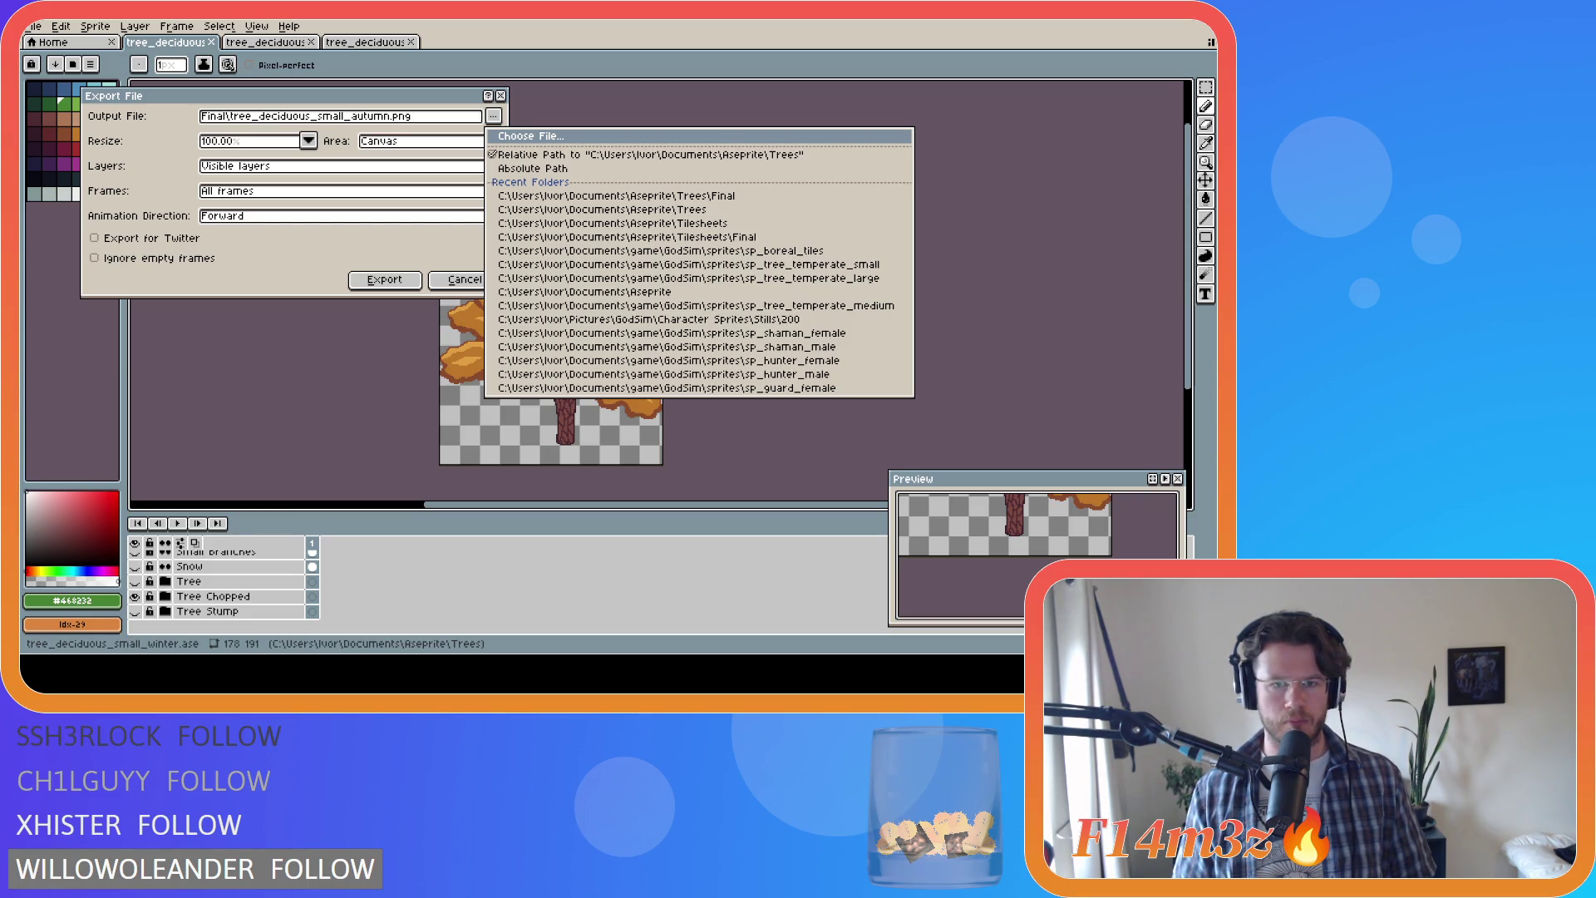
pyautogui.press('Escape')
pyautogui.click(383, 281)
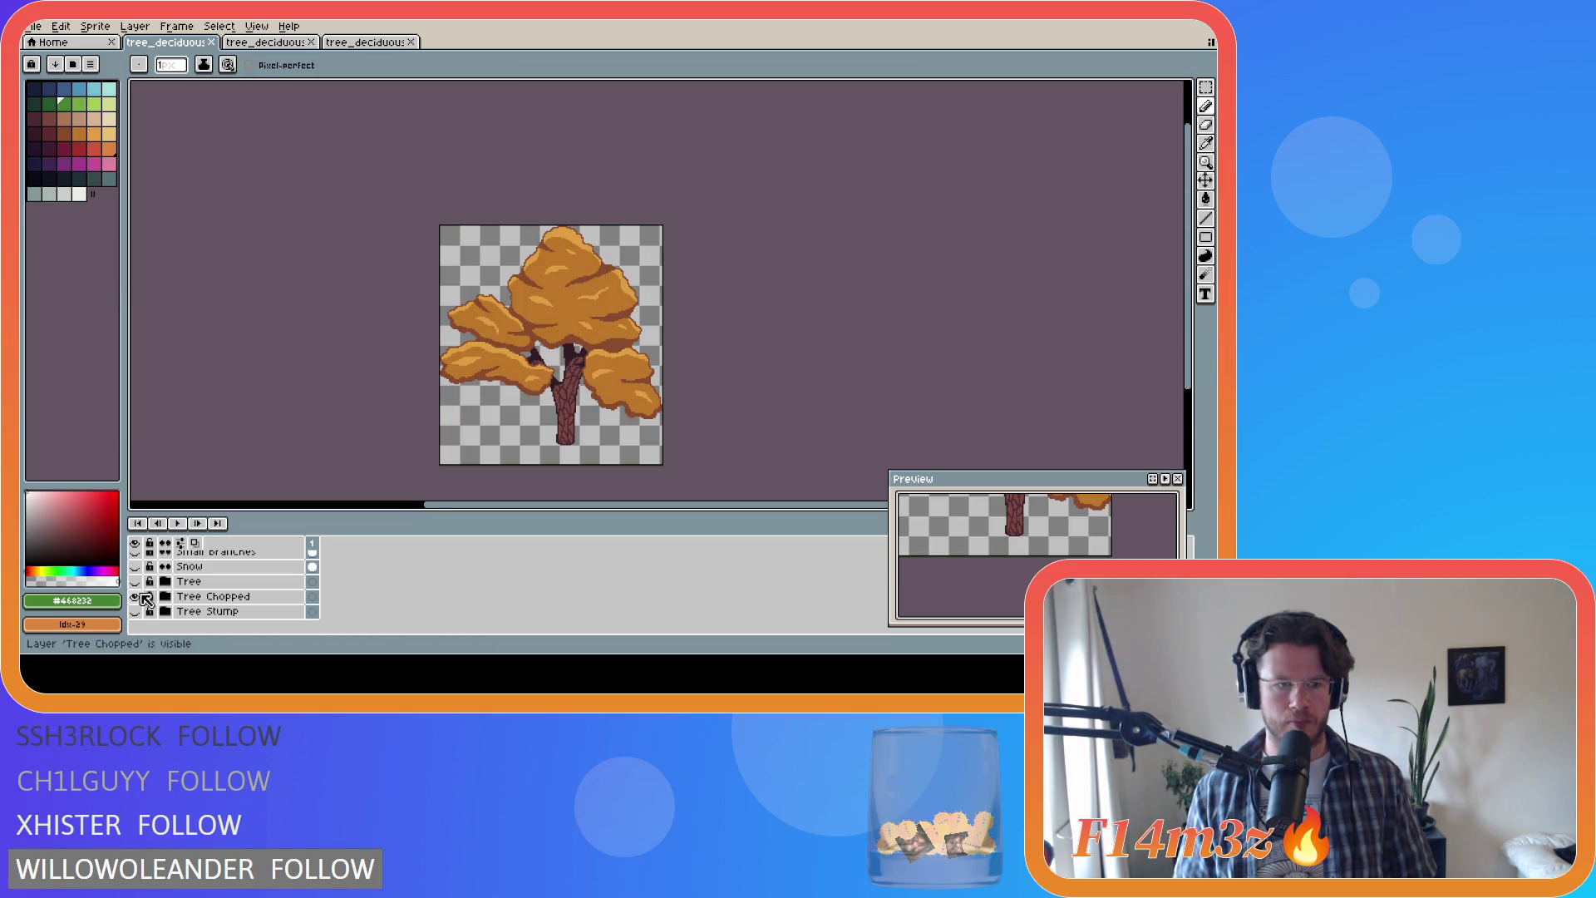
pyautogui.click(279, 43)
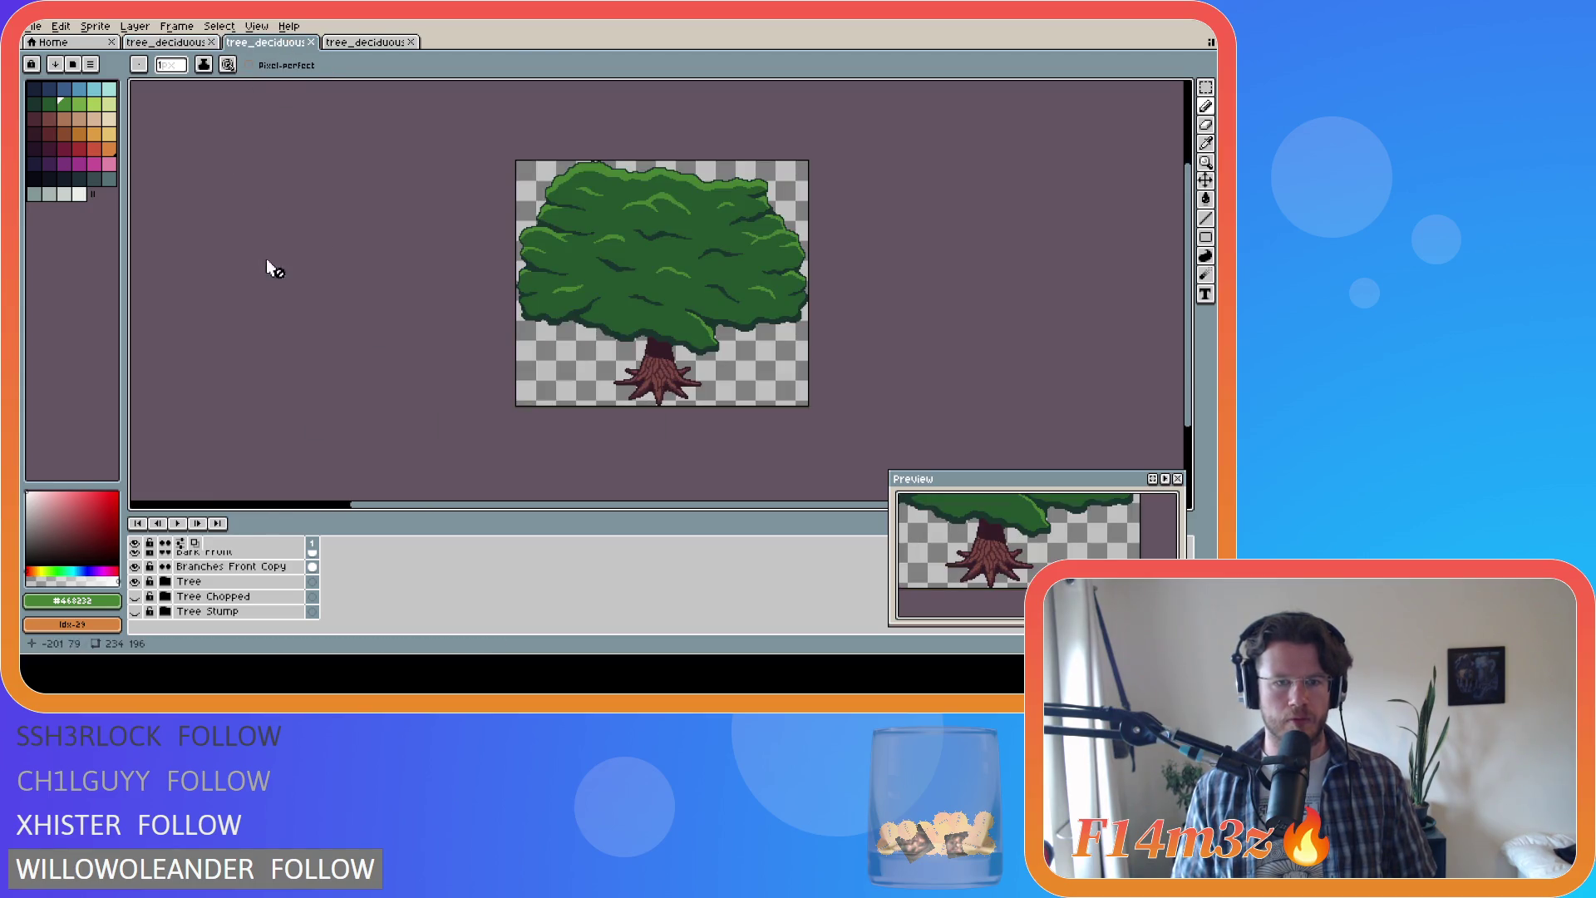
# Step: Swap the medium tree's summer leaves for autumn layers and export tree_deciduous_medium_autumn.png
pyautogui.scroll(5, 156, 615)
pyautogui.scroll(-1, 157, 634)
pyautogui.moveTo(134, 603); pyautogui.dragTo(136, 558)
pyautogui.scroll(2, 162, 597)
pyautogui.click(136, 588)
pyautogui.hotkey('ctrl', 'alt', 'shift', 's')
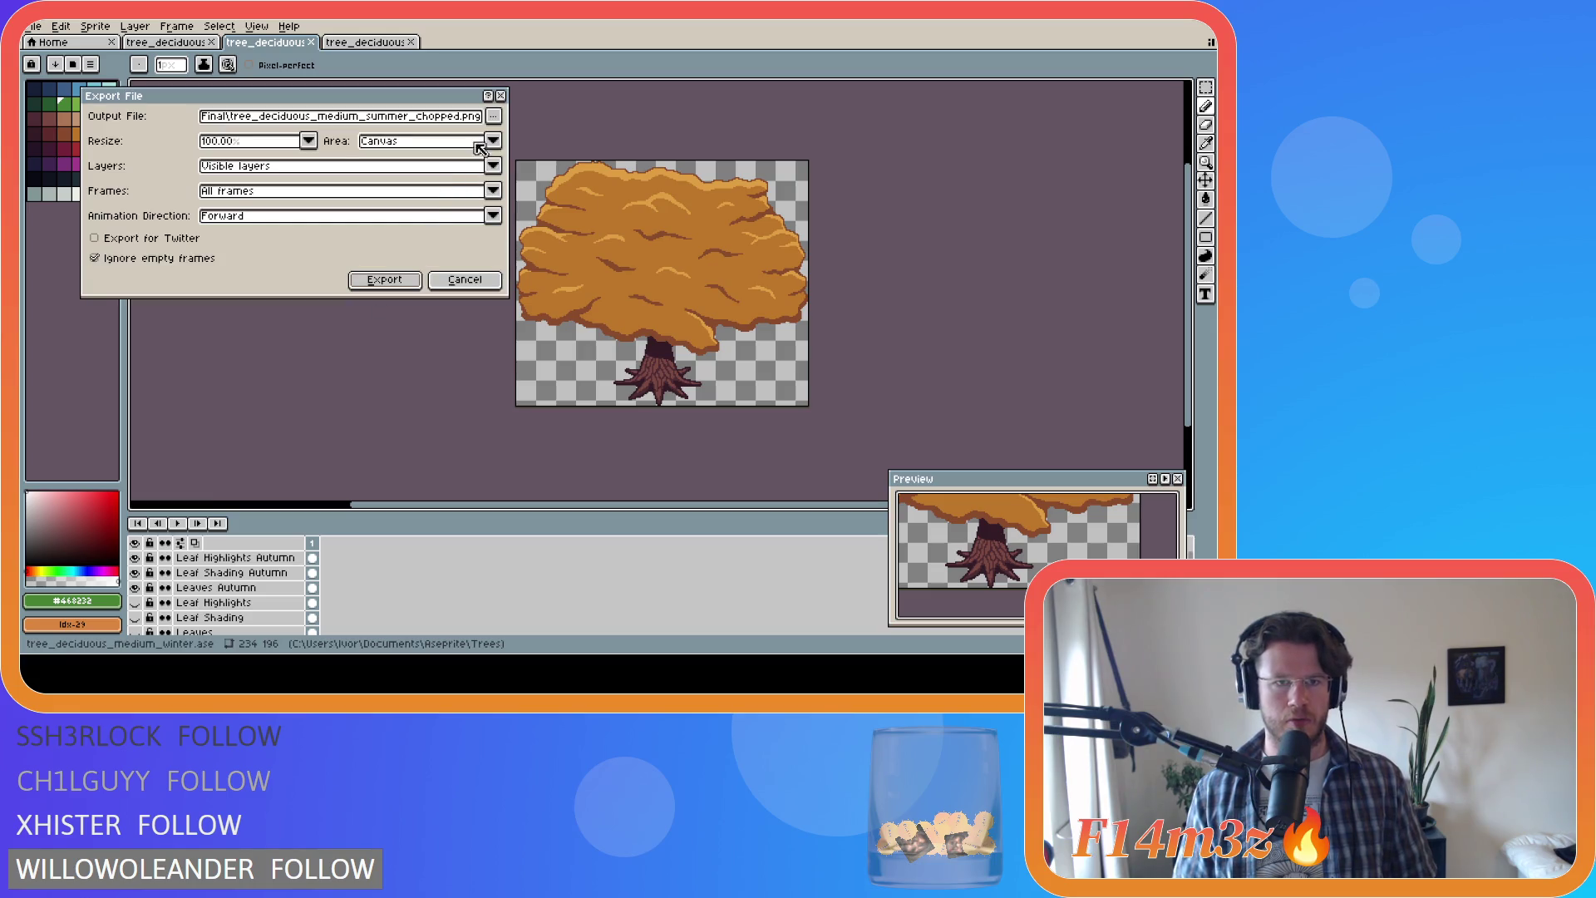
pyautogui.click(493, 117)
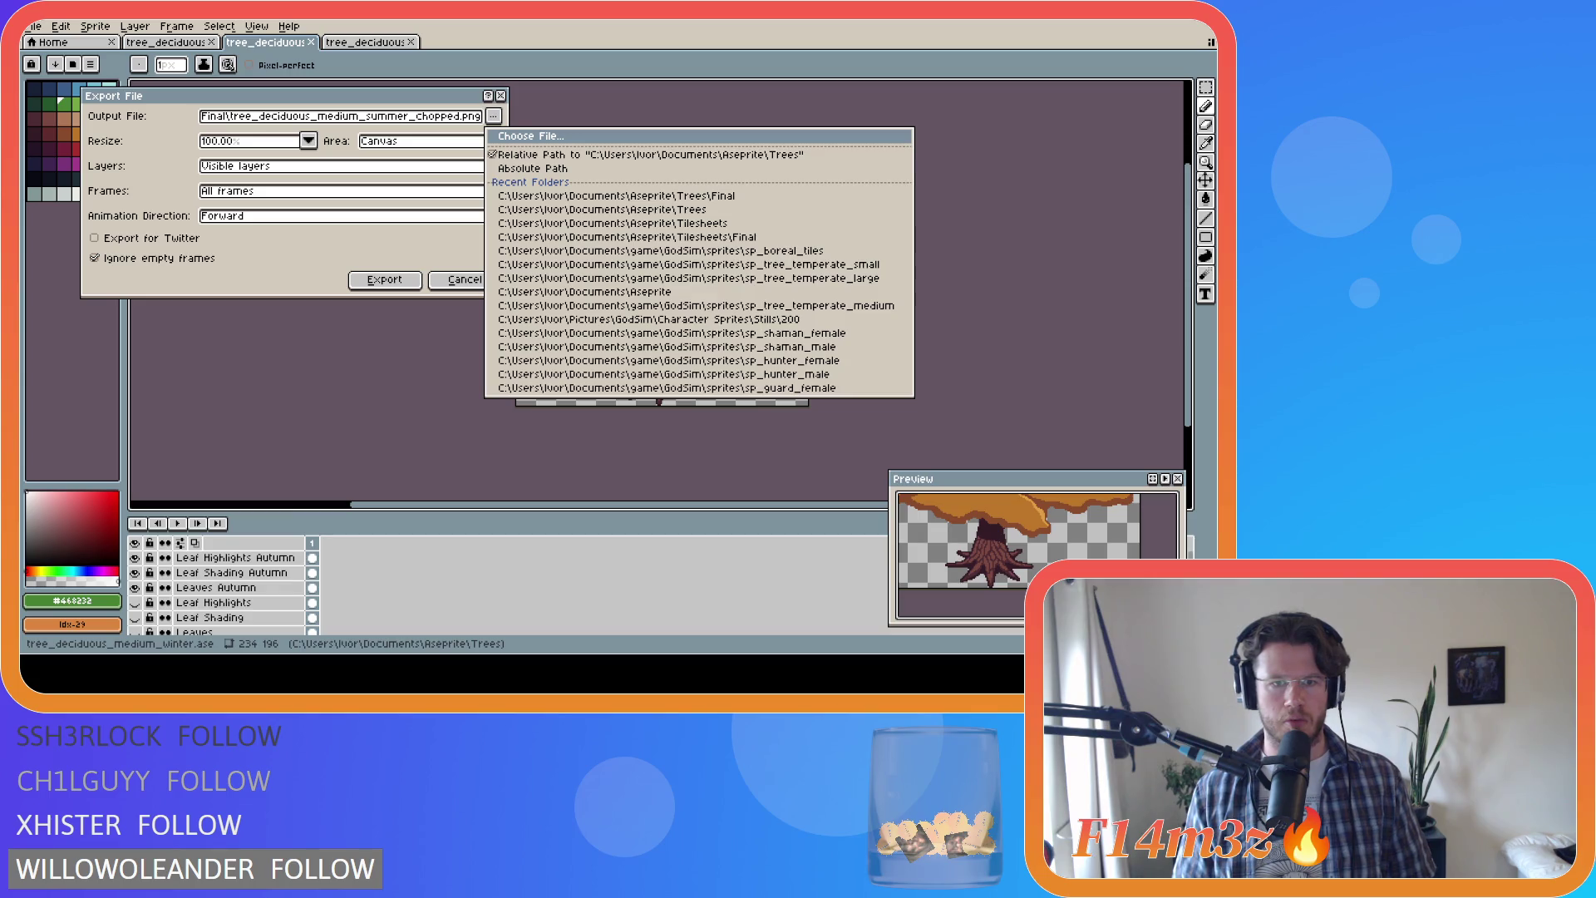
pyautogui.press('Escape')
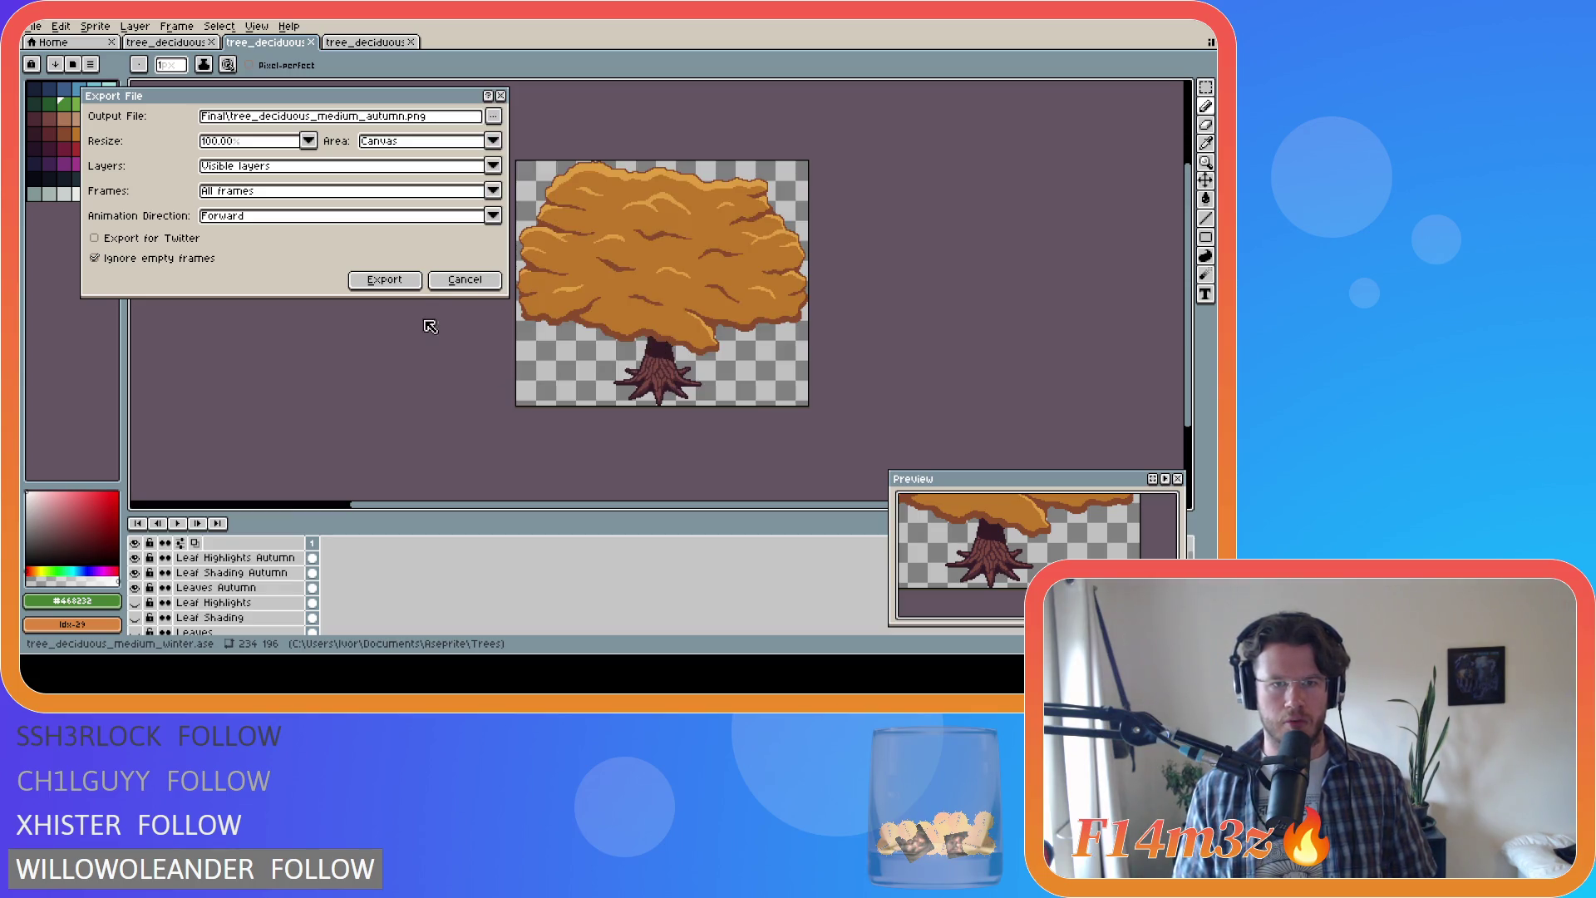
pyautogui.click(384, 279)
# Step: Swap Tree for Tree Chopped, export tree_deciduous_medium_autumn_chopped.png, then show Tree again
pyautogui.scroll(-5, 204, 586)
pyautogui.scroll(-3, 204, 586)
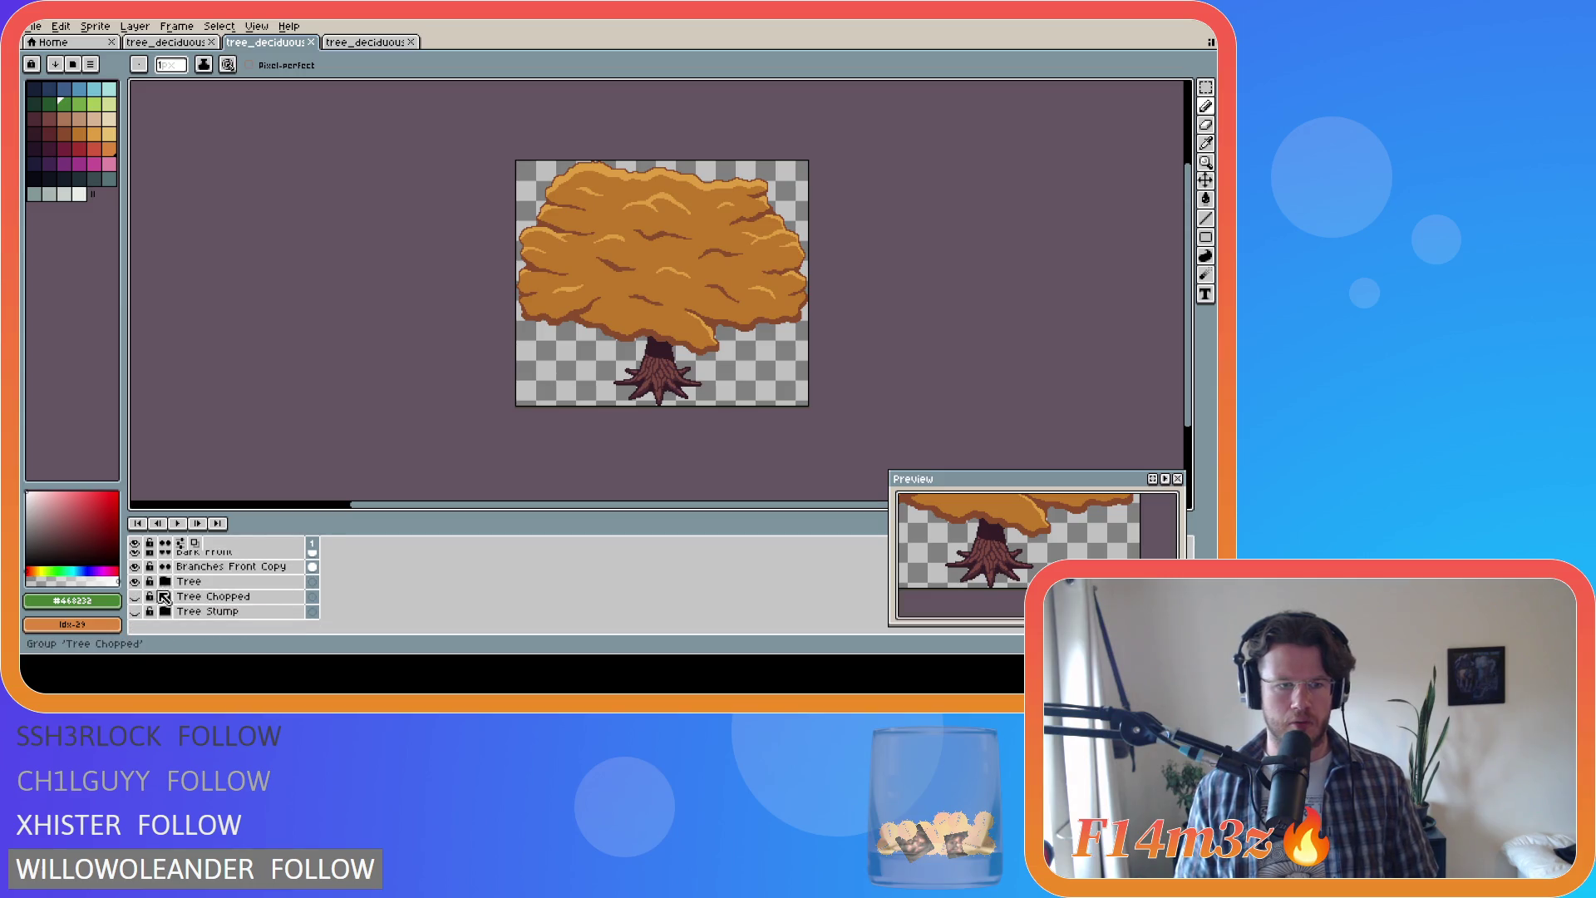
pyautogui.click(134, 581)
pyautogui.click(135, 596)
pyautogui.hotkey('ctrl', 'alt', 'shift', 's')
pyautogui.click(494, 117)
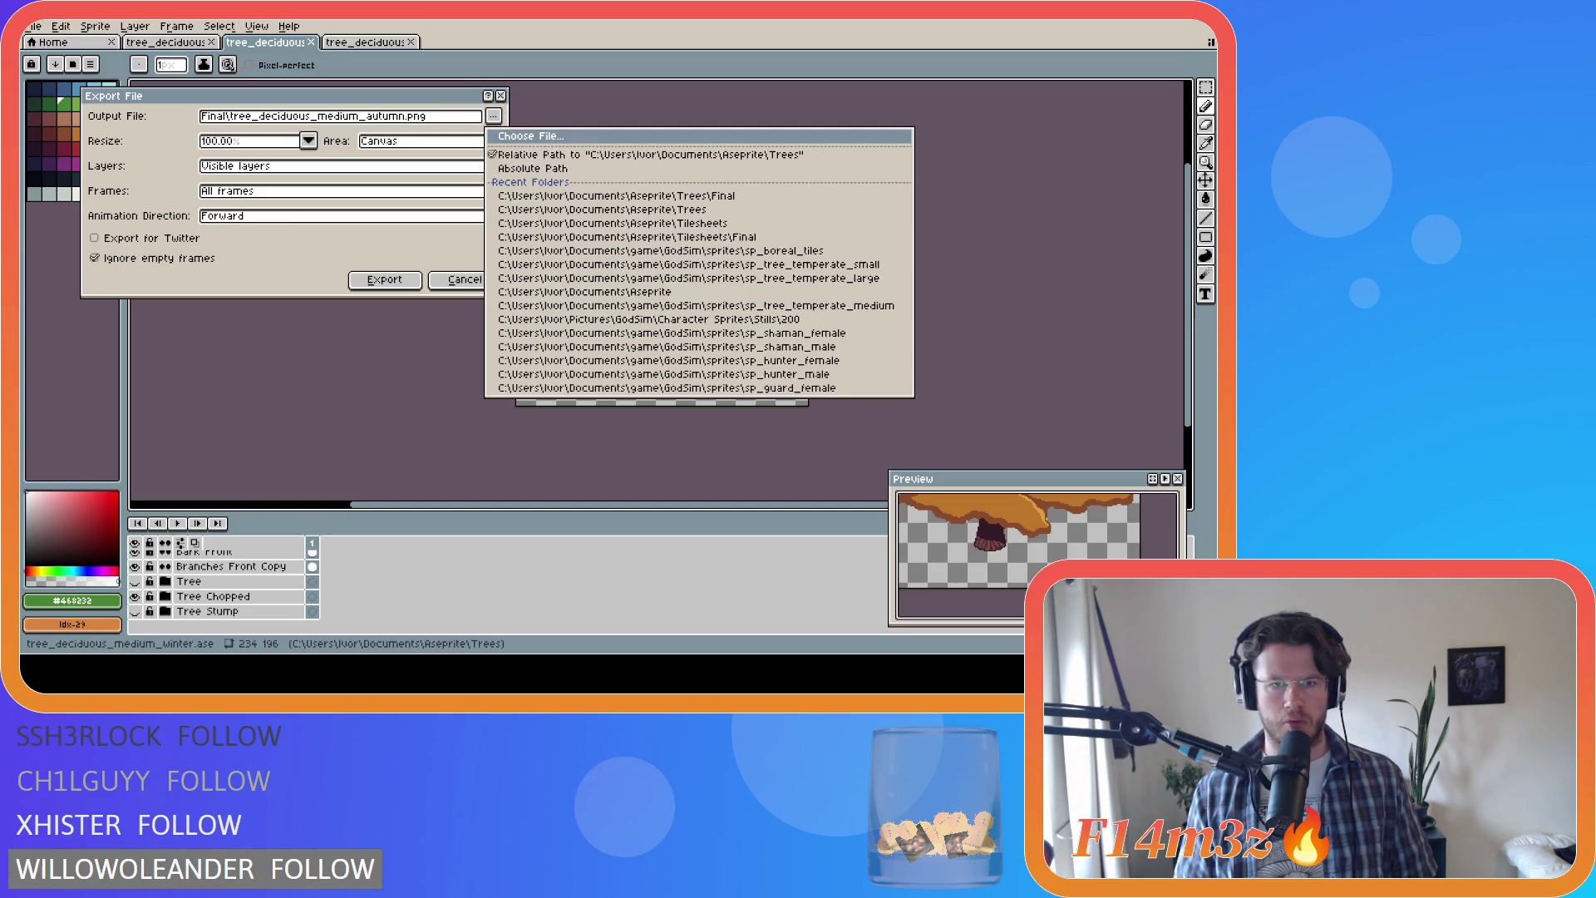
pyautogui.click(402, 116)
pyautogui.write('_chopped')
pyautogui.click(403, 280)
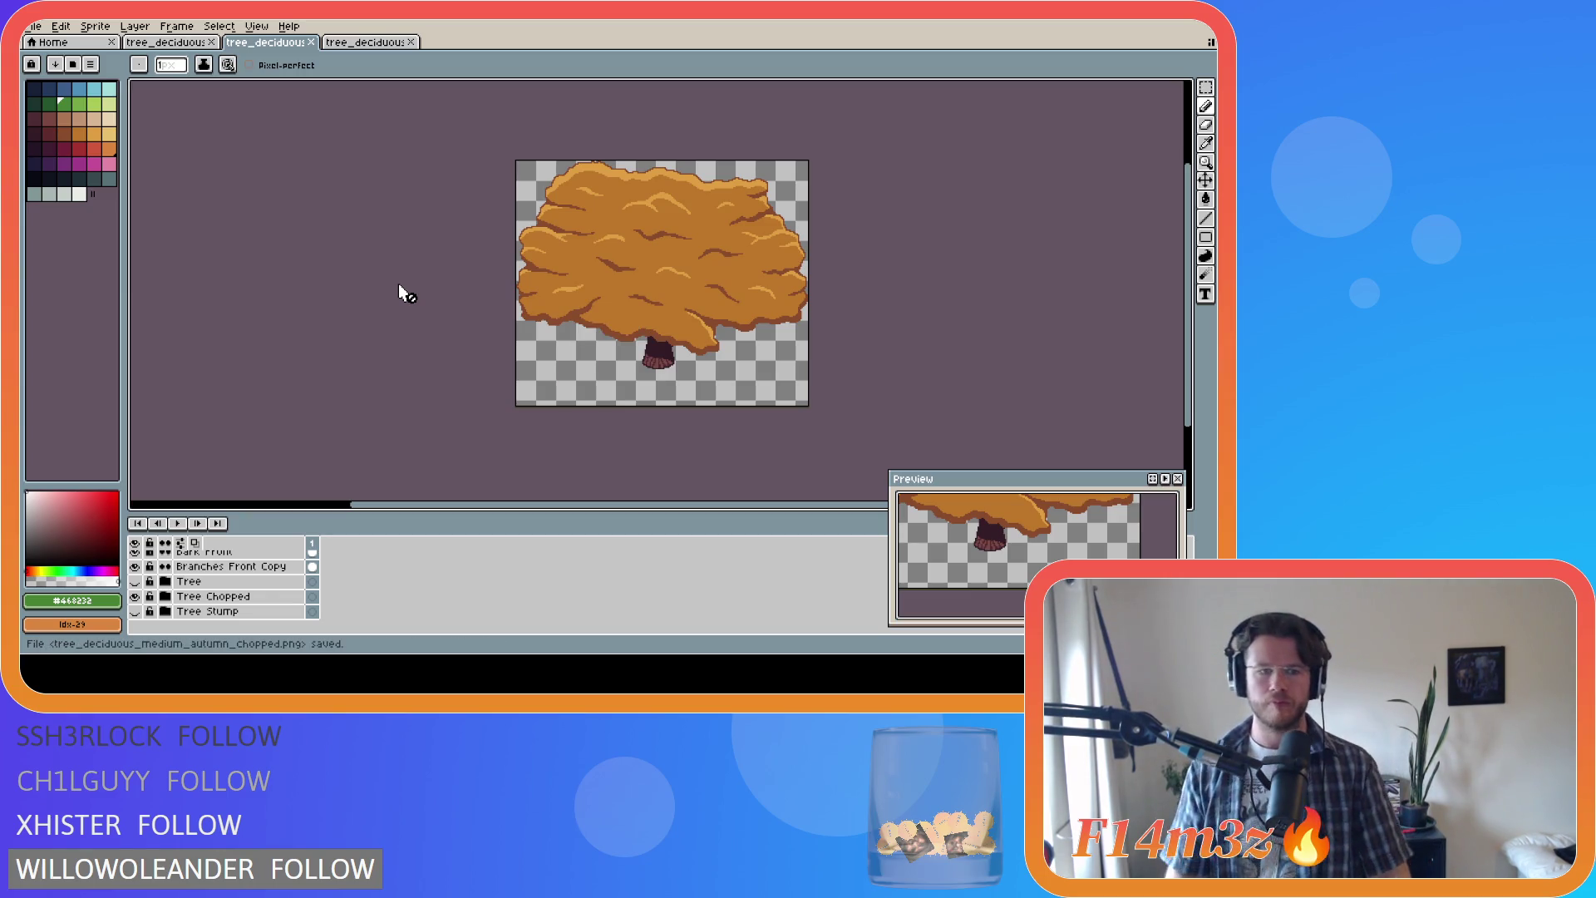
pyautogui.click(134, 596)
pyautogui.click(135, 581)
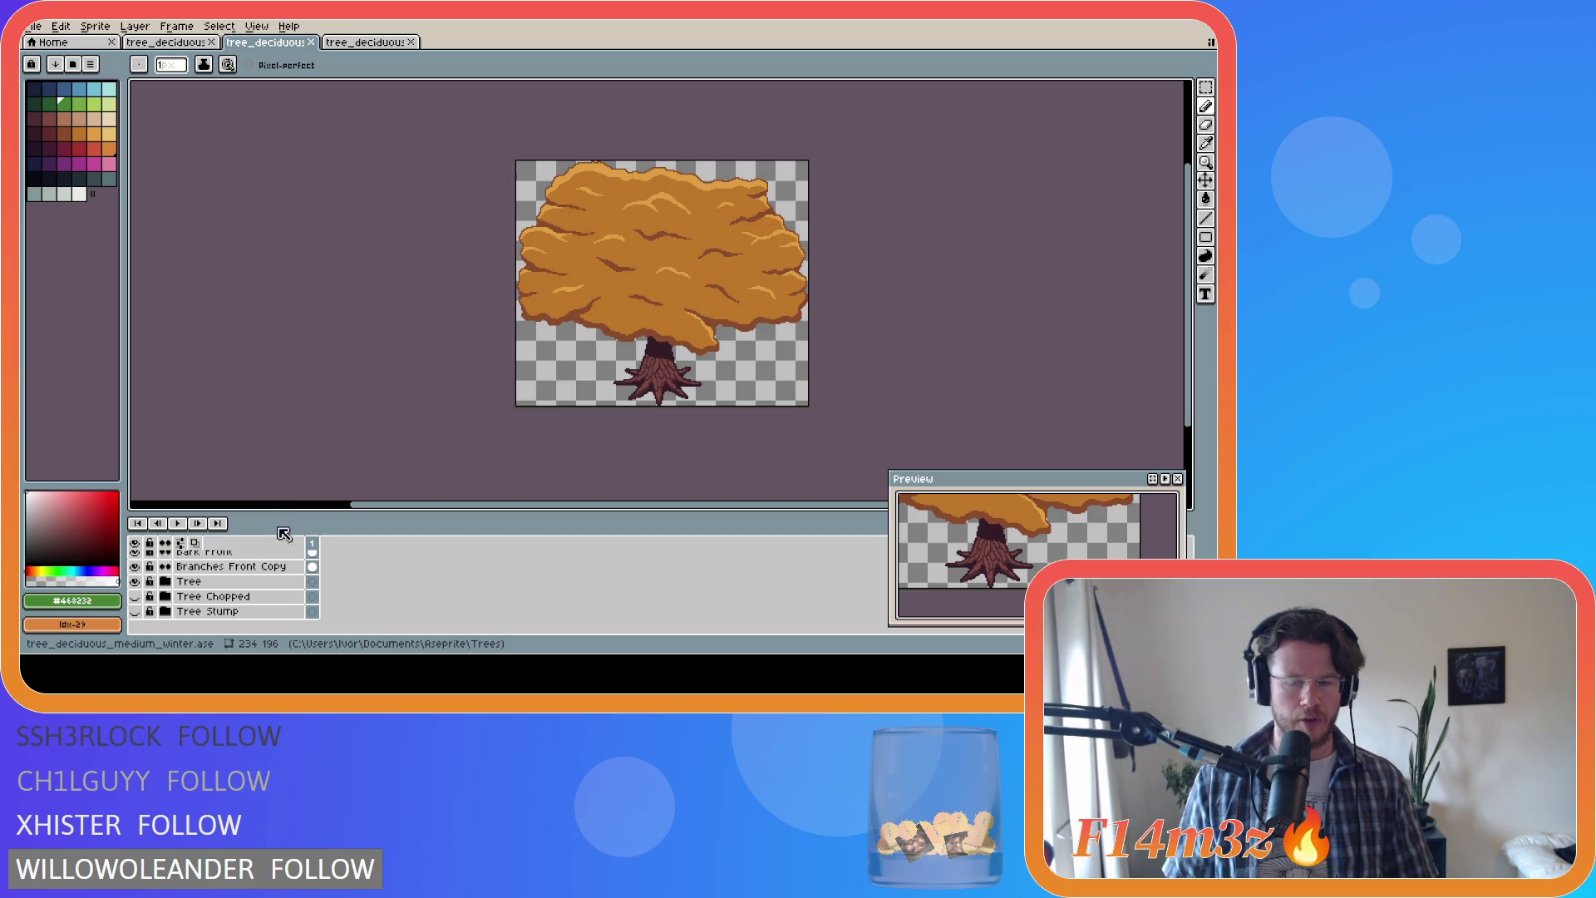
# Step: Hide the medium tree's three autumn leaf layers and the Leaf Shade layer
pyautogui.scroll(5, 303, 553)
pyautogui.scroll(5, 341, 591)
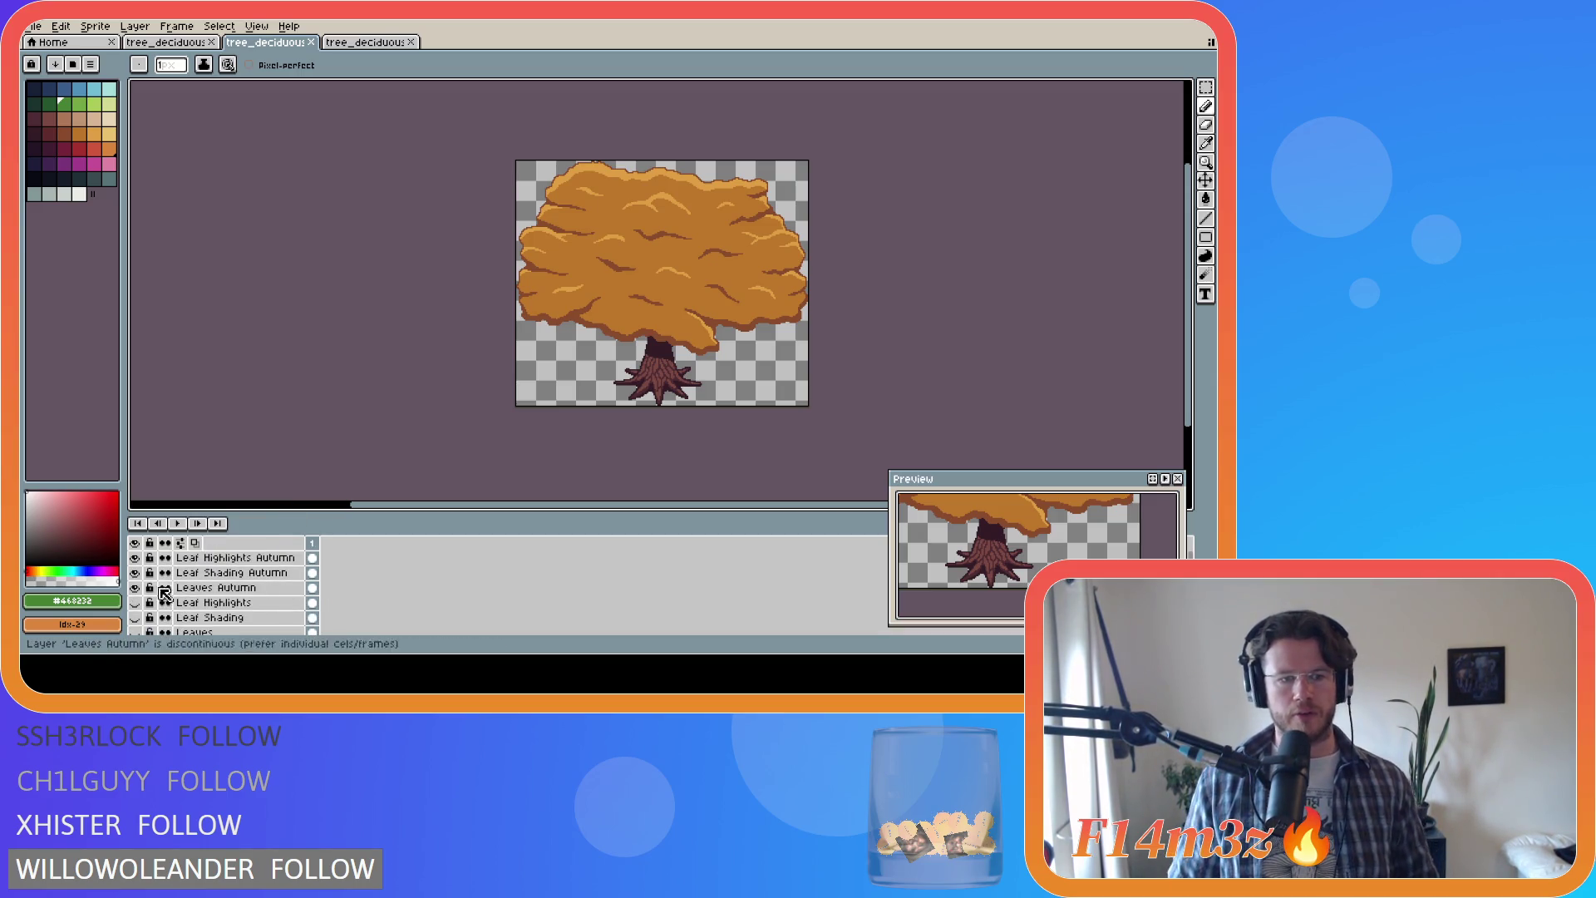
pyautogui.moveTo(135, 588); pyautogui.dragTo(134, 558)
pyautogui.scroll(-3, 249, 607)
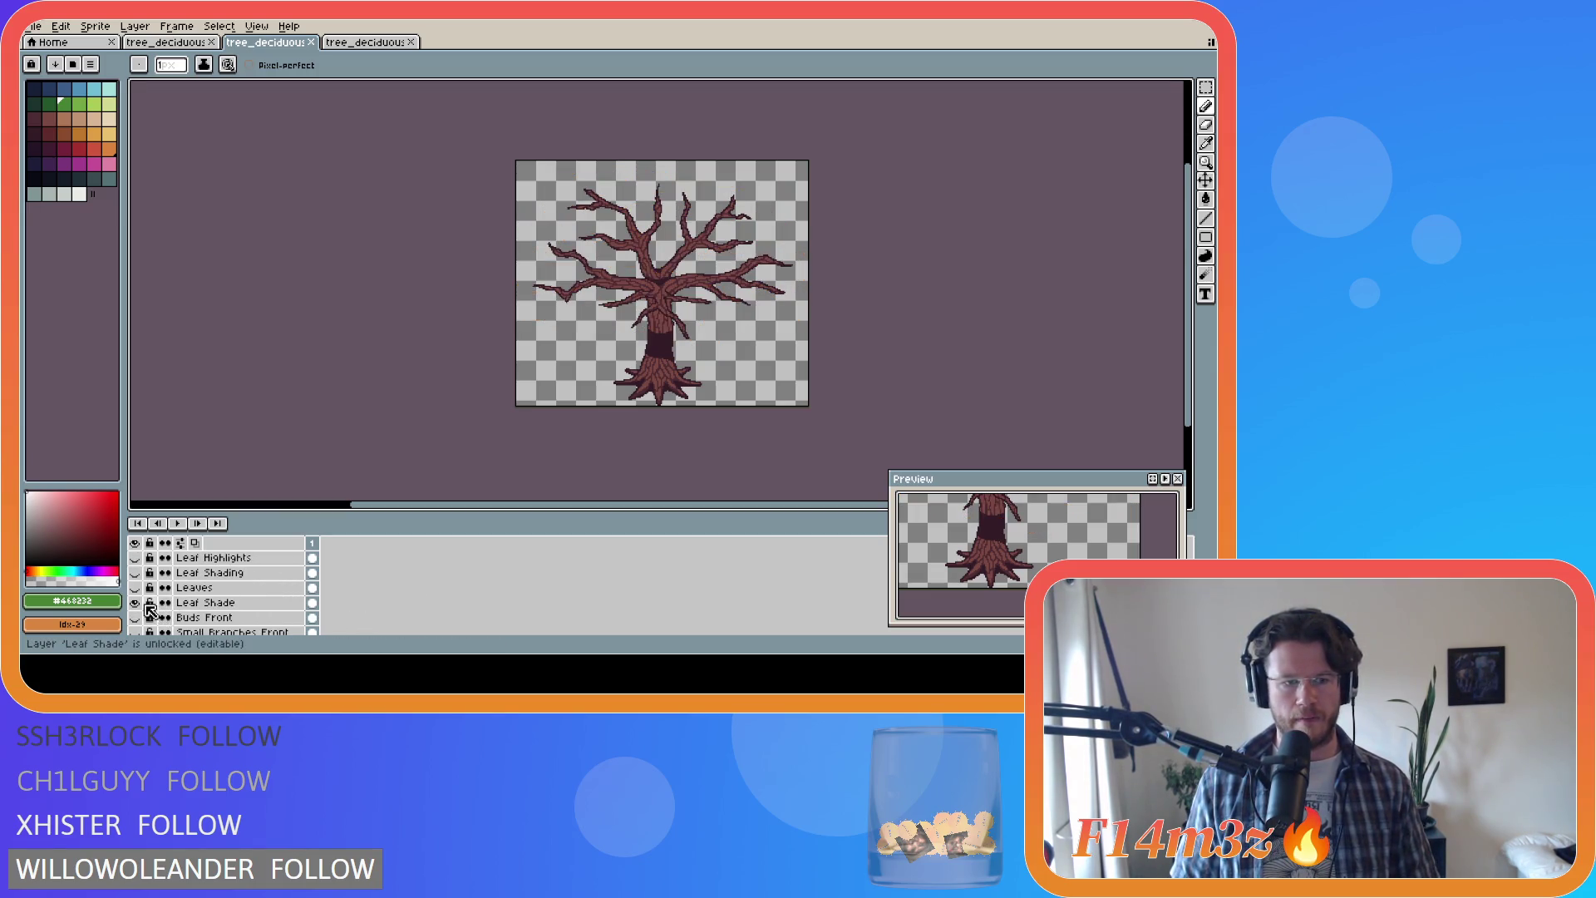
pyautogui.click(135, 602)
pyautogui.scroll(-1, 285, 622)
pyautogui.scroll(-1, 285, 622)
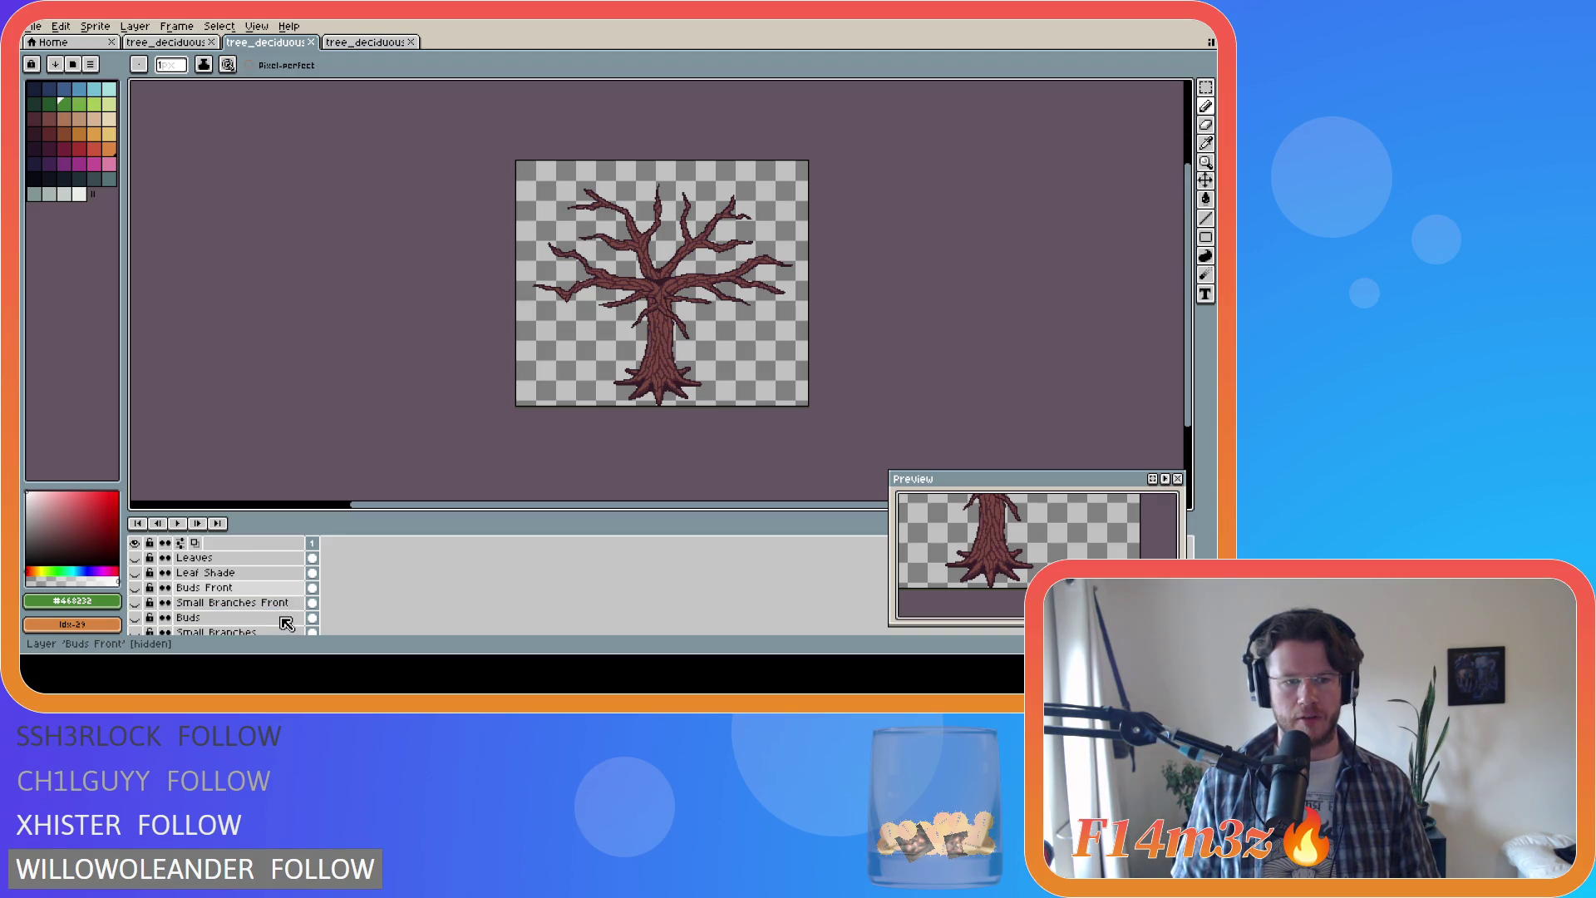
# Step: Show the Small Branches Front, Buds Front, Buds and Small Branches layers
pyautogui.click(135, 602)
pyautogui.scroll(-1, 158, 605)
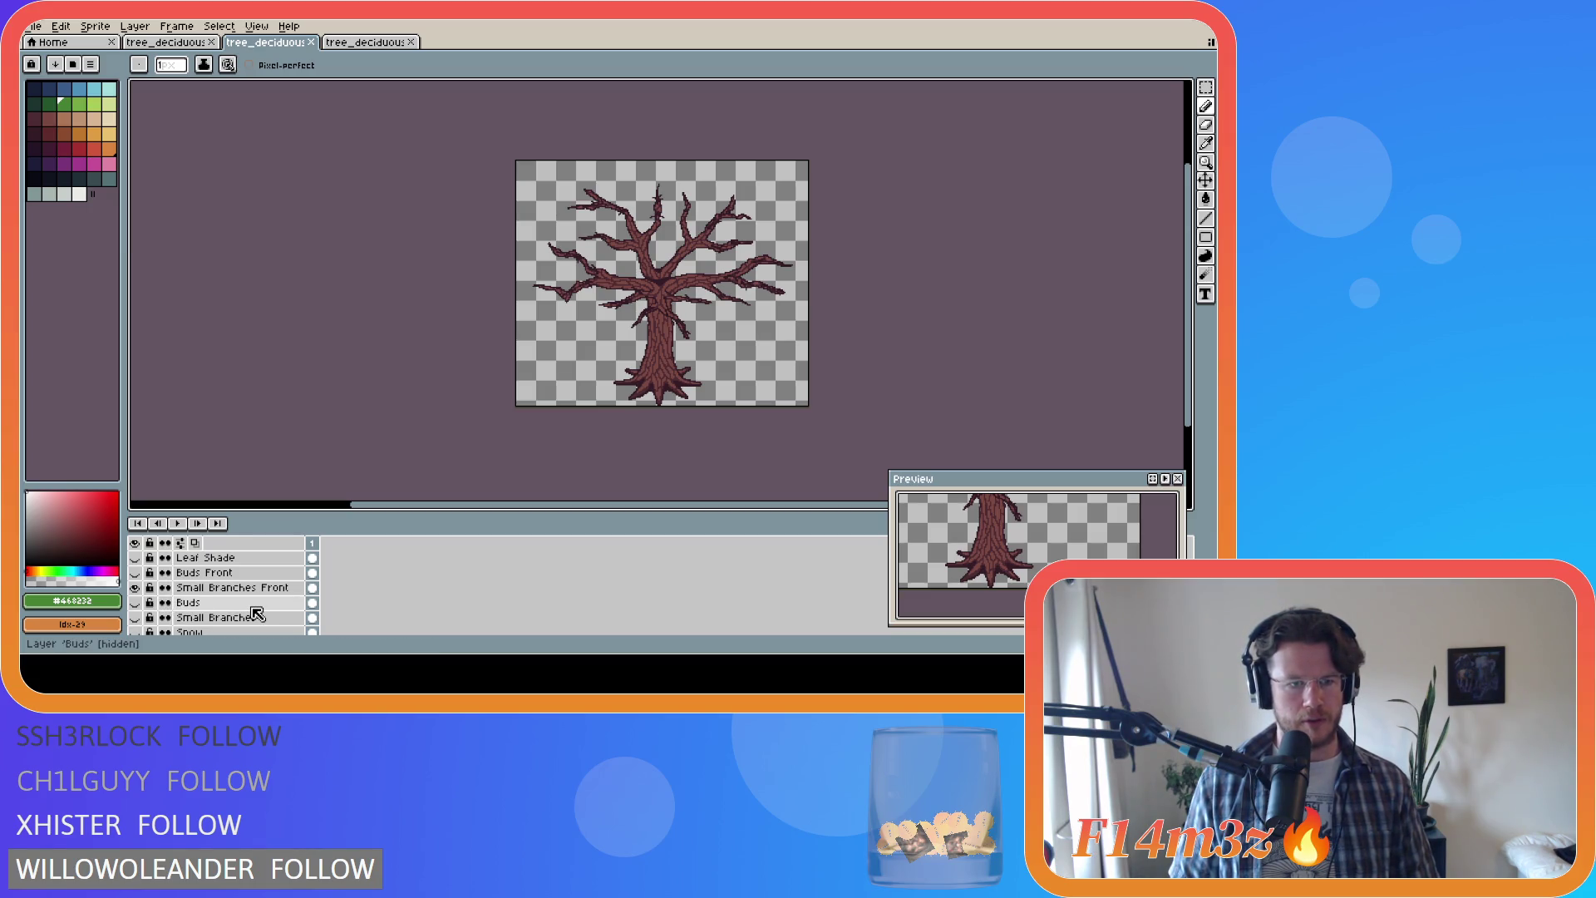
pyautogui.scroll(1, 257, 614)
pyautogui.click(134, 587)
pyautogui.scroll(1, 209, 604)
pyautogui.scroll(-3, 210, 603)
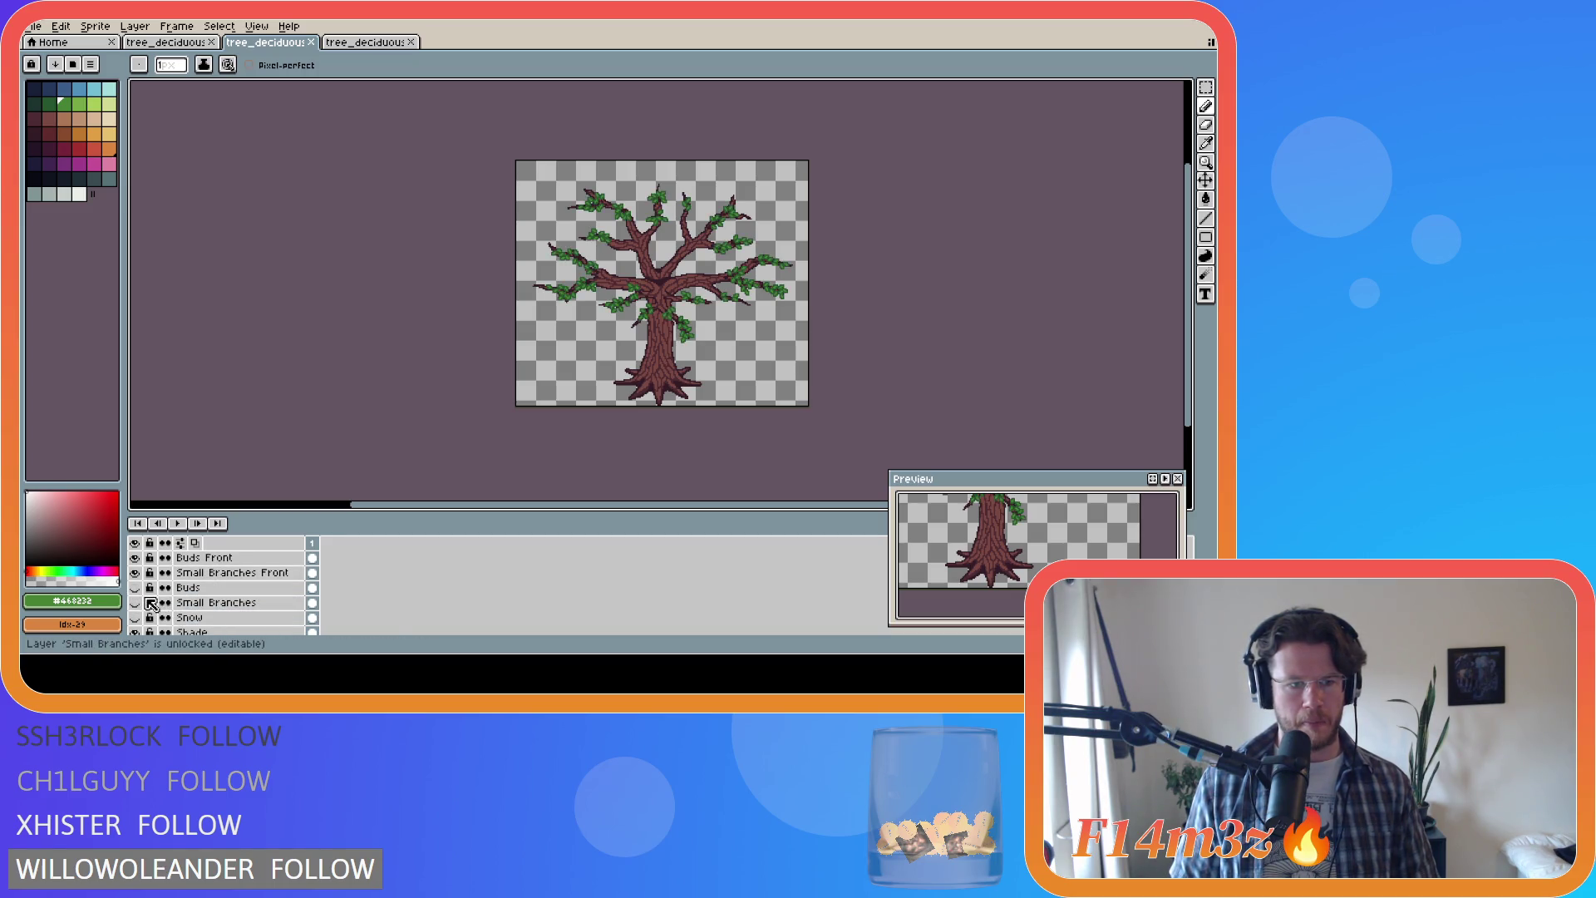
pyautogui.click(135, 587)
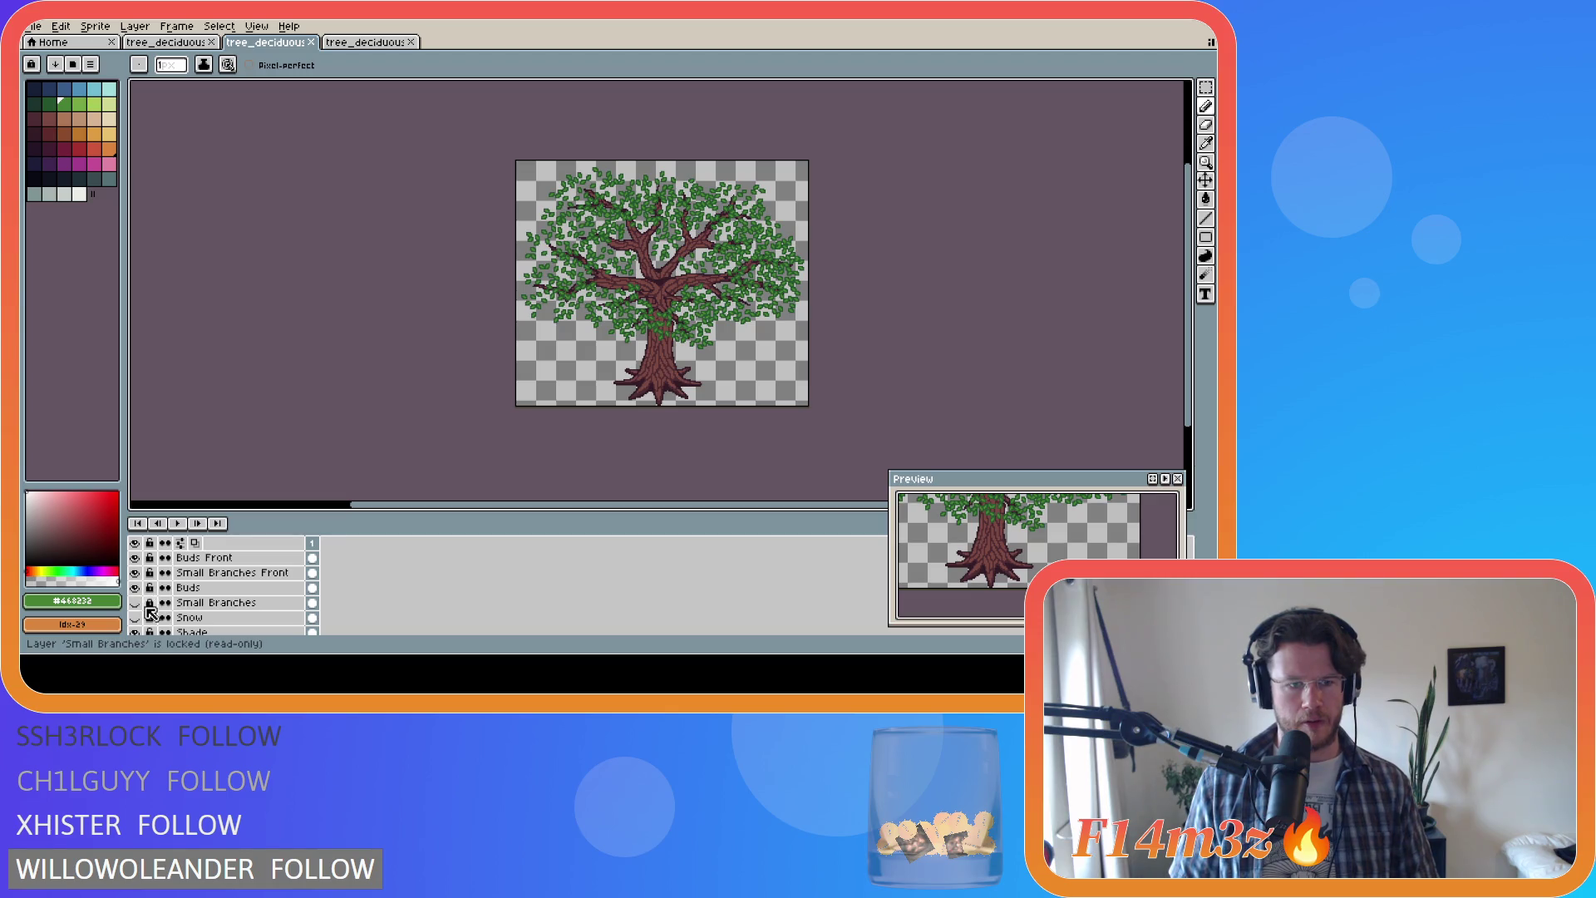
pyautogui.click(134, 602)
pyautogui.scroll(-5, 203, 614)
pyautogui.scroll(5, 250, 622)
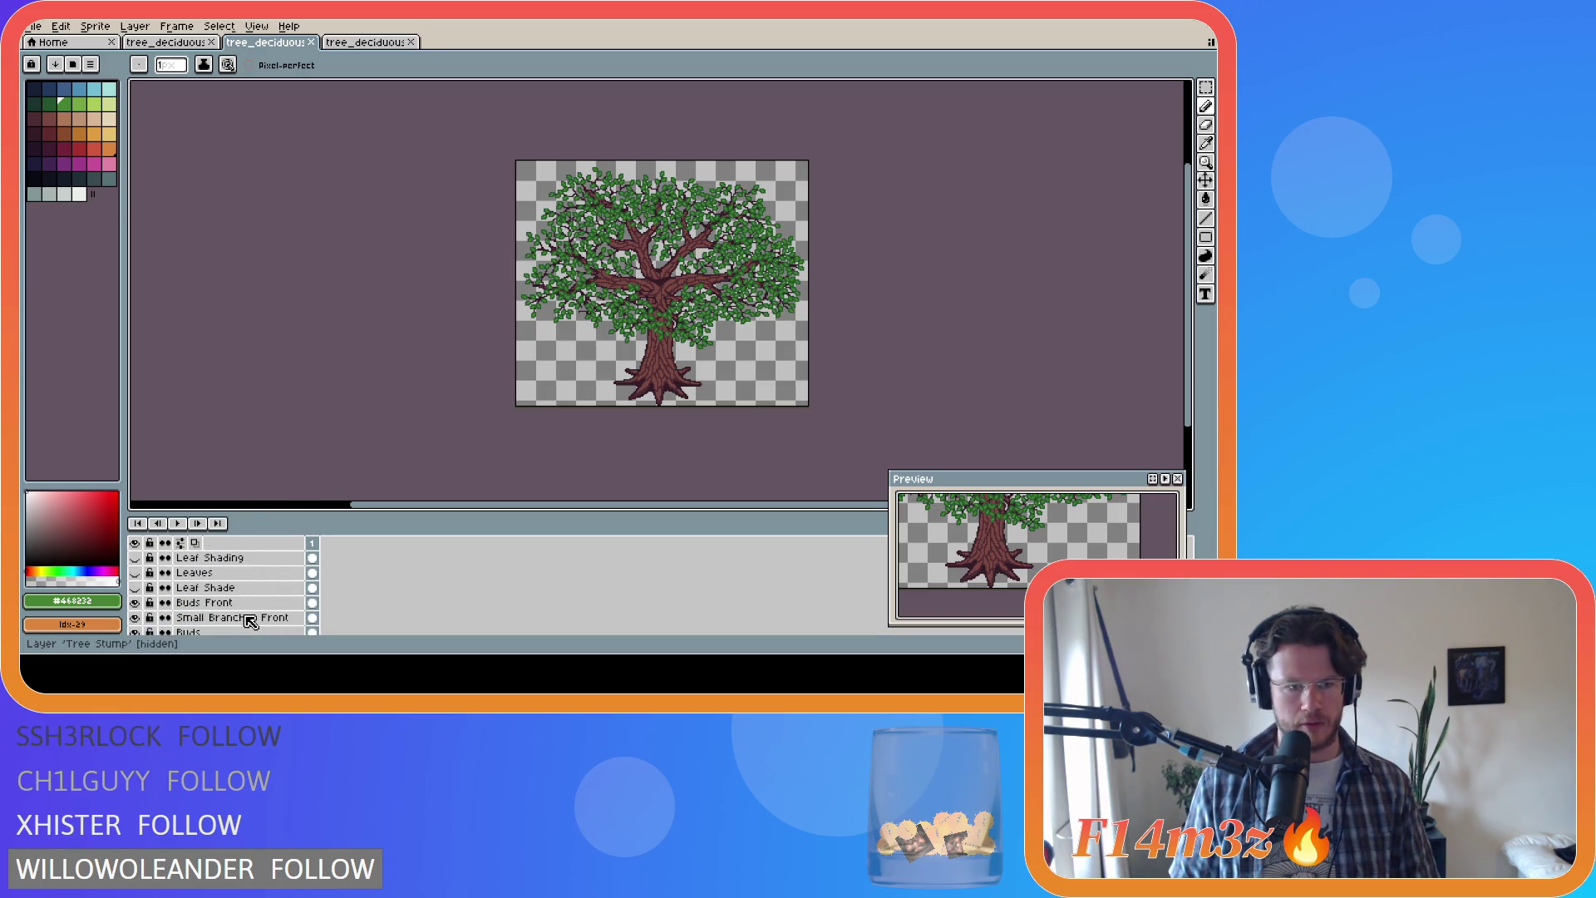
pyautogui.scroll(-1, 251, 615)
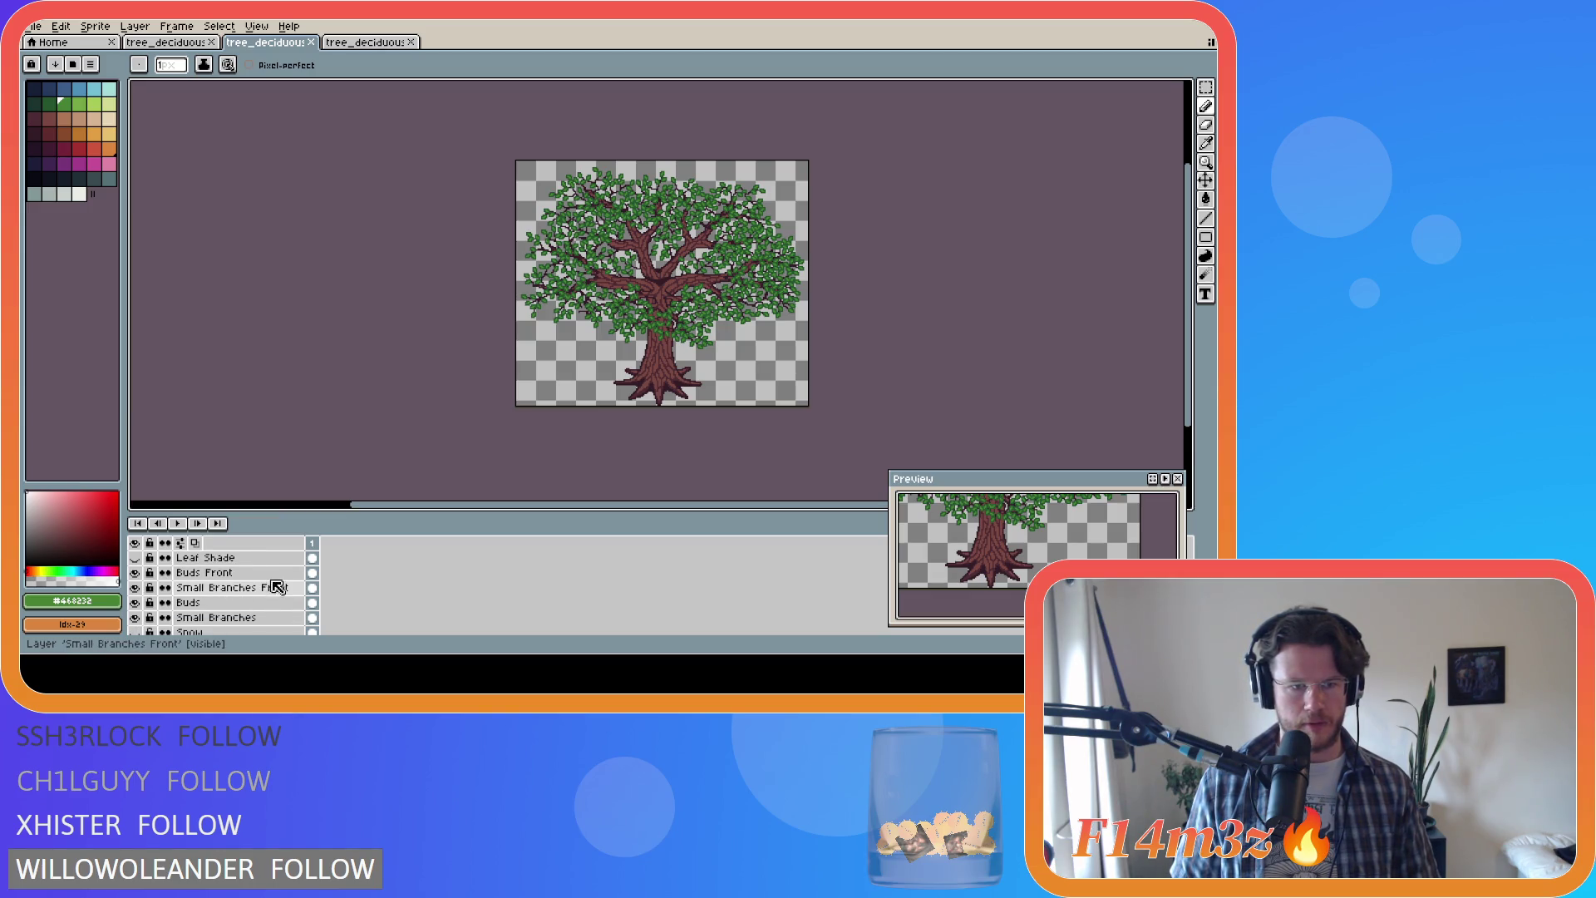
pyautogui.scroll(-3, 265, 590)
pyautogui.scroll(-4, 268, 589)
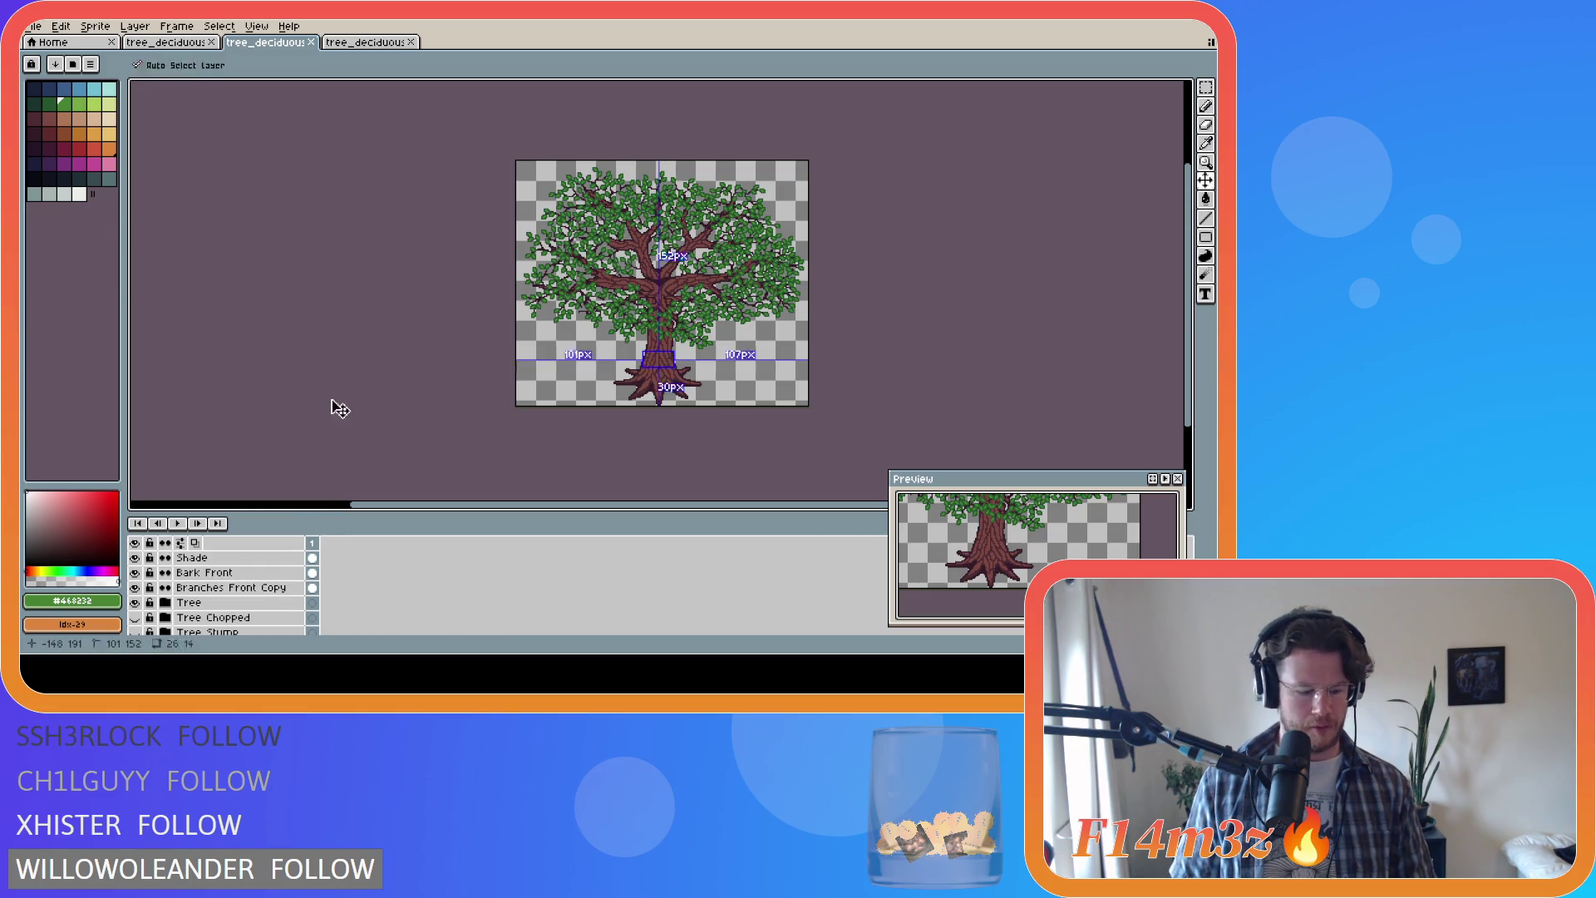
pyautogui.hotkey('ctrl', 'alt', 'shift', 's')
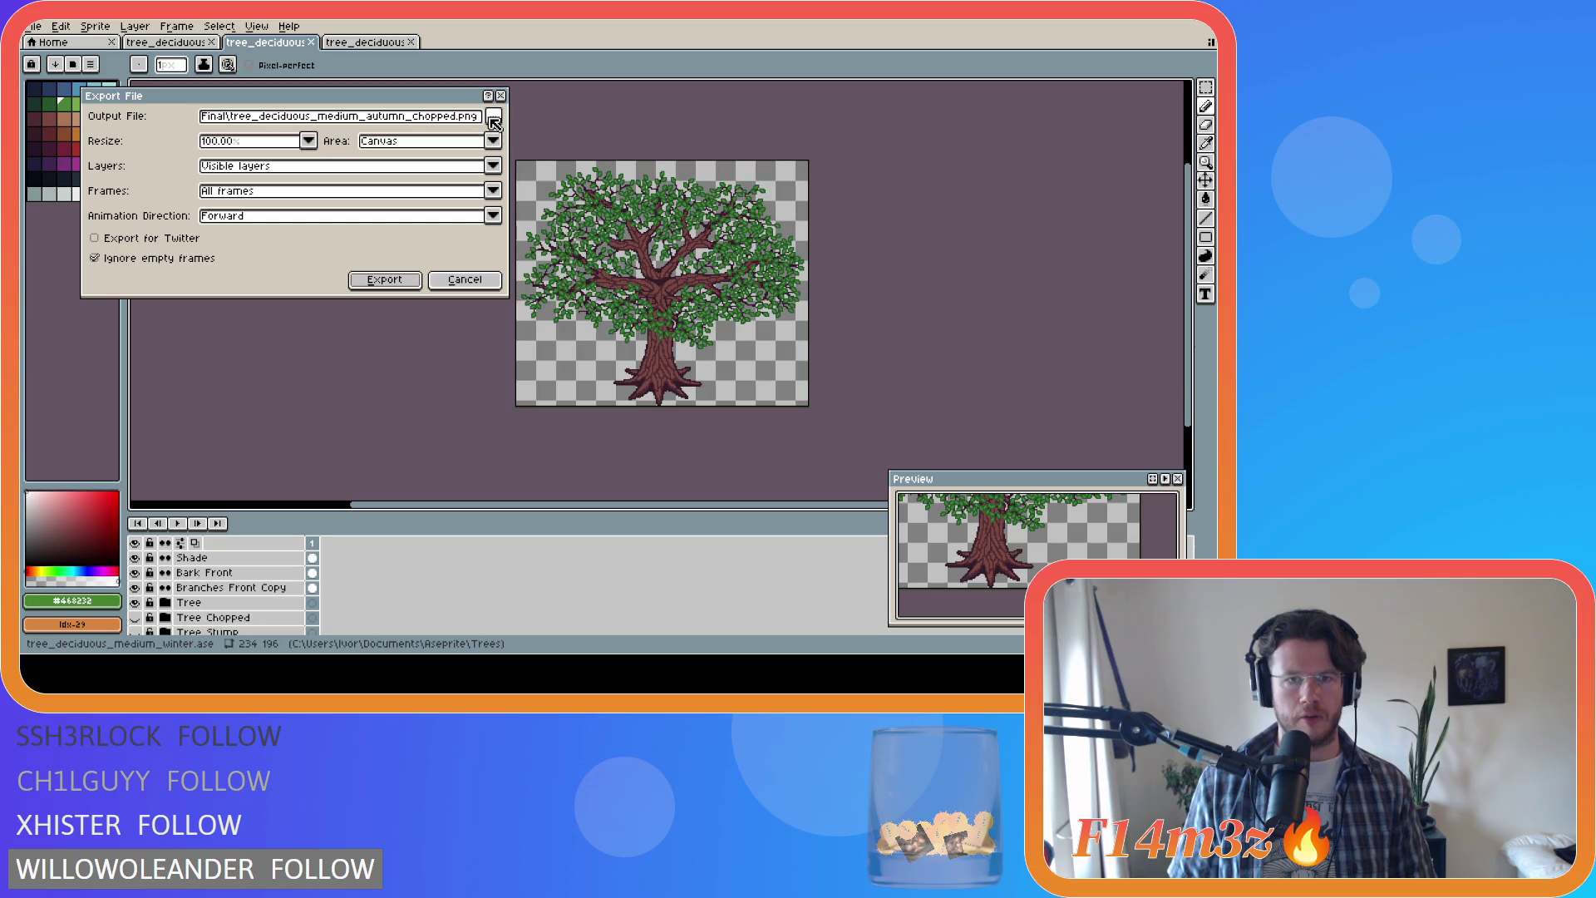
# Step: Export the green medium tree as Final\tree_deciduous_medium_spring.png, then hide the Tree layer
pyautogui.click(493, 117)
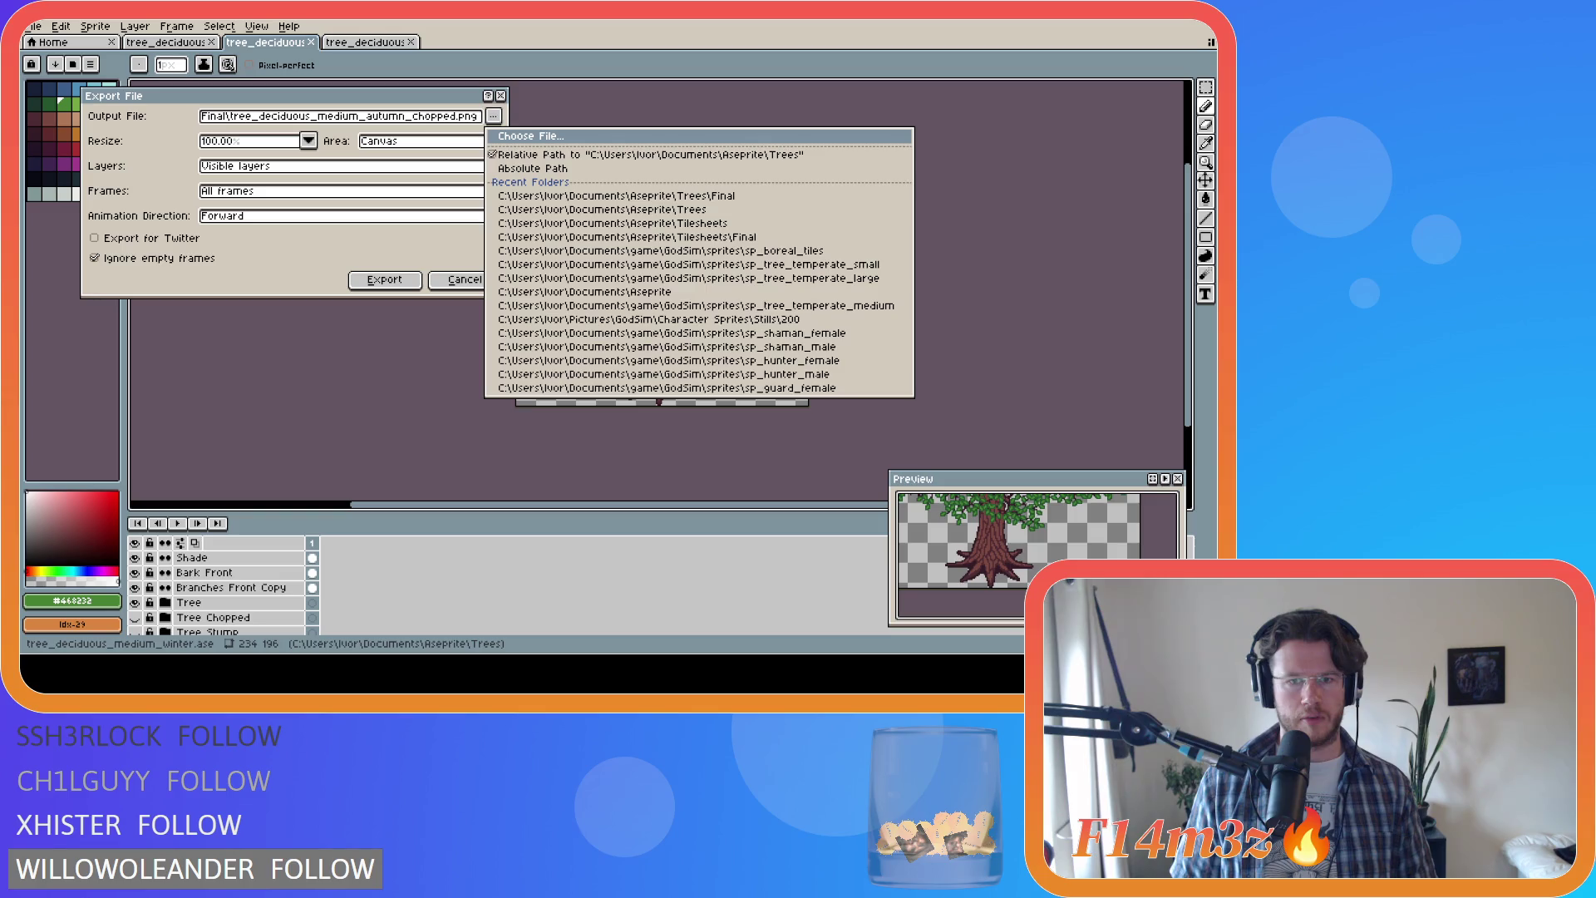
pyautogui.write('spring')
pyautogui.press('Return')
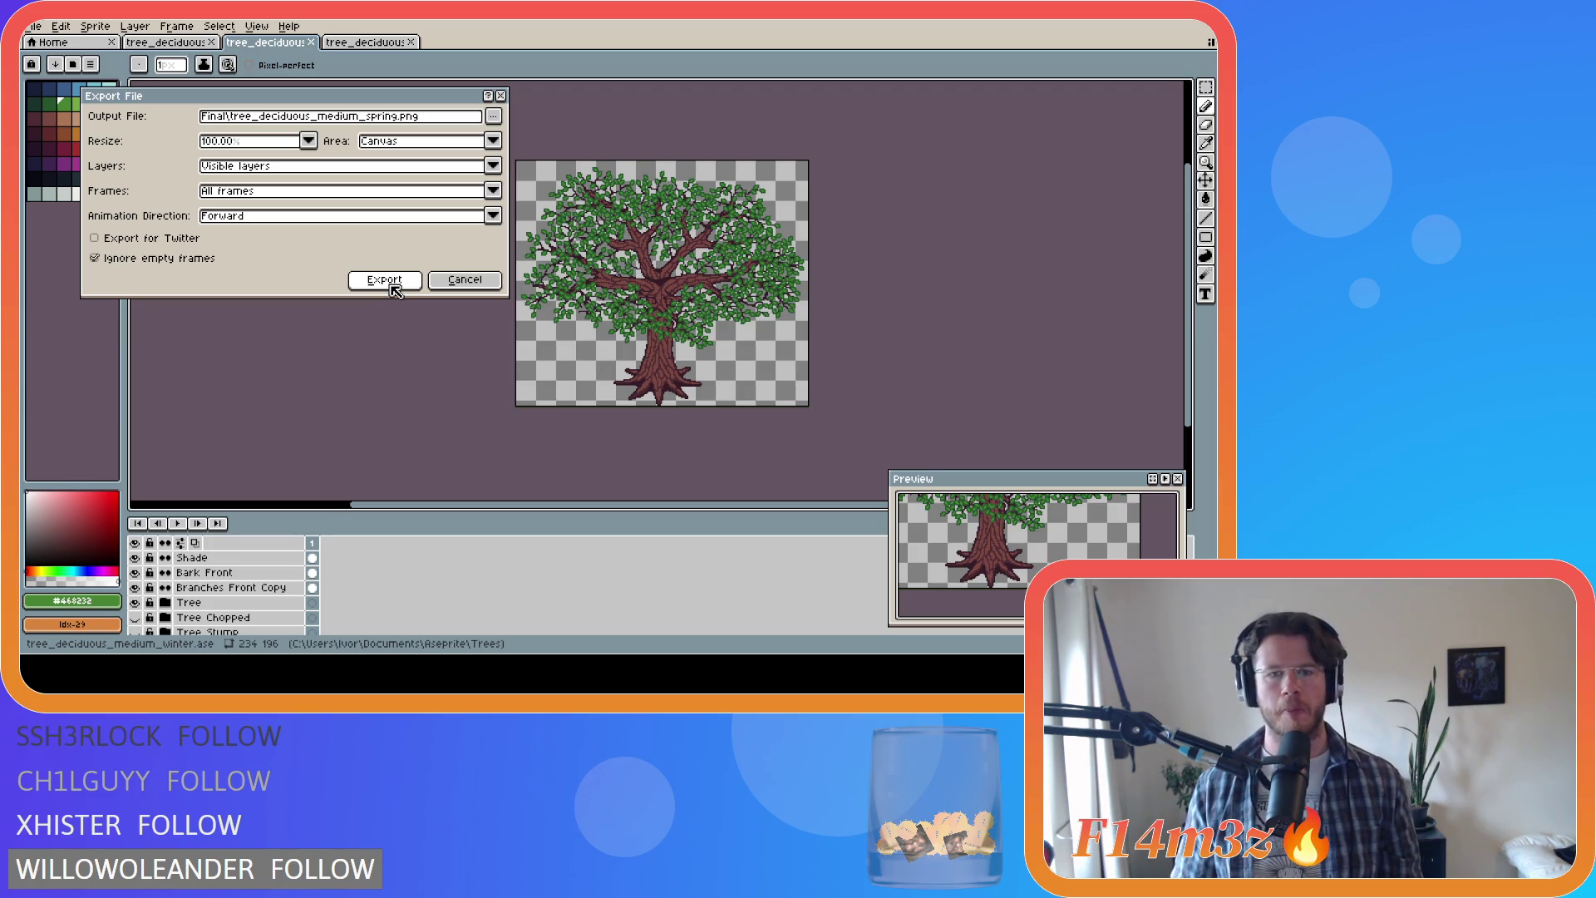
pyautogui.click(384, 281)
pyautogui.scroll(-1, 410, 598)
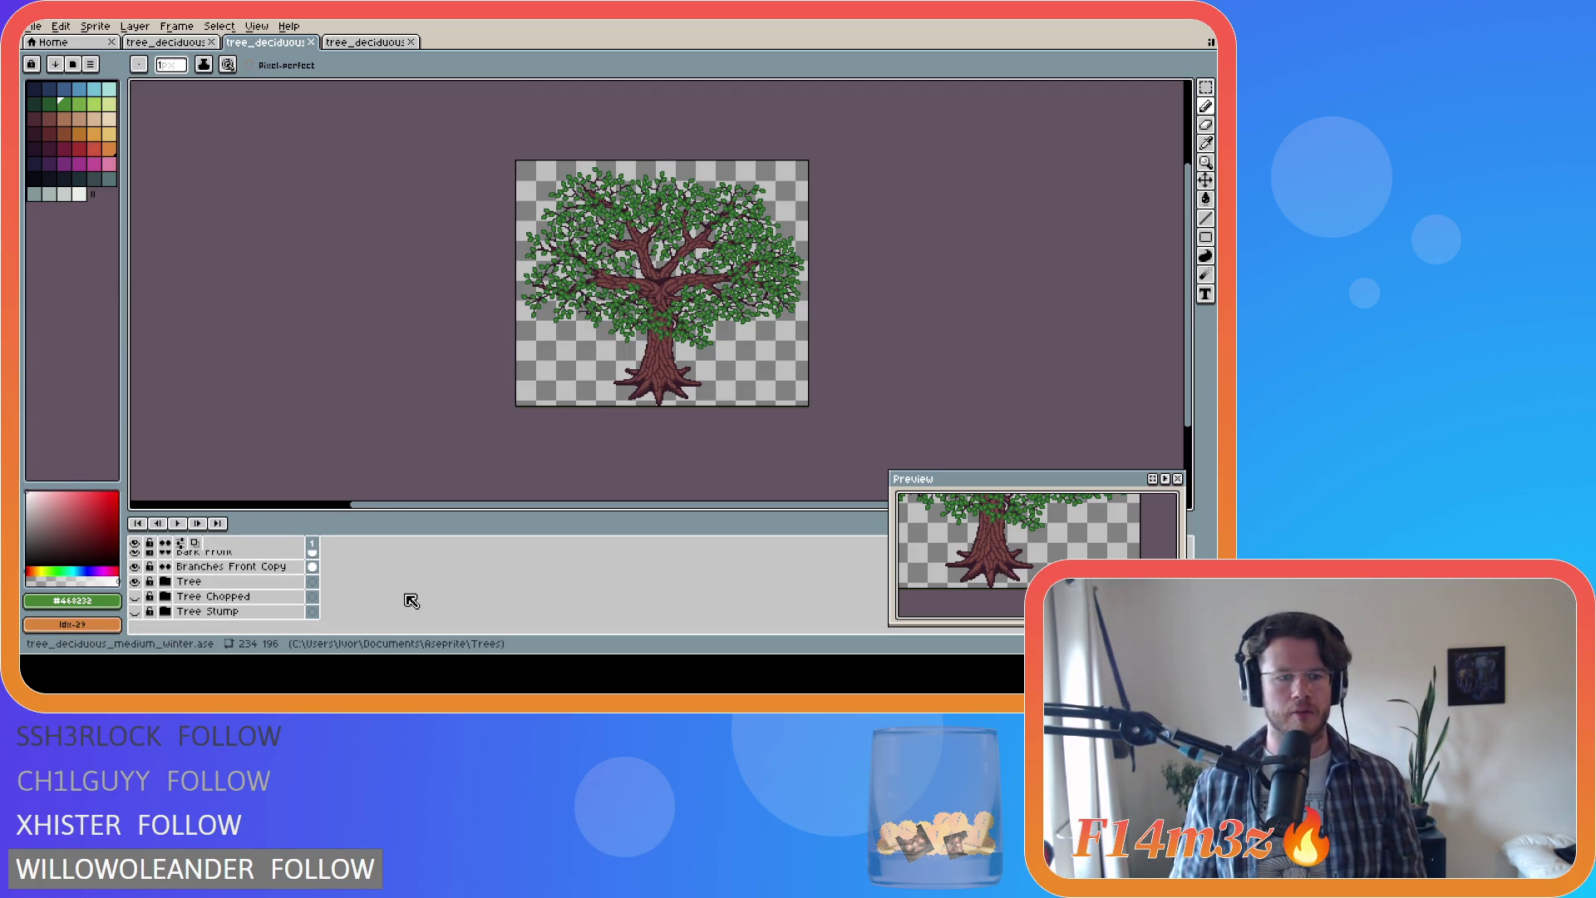
pyautogui.click(135, 581)
# Step: Show Tree Chopped and export the medium tree as tree_deciduous_medium_spring_chopped.png
pyautogui.click(135, 596)
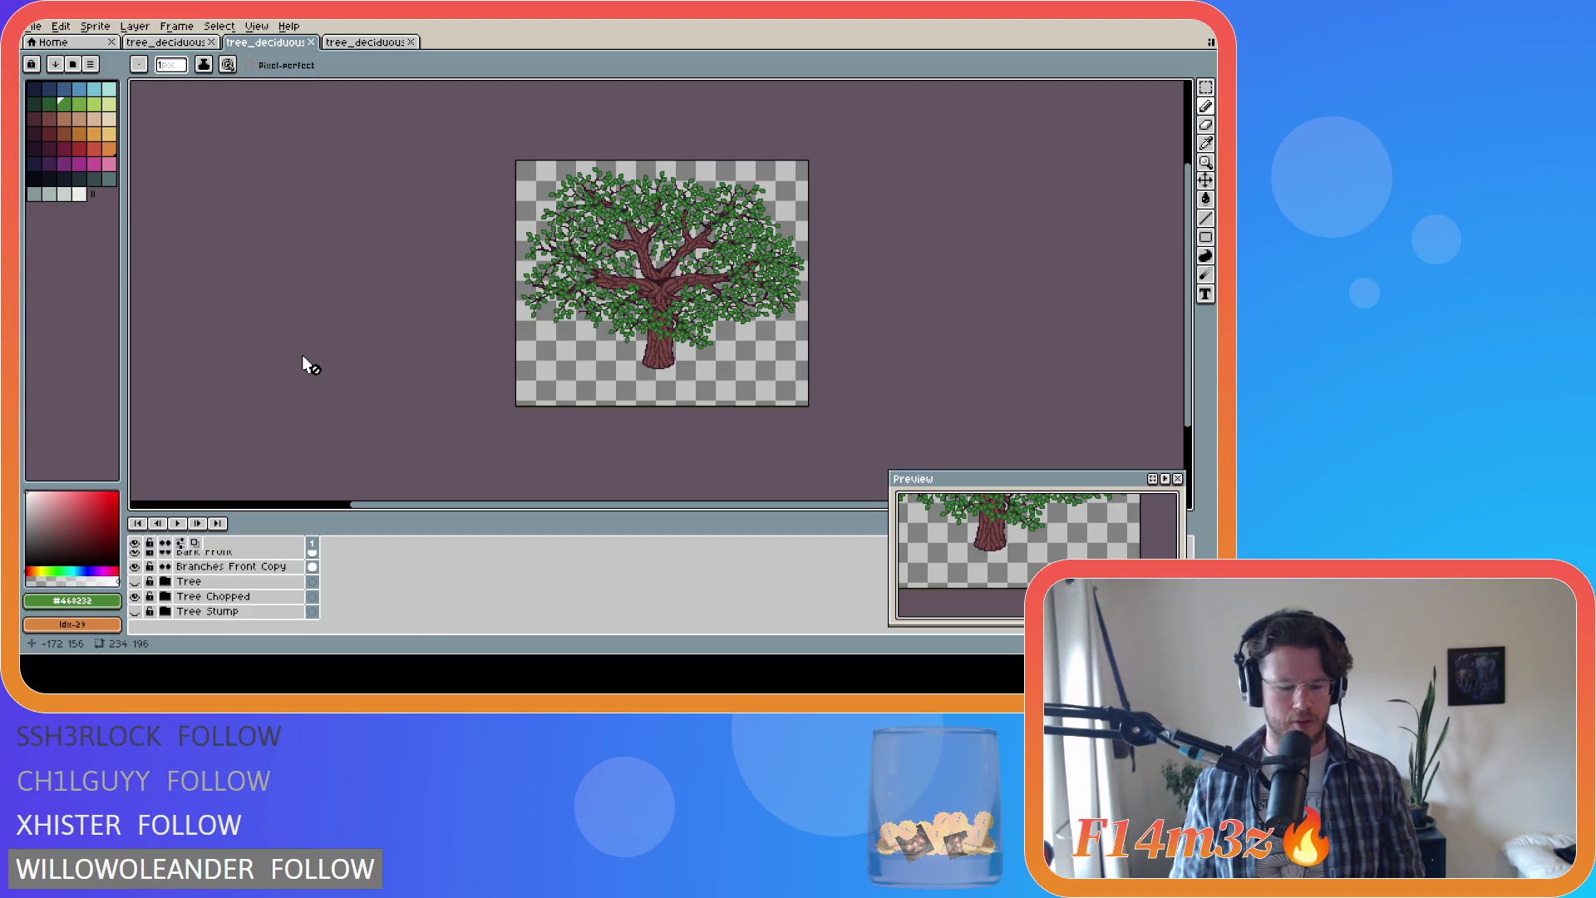
pyautogui.hotkey('ctrl', 'e')
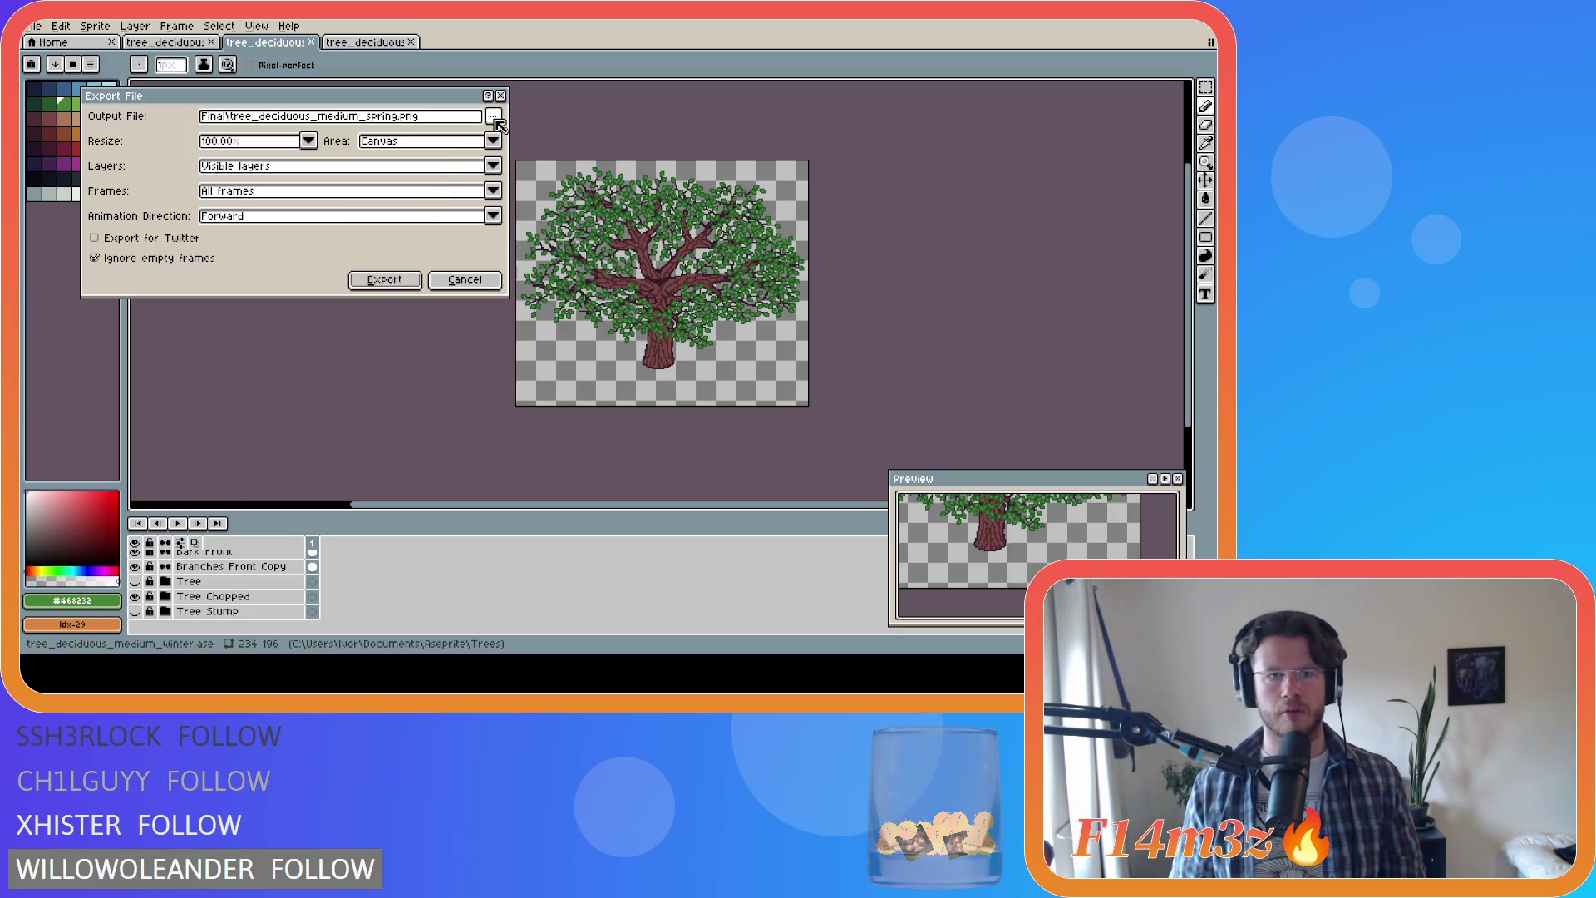
pyautogui.click(494, 116)
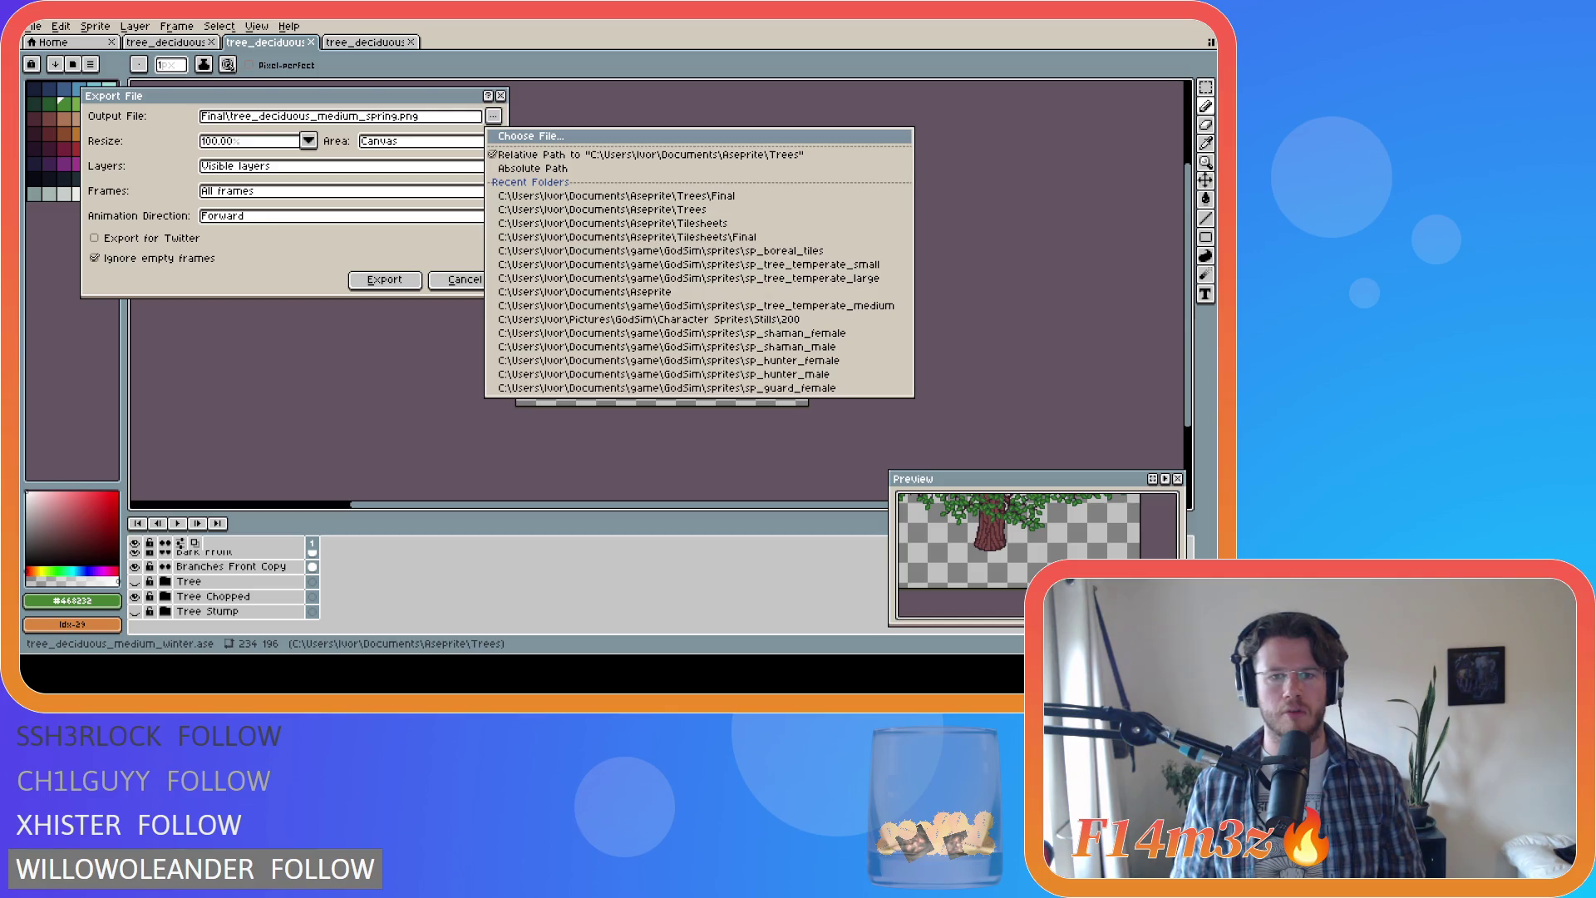
pyautogui.write('_chopped')
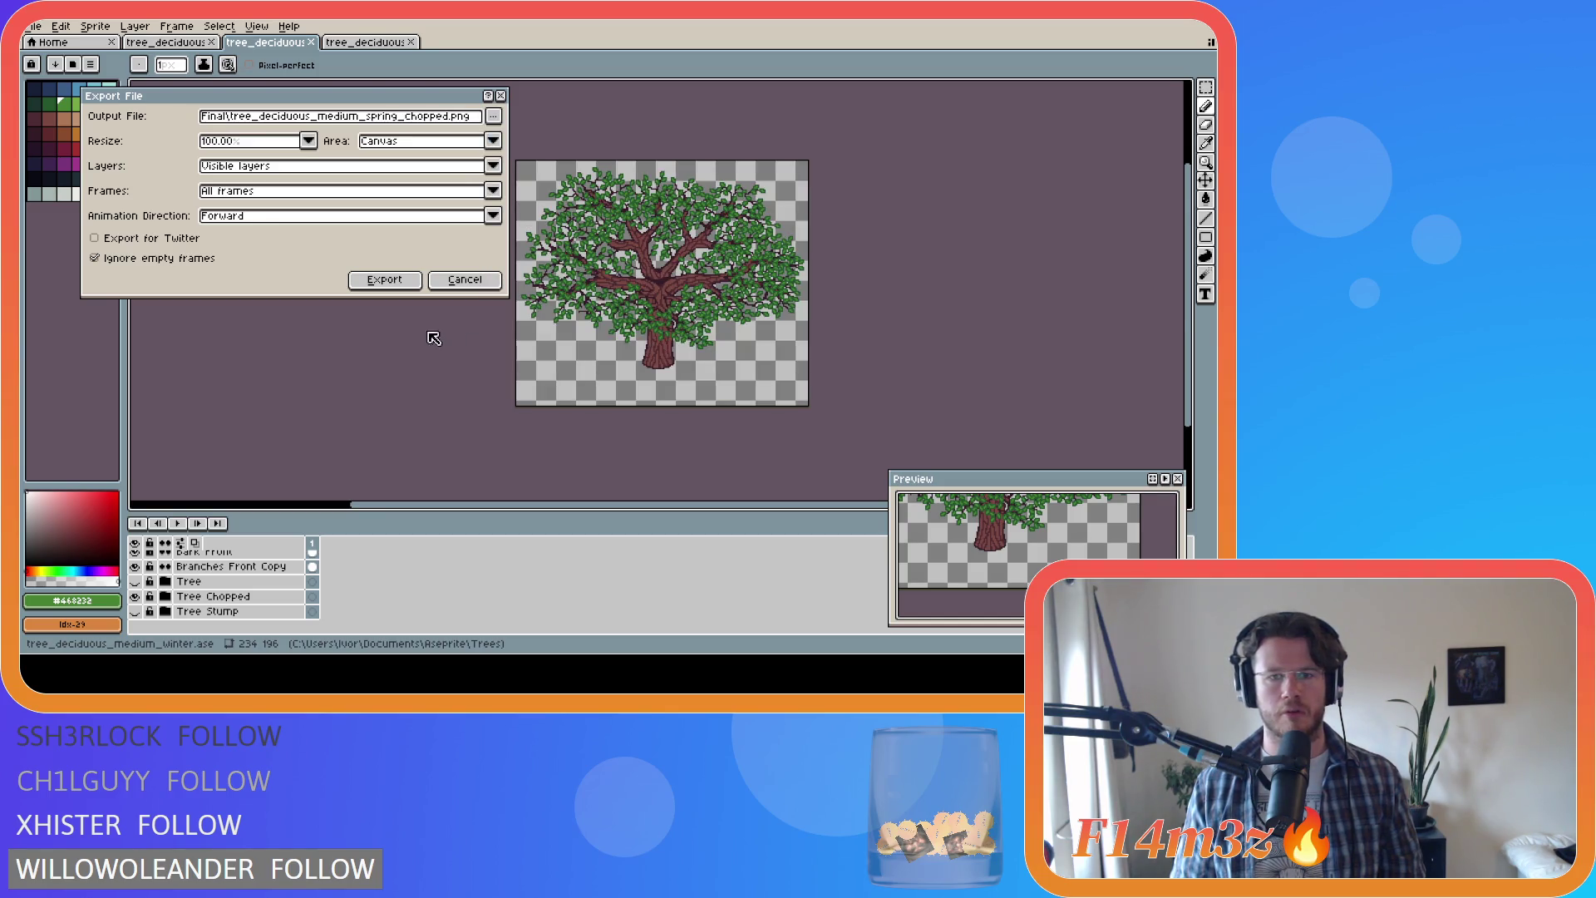
pyautogui.click(380, 281)
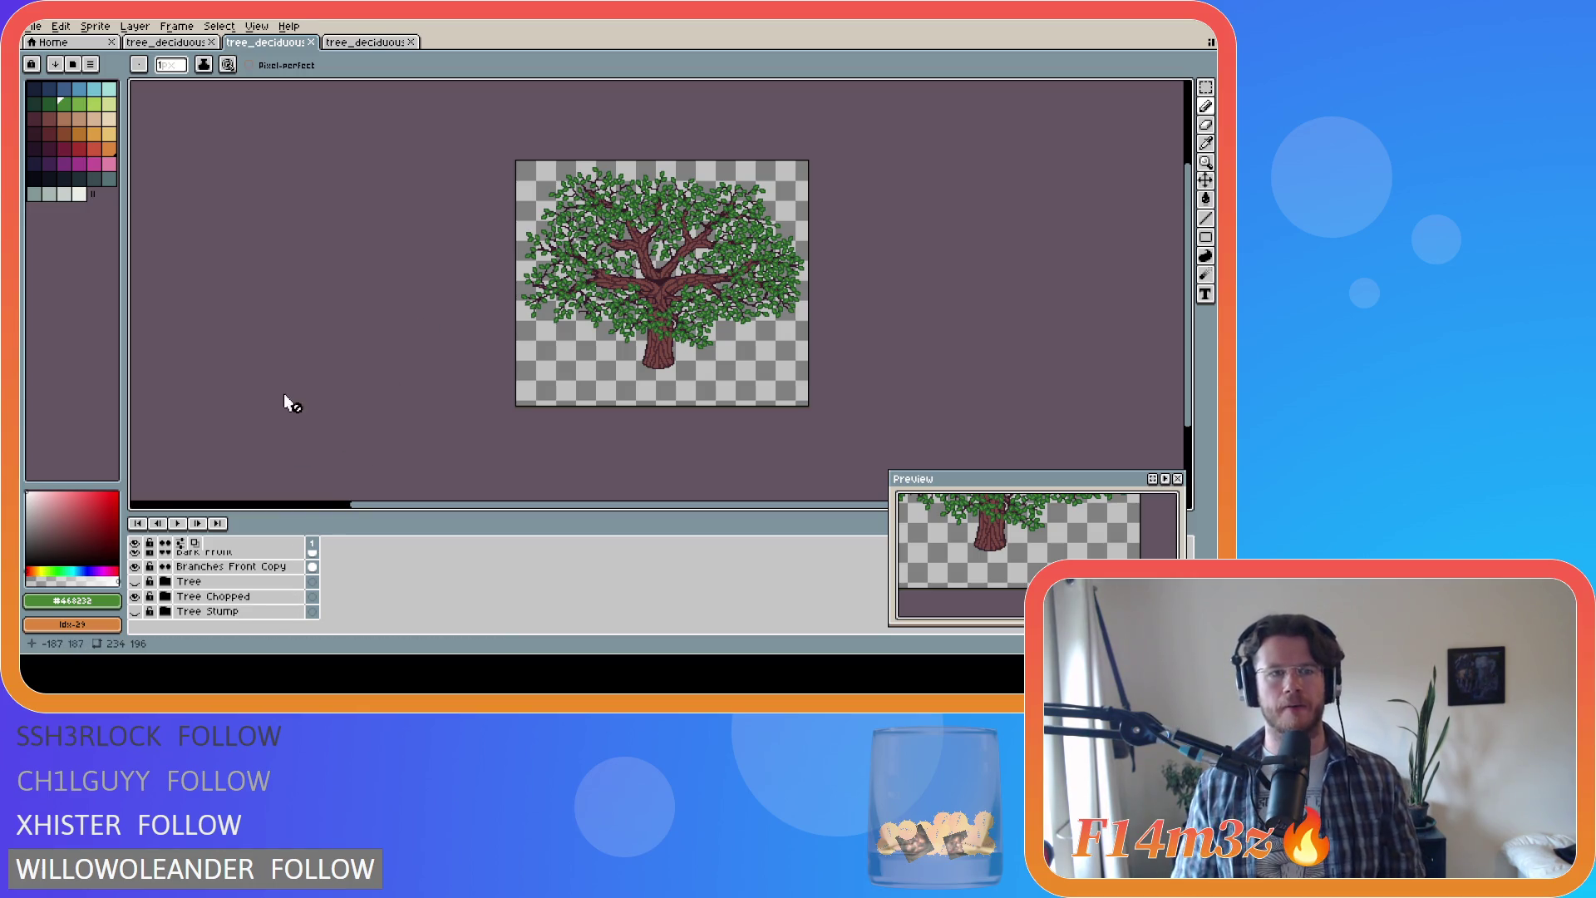
# Step: Switch to the small tree and hide its three autumn leaf layers
pyautogui.click(149, 50)
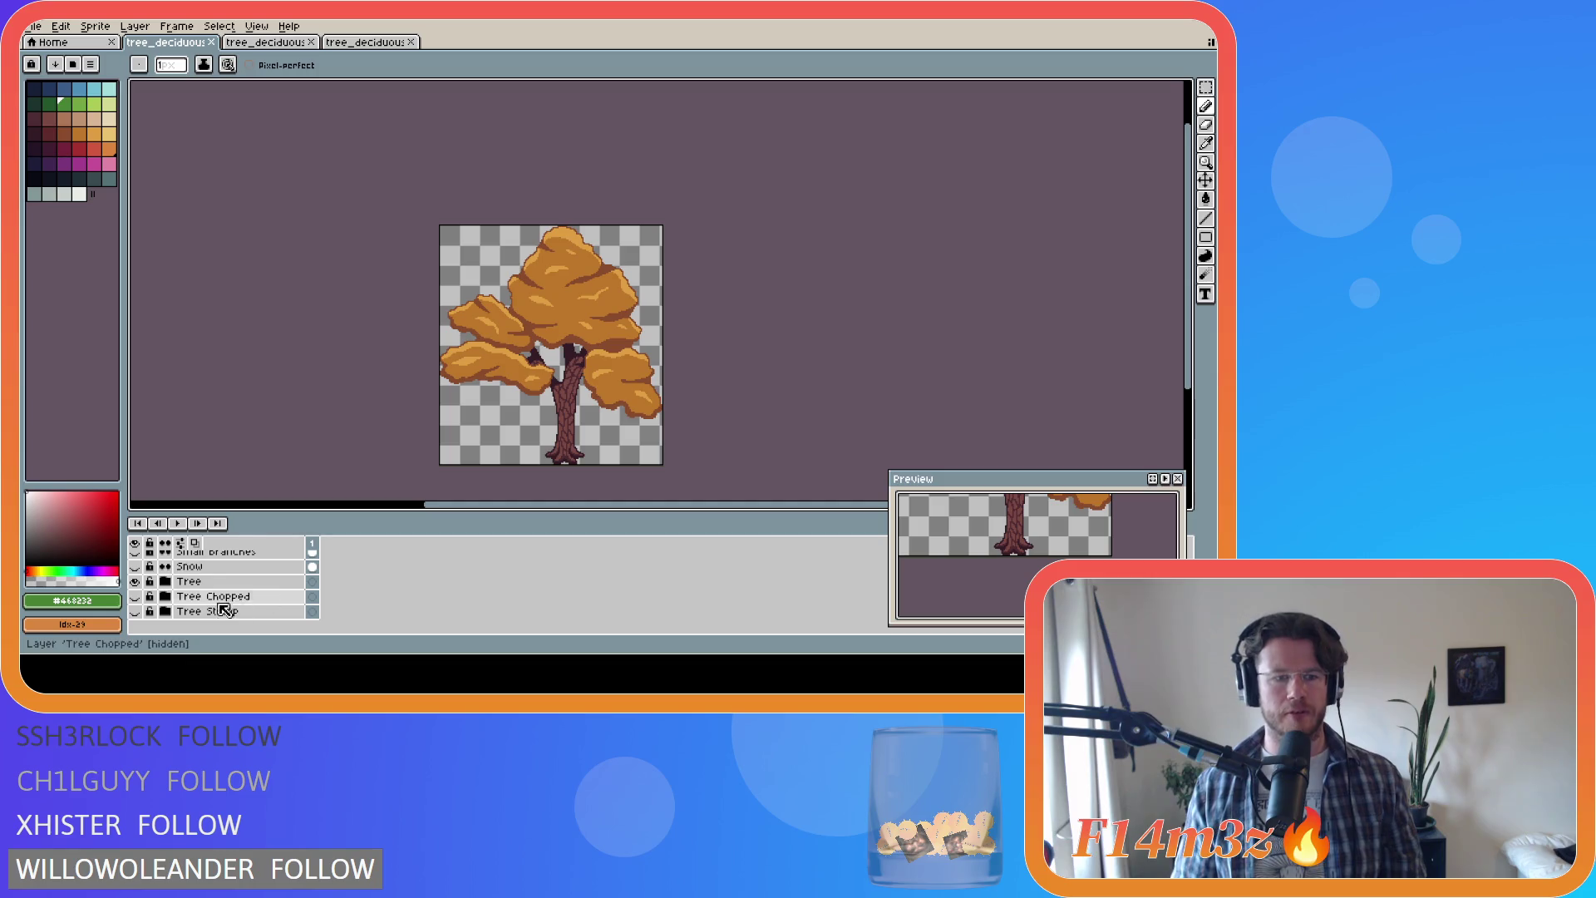
pyautogui.scroll(2, 200, 613)
pyautogui.click(134, 588)
pyautogui.click(135, 573)
pyautogui.click(134, 558)
pyautogui.scroll(-3, 143, 571)
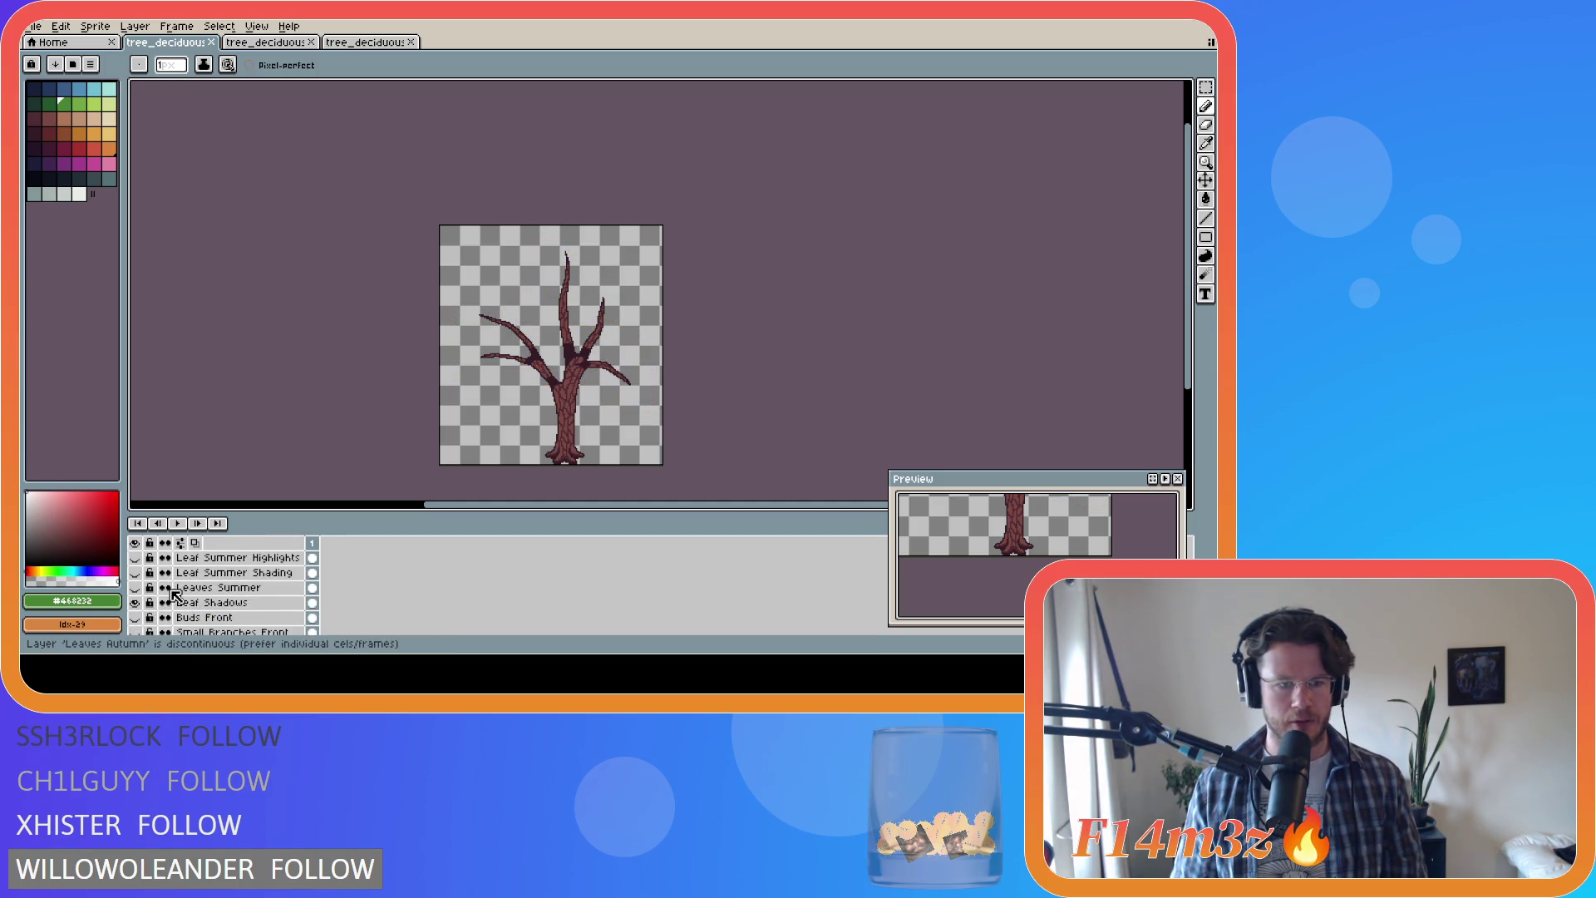
pyautogui.scroll(-2, 184, 592)
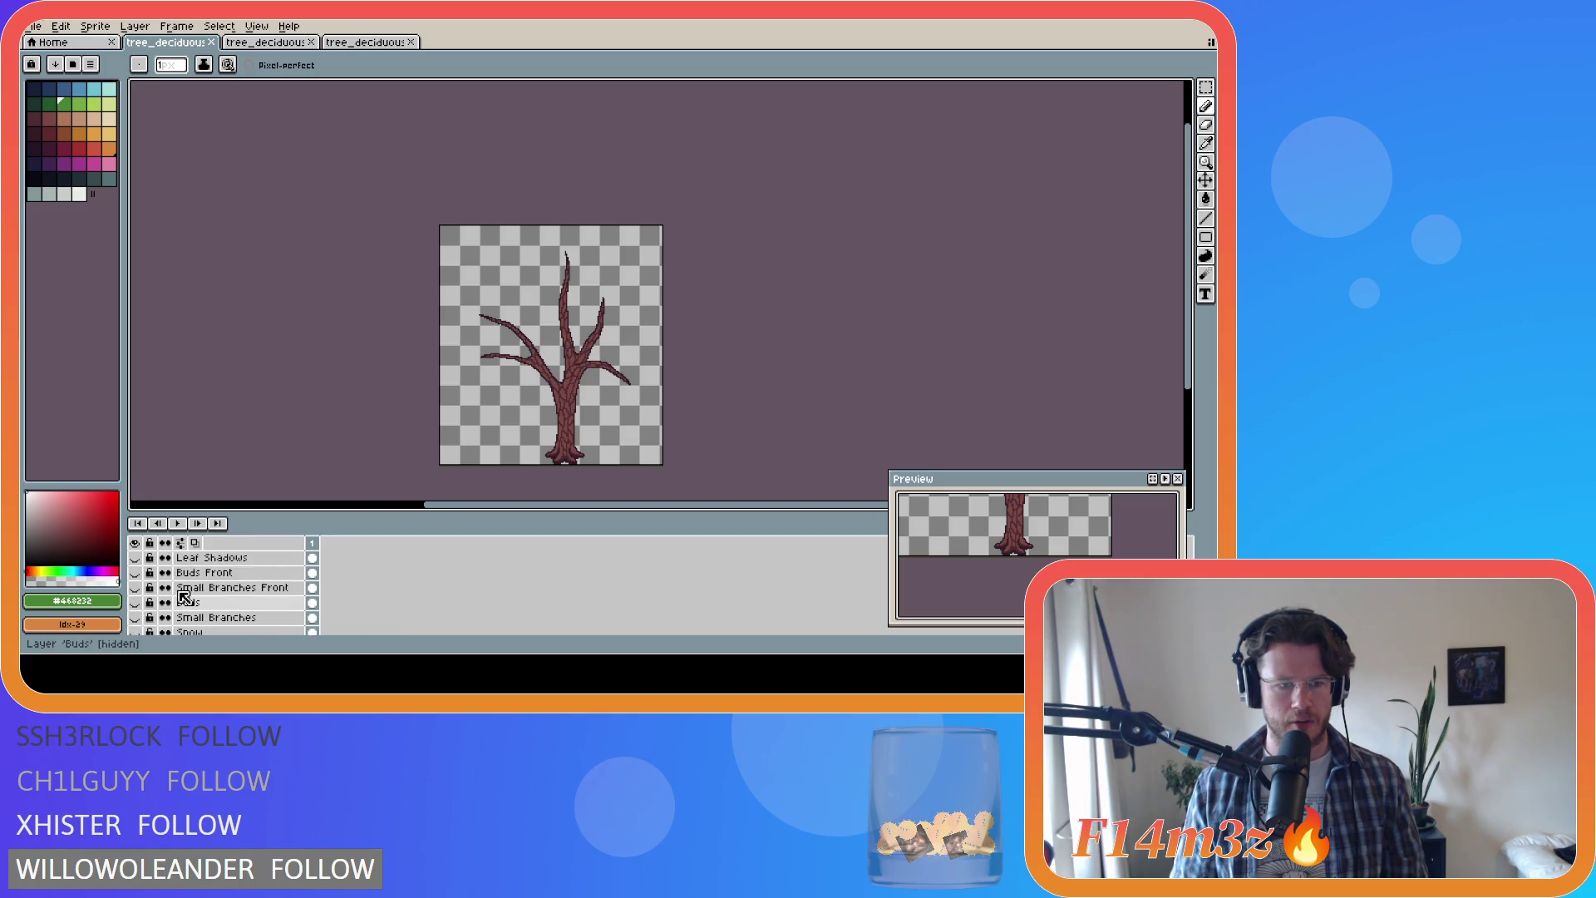
# Step: Show the Buds Front, Small Branches Front and Small Branches layers
pyautogui.click(135, 588)
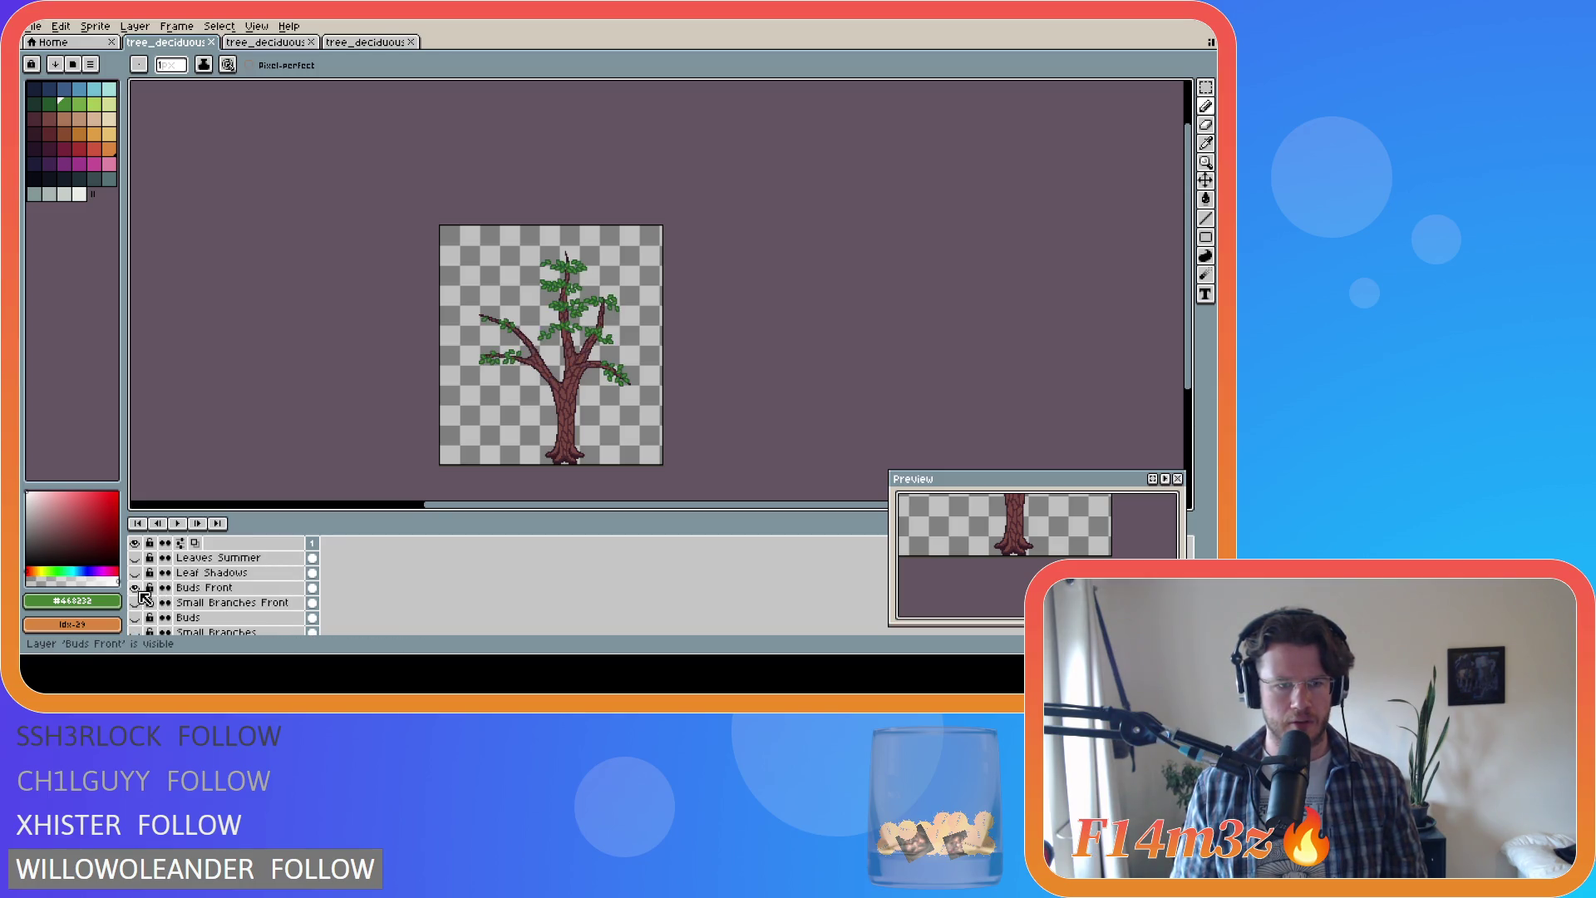
pyautogui.click(136, 603)
pyautogui.scroll(-1, 138, 609)
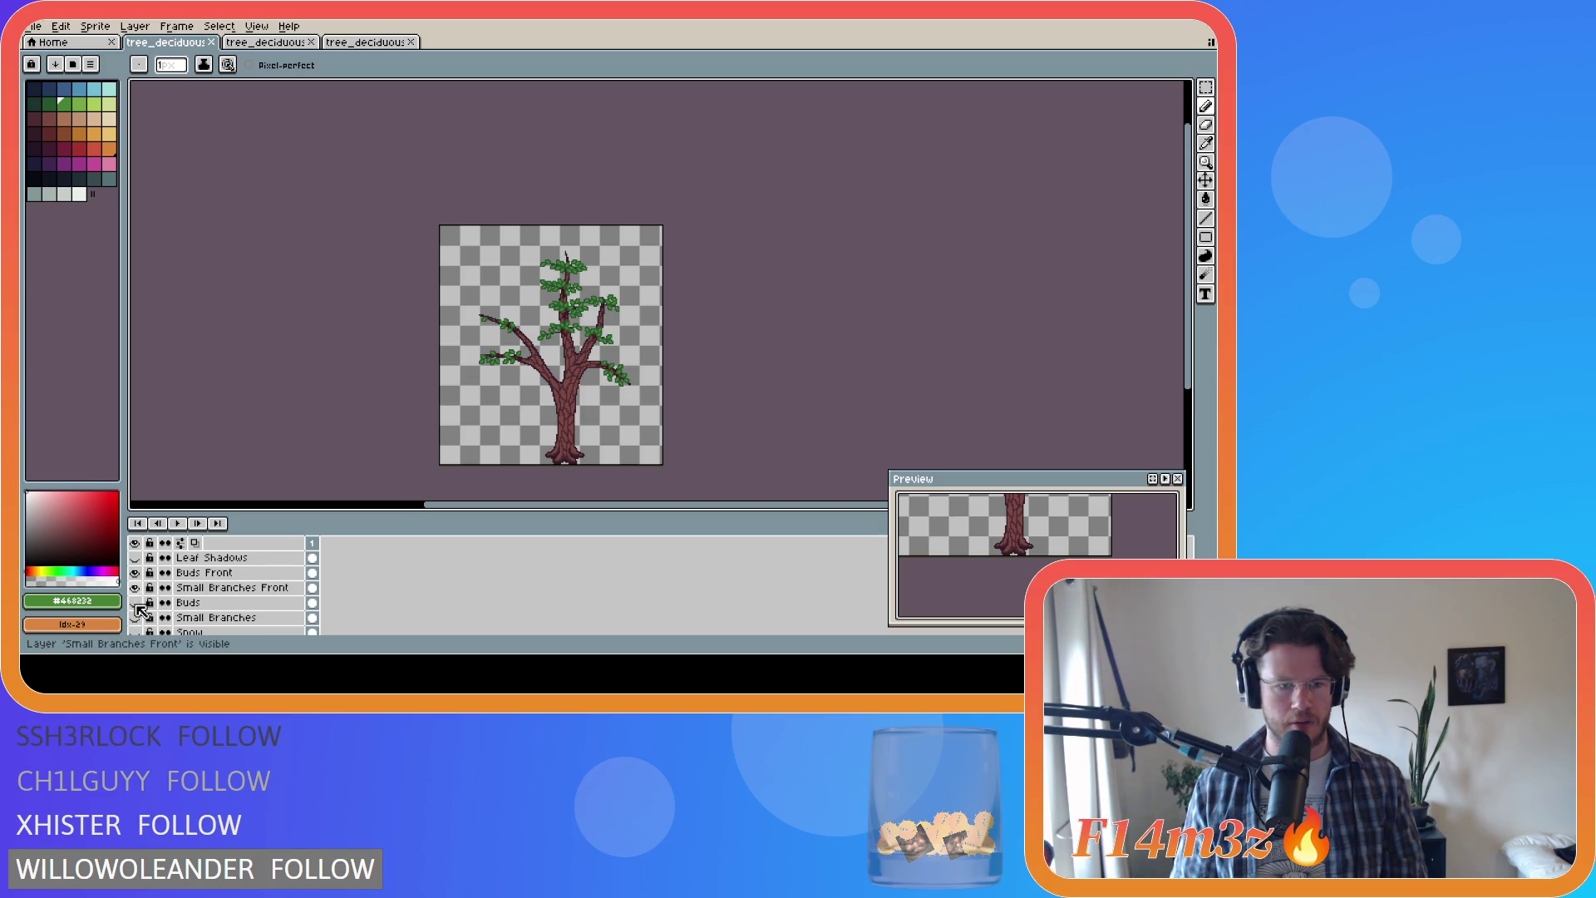
pyautogui.click(136, 618)
pyautogui.scroll(-1, 164, 617)
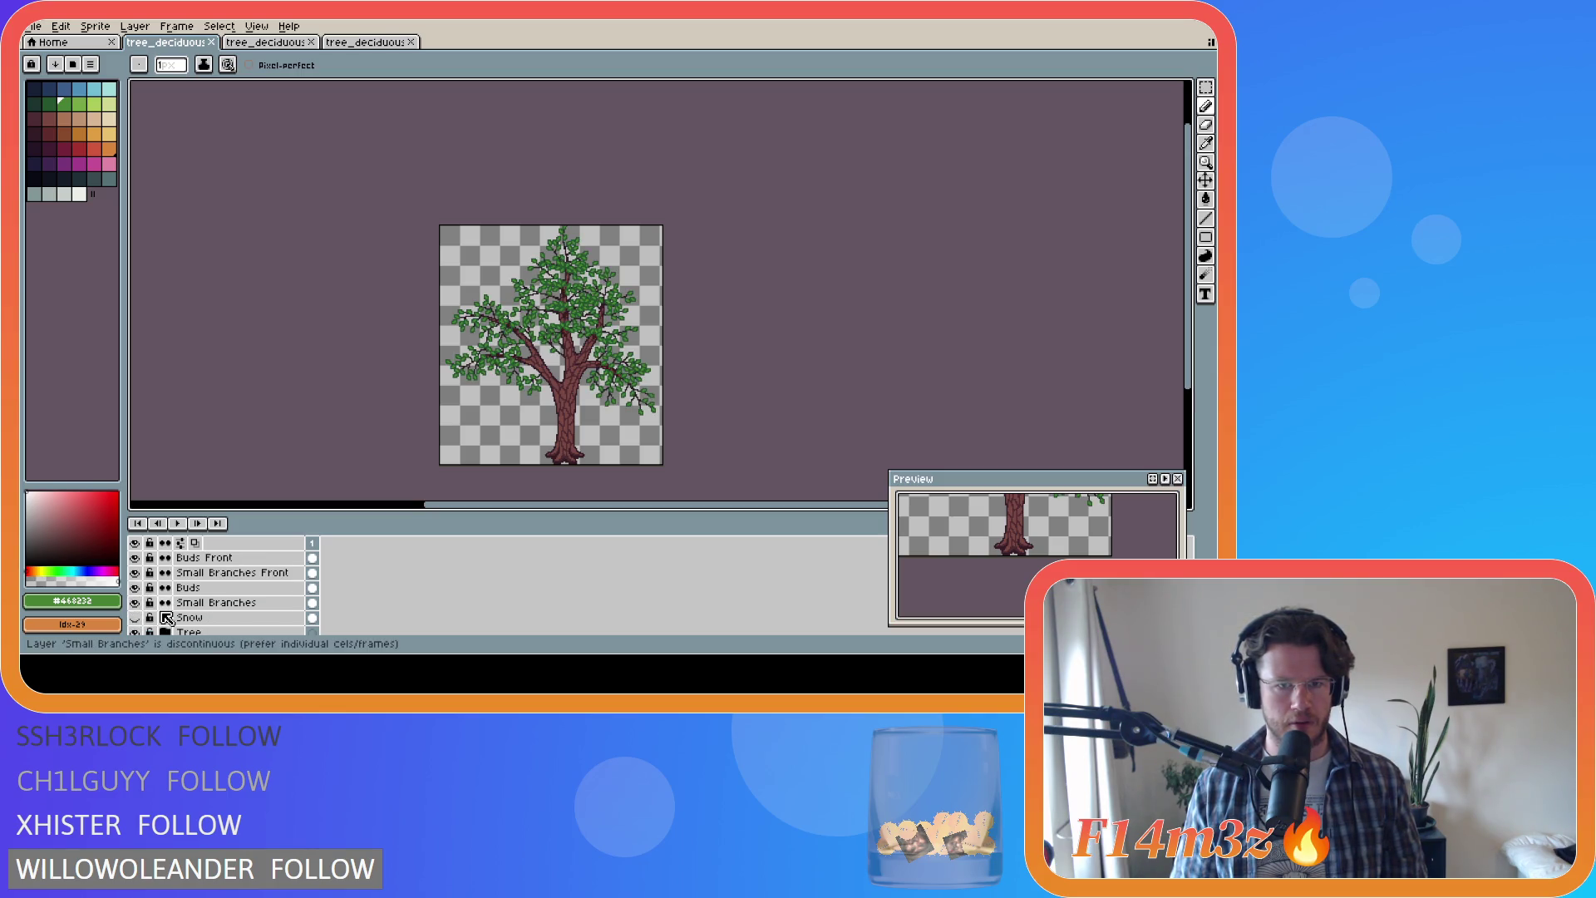
pyautogui.scroll(-3, 167, 618)
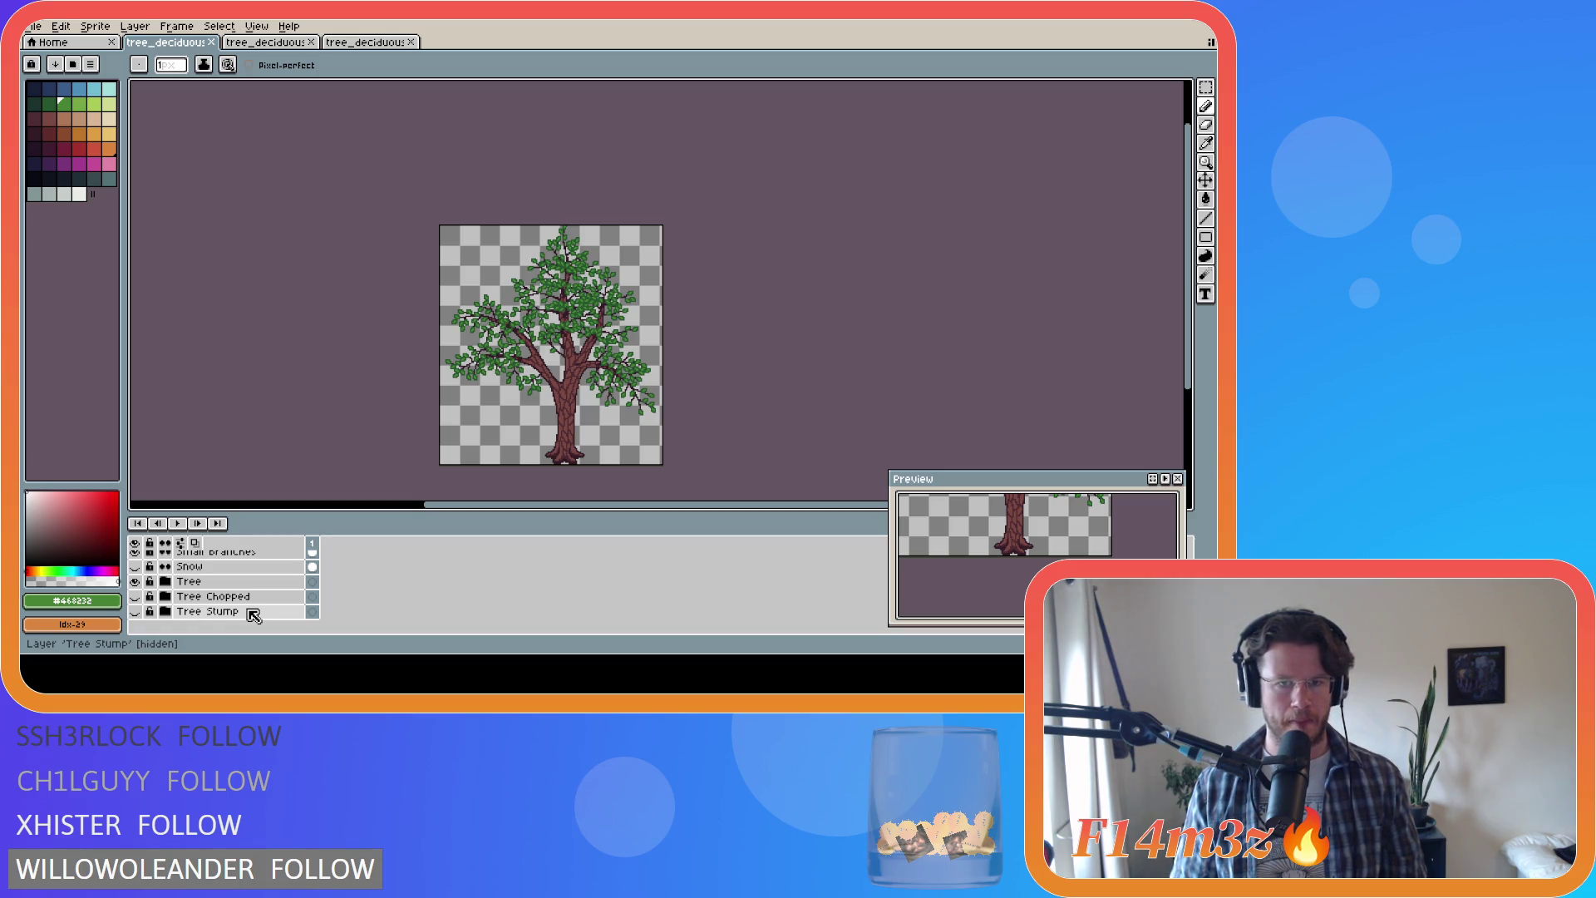
pyautogui.scroll(1, 333, 607)
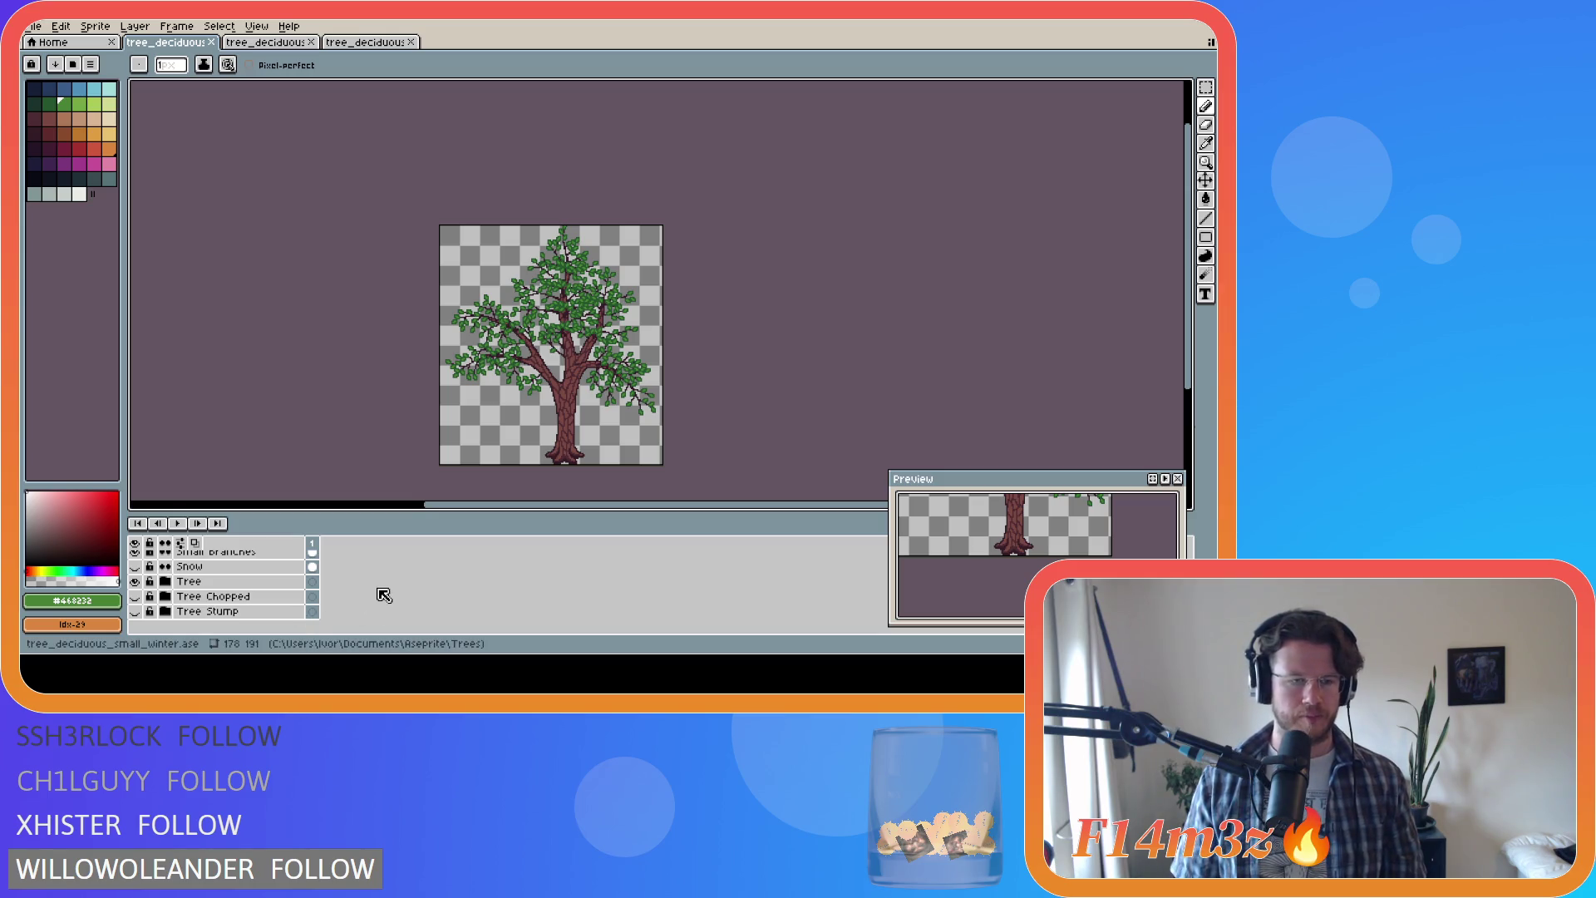
pyautogui.scroll(-1, 381, 605)
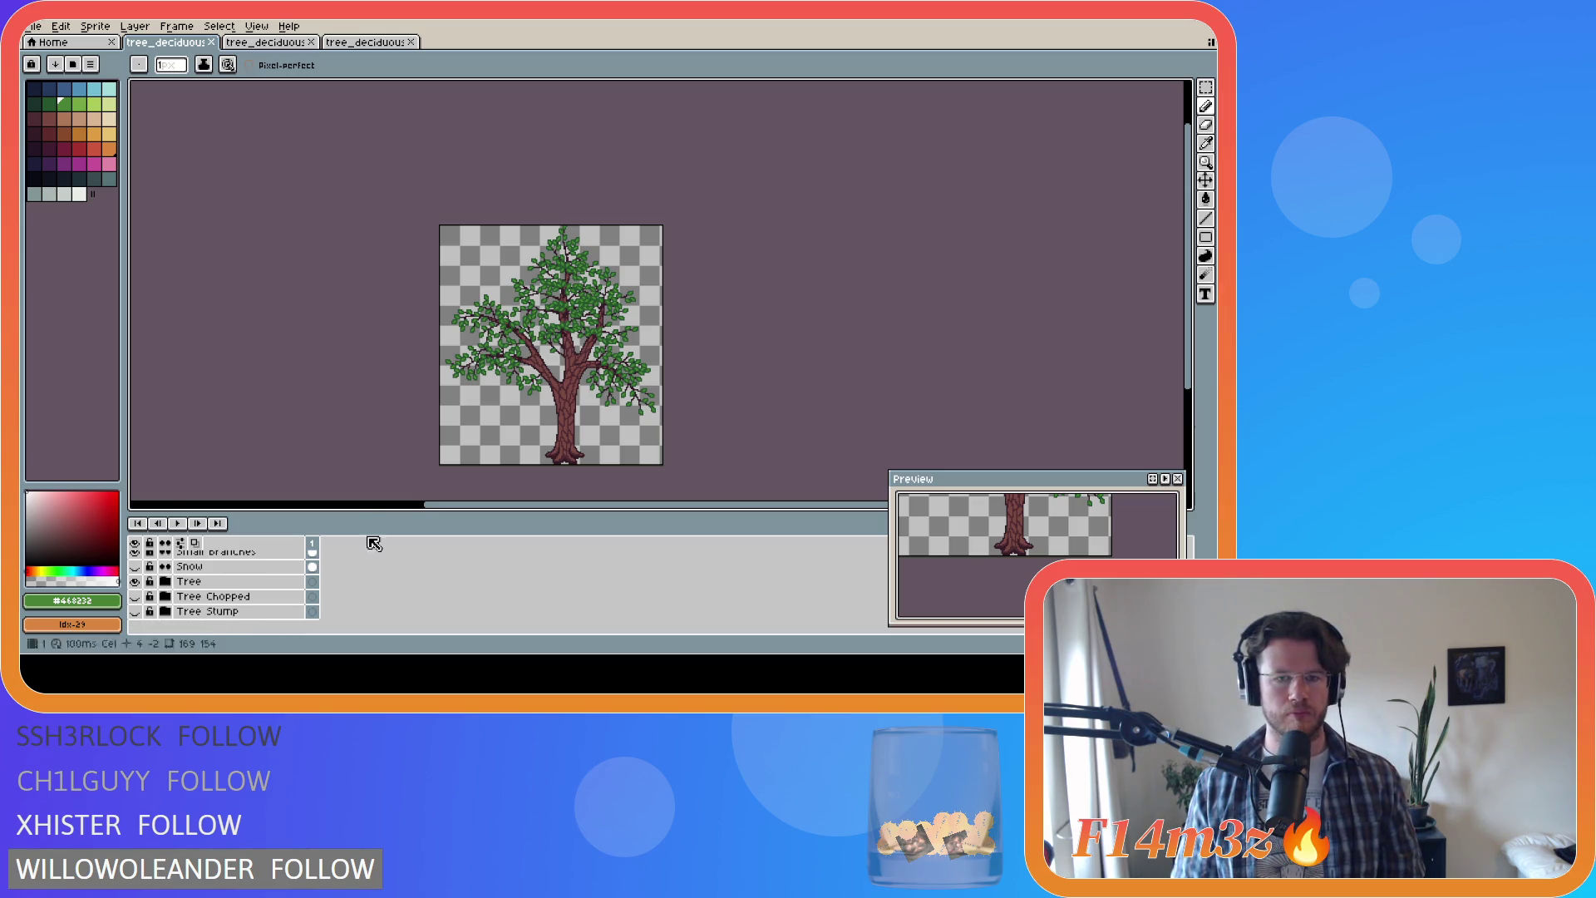
pyautogui.hotkey('ctrl', 'alt', 'shift', 's')
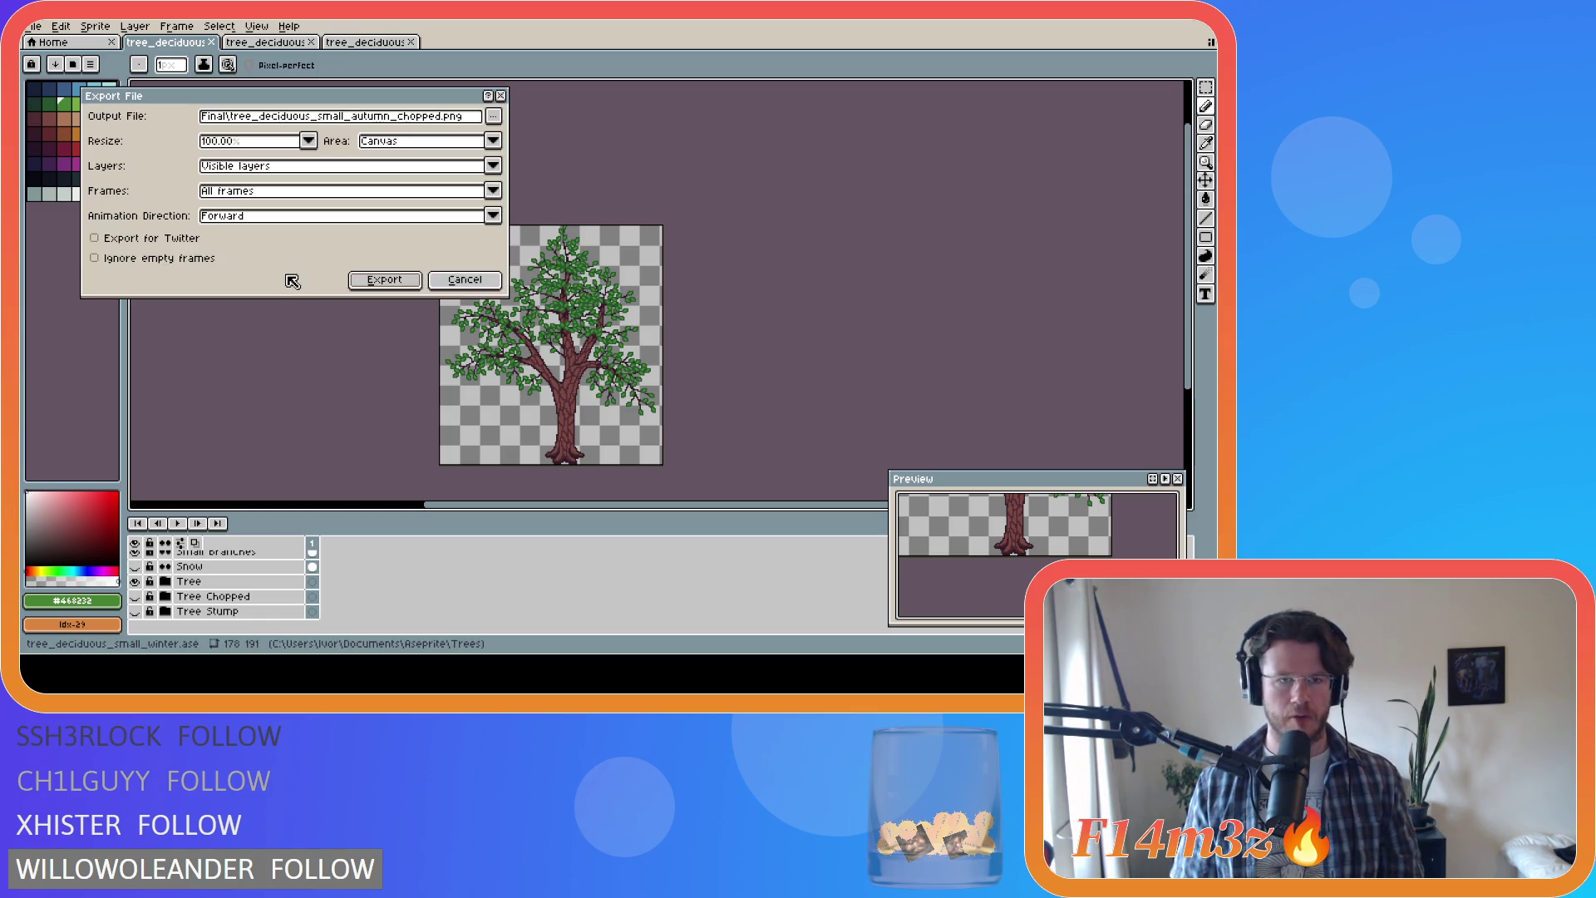
# Step: Export the small green tree as tree_deciduous_small_spring.png
pyautogui.click(494, 116)
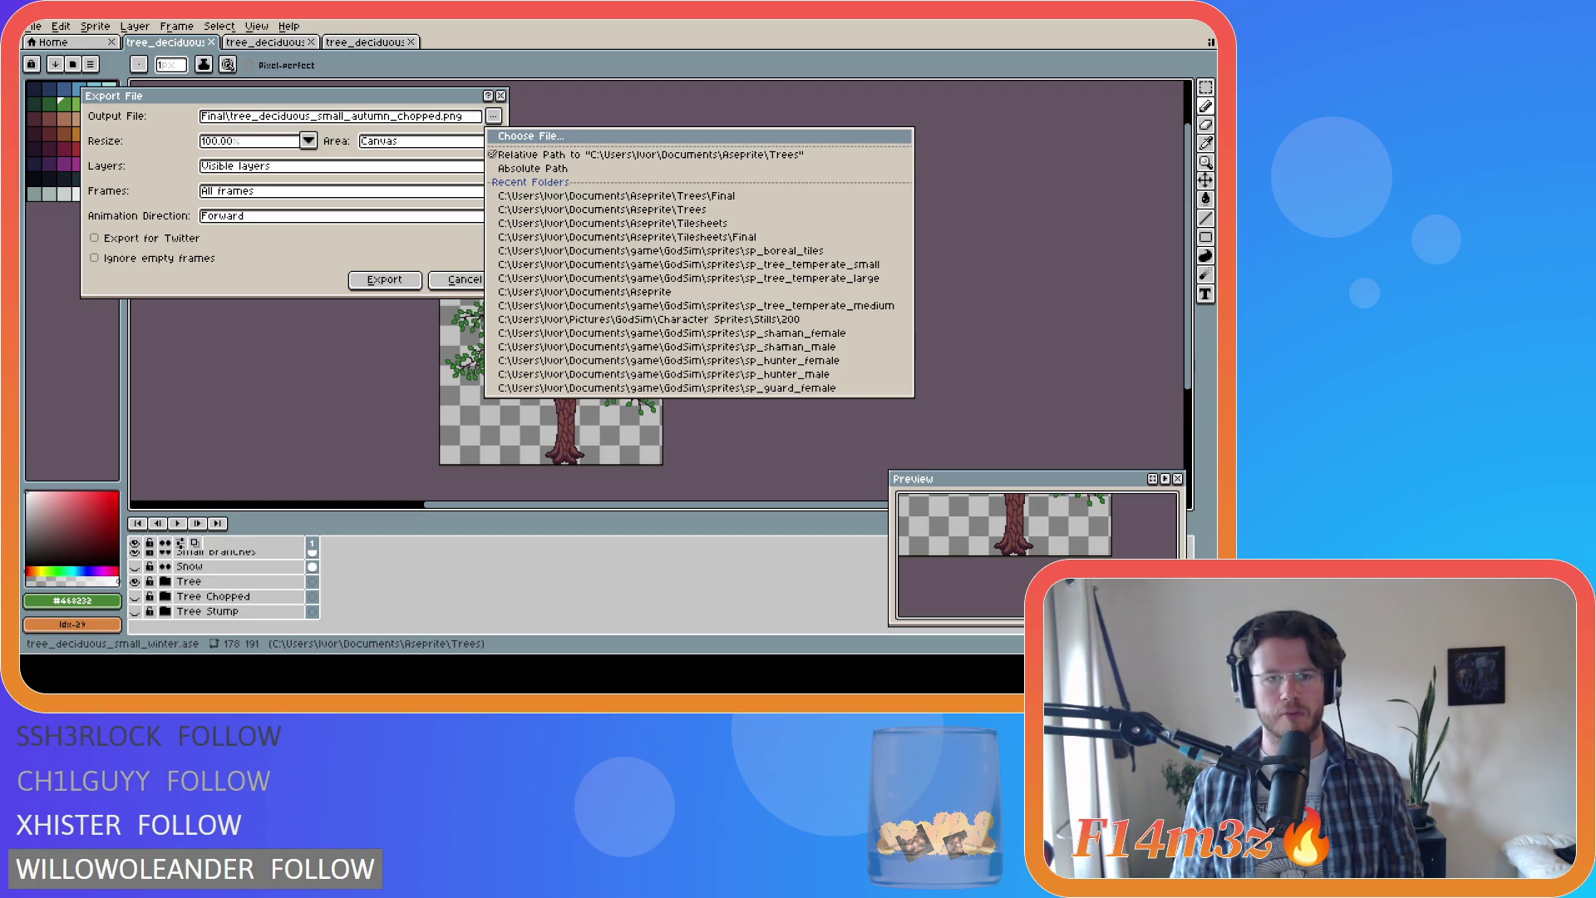
pyautogui.press('Escape')
pyautogui.click(384, 281)
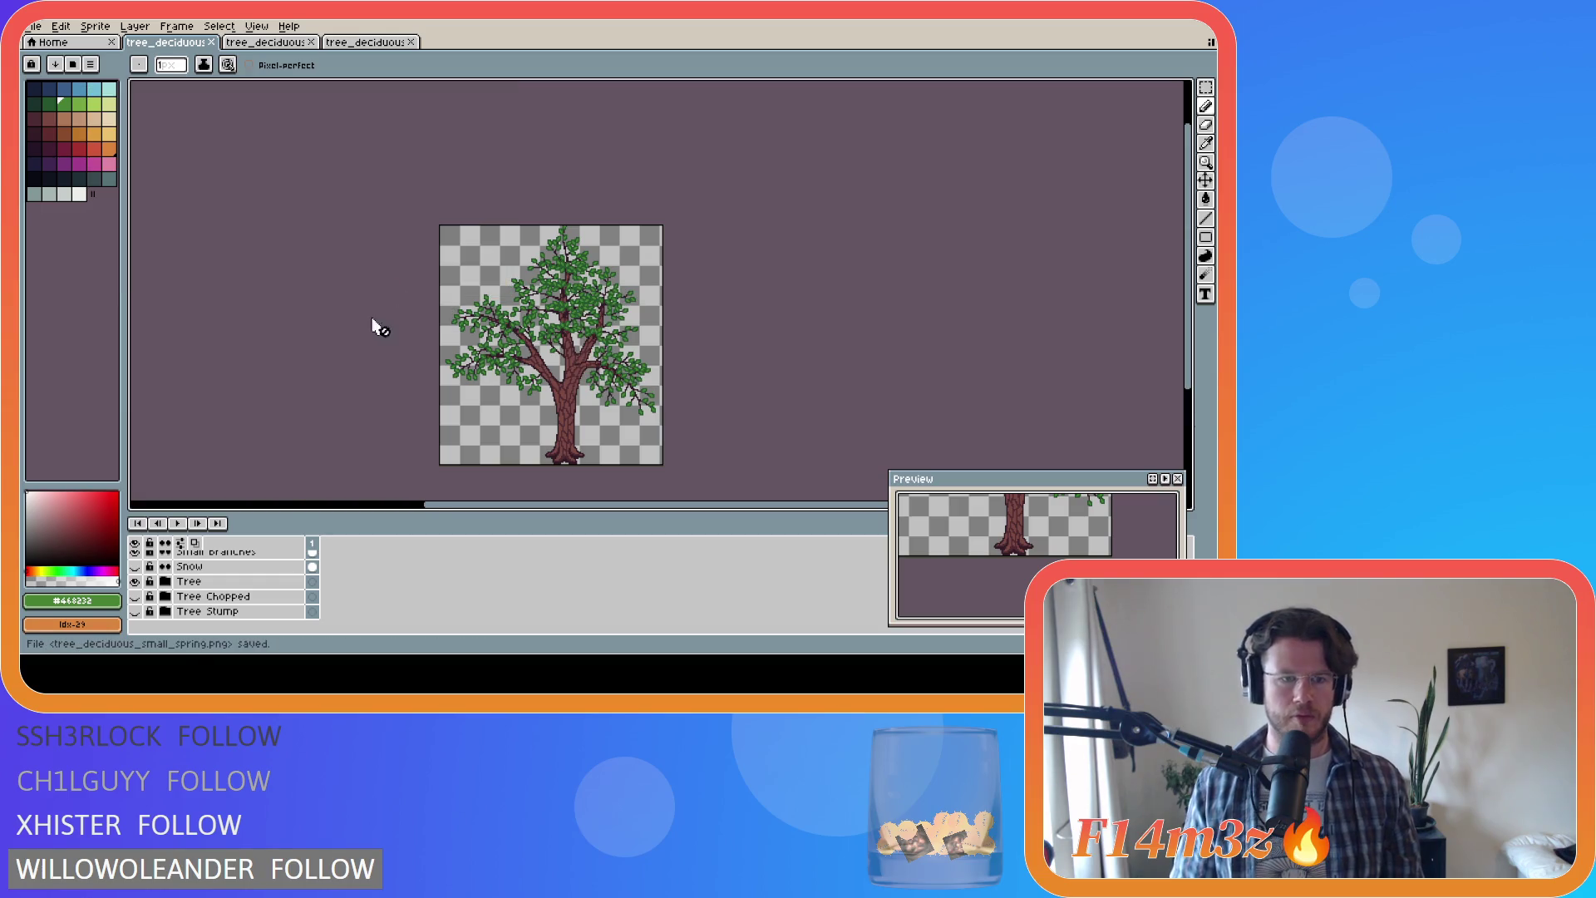
pyautogui.scroll(1, 213, 606)
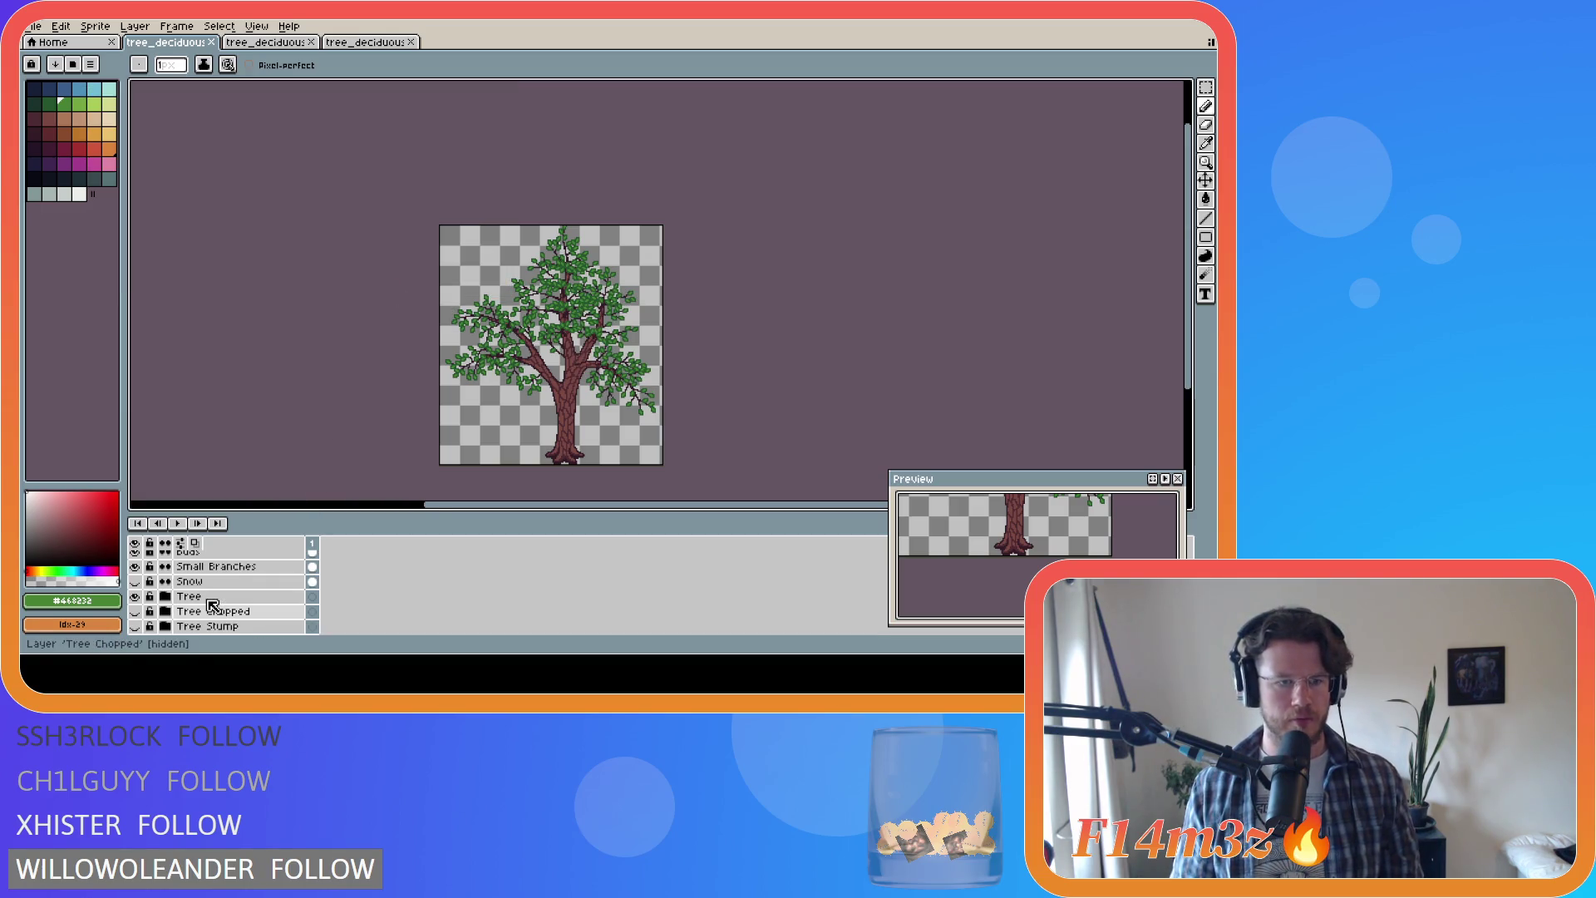
pyautogui.scroll(-1, 212, 604)
# Step: Swap Tree for Tree Chopped and export tree_deciduous_small_spring_chopped.png
pyautogui.click(134, 581)
pyautogui.click(135, 596)
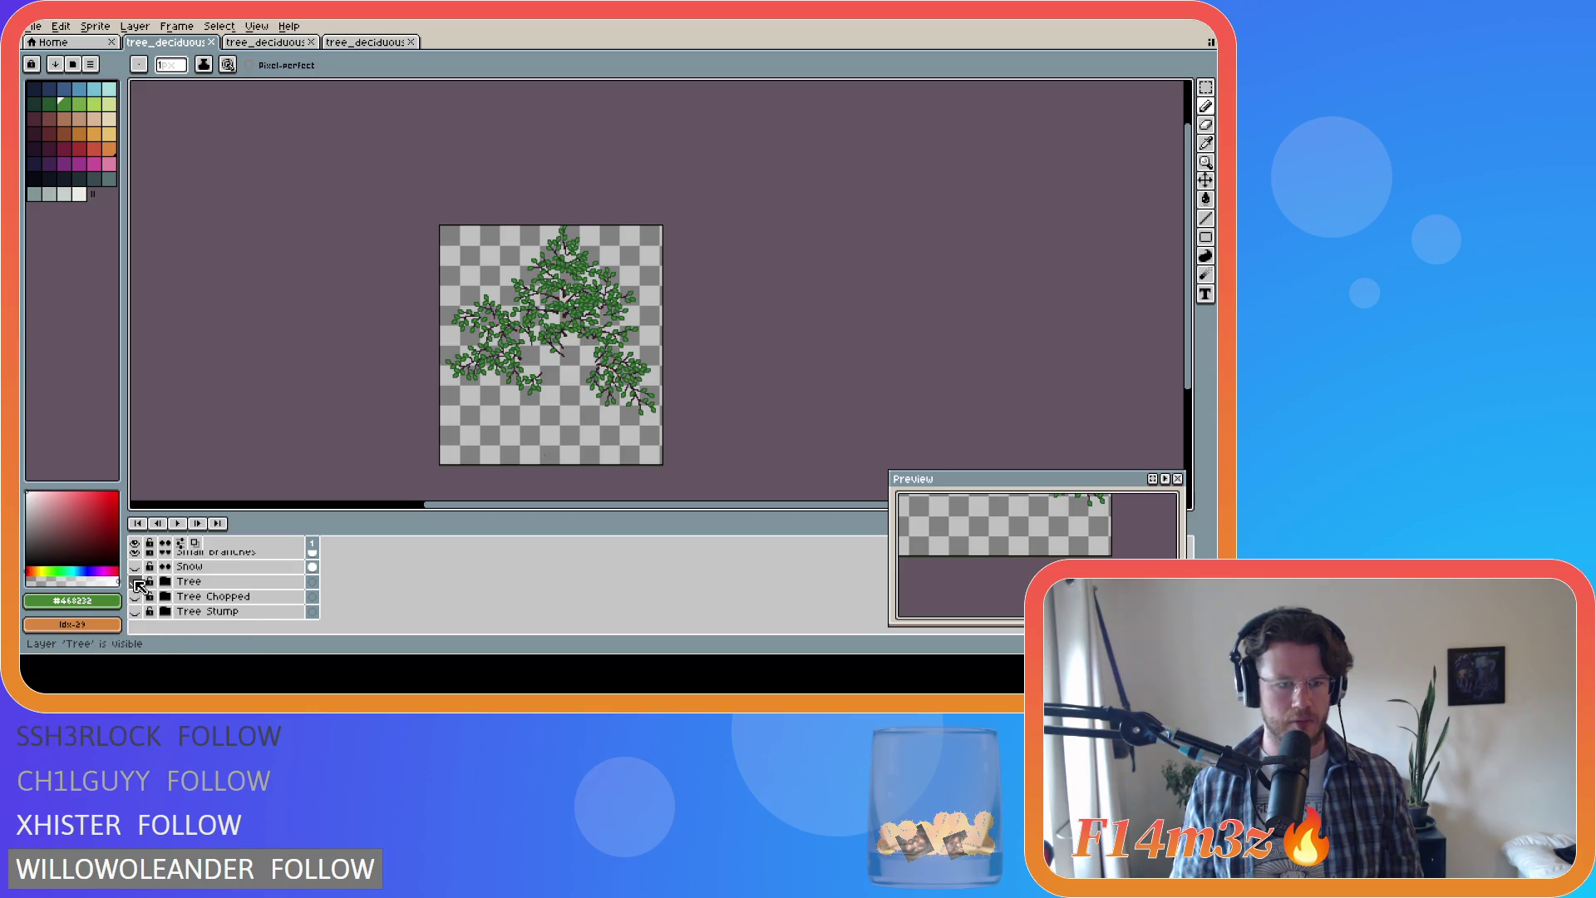
pyautogui.hotkey('ctrl', 'alt', 'shift', 's')
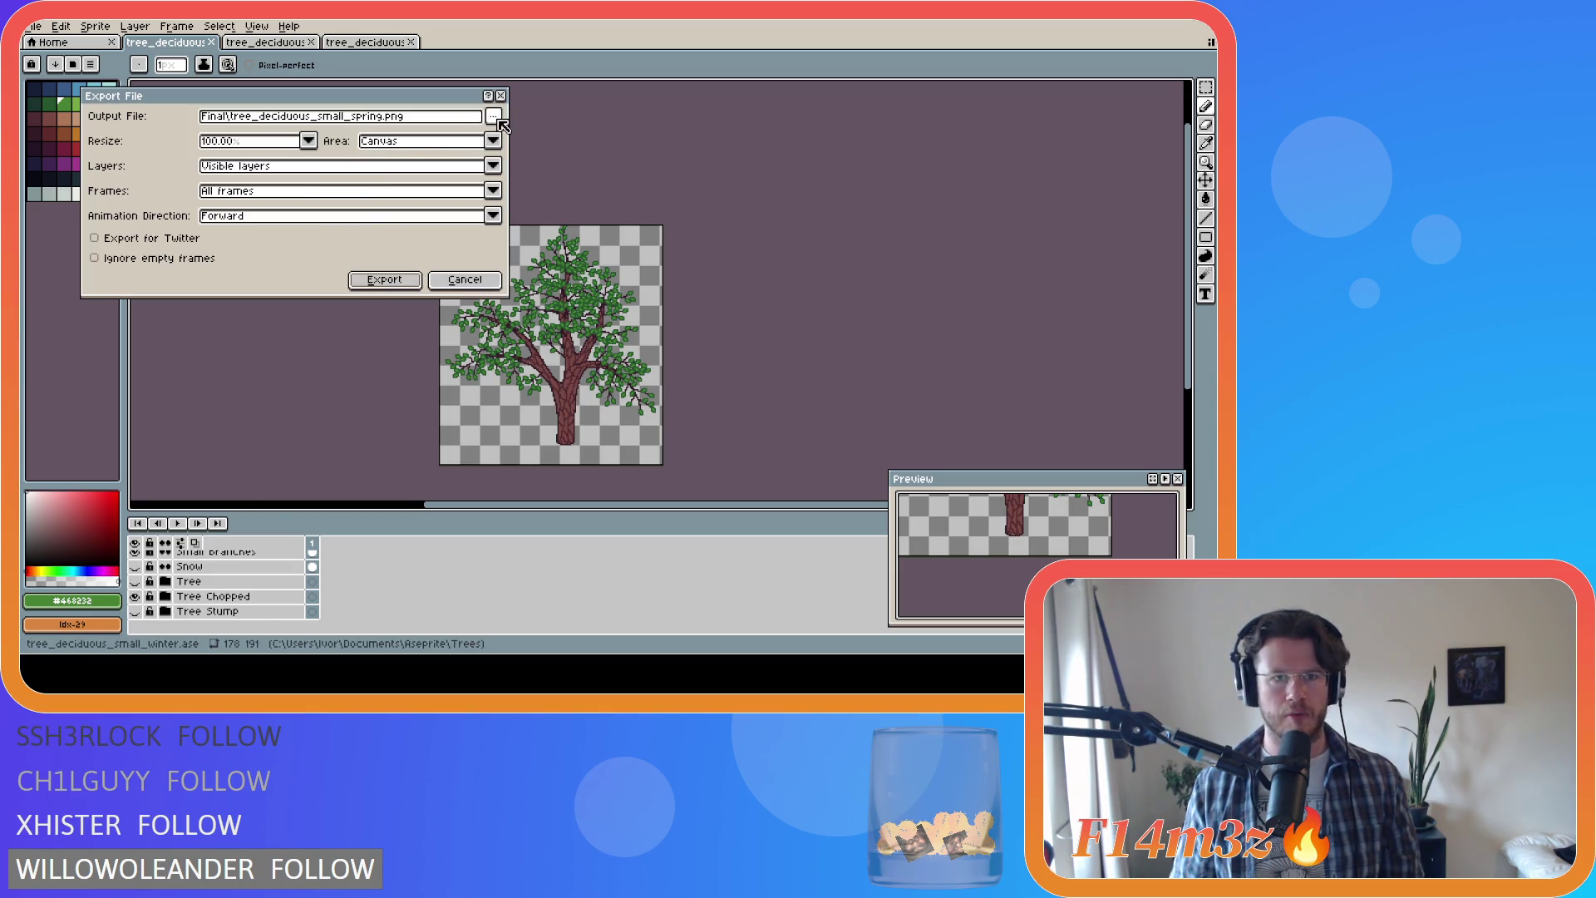
pyautogui.click(493, 115)
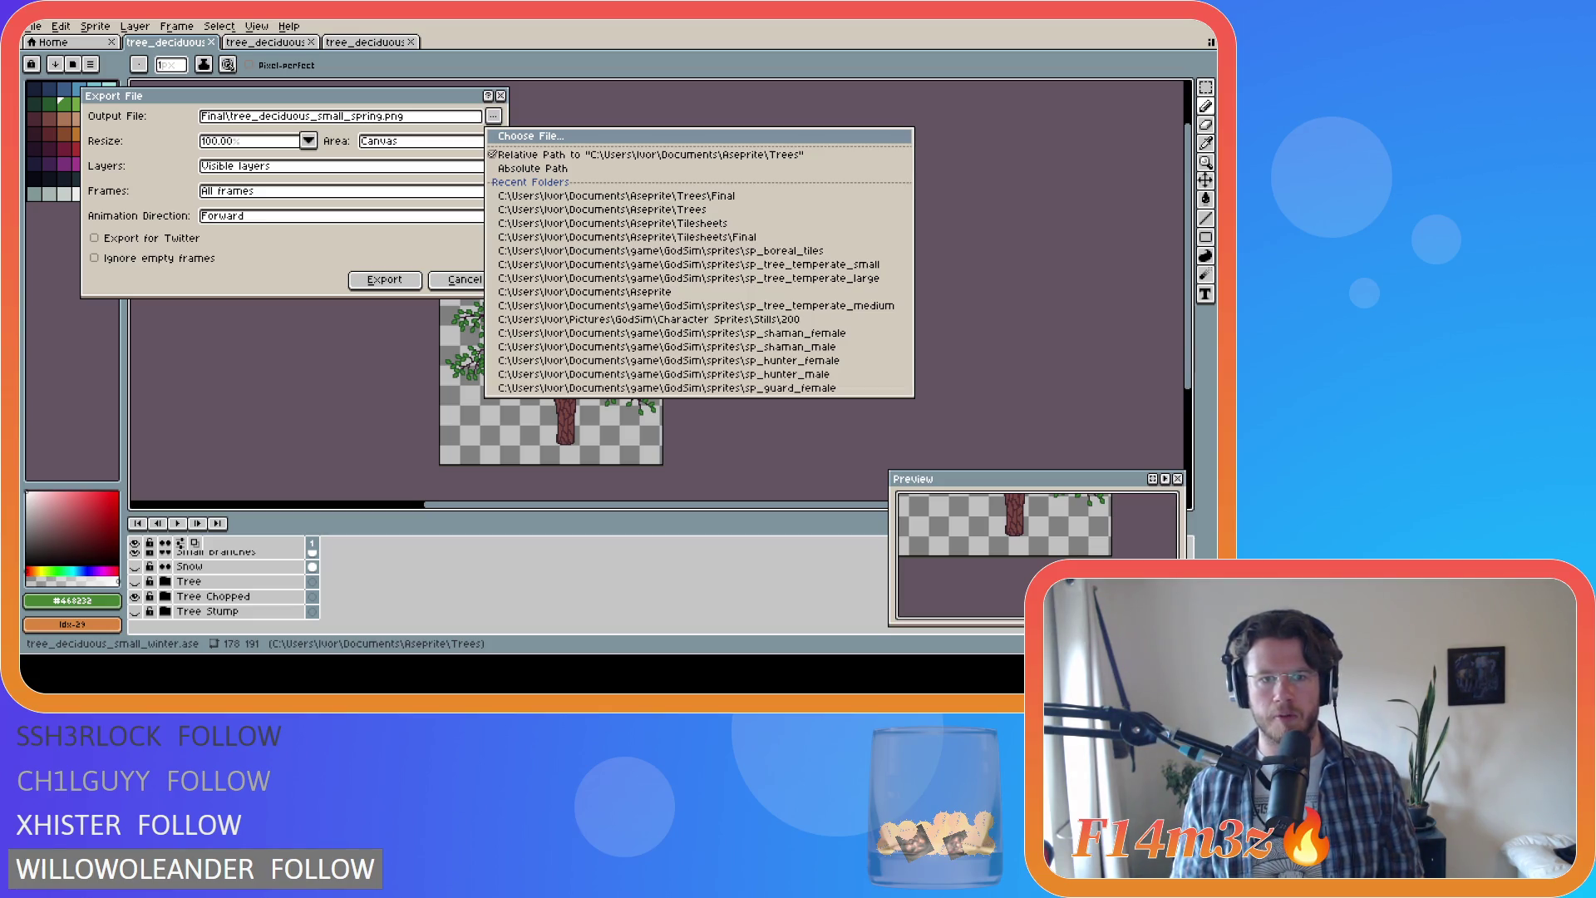
pyautogui.press('Escape')
pyautogui.write('_chopped')
pyautogui.click(384, 280)
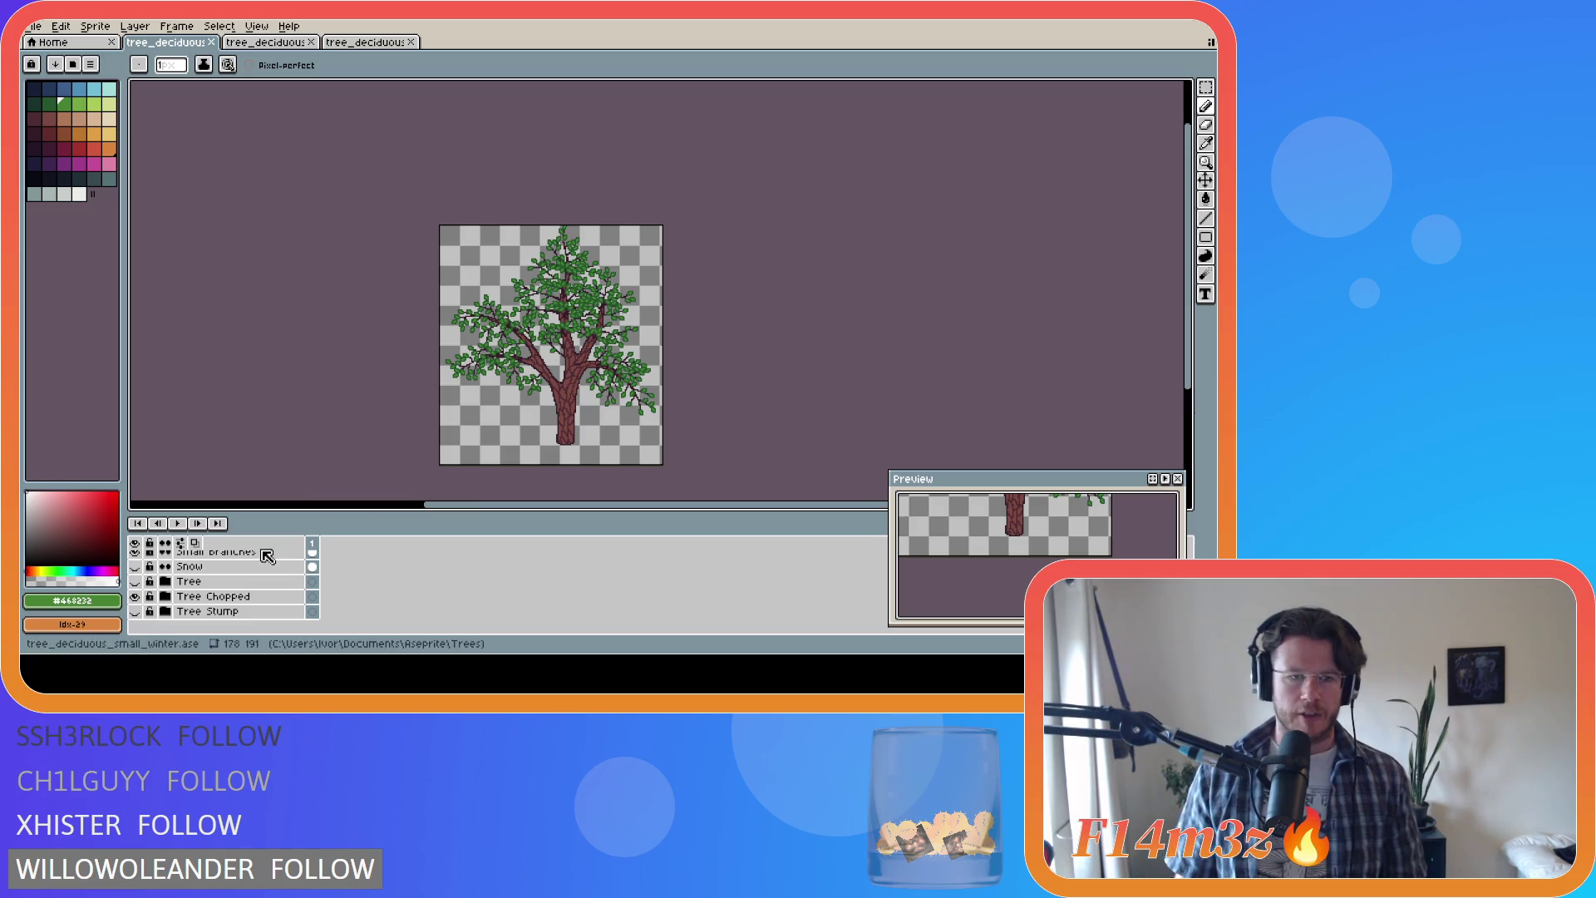
pyautogui.scroll(1, 237, 586)
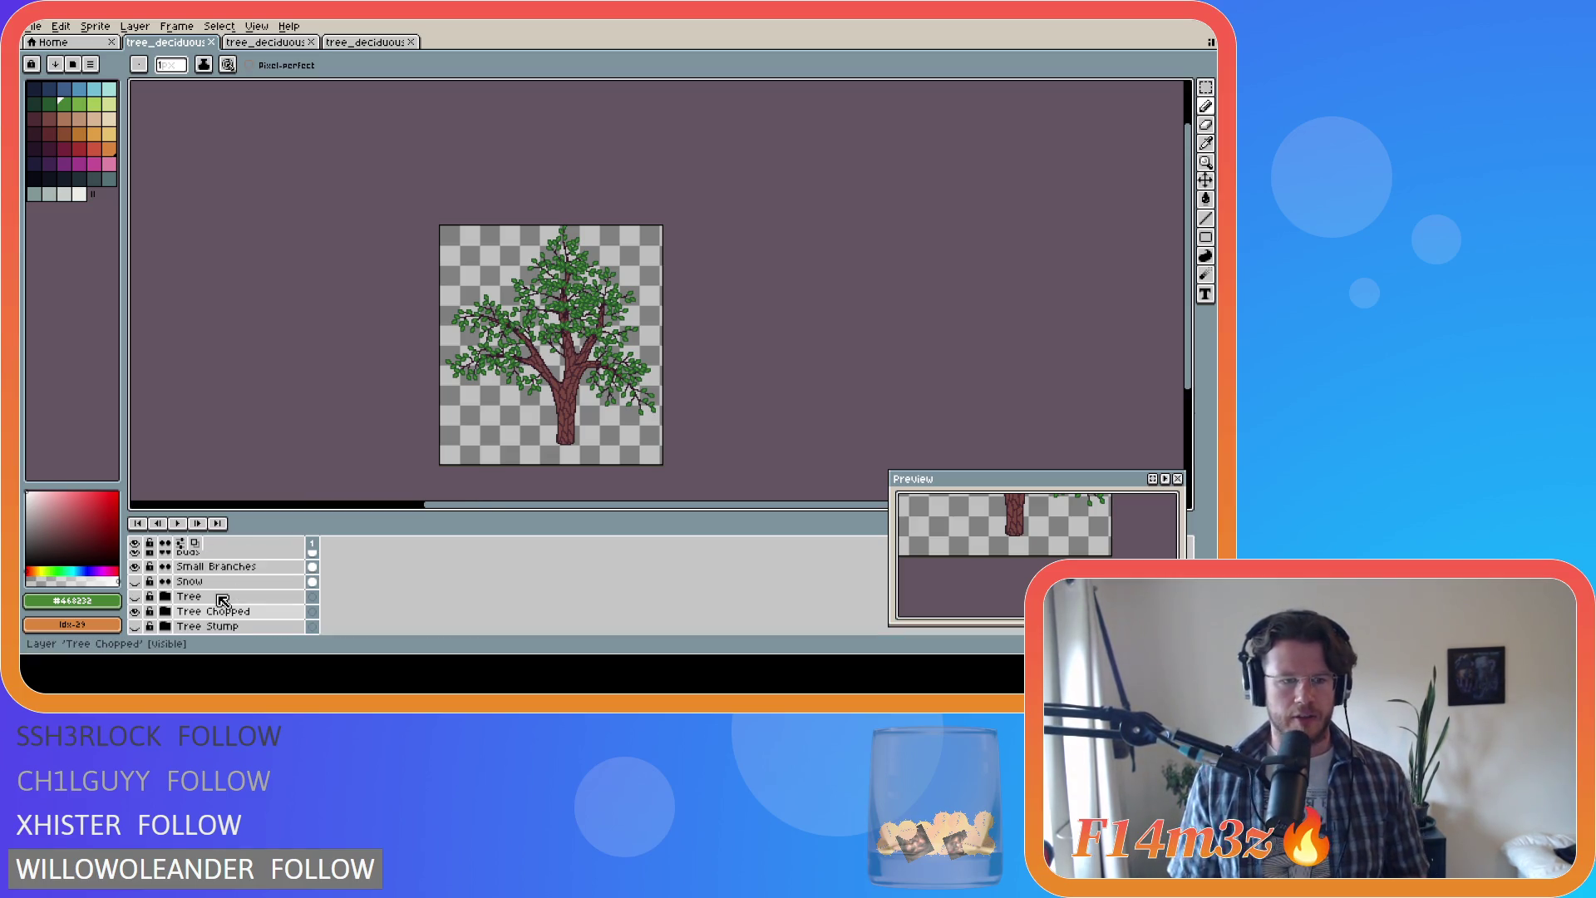
# Step: Flip between the medium and small tree documents, settling on the small tree
pyautogui.click(264, 48)
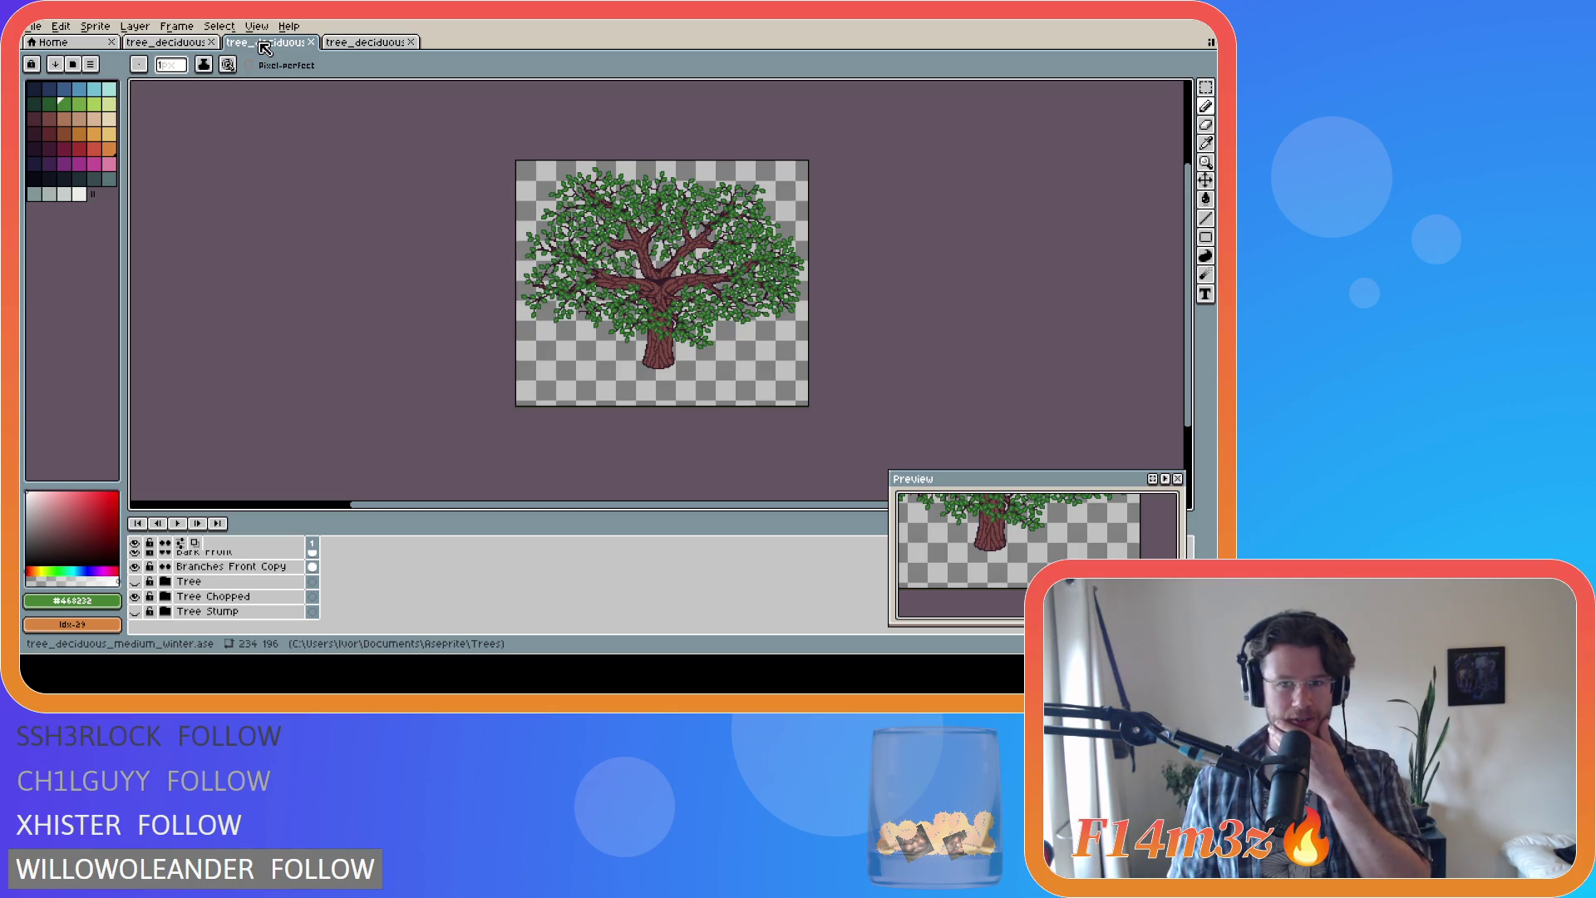
pyautogui.click(188, 48)
pyautogui.click(265, 42)
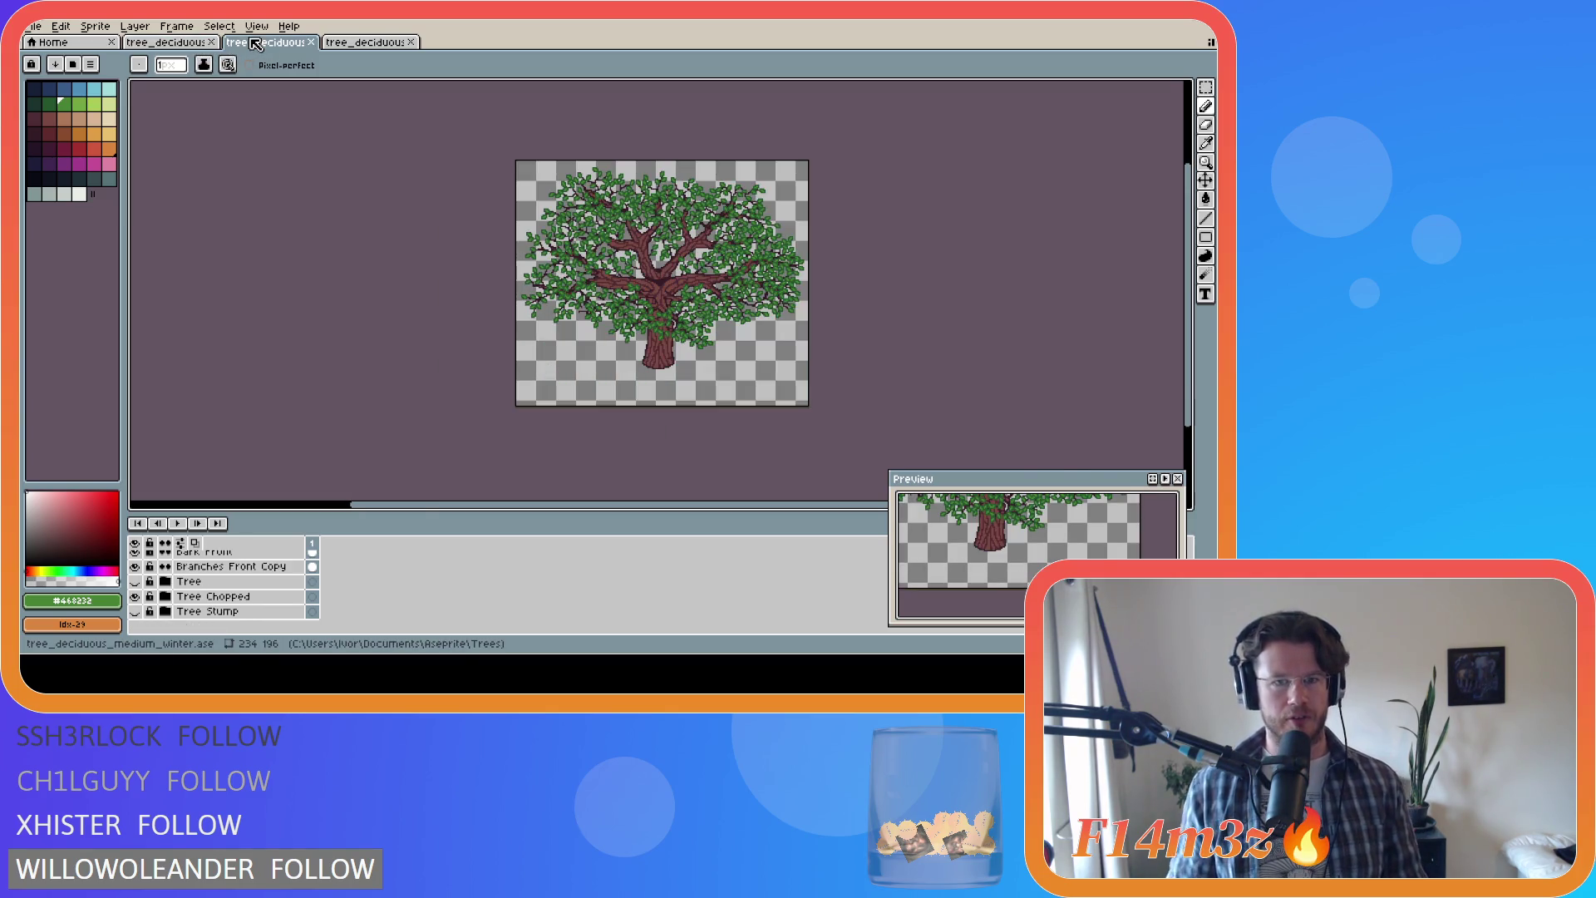
pyautogui.scroll(3, 258, 589)
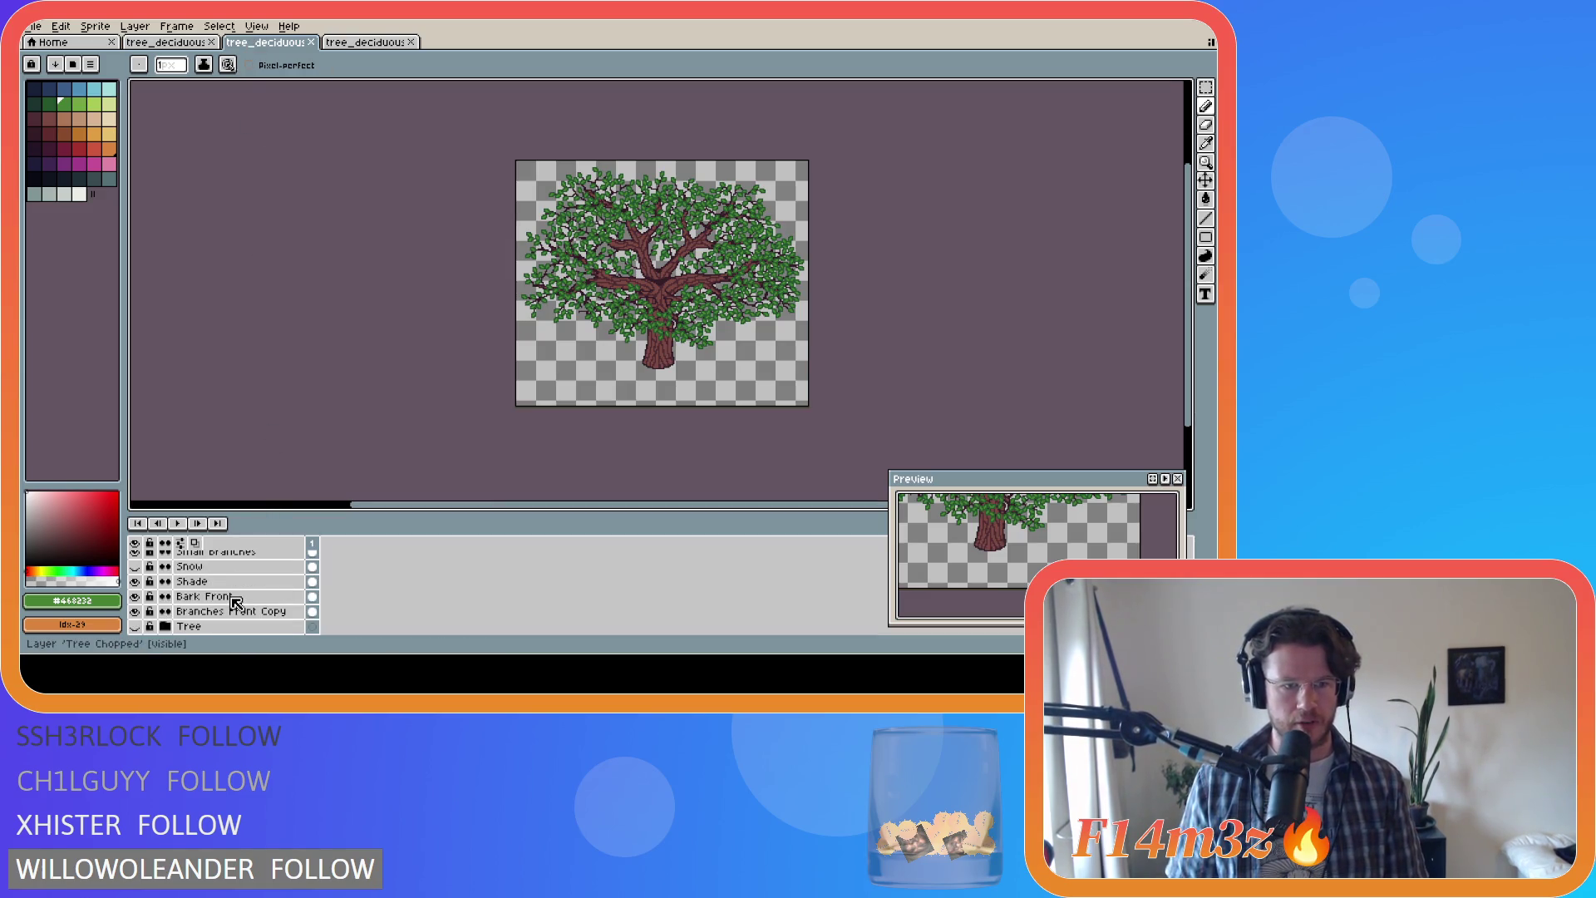
pyautogui.click(177, 48)
pyautogui.scroll(3, 238, 607)
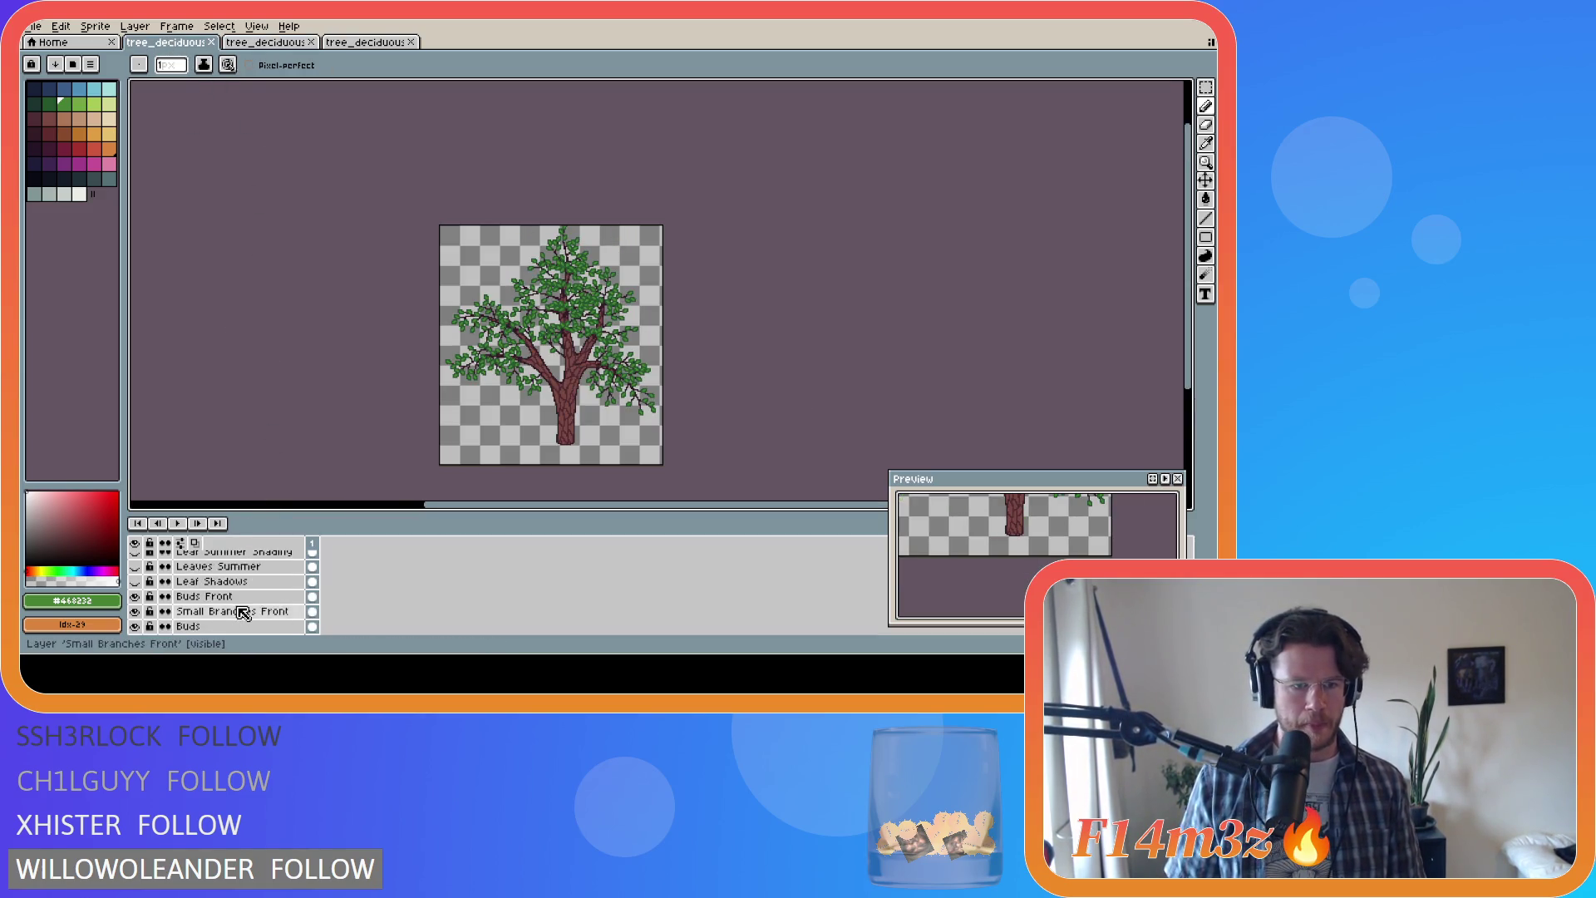
# Step: Hide Buds Front and Buds and show the rooted Tree trunk, then open PNG export
pyautogui.click(135, 581)
pyautogui.click(138, 611)
pyautogui.scroll(-5, 145, 611)
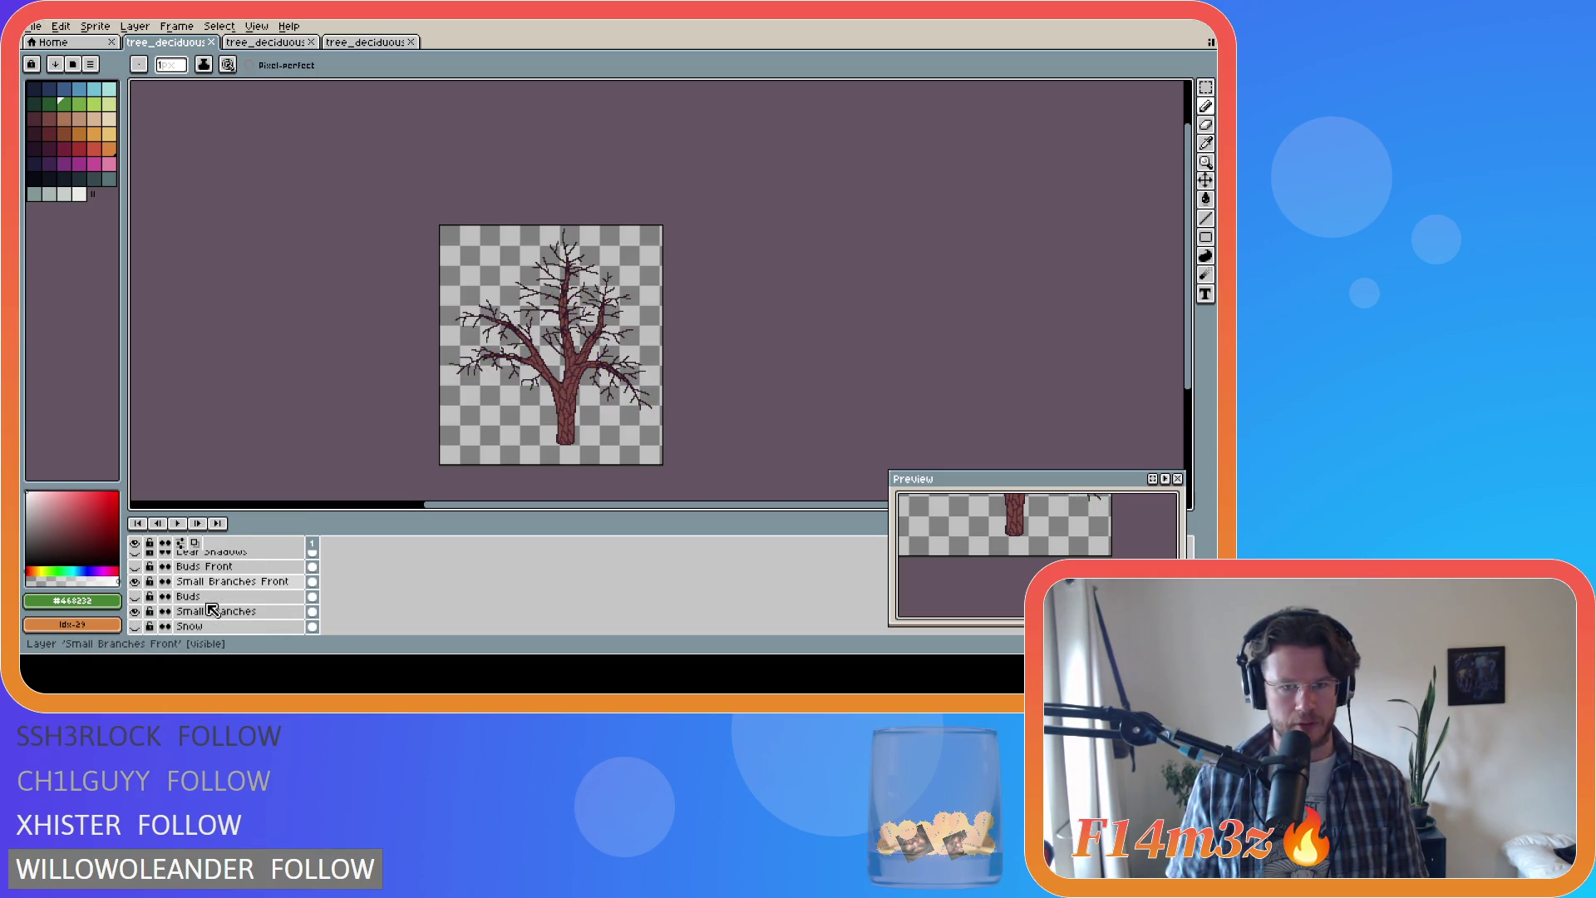
pyautogui.click(138, 597)
pyautogui.click(143, 596)
pyautogui.click(135, 581)
pyautogui.scroll(4, 241, 599)
pyautogui.scroll(5, 241, 598)
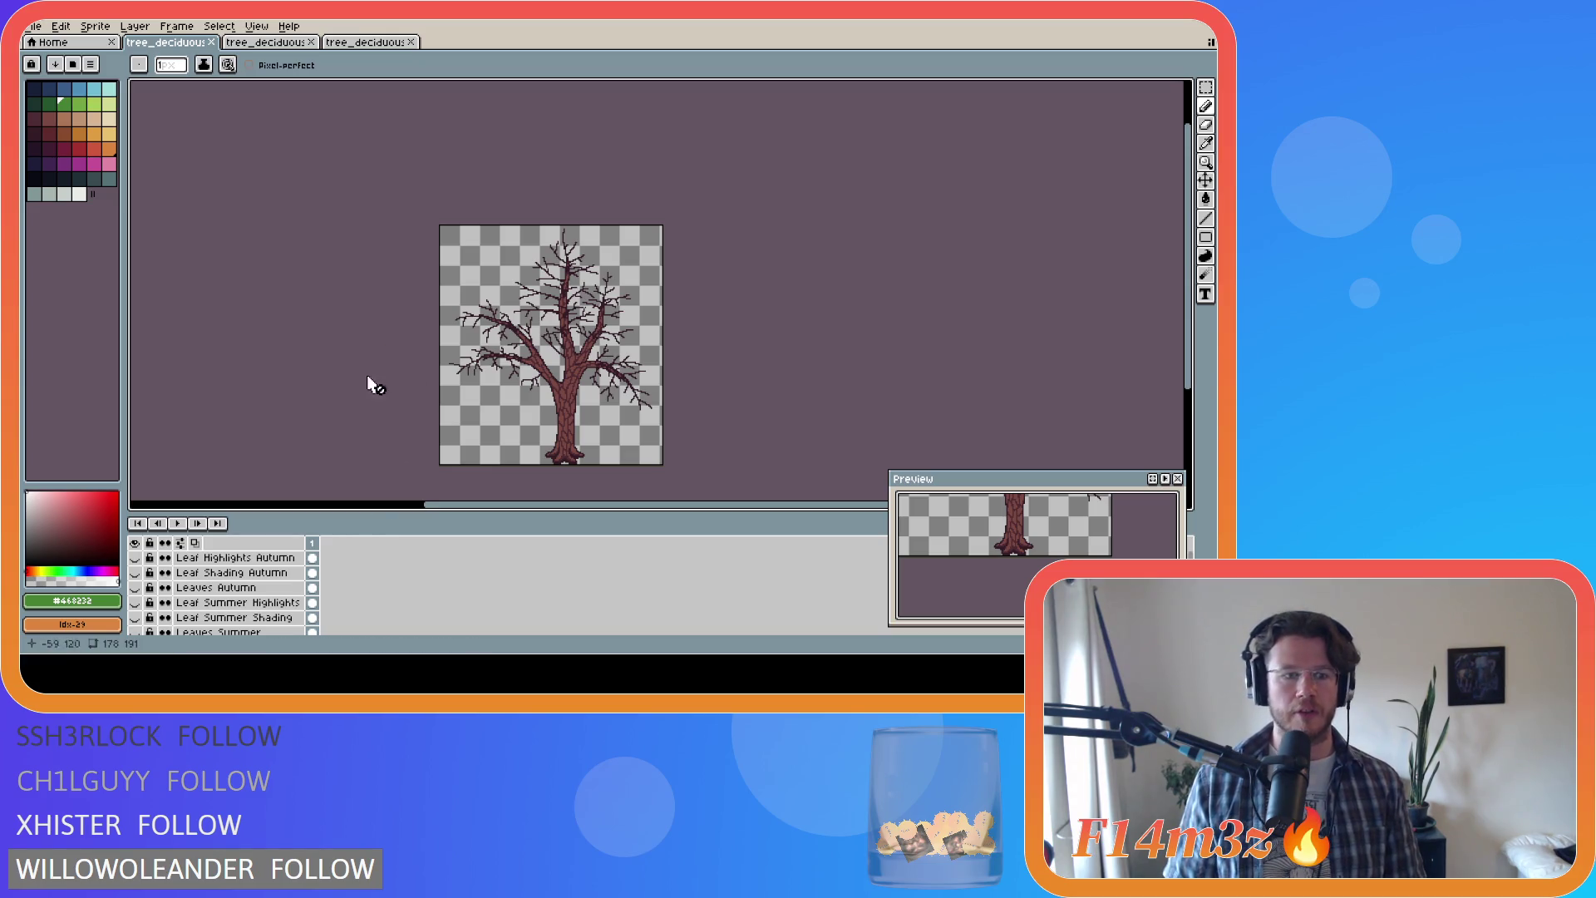
pyautogui.scroll(-6, 345, 604)
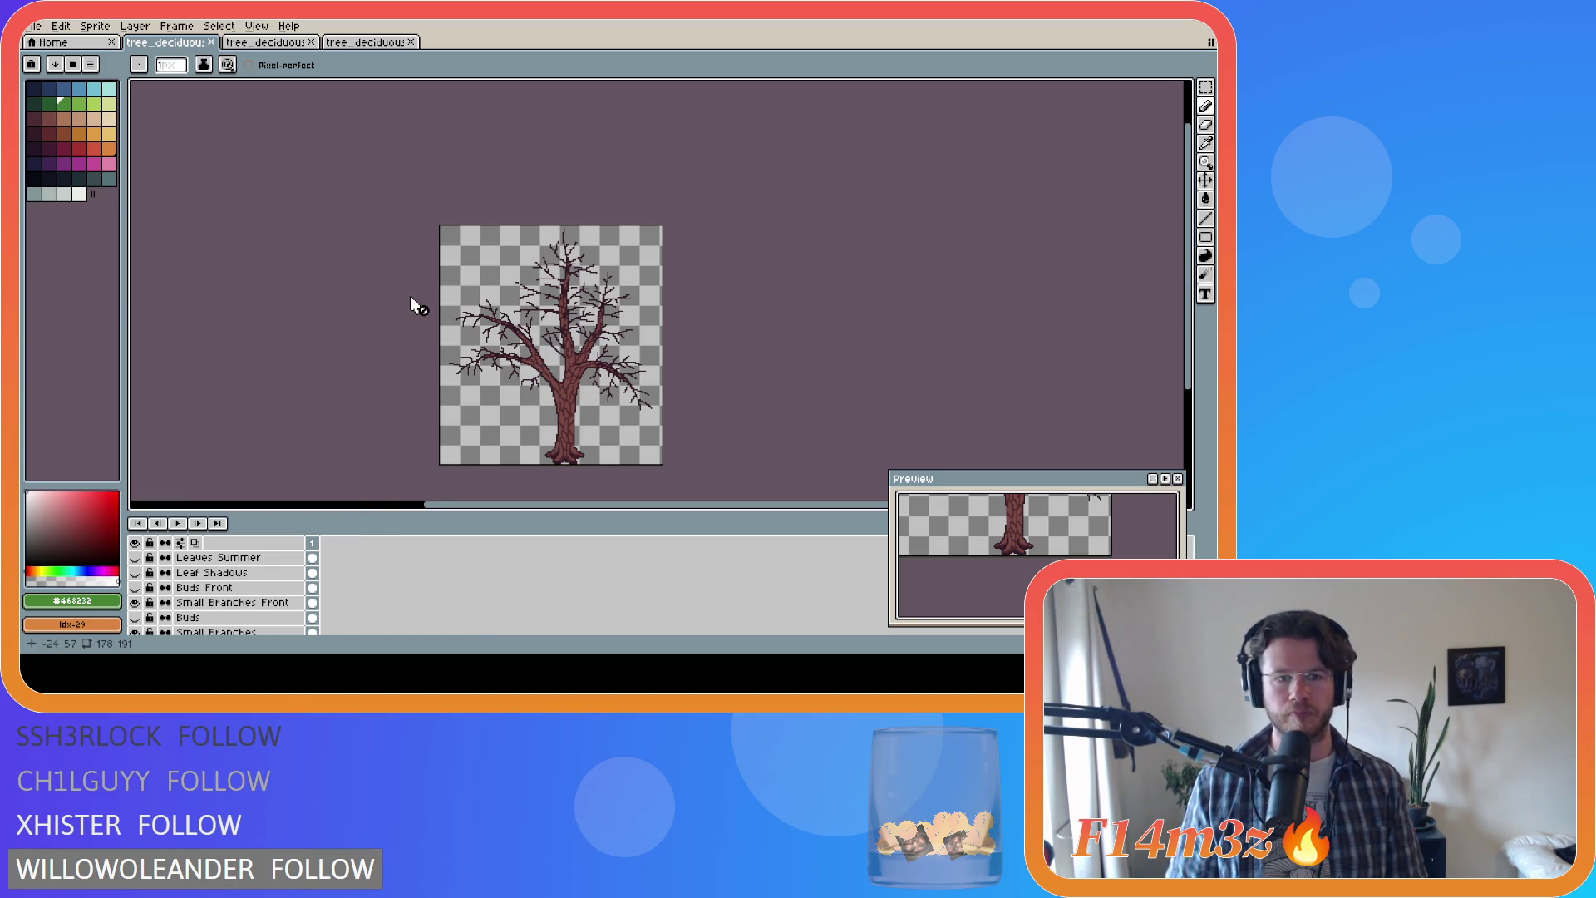
pyautogui.hotkey('ctrl', 'e')
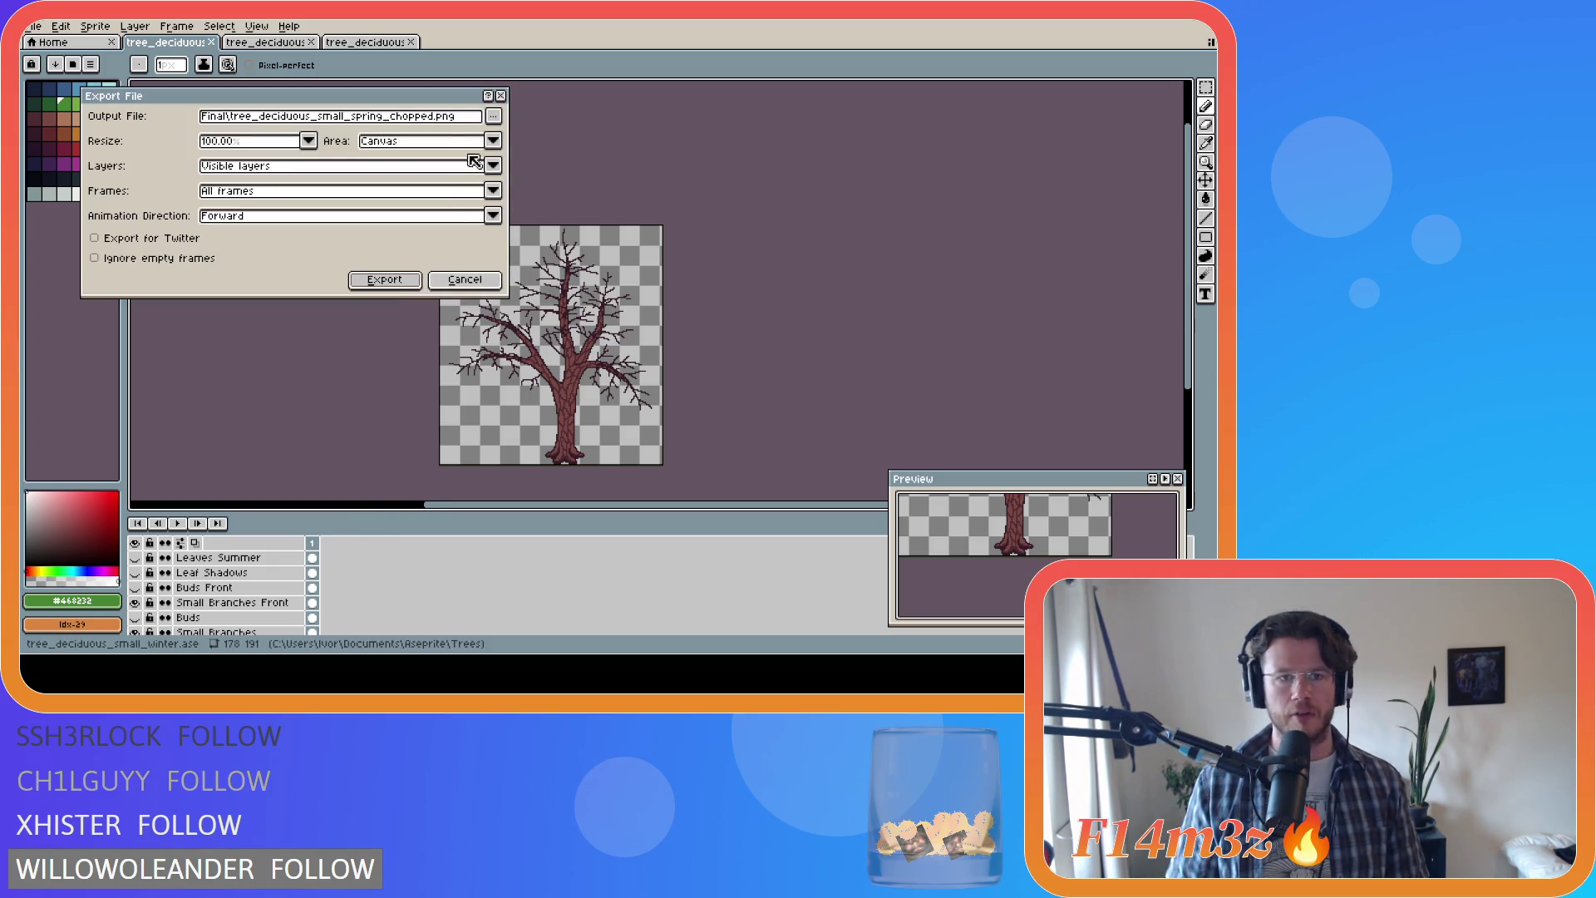
# Step: Export the bare small tree as tree_deciduous_small_winter.png
pyautogui.click(494, 116)
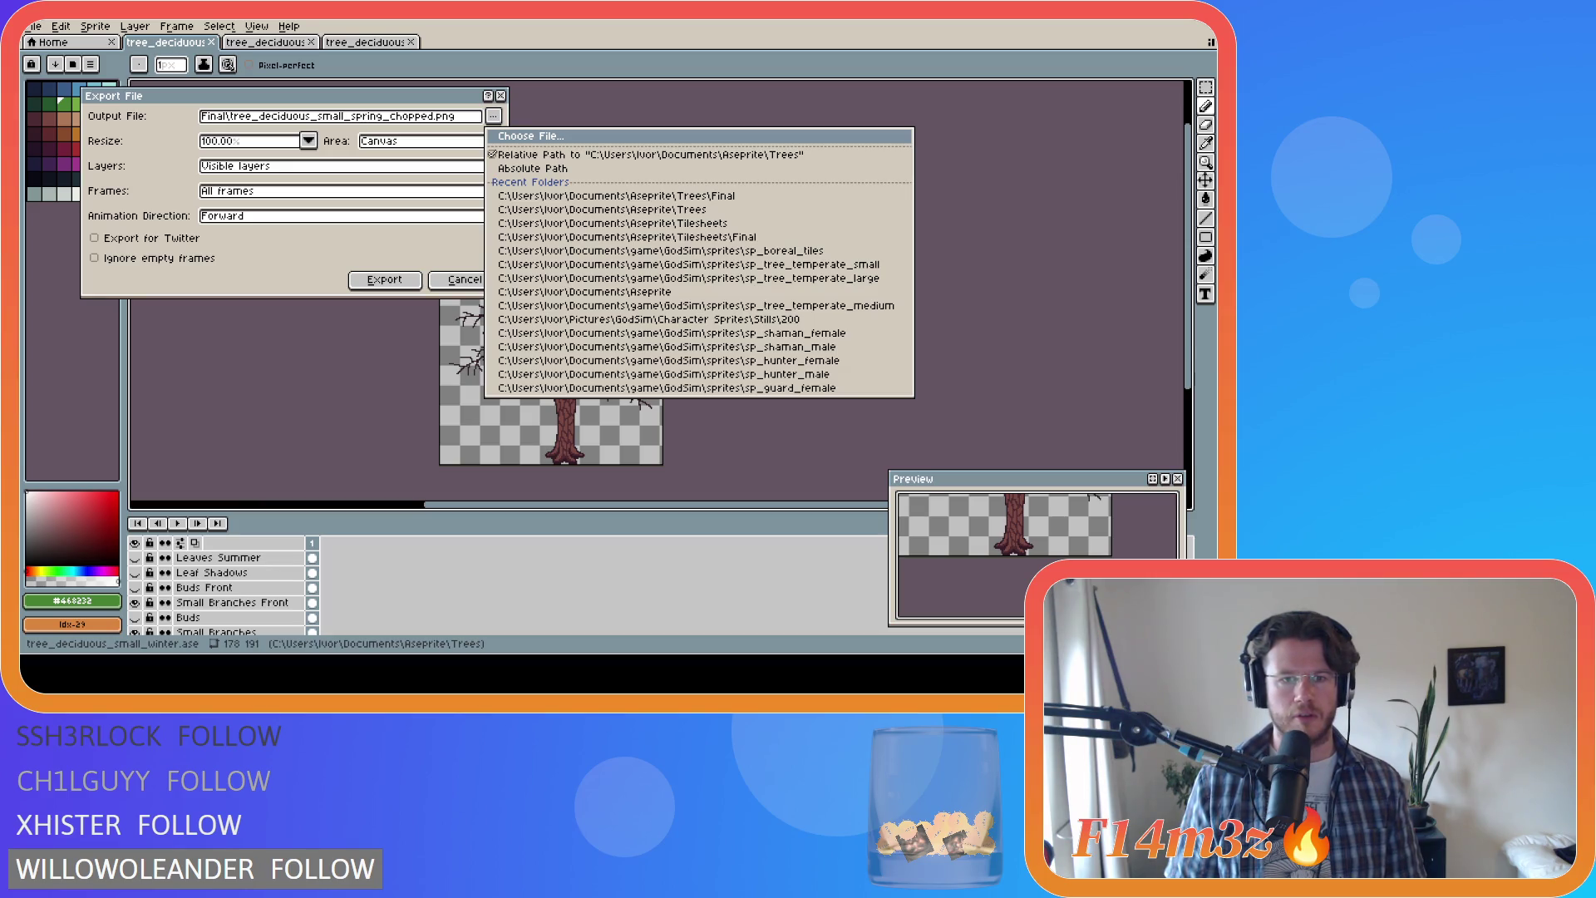
pyautogui.press('Escape')
pyautogui.click(384, 279)
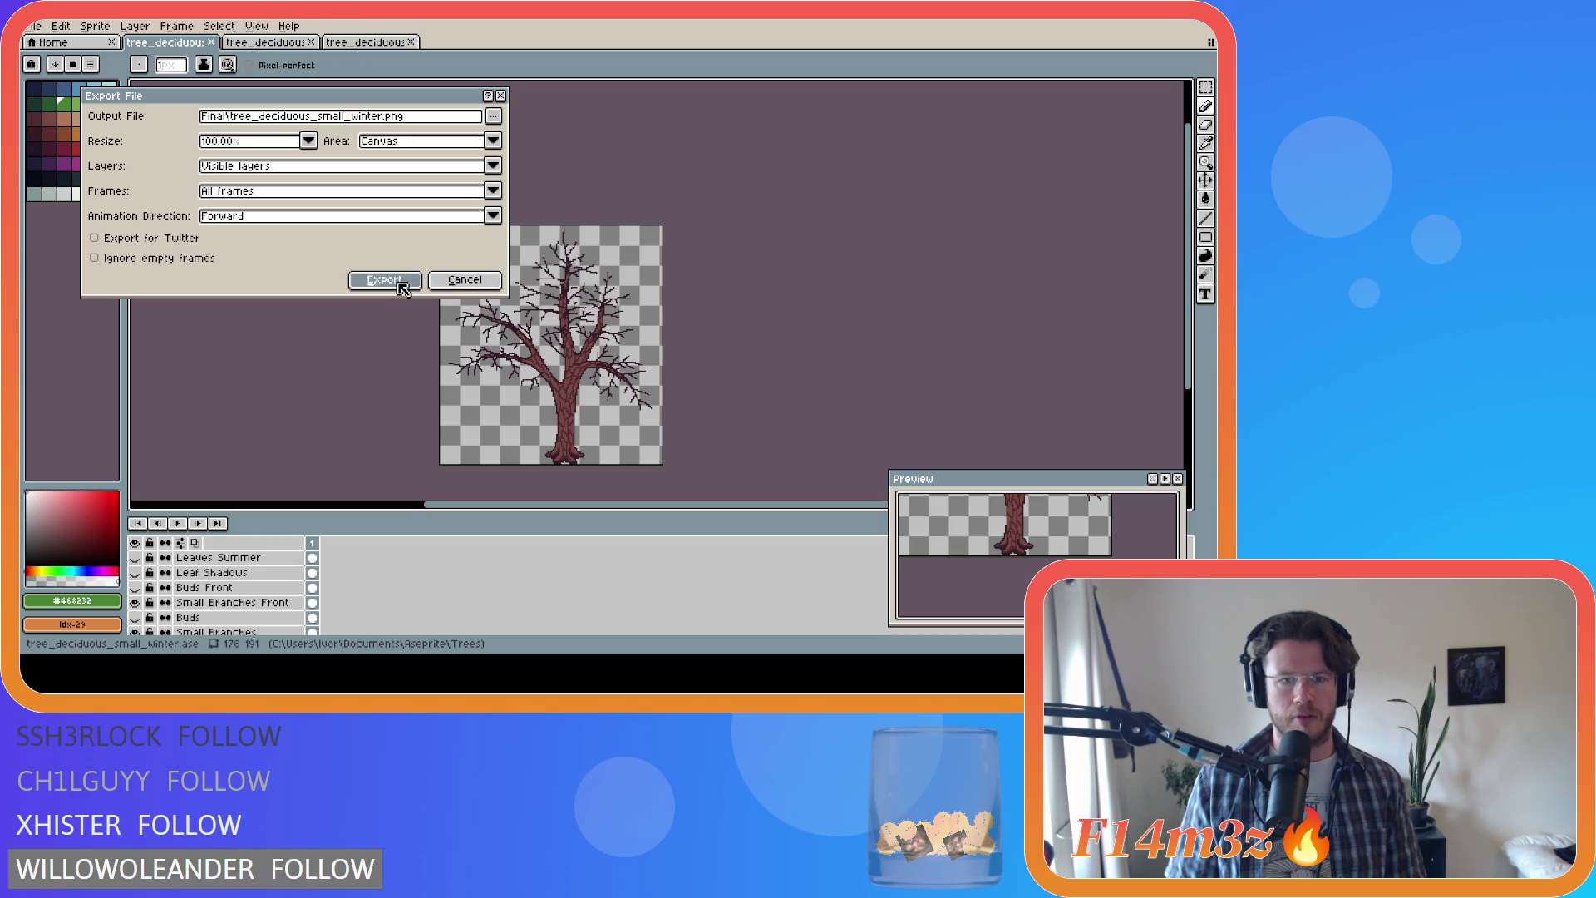
# Step: Show Tree Chopped and export tree_deciduous_small_winter_chopped.png, then bring up the medium tree
pyautogui.scroll(-3, 221, 586)
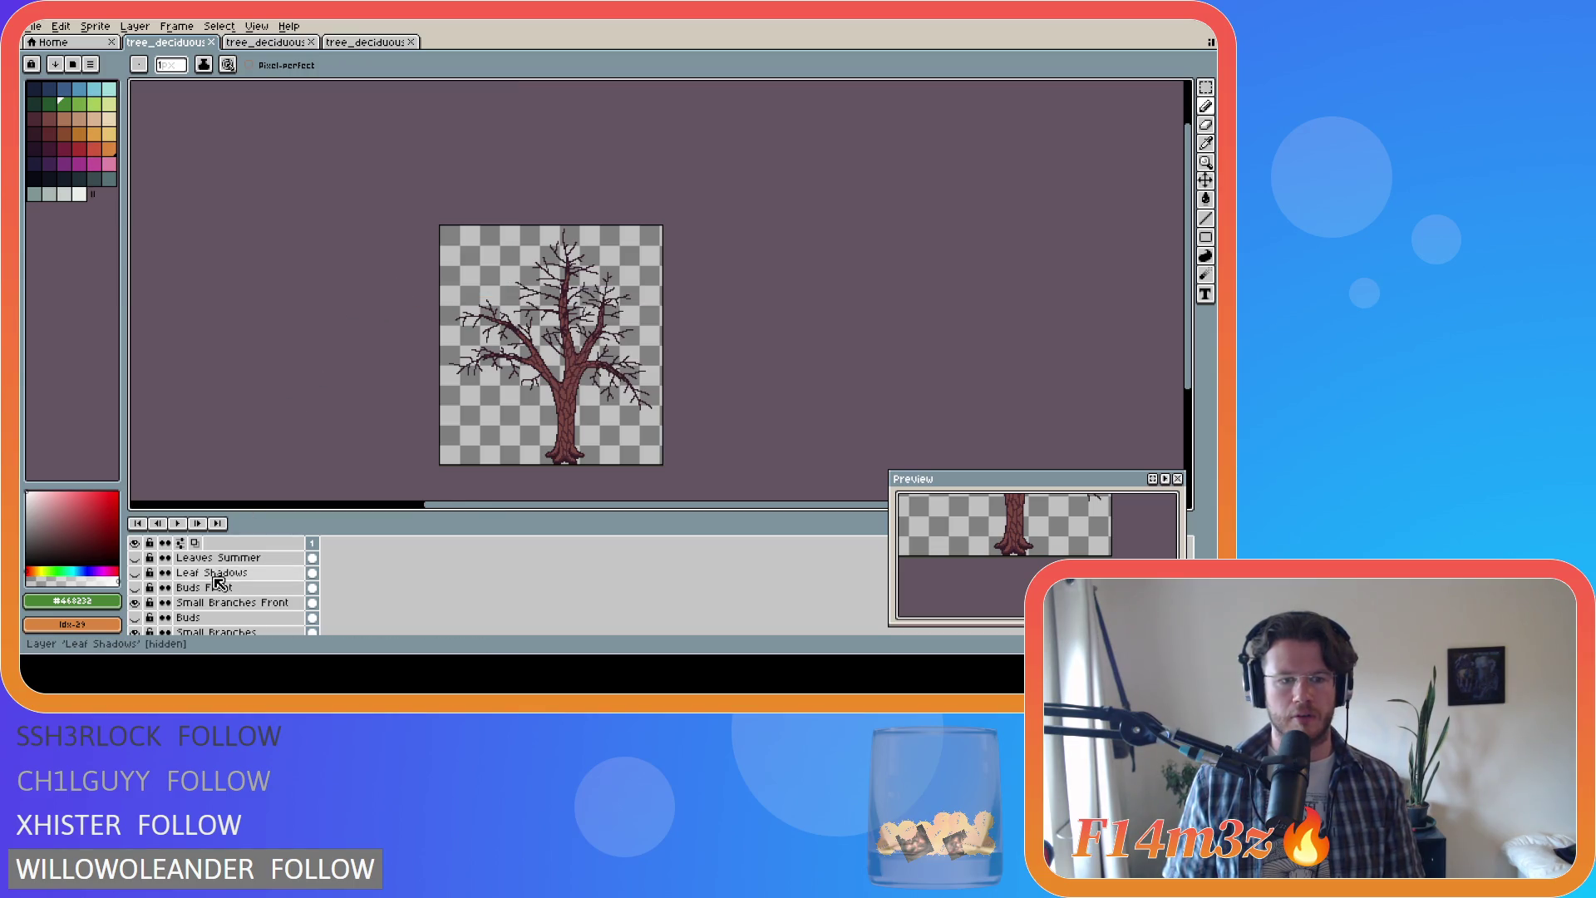
pyautogui.click(135, 596)
pyautogui.click(135, 596)
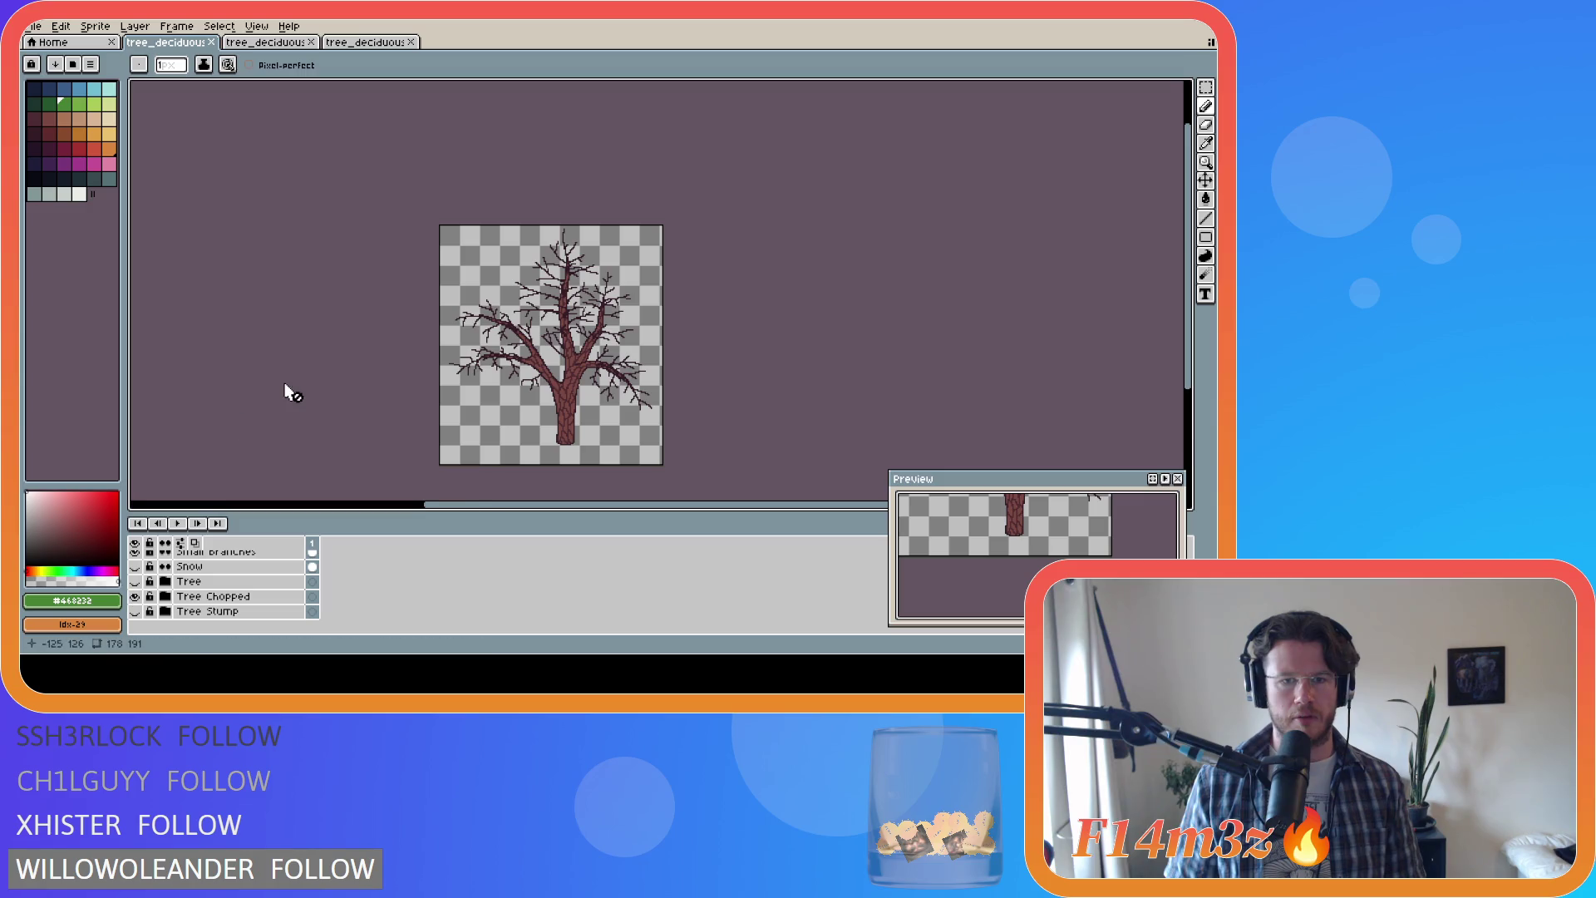
pyautogui.hotkey('ctrl', 'alt', 'shift', 's')
pyautogui.click(493, 118)
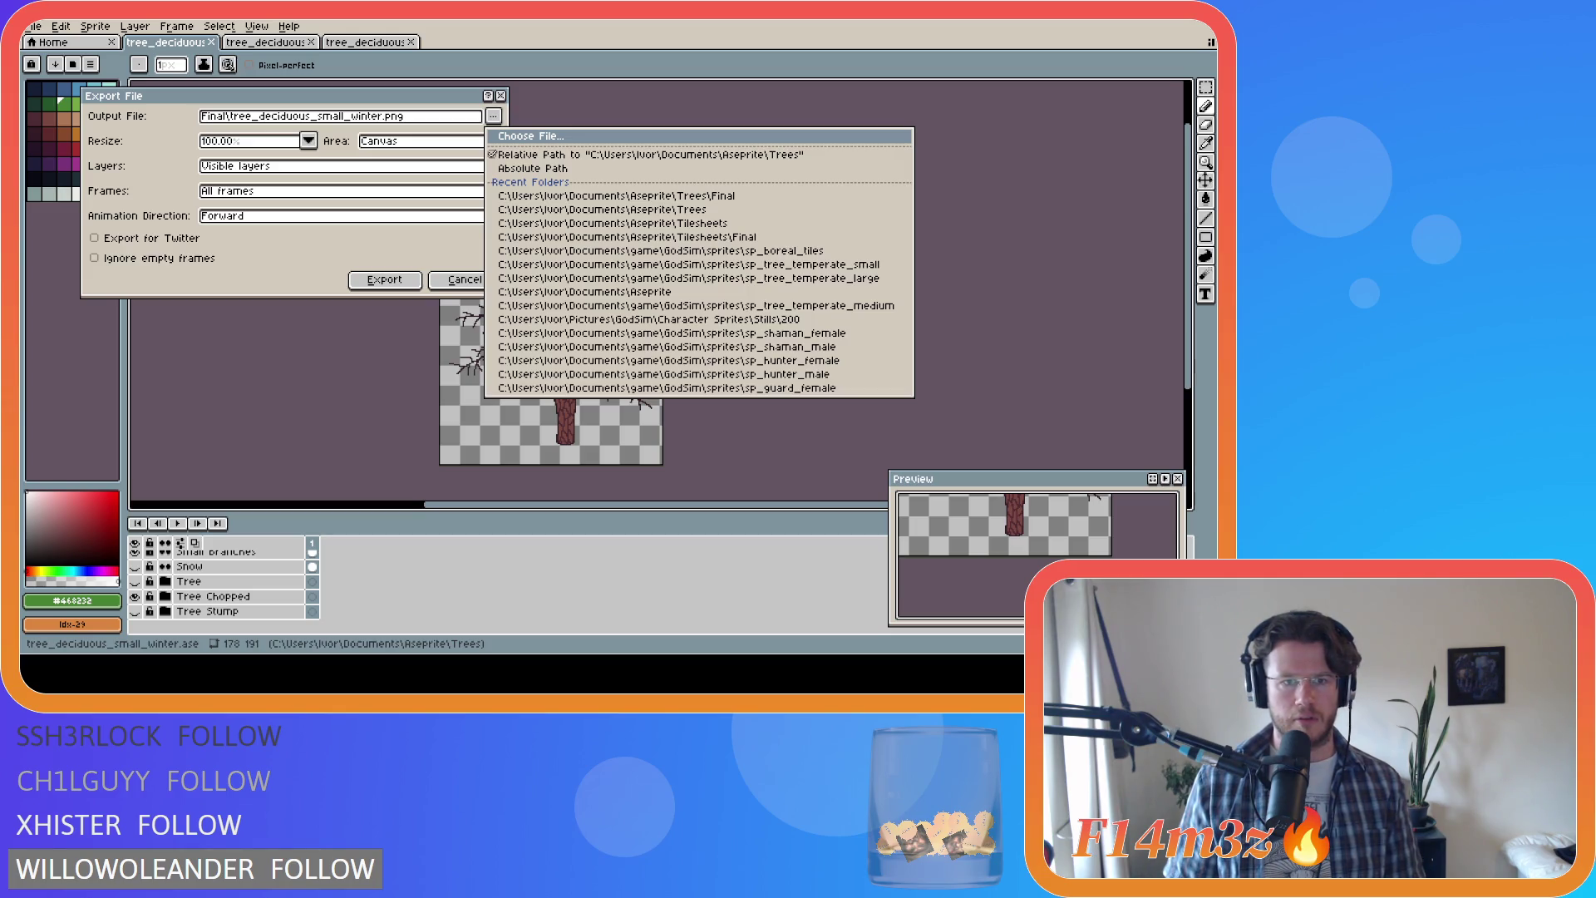
pyautogui.click(391, 278)
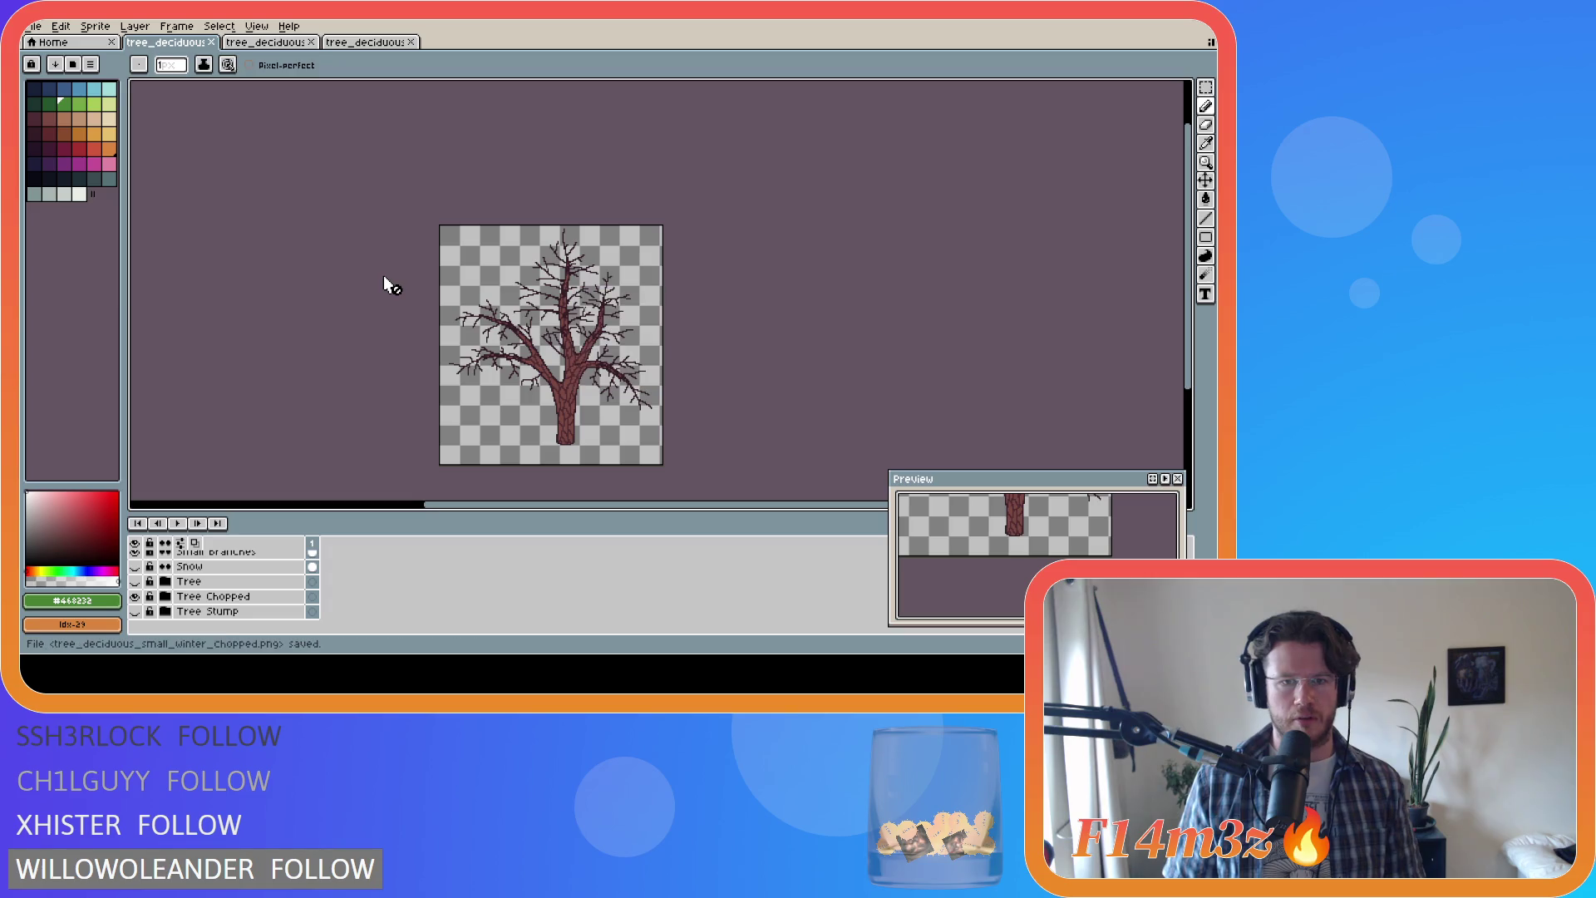
pyautogui.click(264, 43)
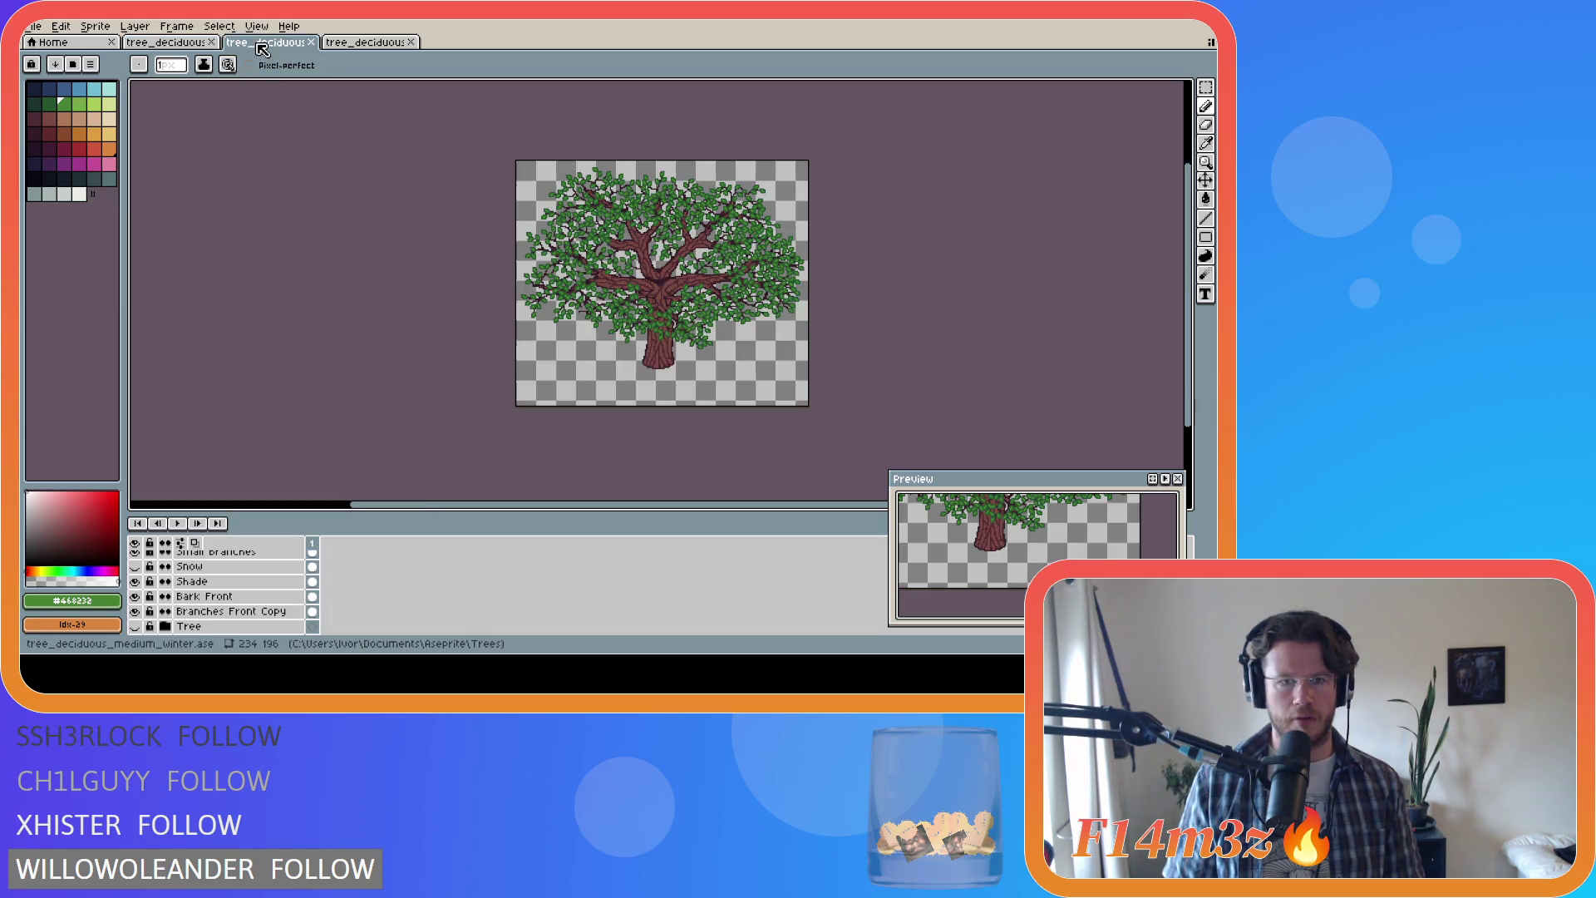
# Step: On the medium tree, show the rooted Tree trunk and hide Leaves and Buds Front
pyautogui.scroll(-1, 210, 613)
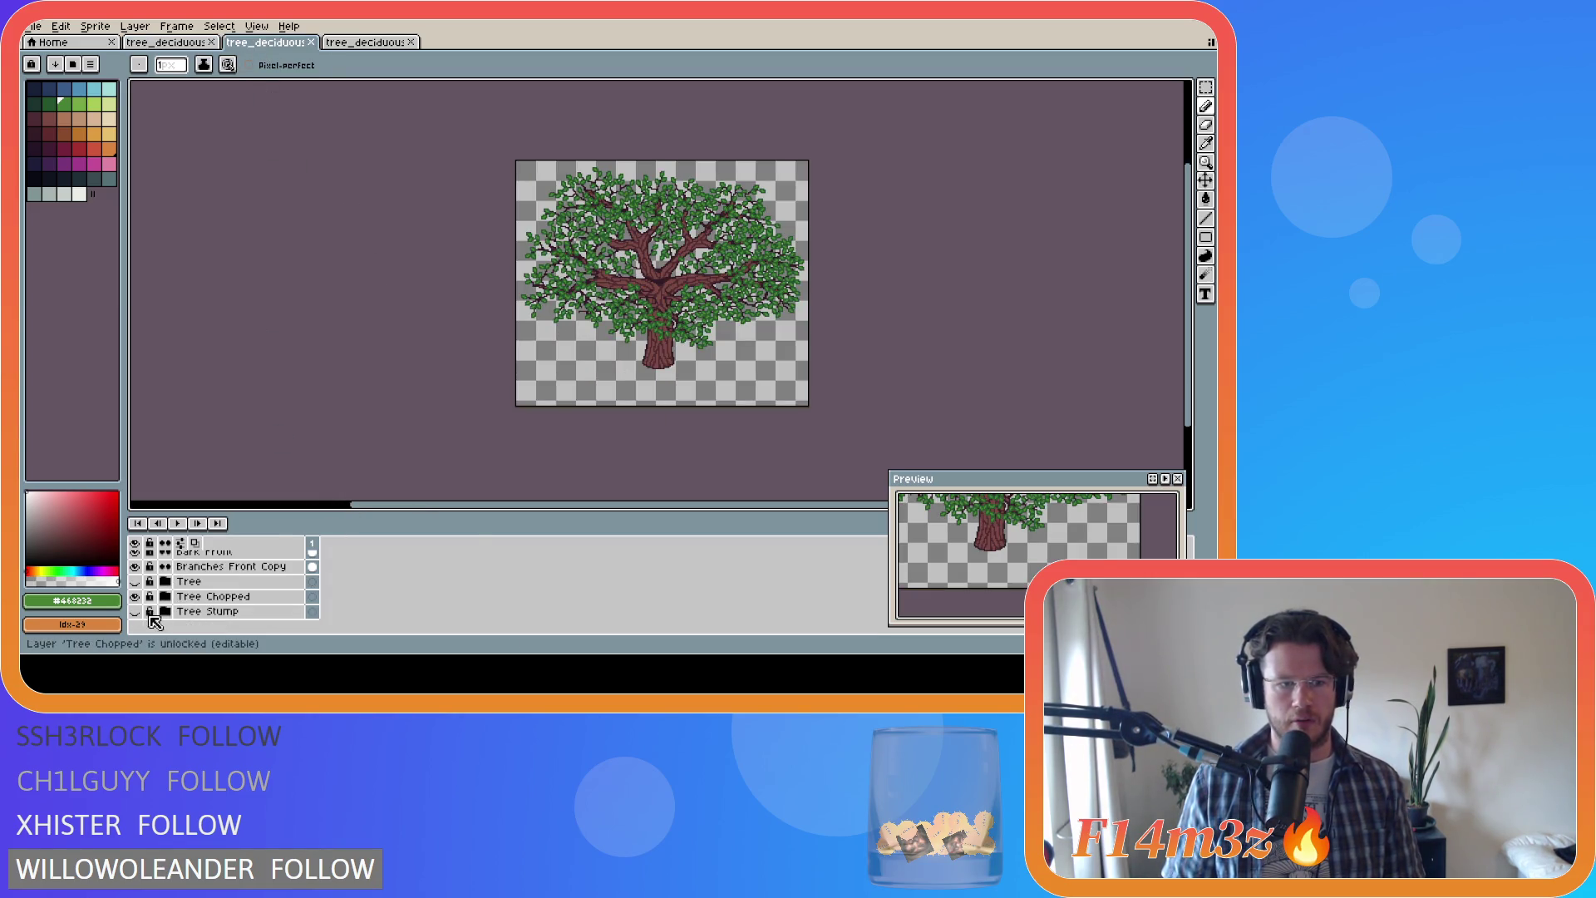
pyautogui.click(135, 611)
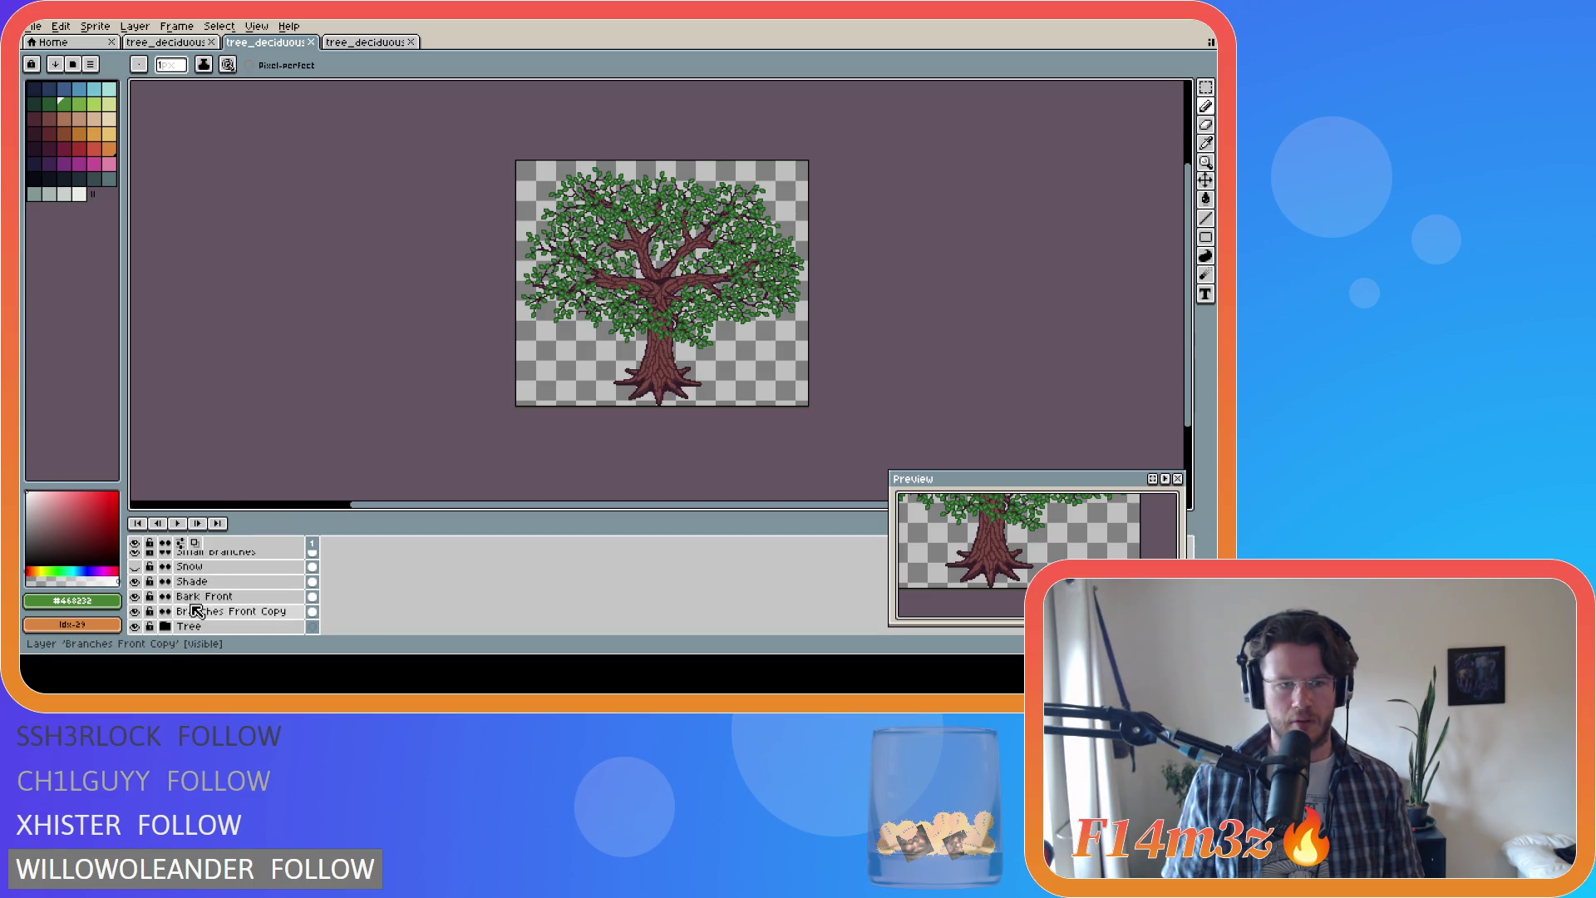
pyautogui.scroll(1, 220, 613)
pyautogui.scroll(3, 241, 612)
pyautogui.click(135, 581)
pyautogui.scroll(2, 204, 603)
pyautogui.click(135, 581)
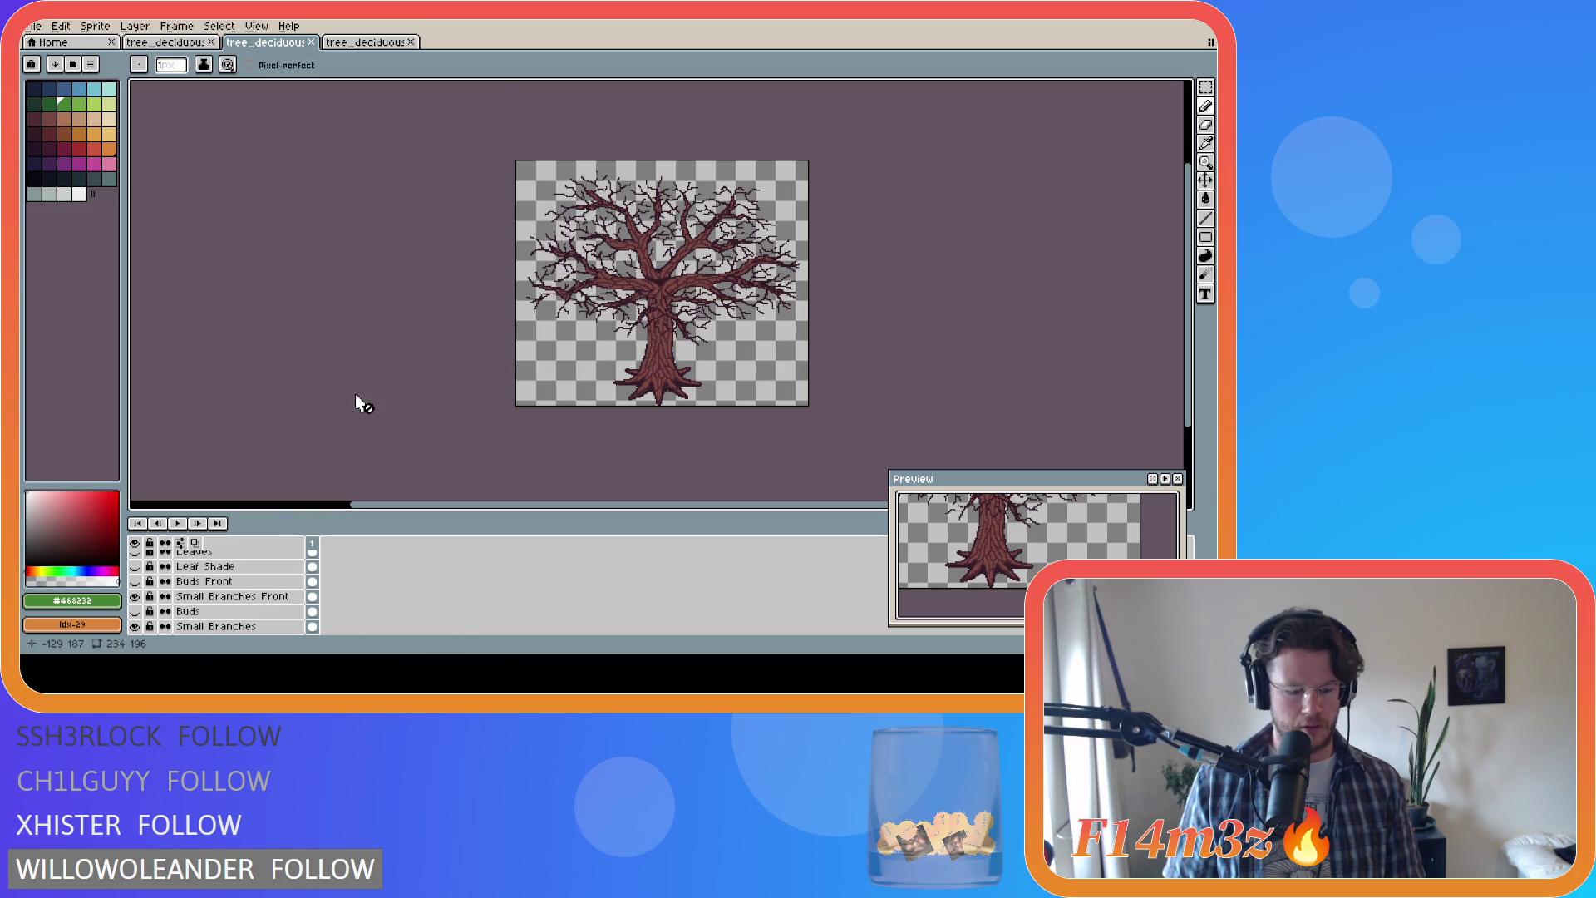
# Step: Export the bare medium tree as tree_deciduous_medium_winter.png
pyautogui.hotkey('ctrl', 'alt', 'shift', 's')
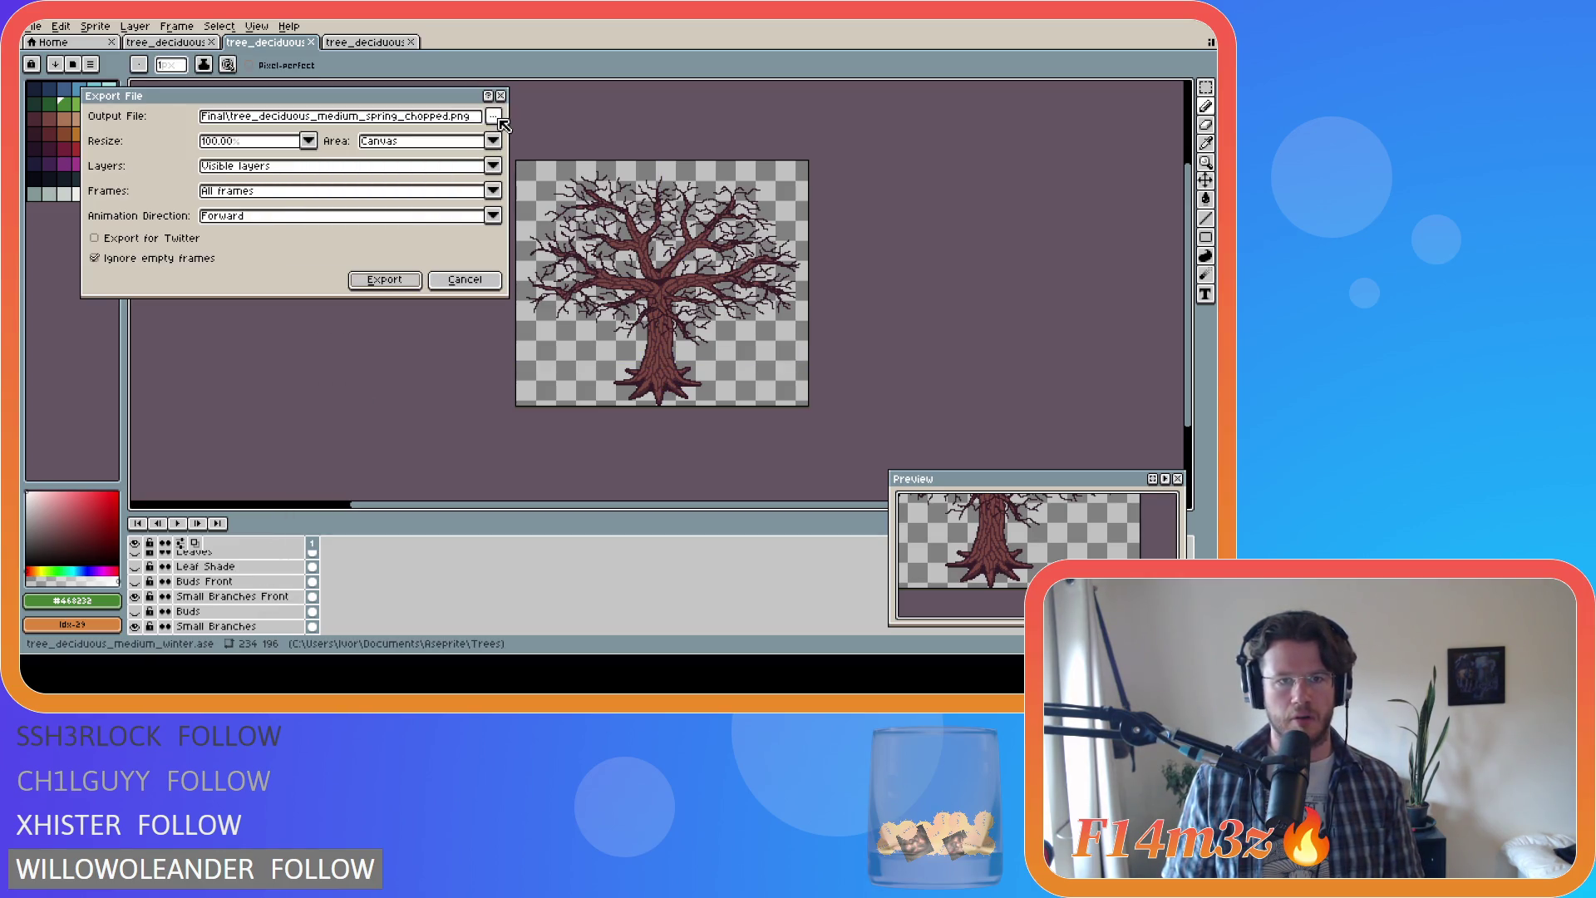
pyautogui.click(494, 117)
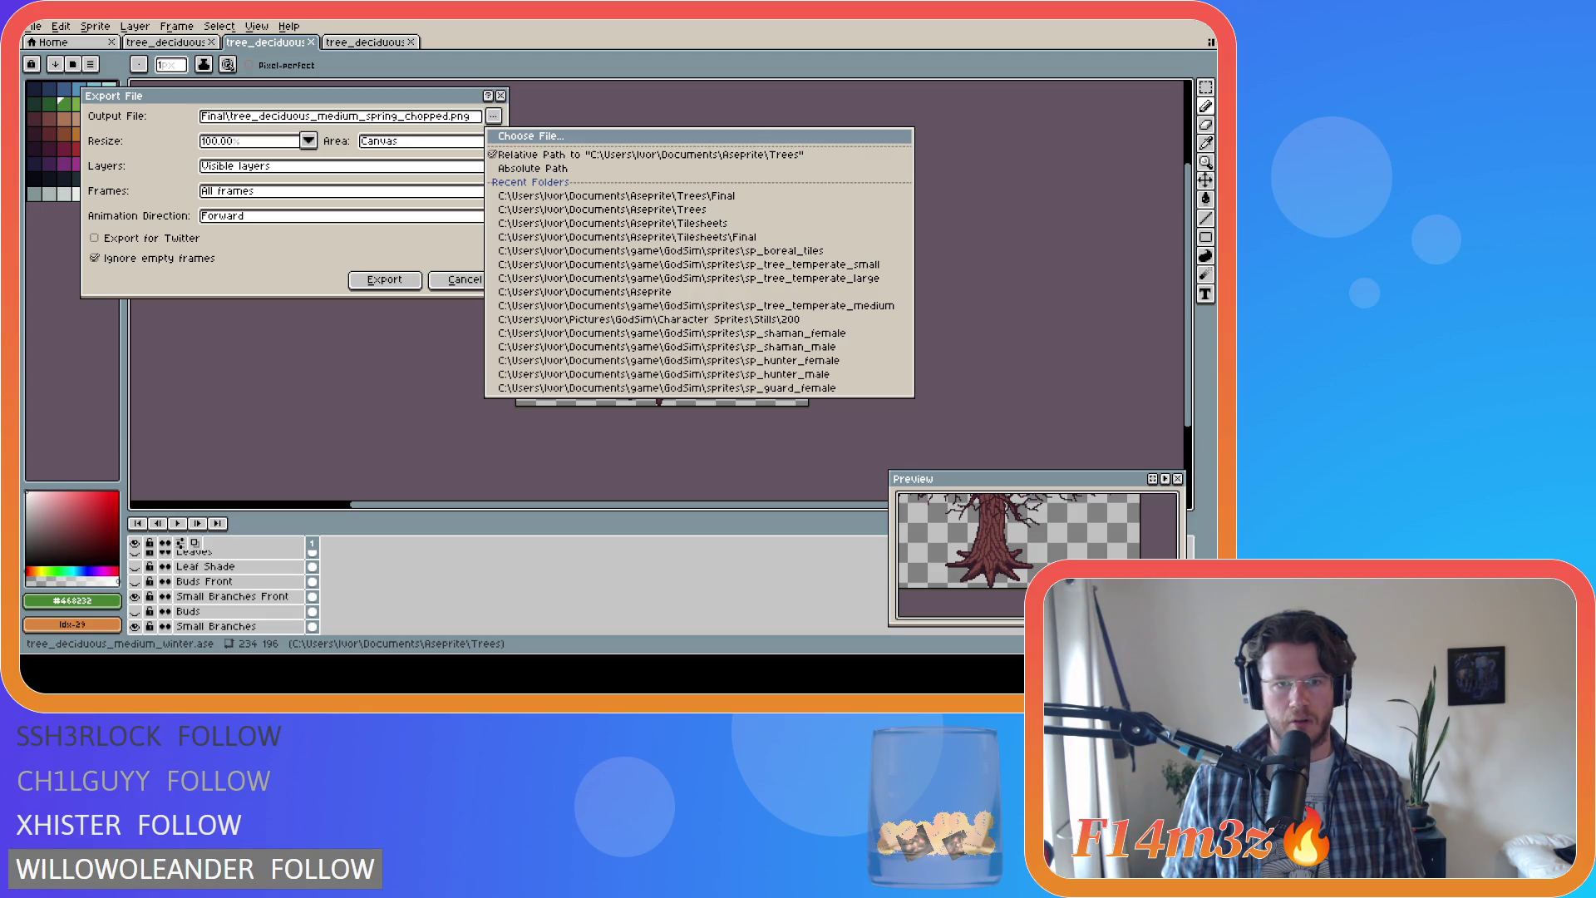
pyautogui.click(488, 434)
pyautogui.click(384, 279)
# Step: Swap Tree for Tree Chopped and export tree_deciduous_medium_winter_chopped.png
pyautogui.scroll(-5, 207, 582)
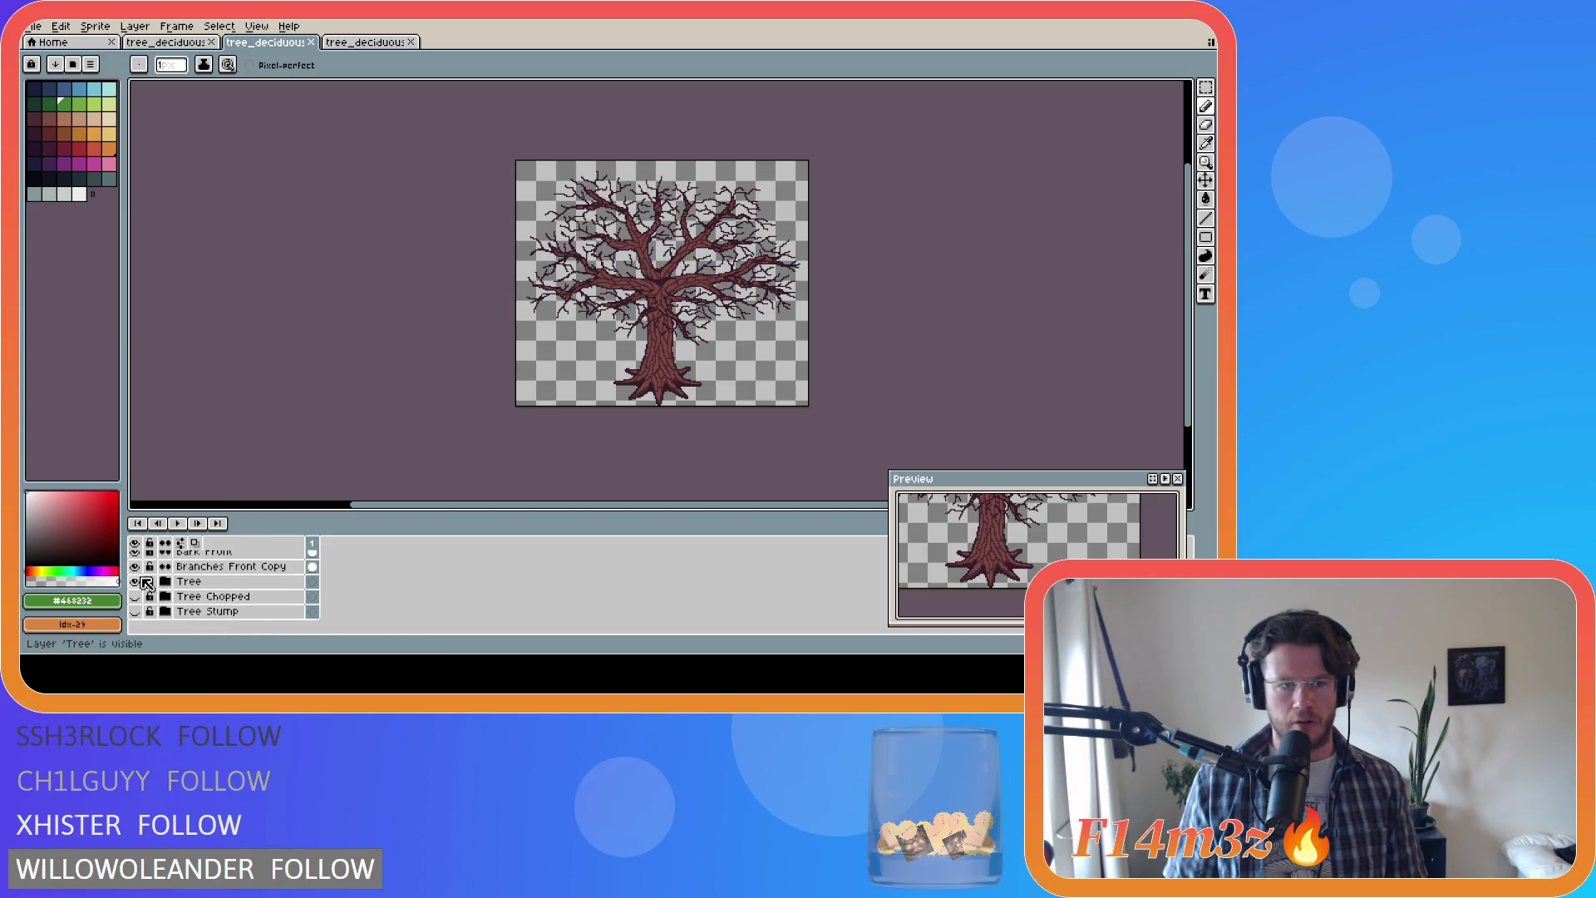
pyautogui.click(137, 581)
pyautogui.click(136, 596)
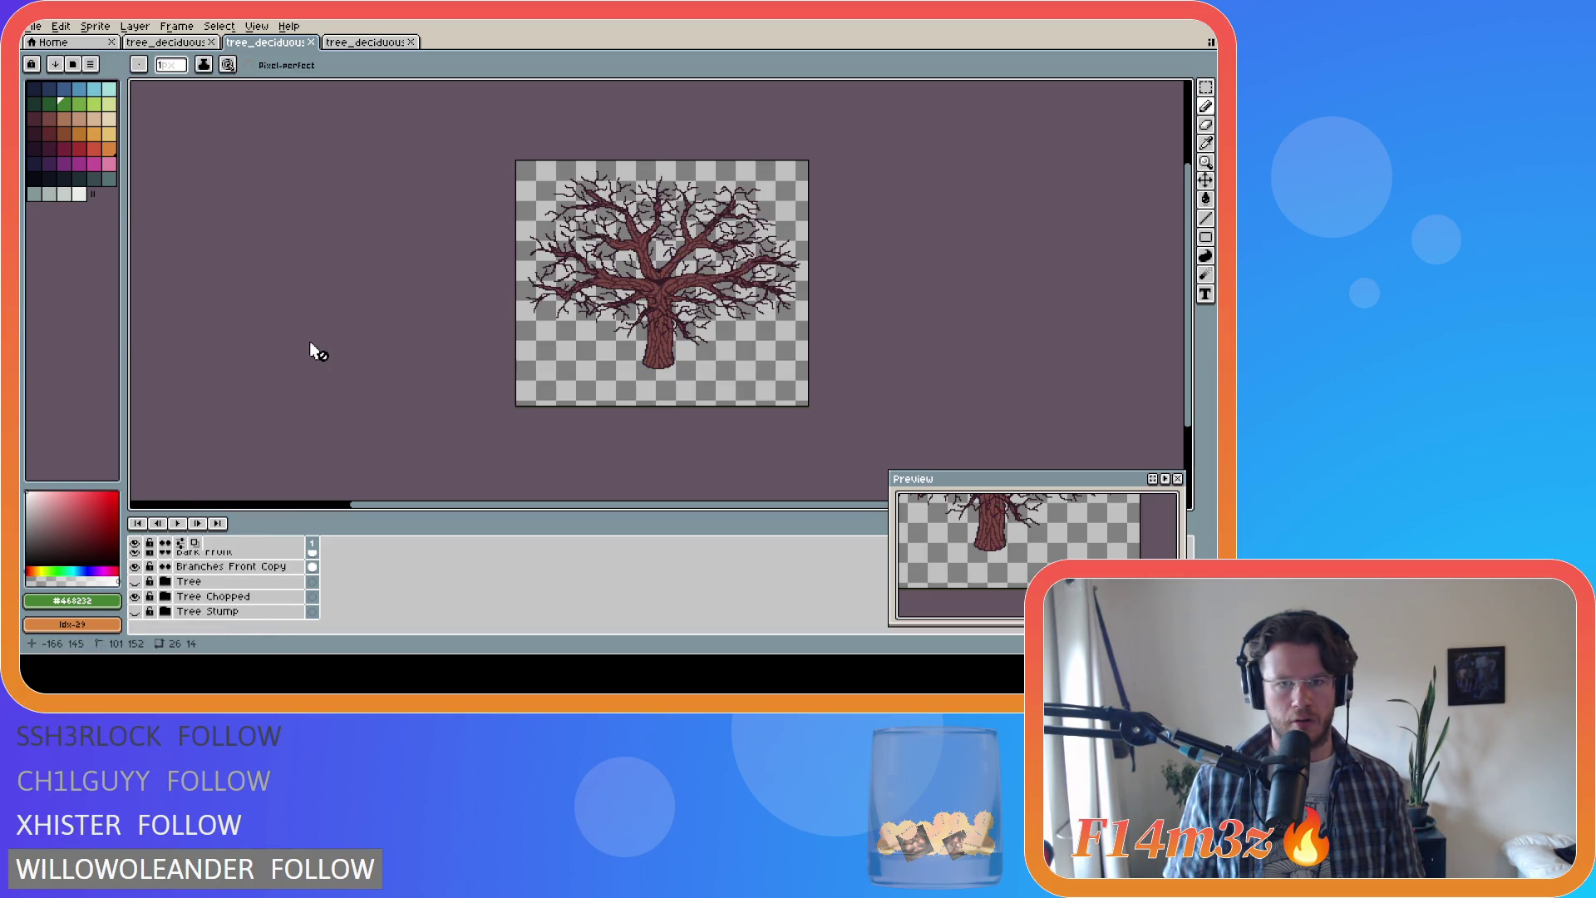
pyautogui.hotkey('ctrl', 'alt', 'shift', 's')
pyautogui.click(493, 116)
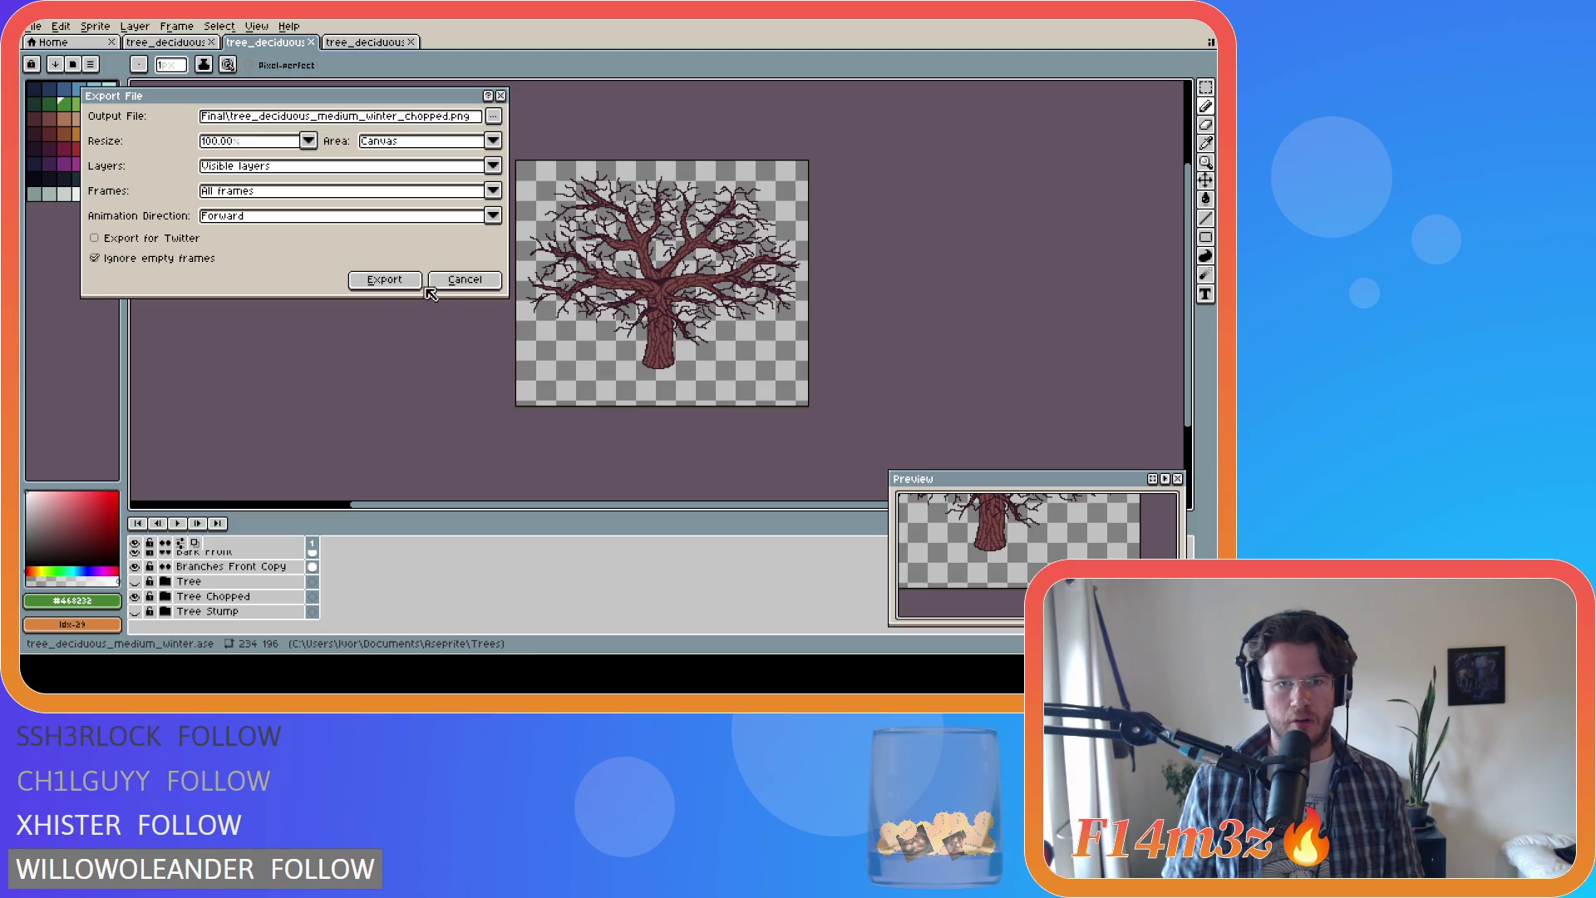
pyautogui.click(384, 280)
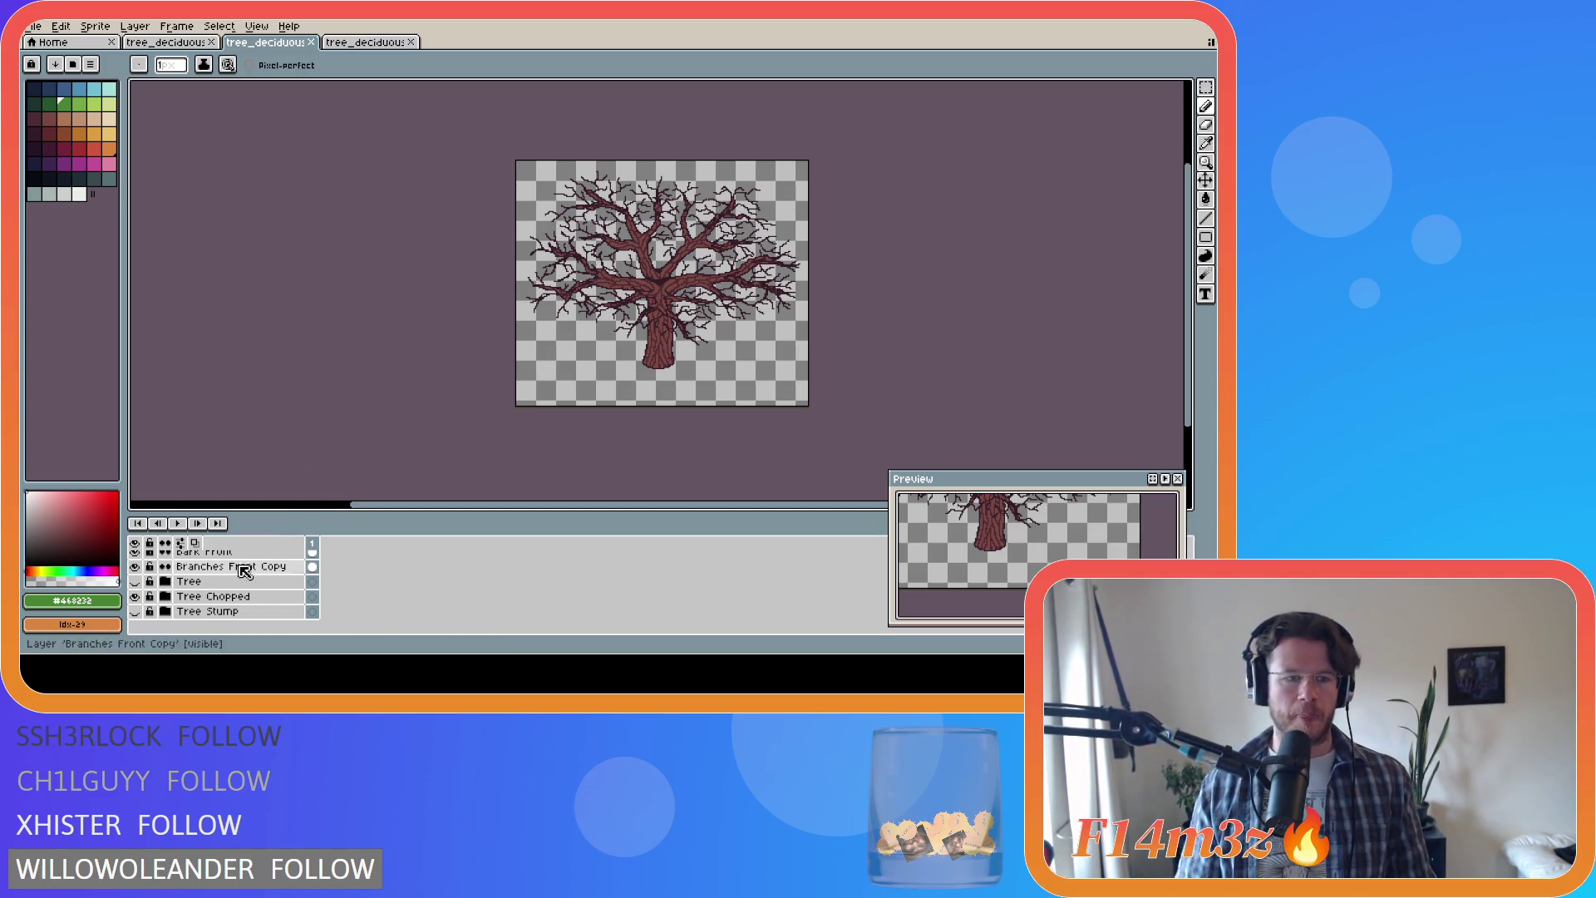
# Step: On the small tree, show the full Tree trunk and the Snow layer
pyautogui.click(171, 42)
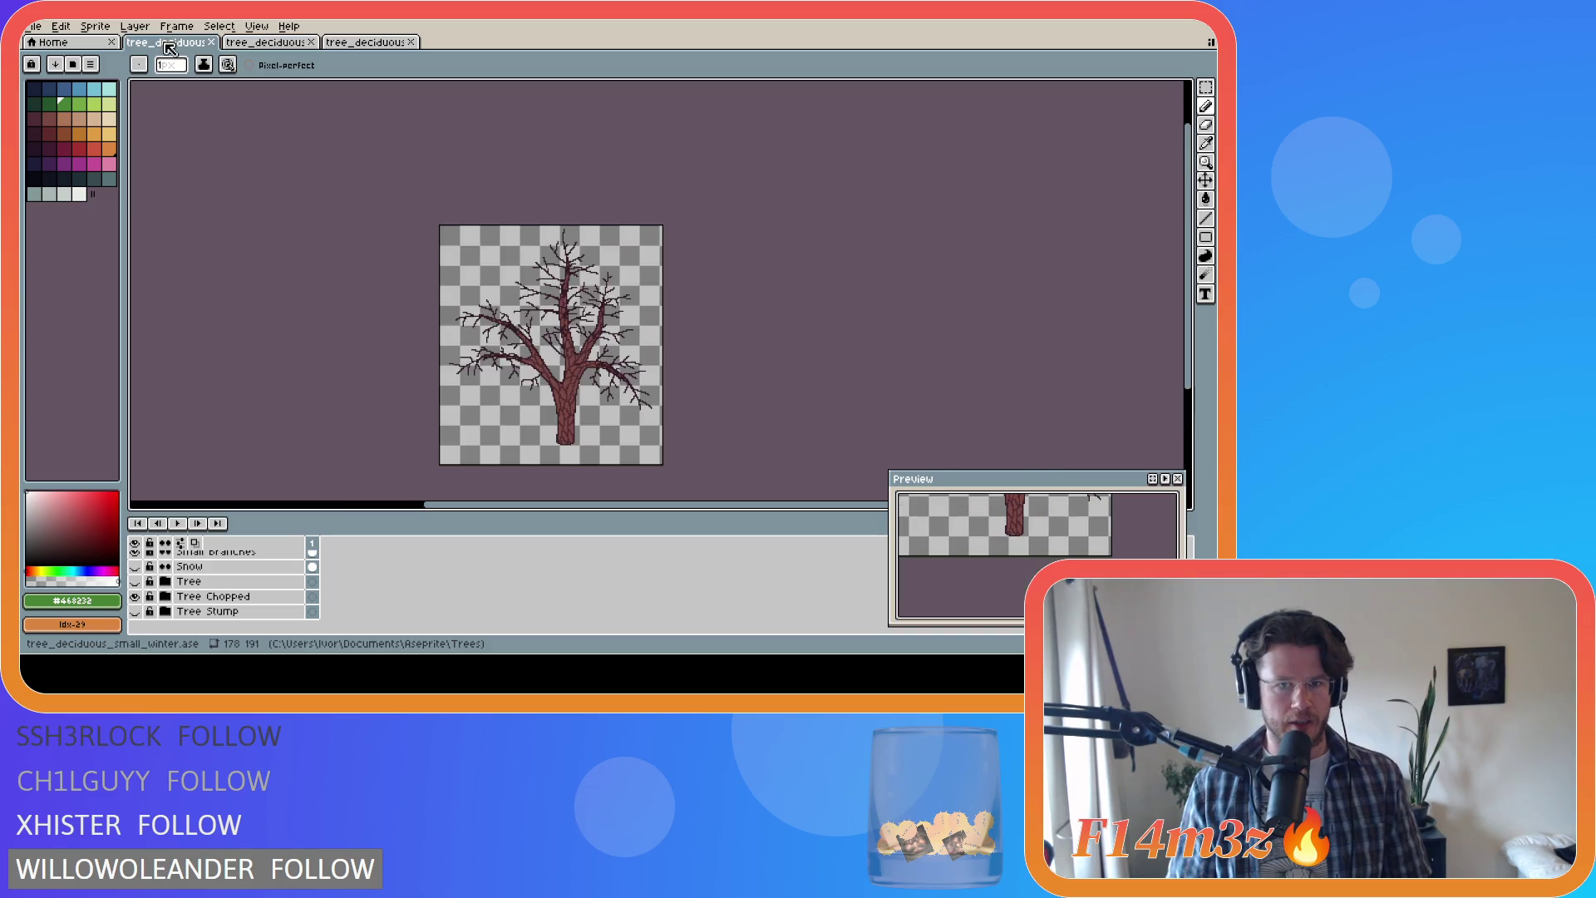
pyautogui.click(135, 596)
pyautogui.click(134, 581)
pyautogui.click(134, 566)
pyautogui.scroll(2, 187, 617)
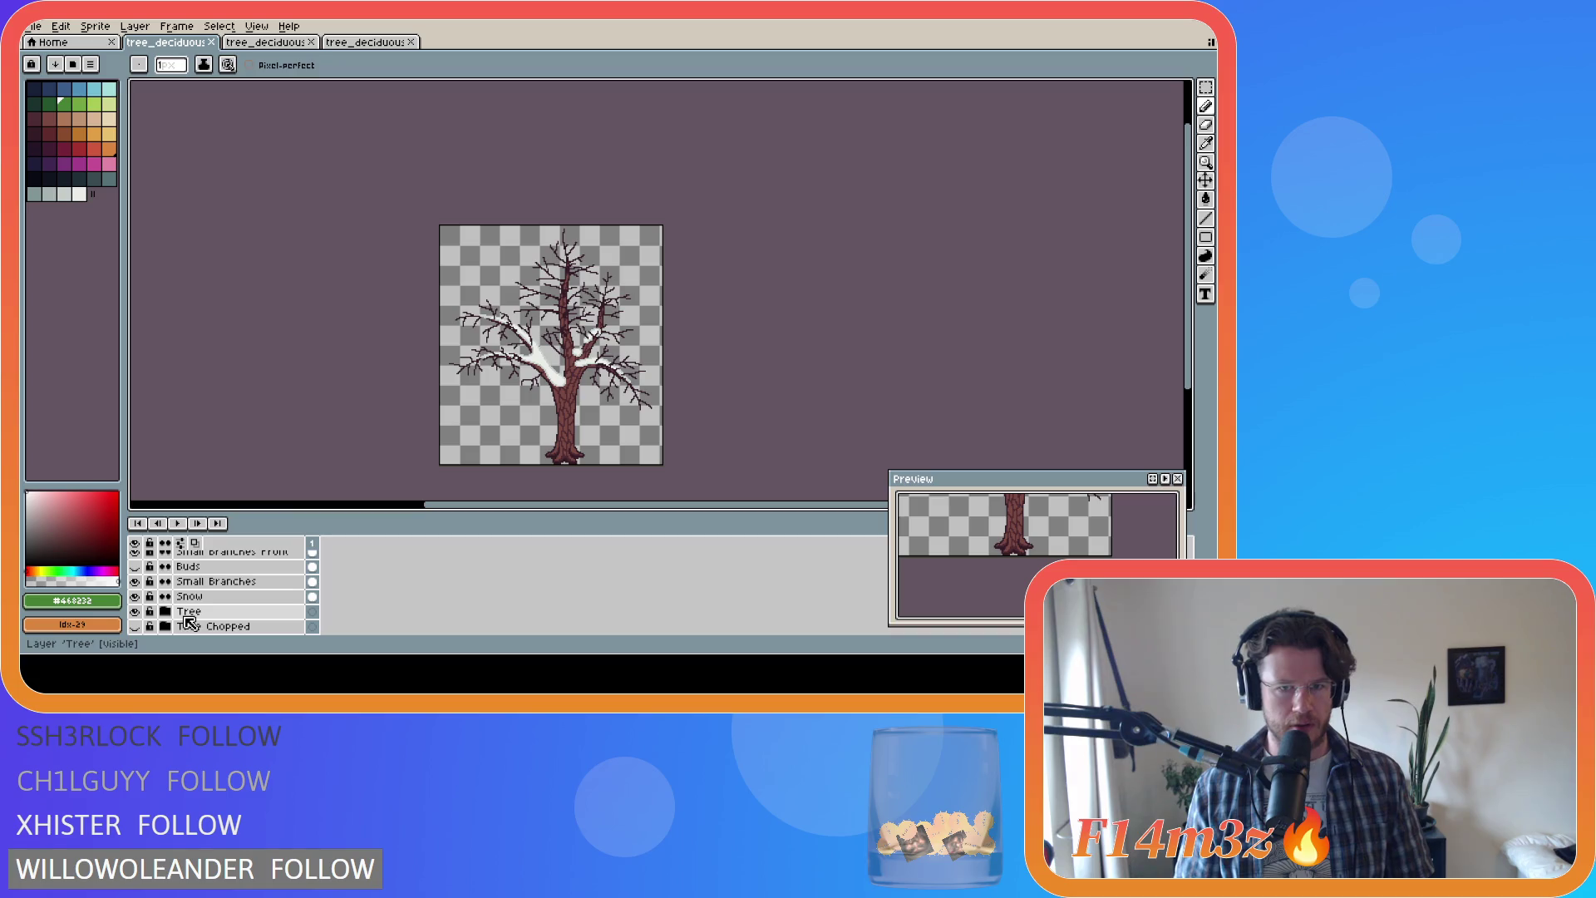
pyautogui.scroll(5, 189, 619)
pyautogui.scroll(-7, 208, 602)
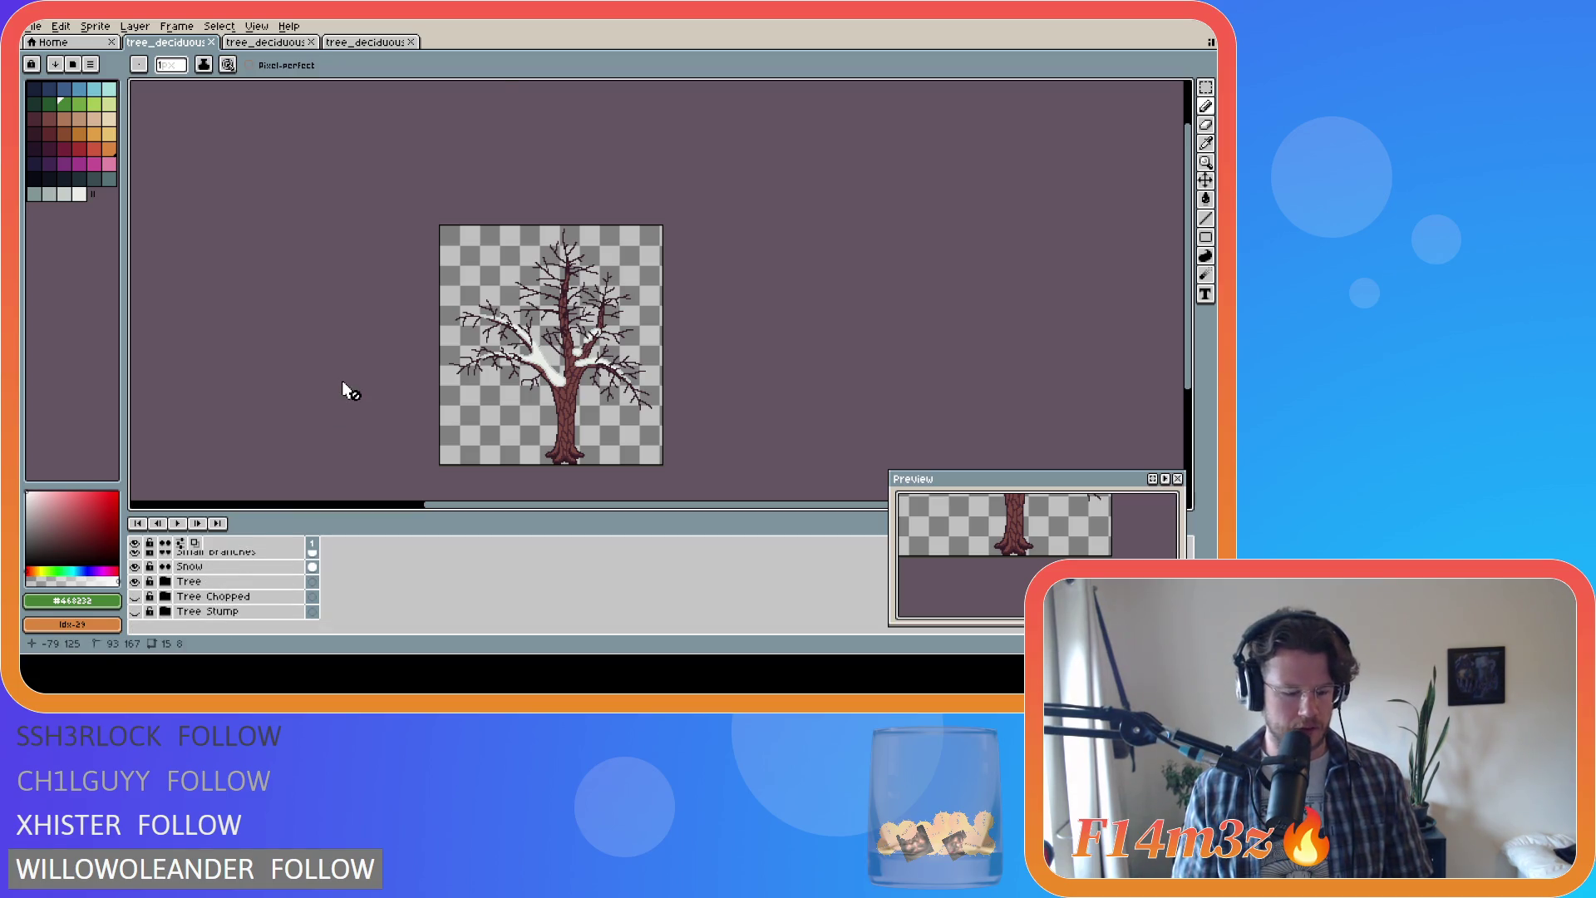
# Step: Export the snowy small tree as tree_deciduous_small_winter_snow.png
pyautogui.hotkey('ctrl', 'alt', 'shift', 's')
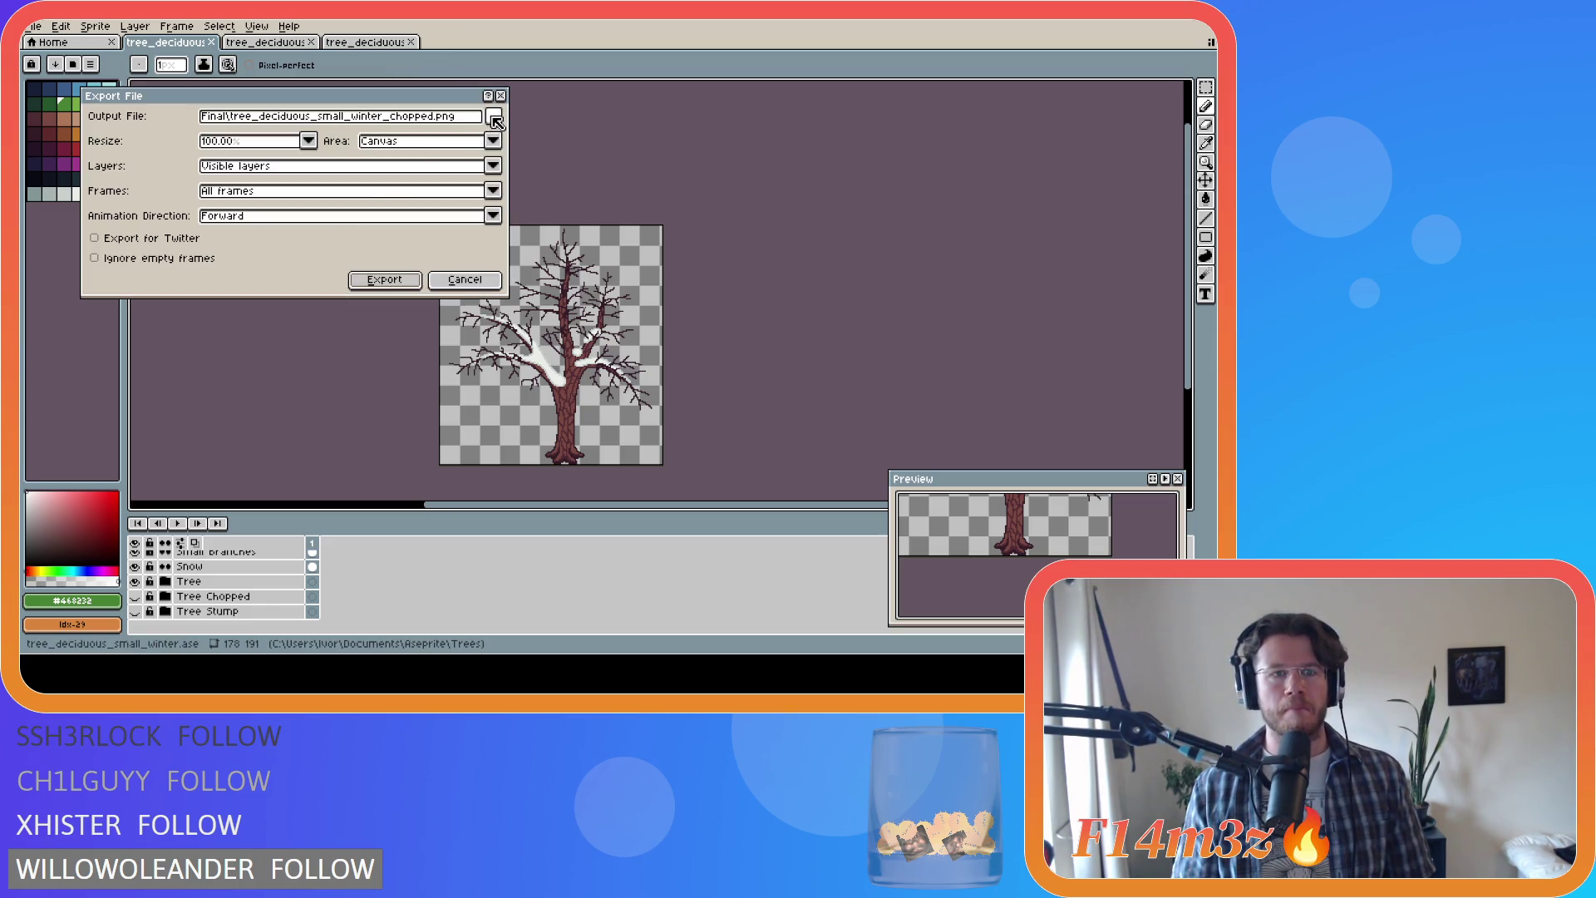
pyautogui.click(499, 122)
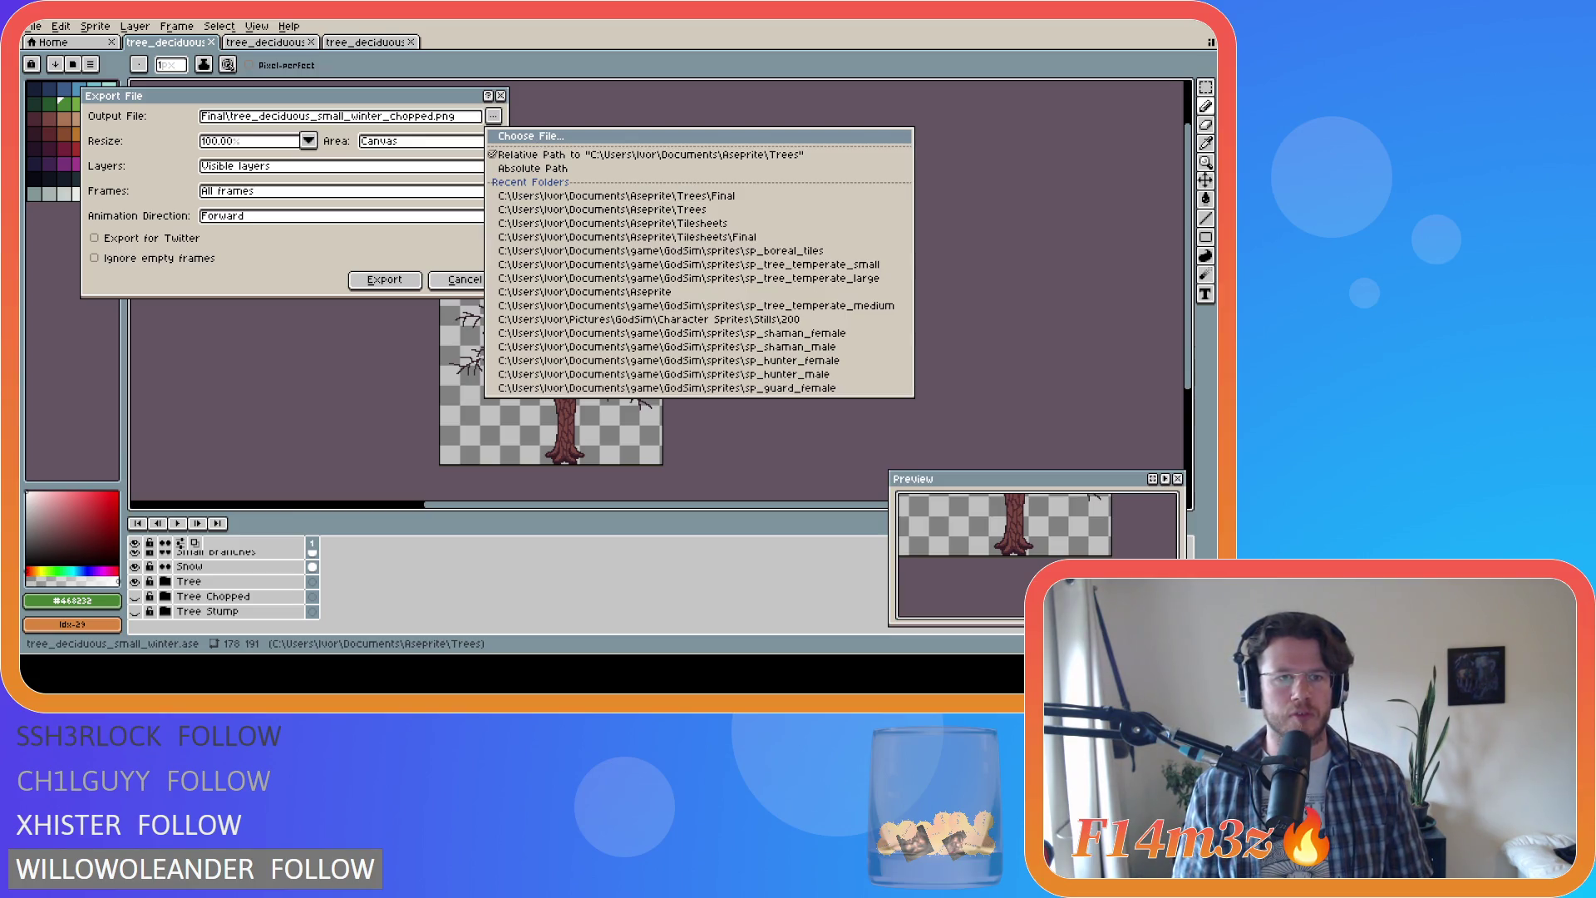
pyautogui.press('Escape')
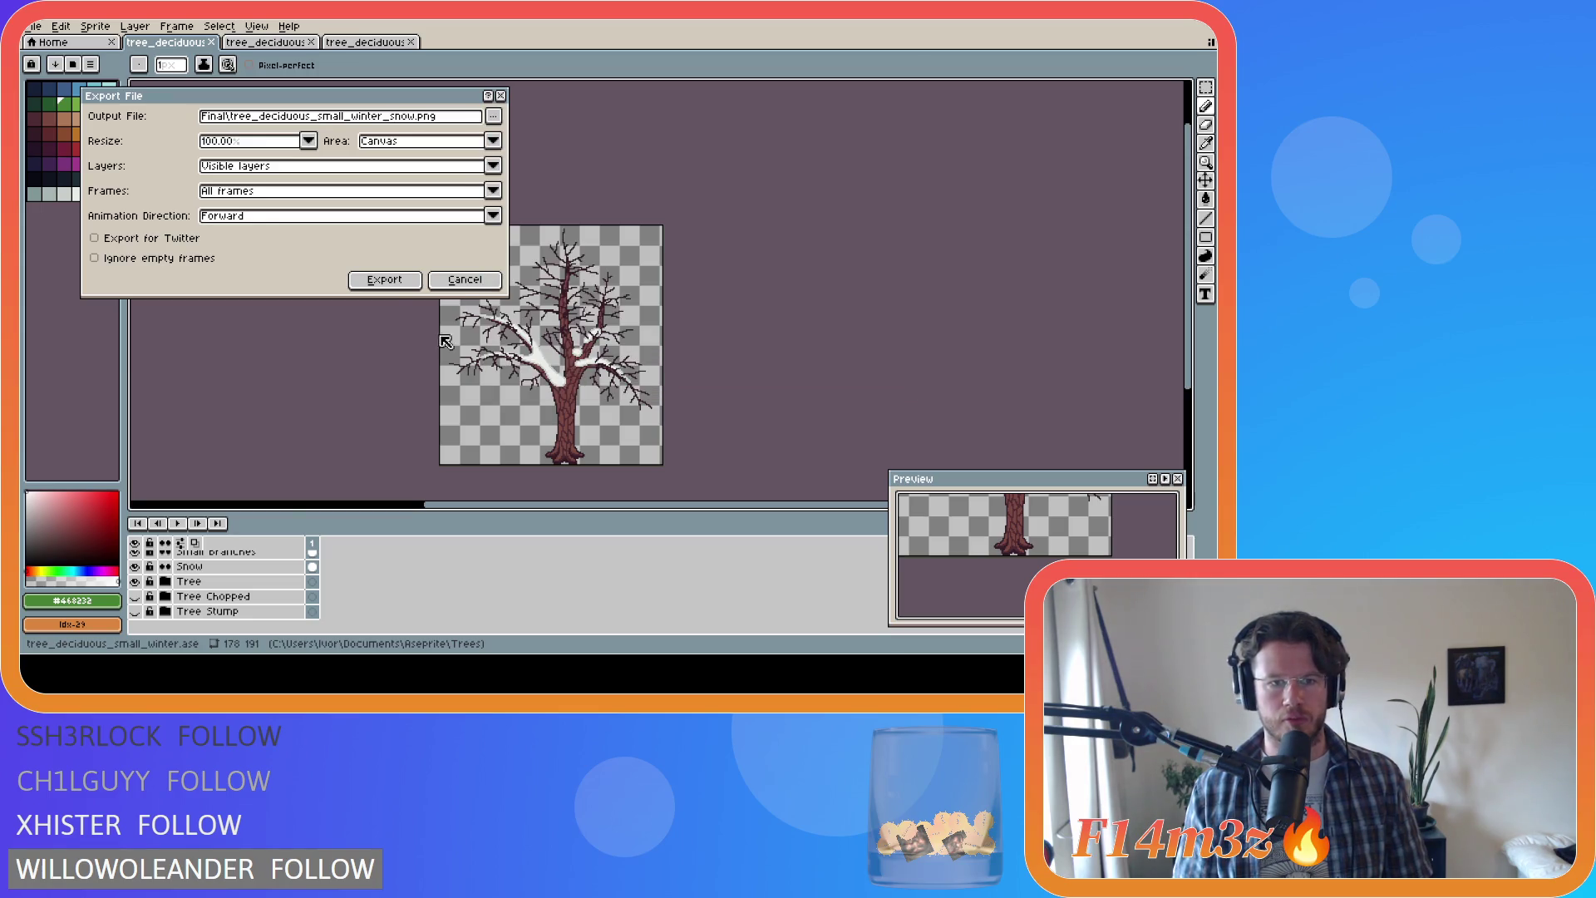
pyautogui.click(384, 279)
# Step: Swap to Tree Chopped, export tree_deciduous_small_winter_snow_chopped.png, then move to the next document
pyautogui.click(134, 581)
pyautogui.click(135, 596)
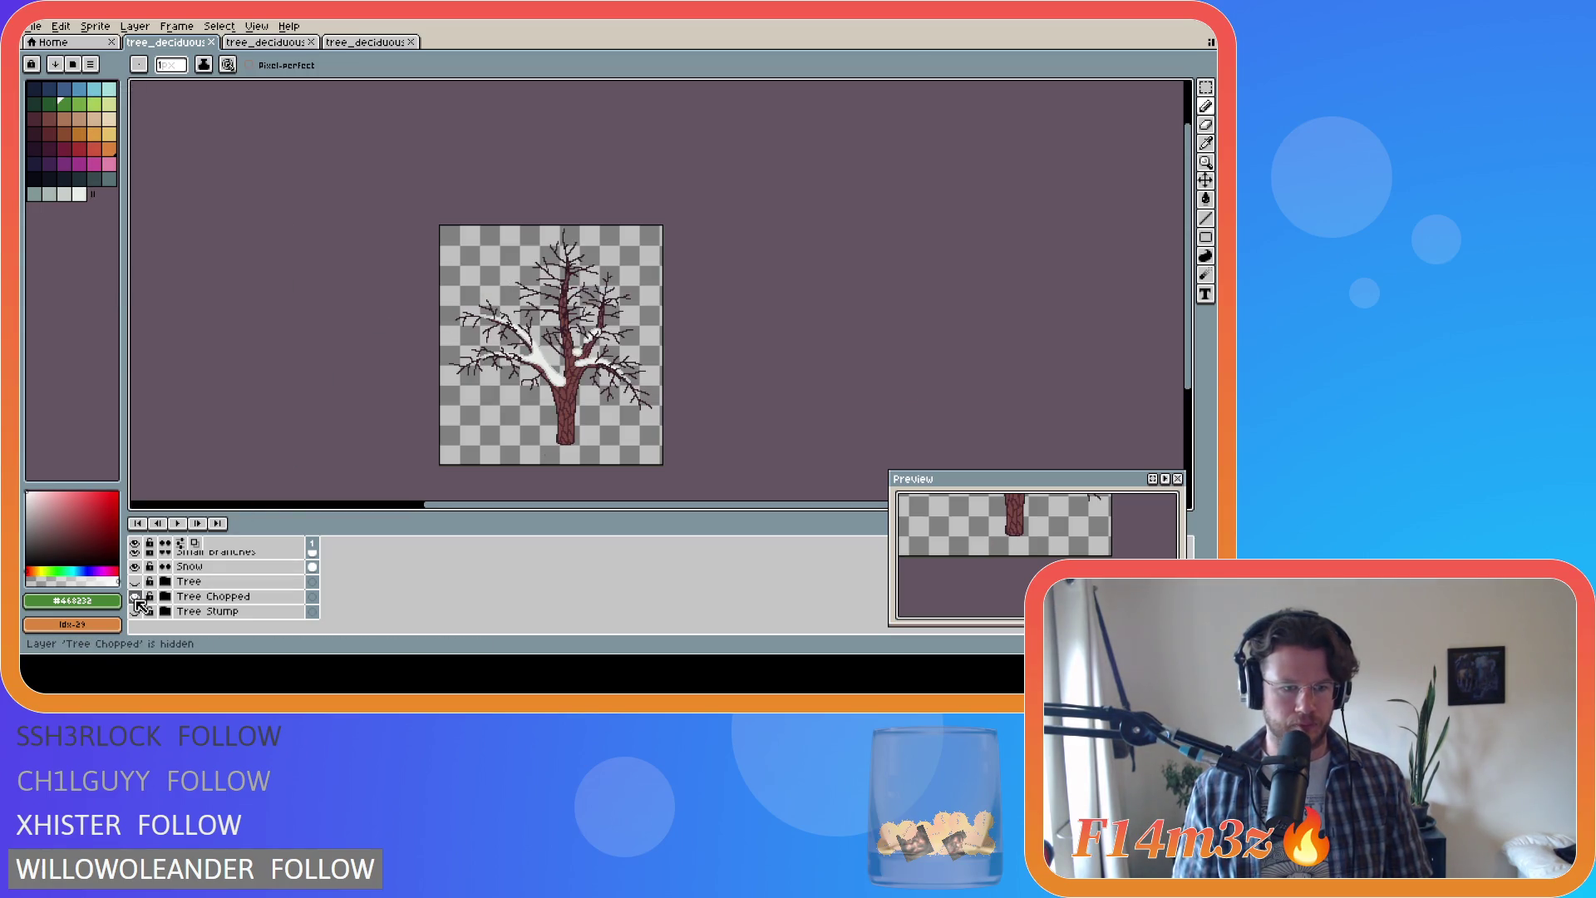
pyautogui.hotkey('ctrl', 'alt', 'shift', 's')
pyautogui.click(493, 116)
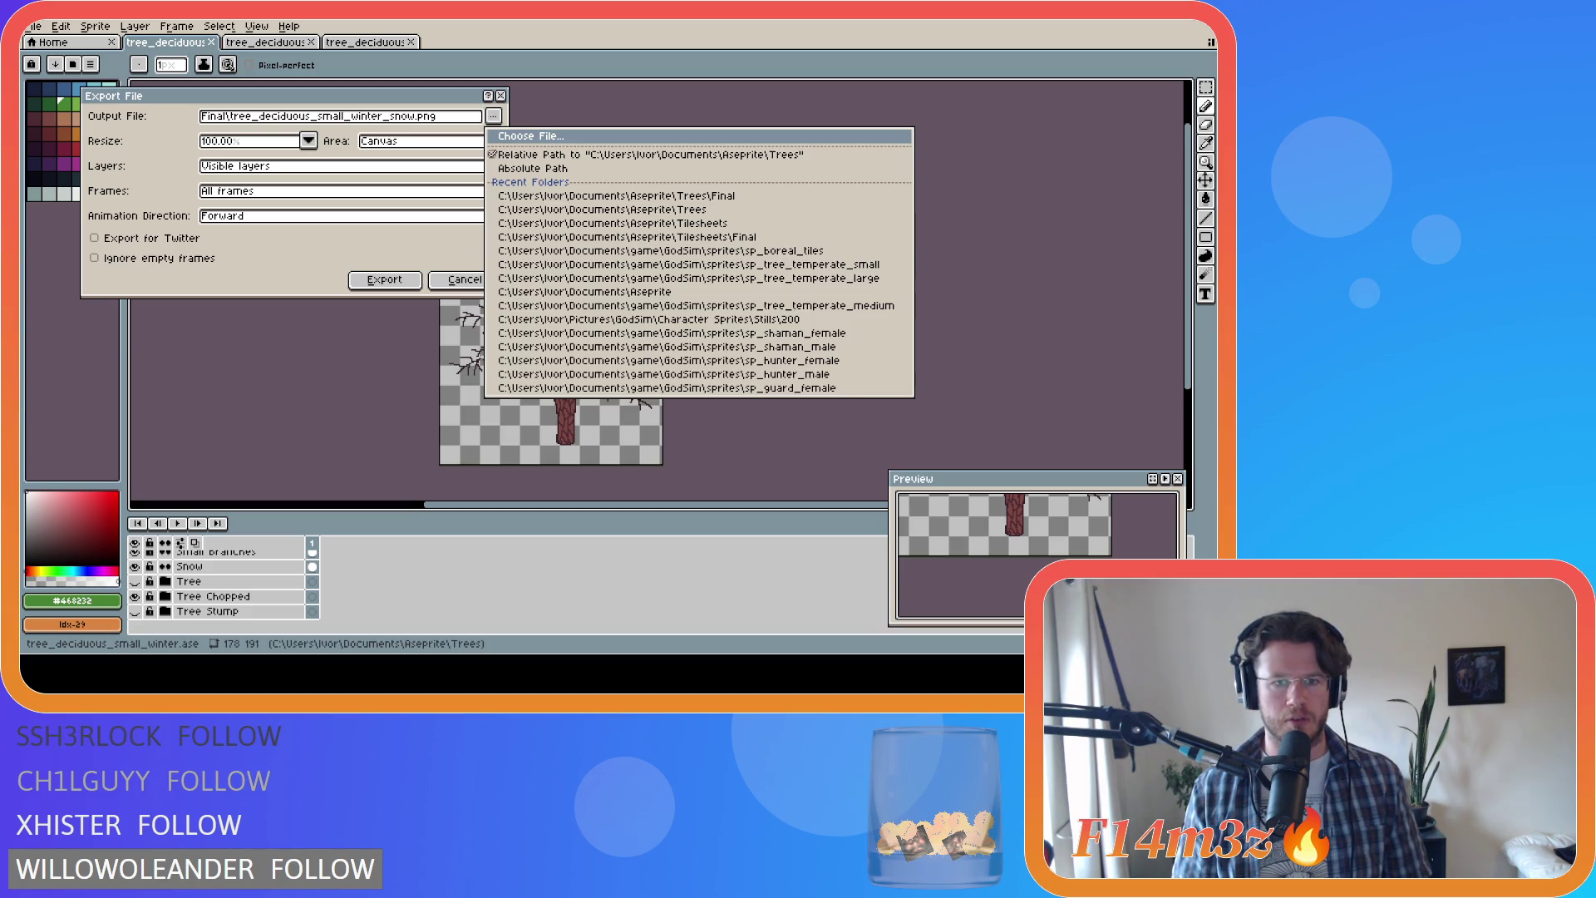
pyautogui.press('Escape')
pyautogui.click(384, 281)
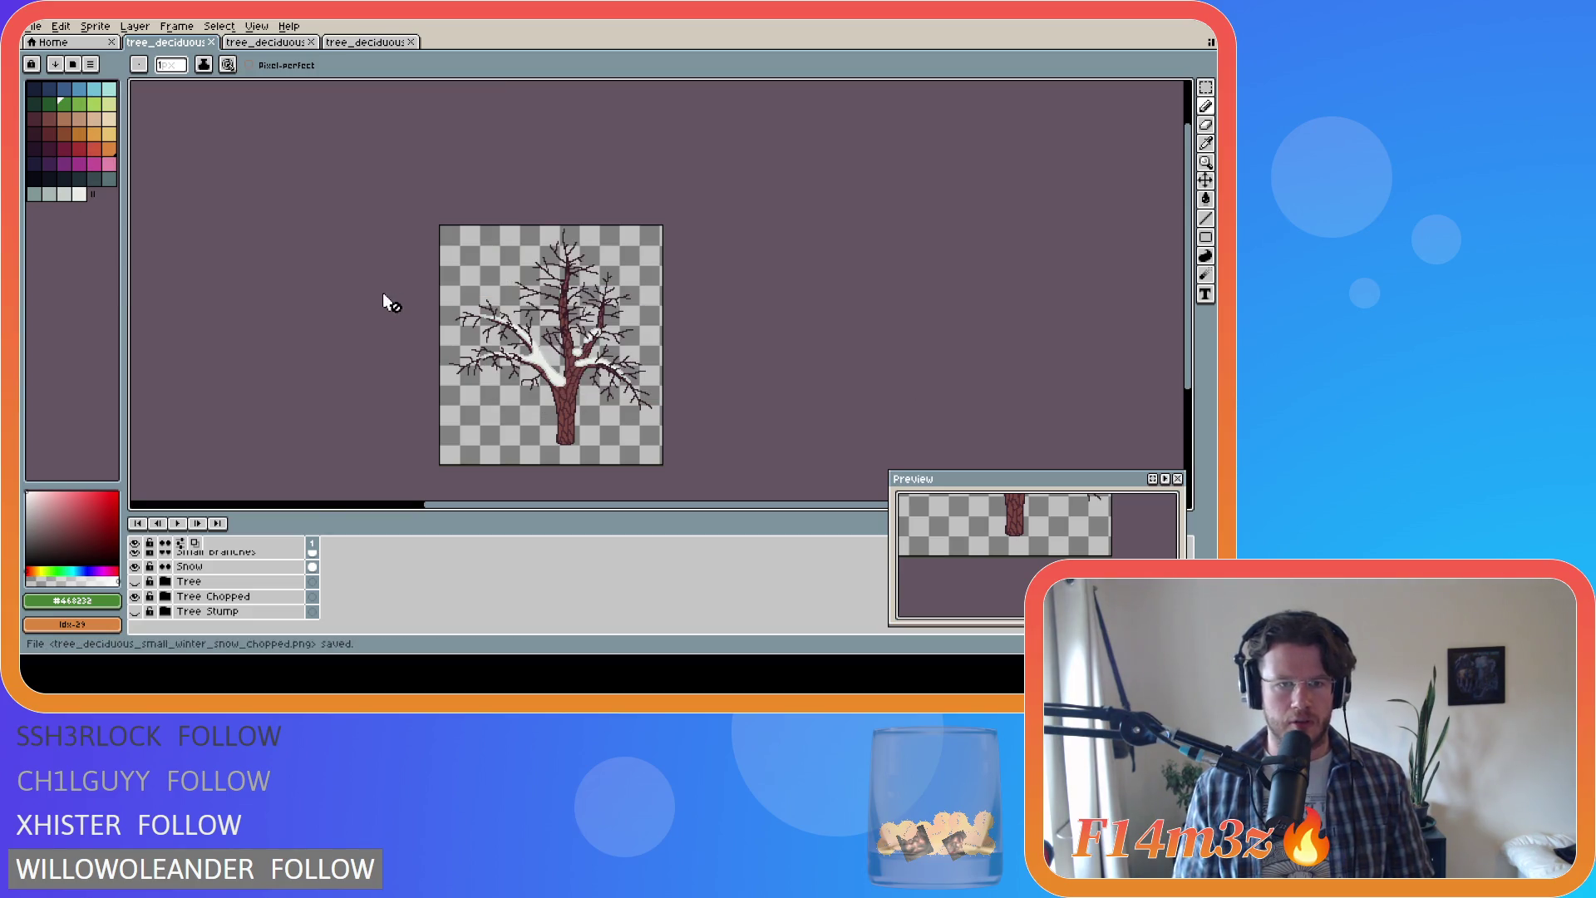
pyautogui.hotkey('ctrl', 'Tab')
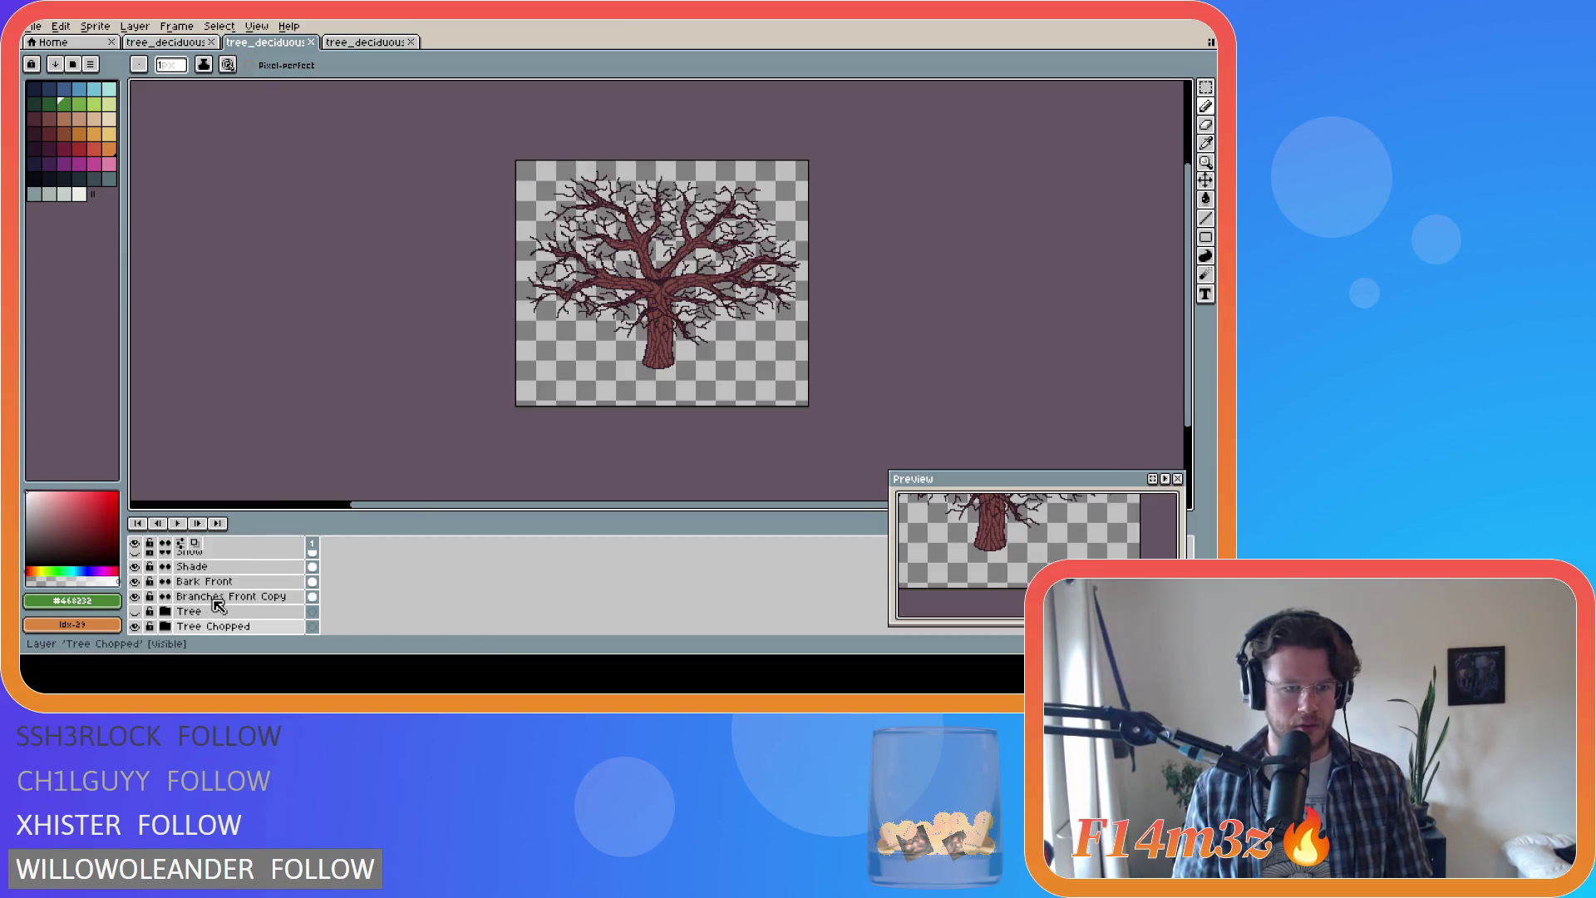
# Step: Show Snow on the medium tree and export it as tree_deciduous_medium_winter_snow_chopped.png
pyautogui.click(135, 582)
pyautogui.scroll(1, 174, 607)
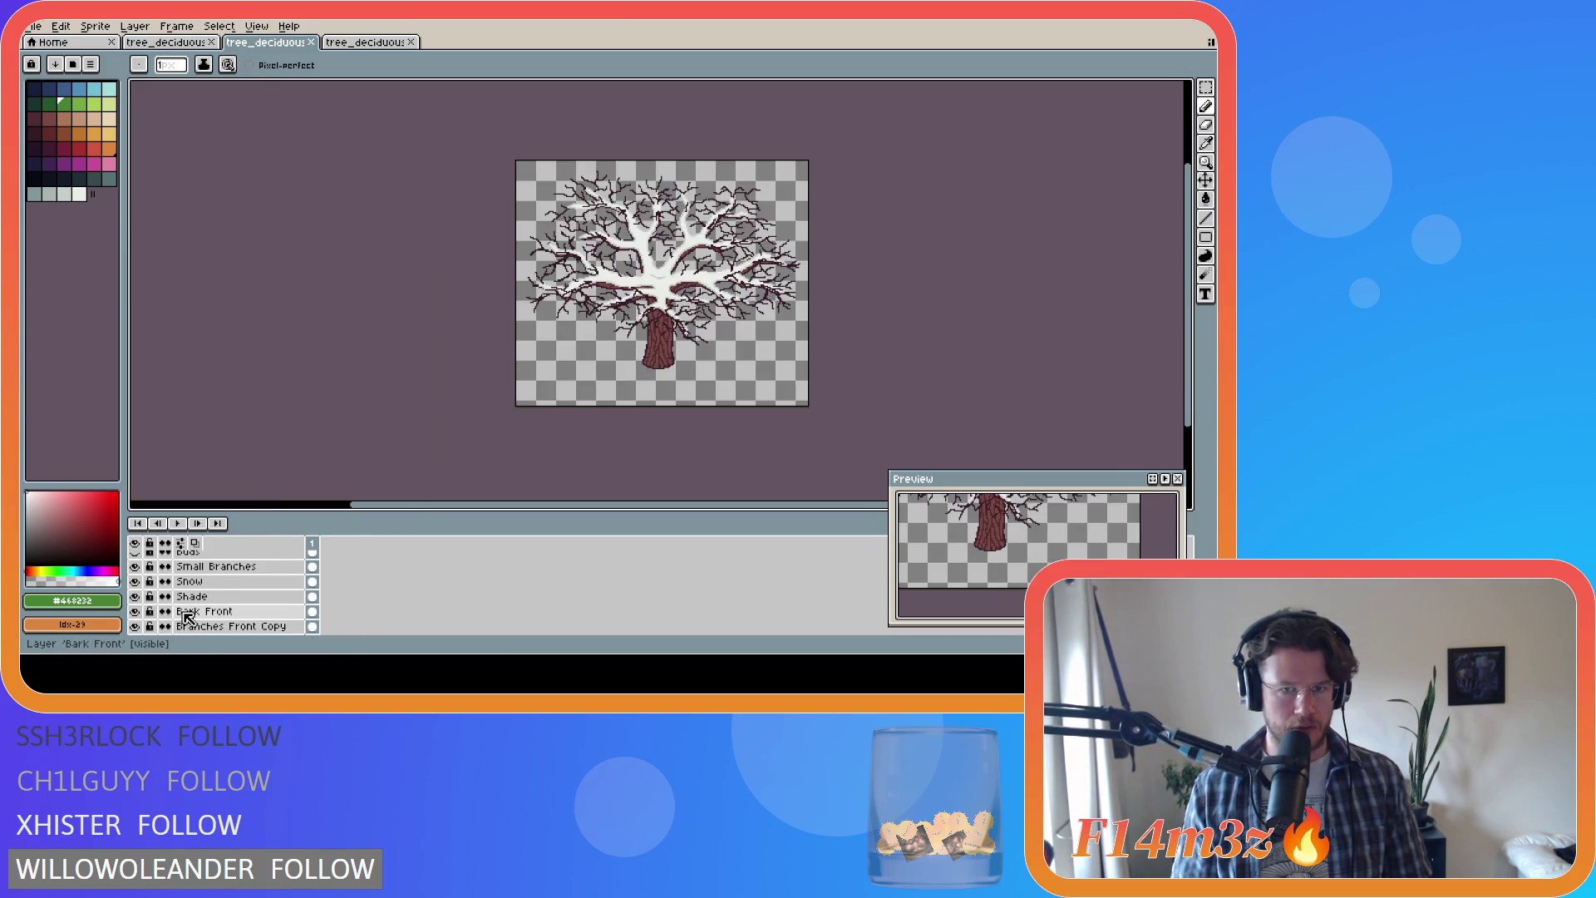
pyautogui.scroll(-5, 190, 617)
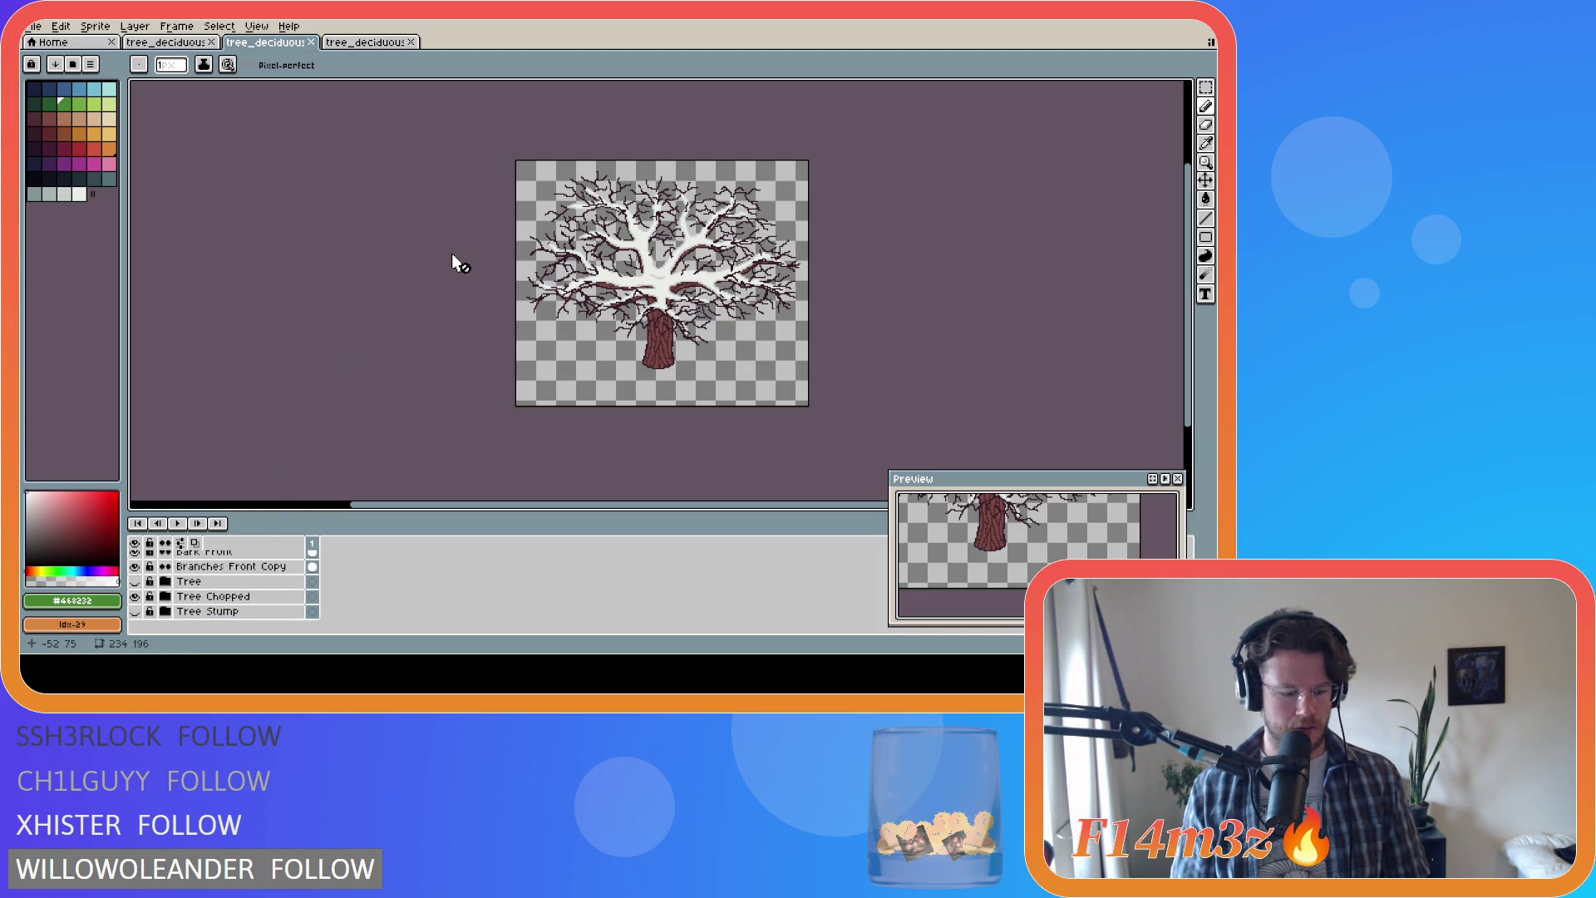
pyautogui.hotkey('ctrl', 'shift', 'e')
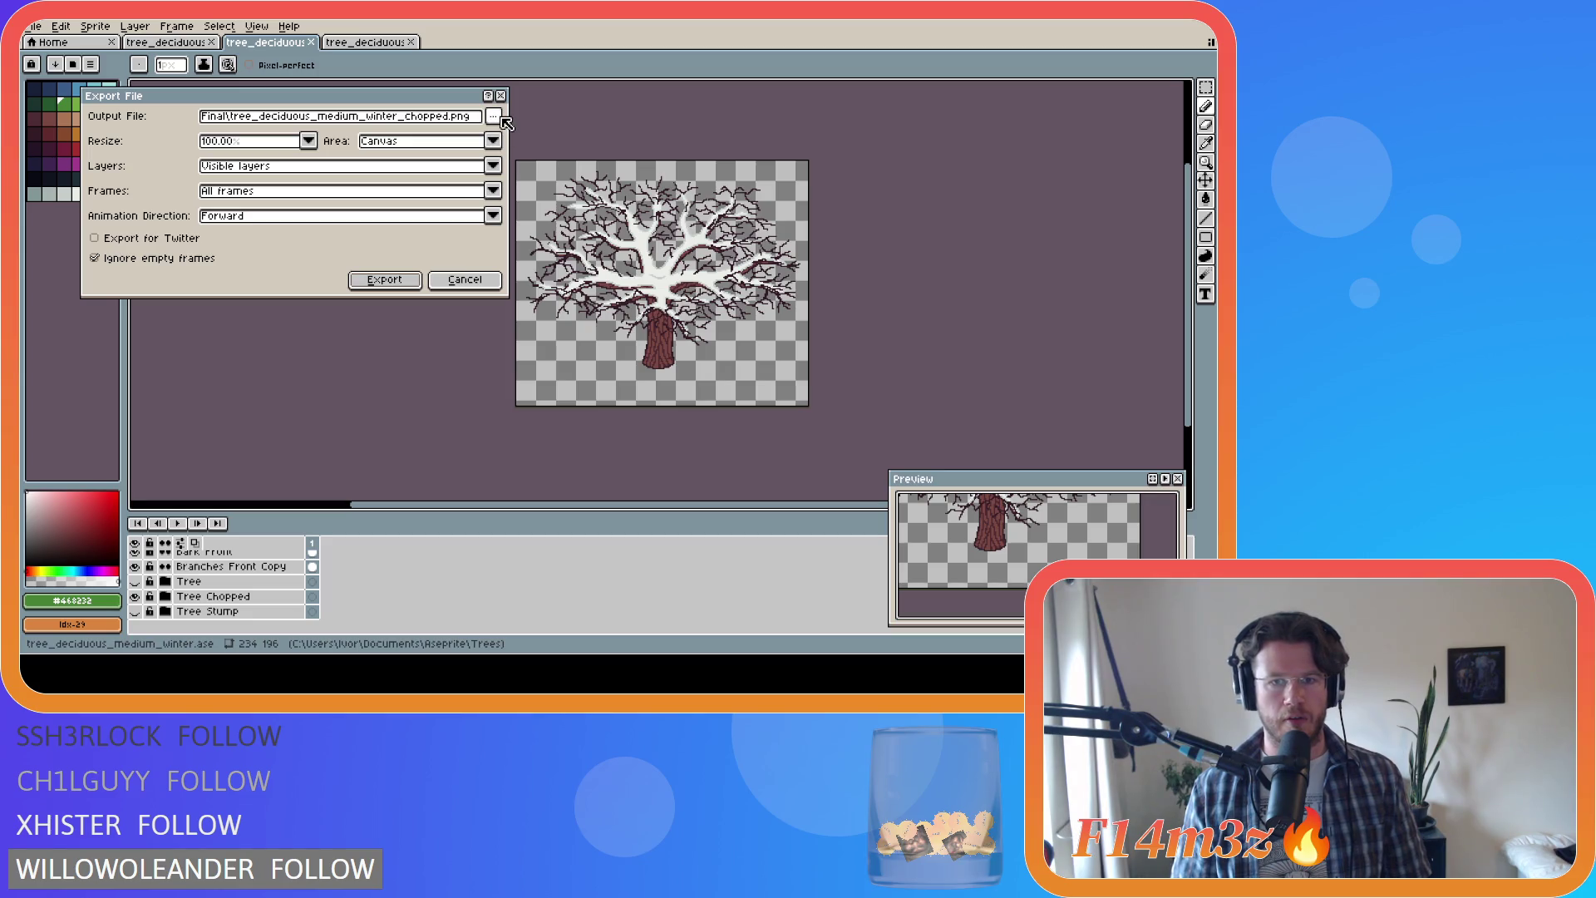
pyautogui.click(494, 117)
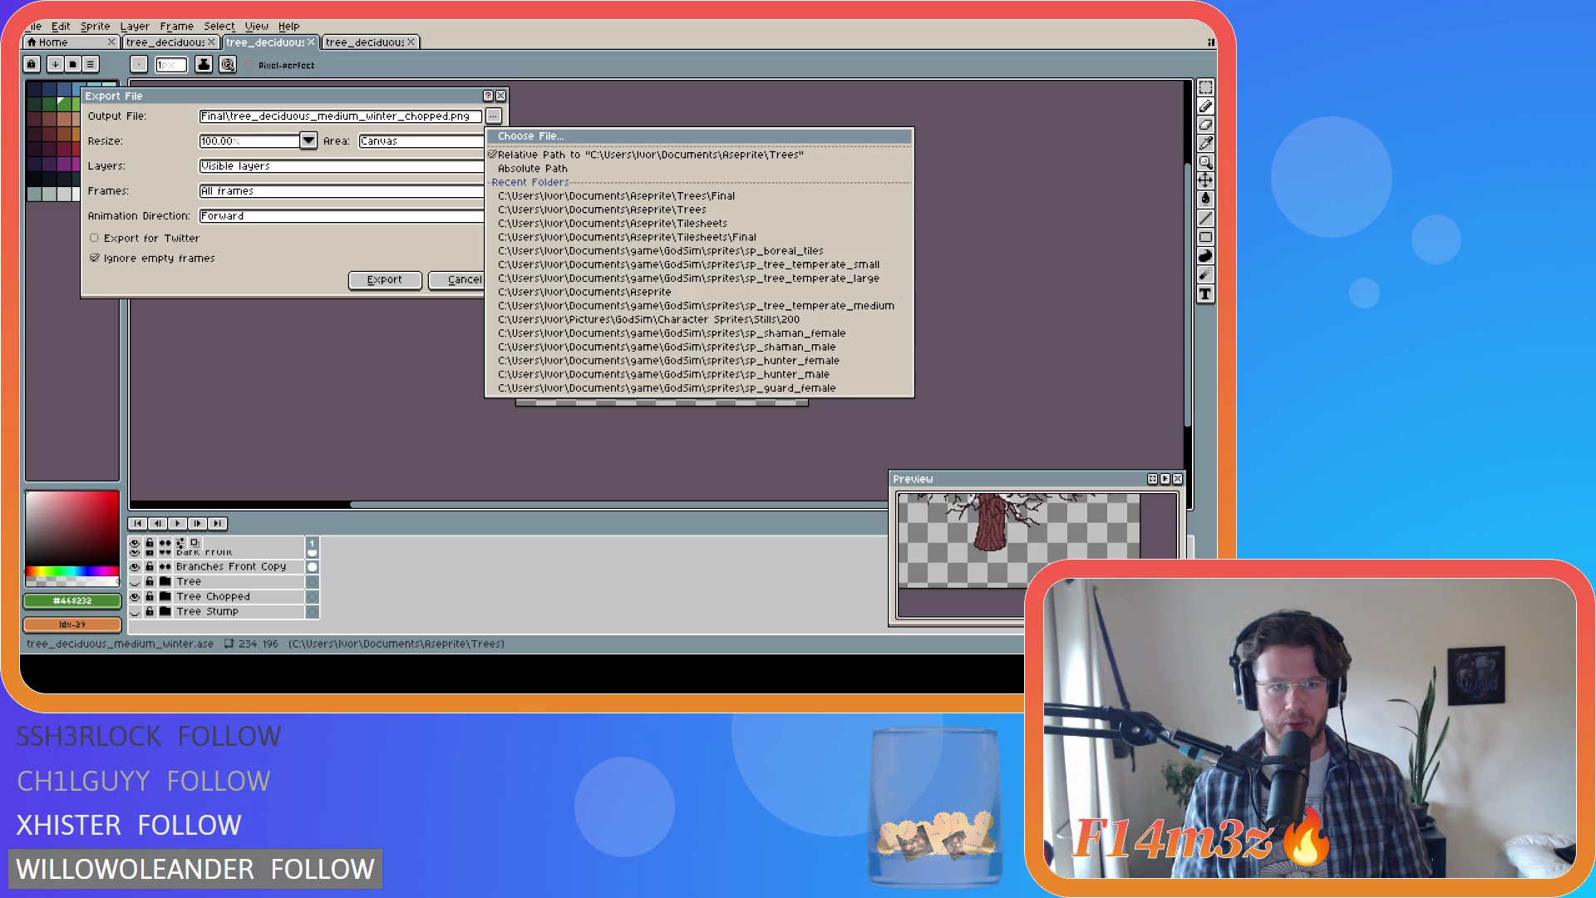
pyautogui.press('Escape')
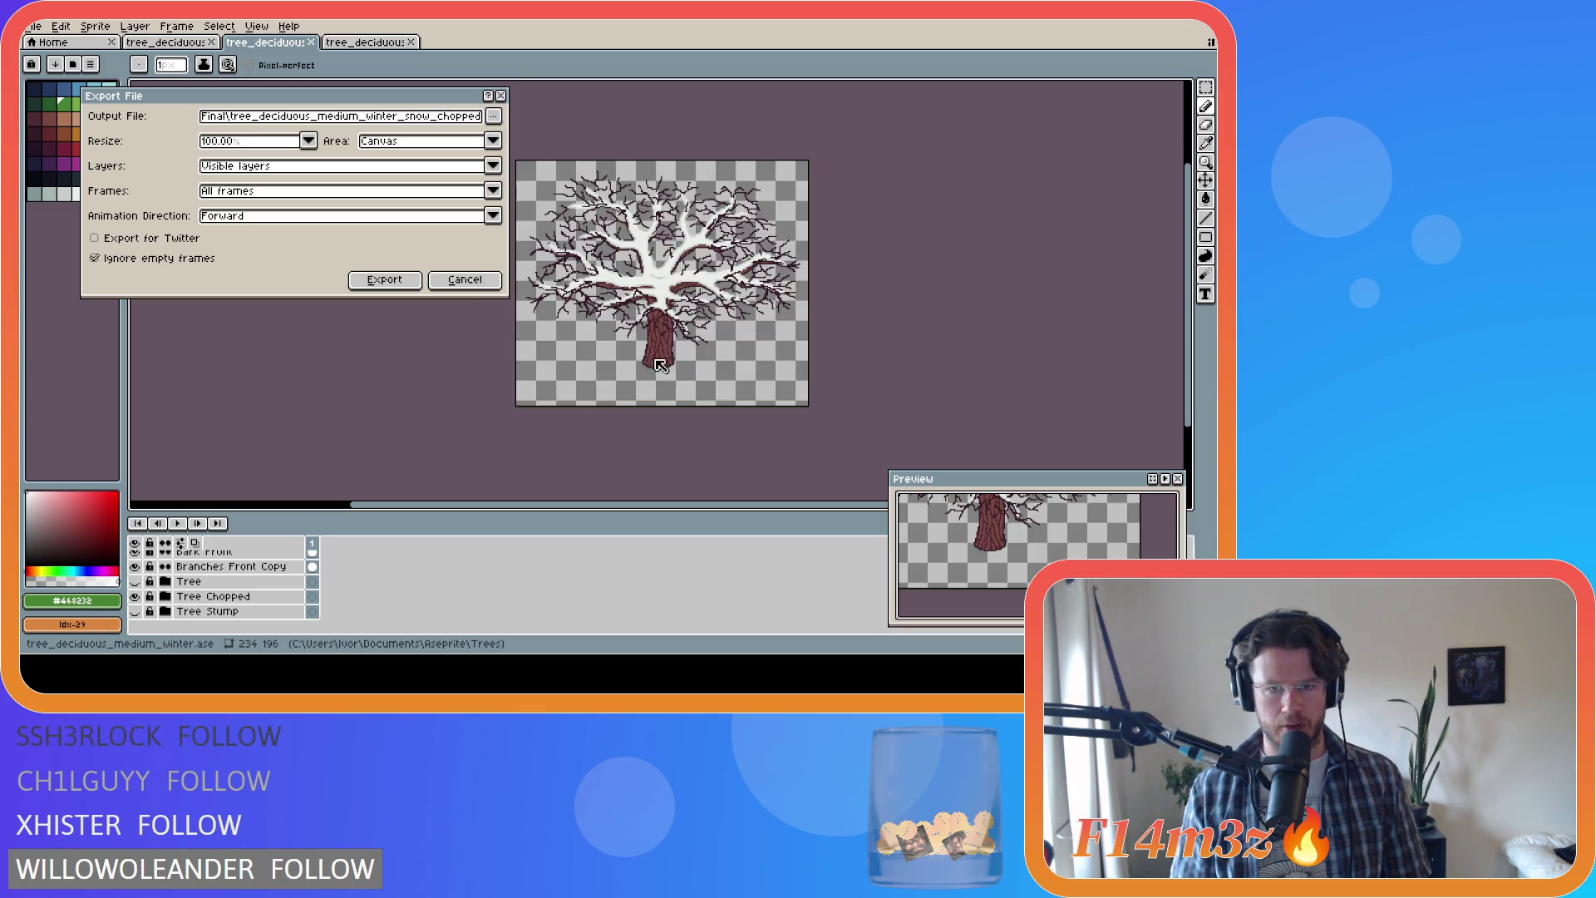
pyautogui.click(403, 281)
# Step: Swap to the full Tree trunk, export tree_deciduous_medium_winter_snow.png, then open the large tree
pyautogui.click(135, 596)
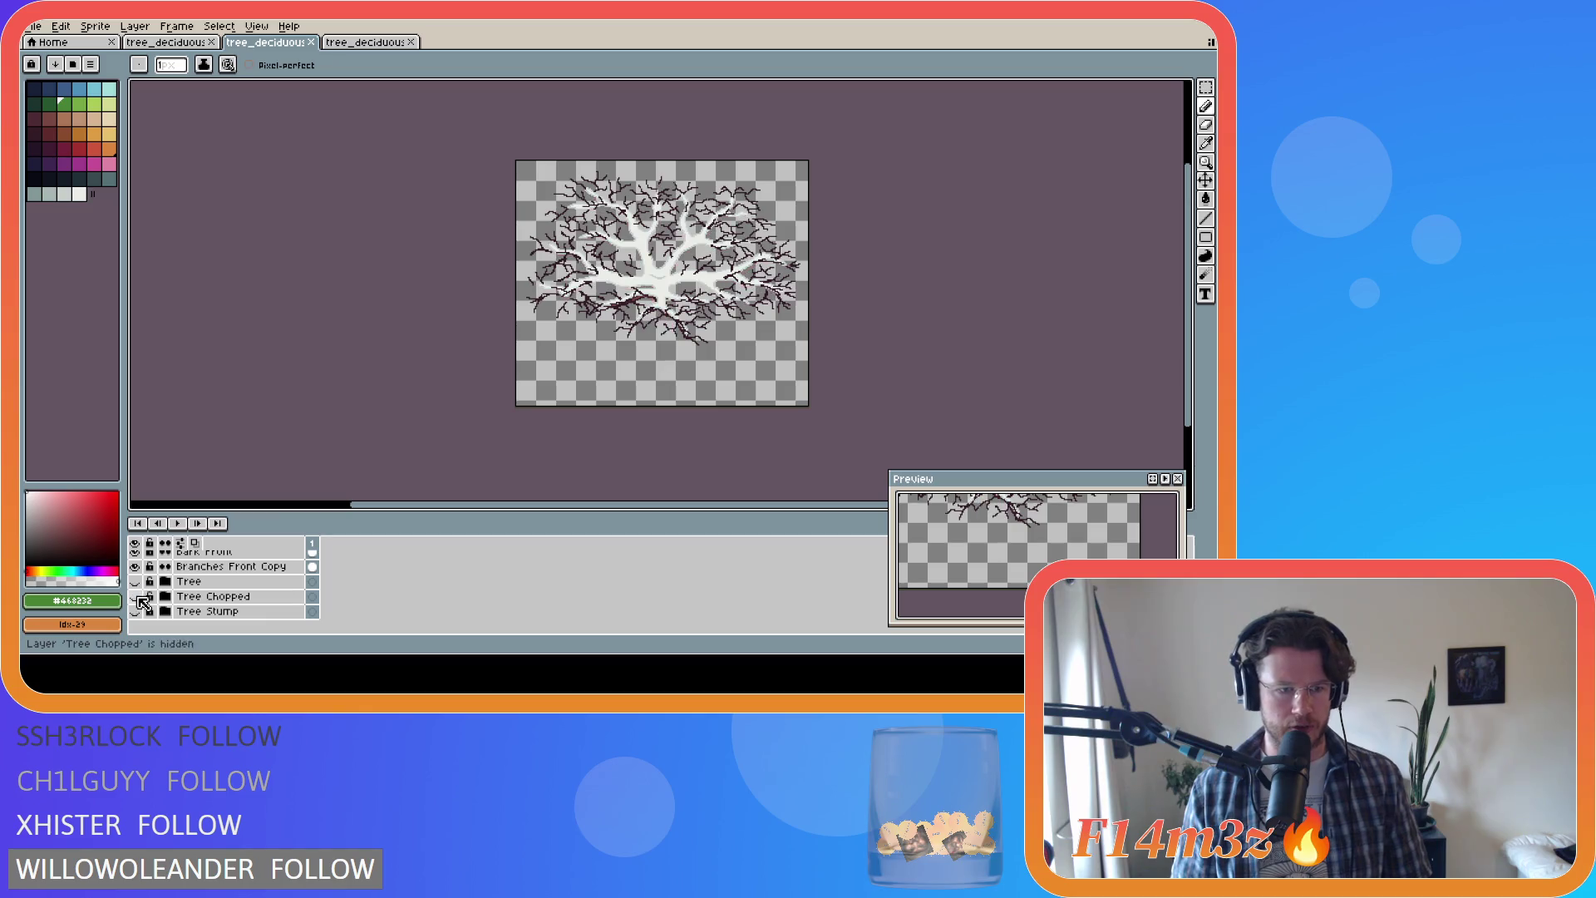
pyautogui.click(134, 581)
pyautogui.hotkey('ctrl', 'alt', 'shift', 's')
pyautogui.click(494, 115)
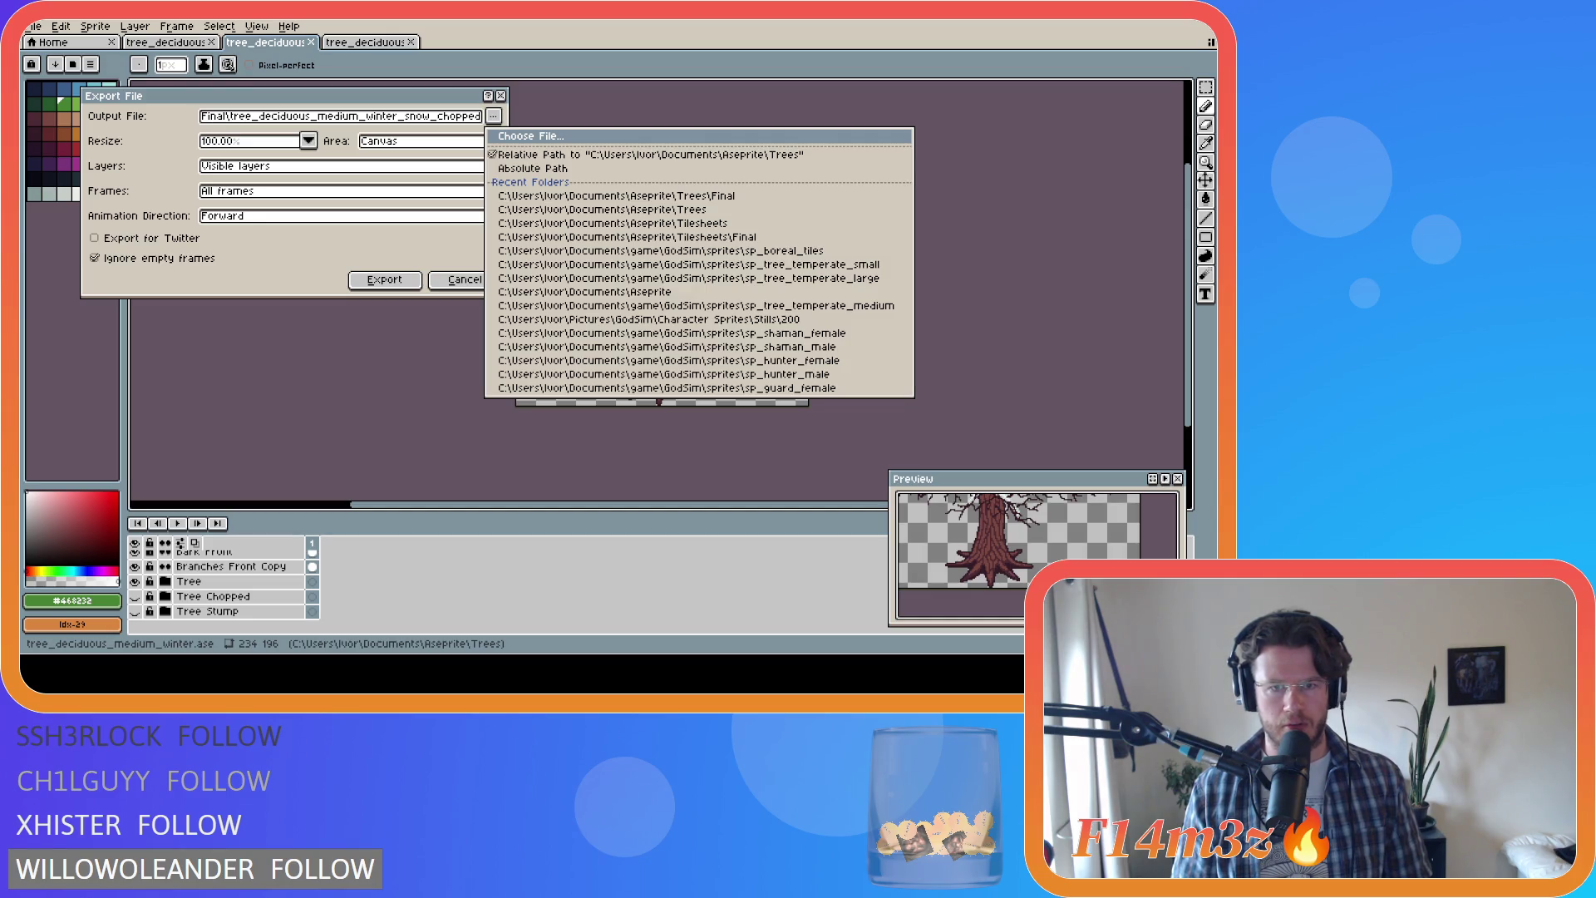
pyautogui.click(638, 349)
pyautogui.click(403, 281)
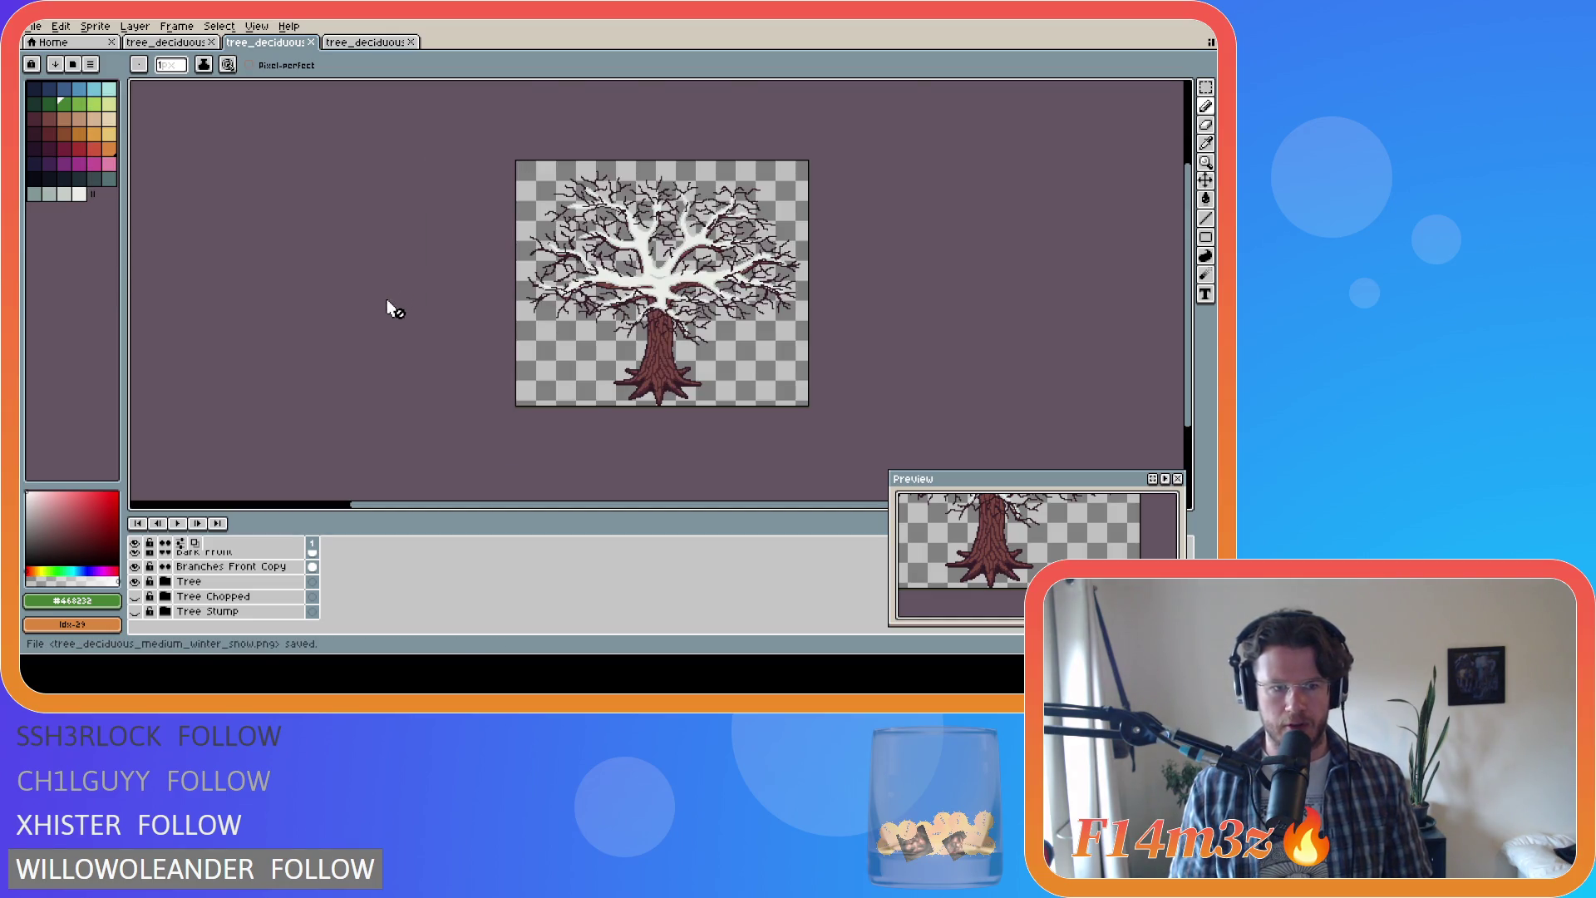
pyautogui.click(267, 42)
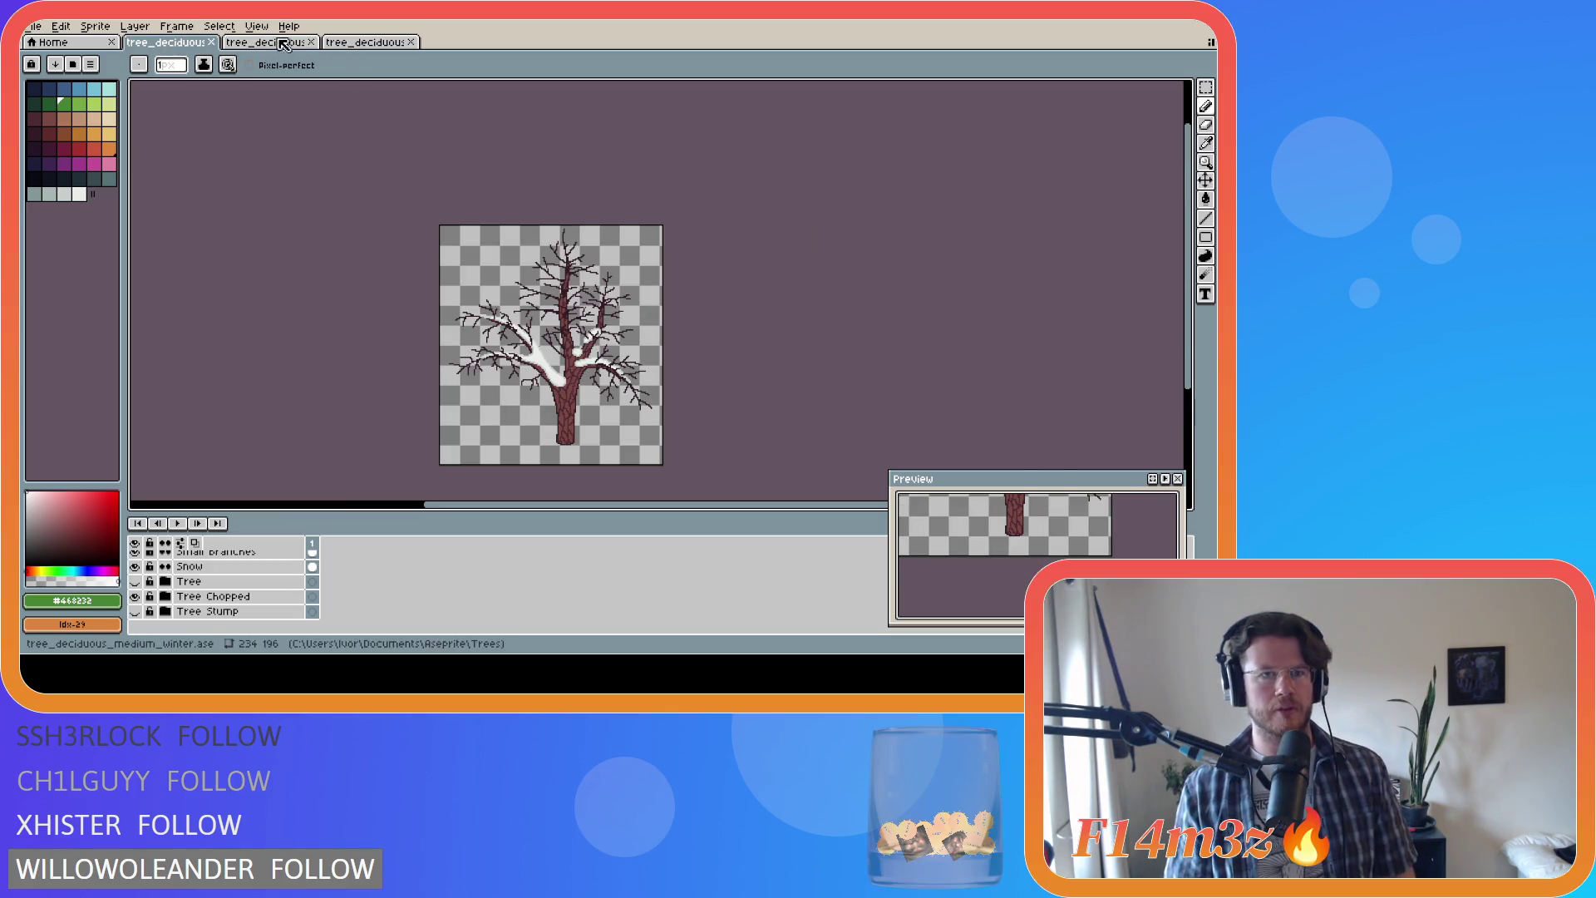
pyautogui.click(353, 42)
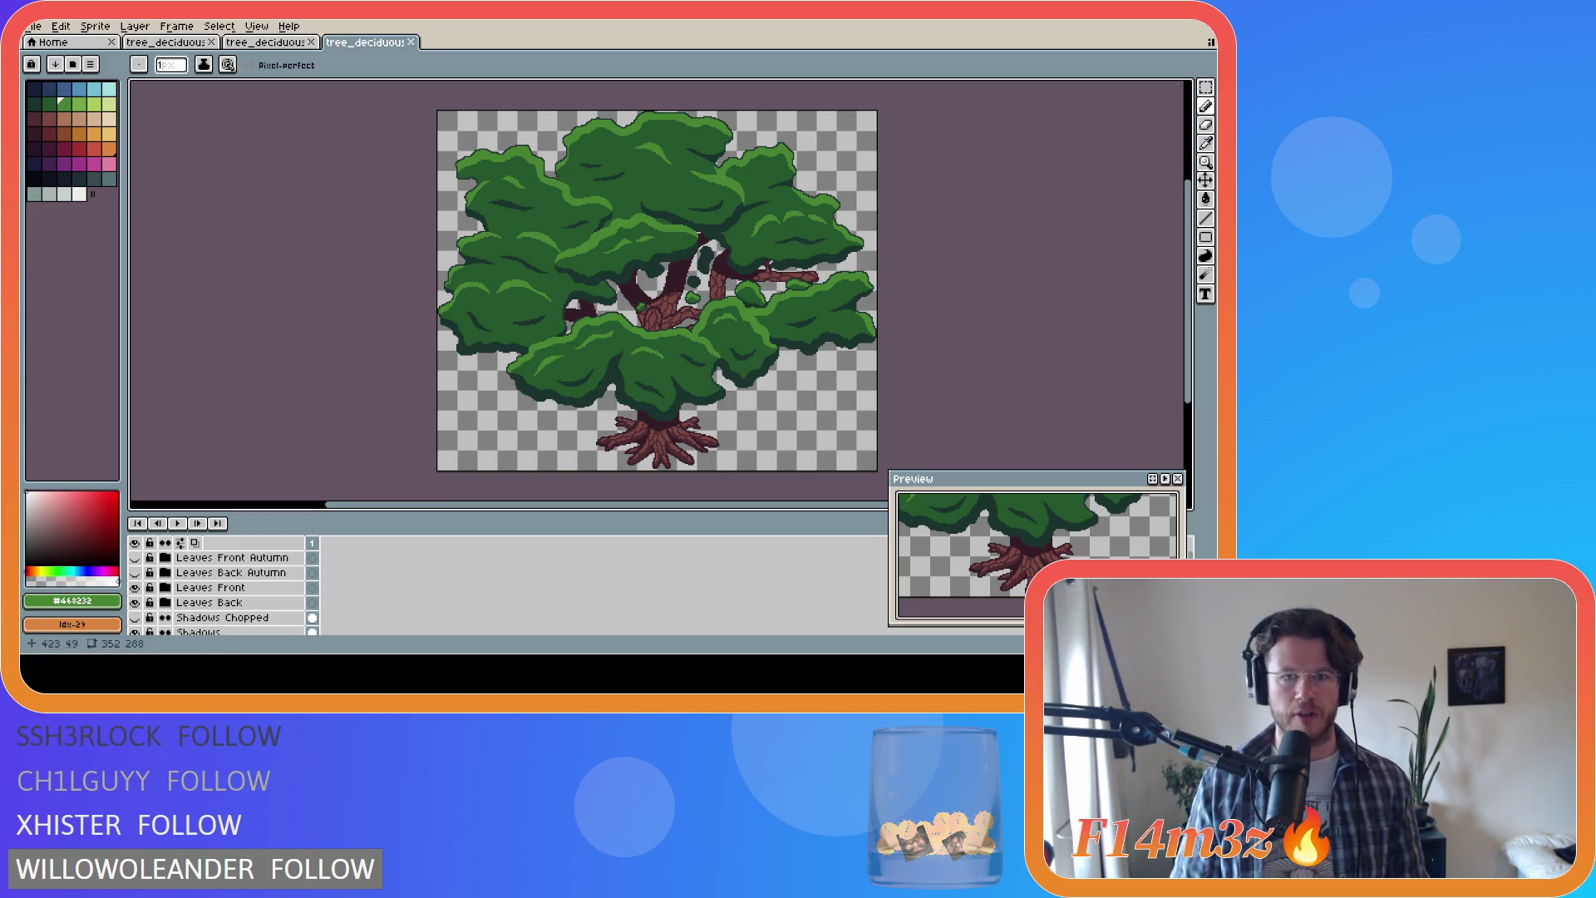
# Step: In GameMaker, re-import the sp_tree_deciduous_medium_autumn image as a 234×196 sprite
pyautogui.hotkey('alt', 'Tab')
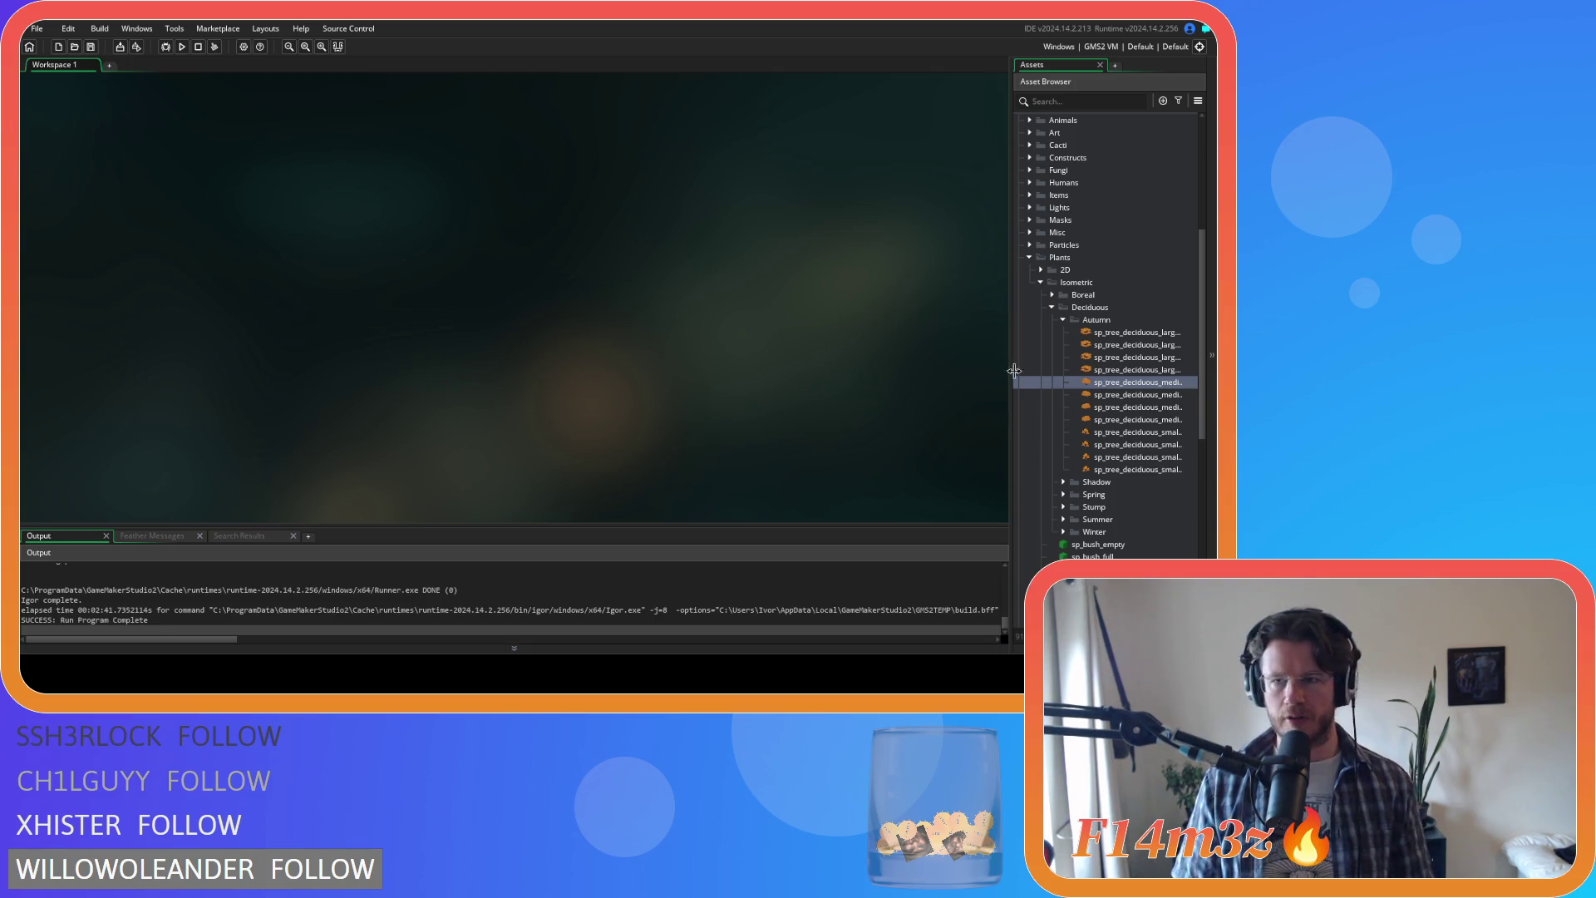
pyautogui.doubleClick(1122, 384)
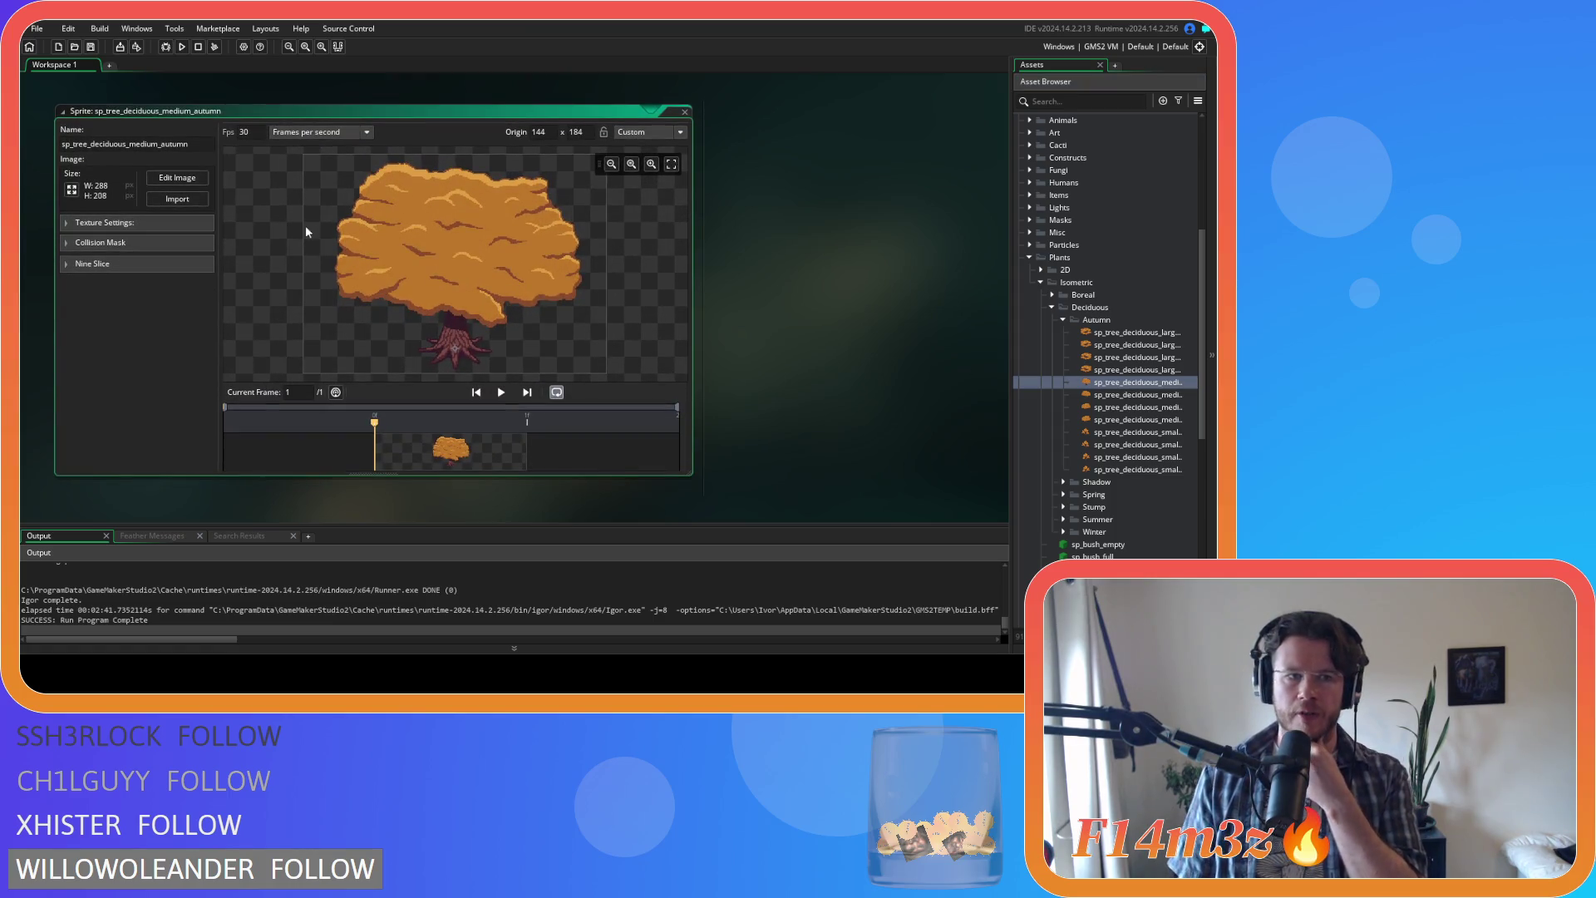
pyautogui.click(177, 200)
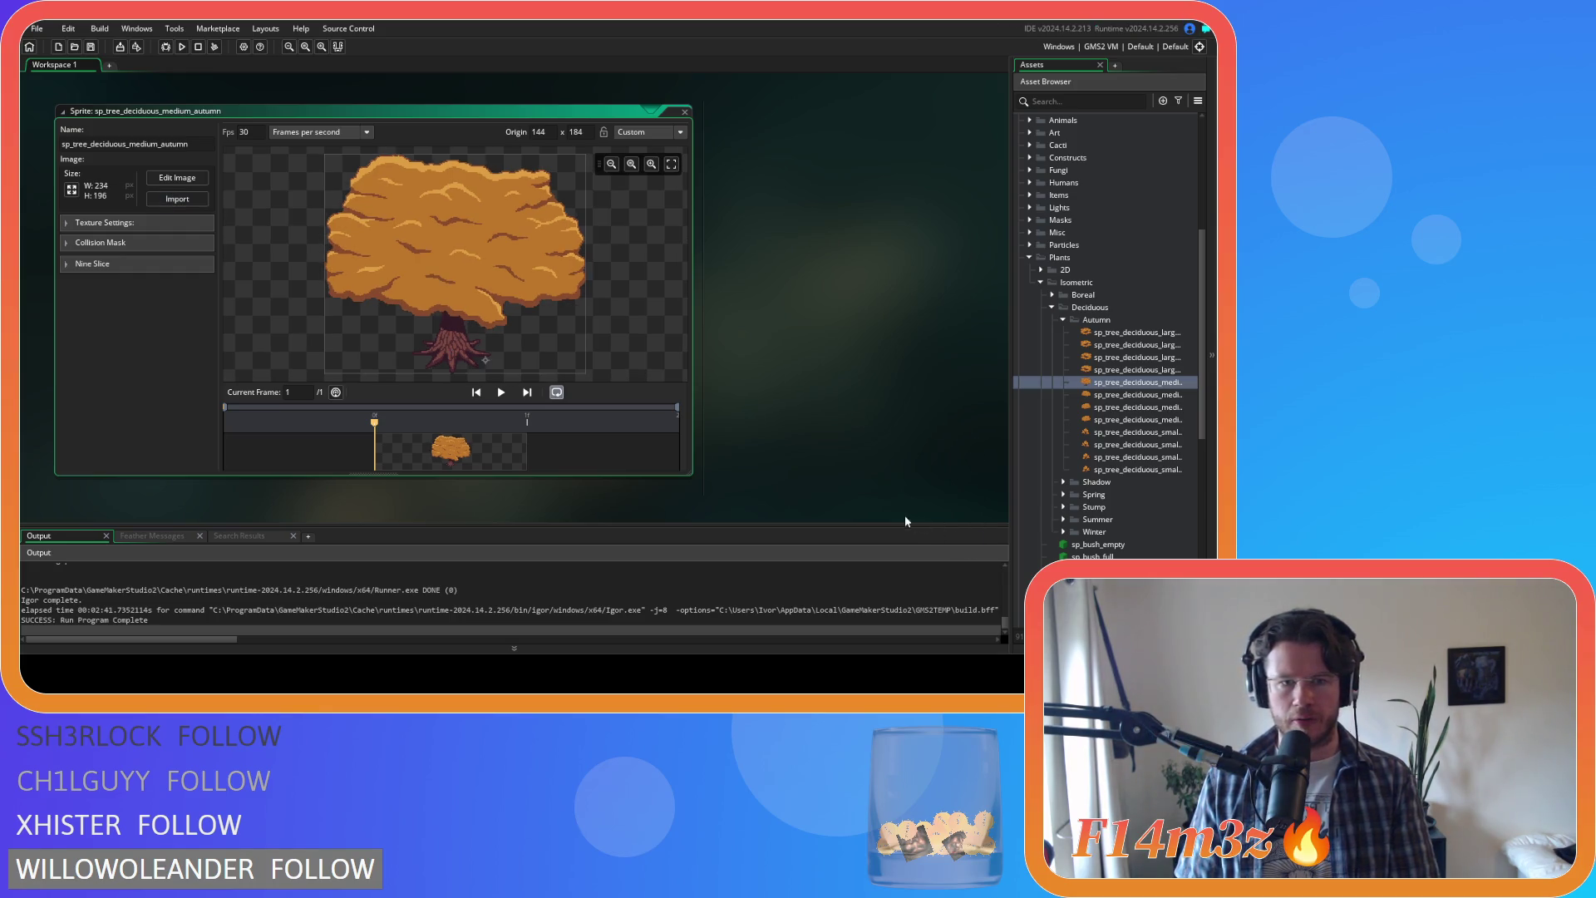
# Step: Move the sprite origin to the trunk centre at 114, 181
pyautogui.scroll(-2, 416, 347)
pyautogui.scroll(2, 449, 295)
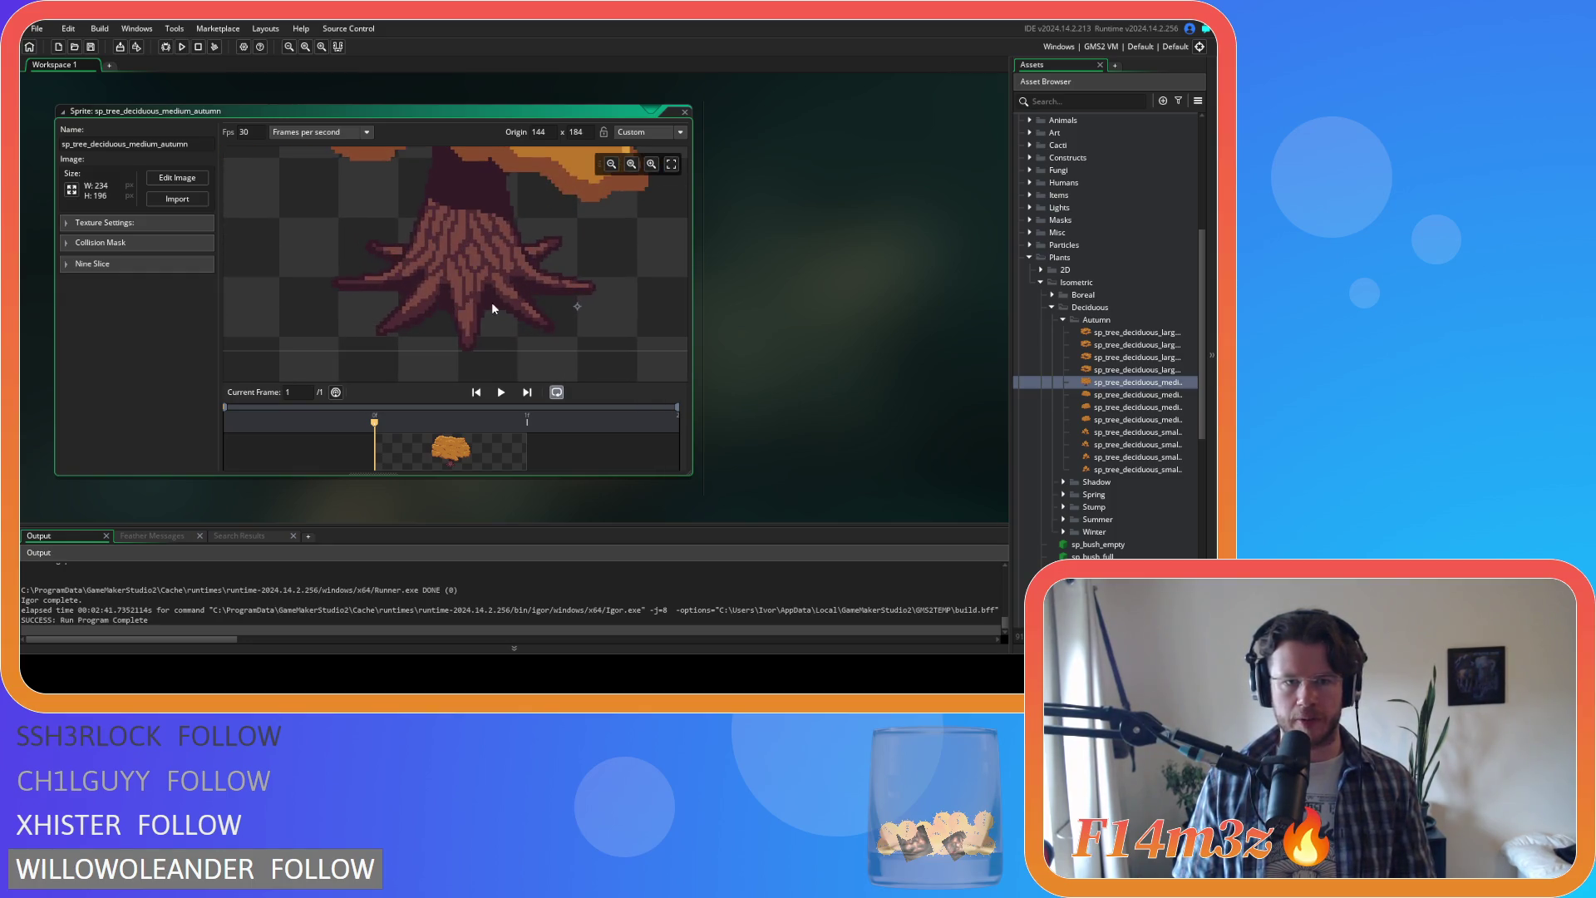
pyautogui.scroll(2, 462, 277)
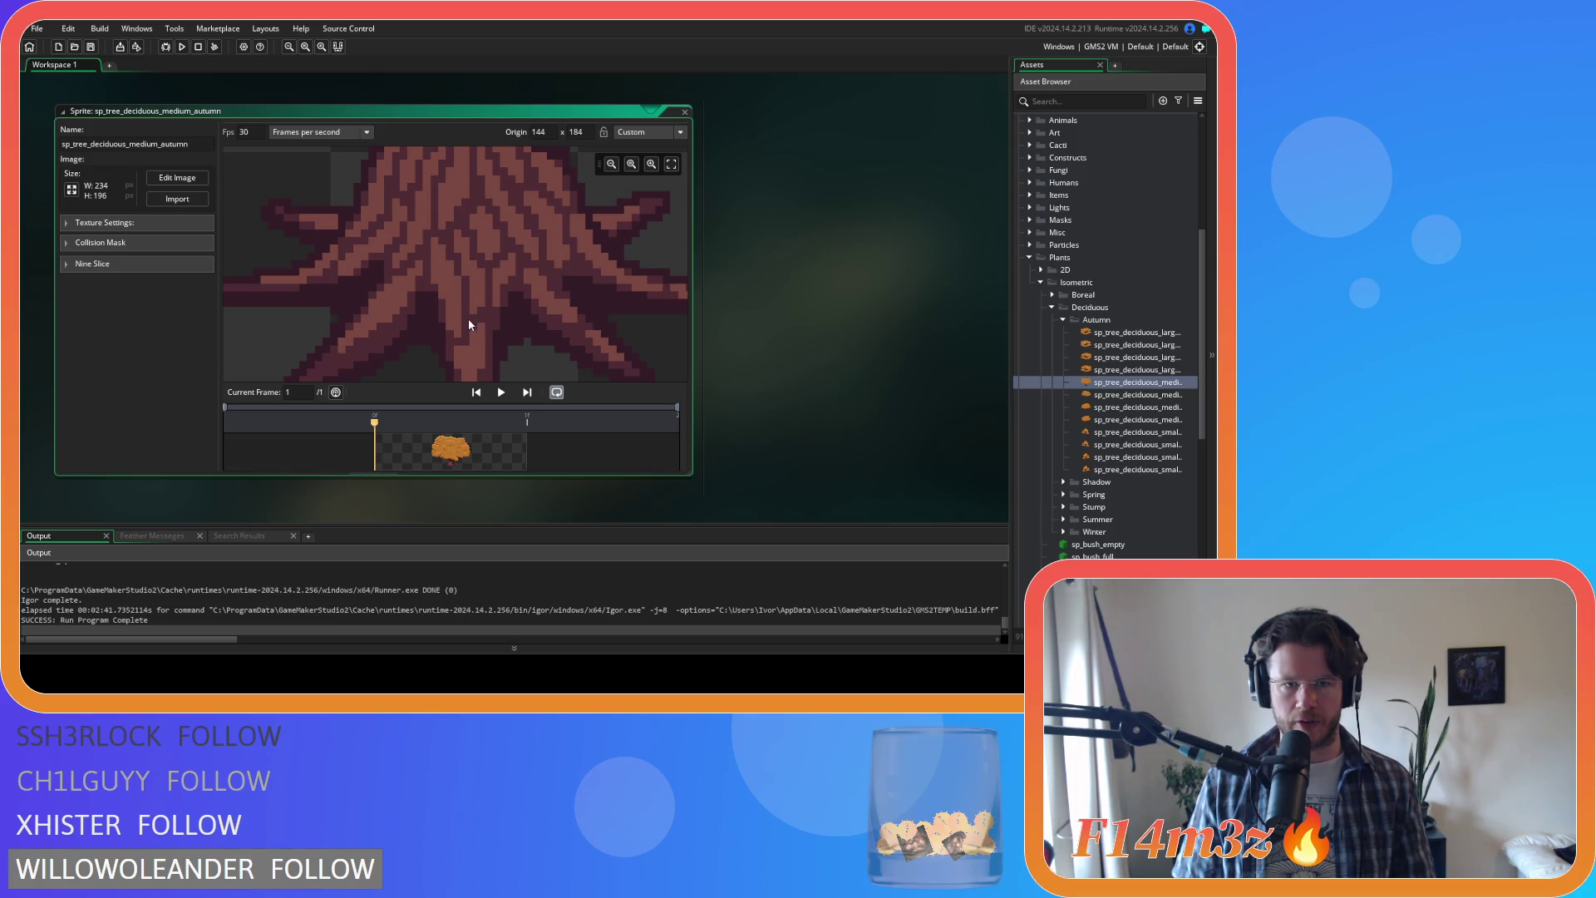
pyautogui.scroll(-2, 548, 329)
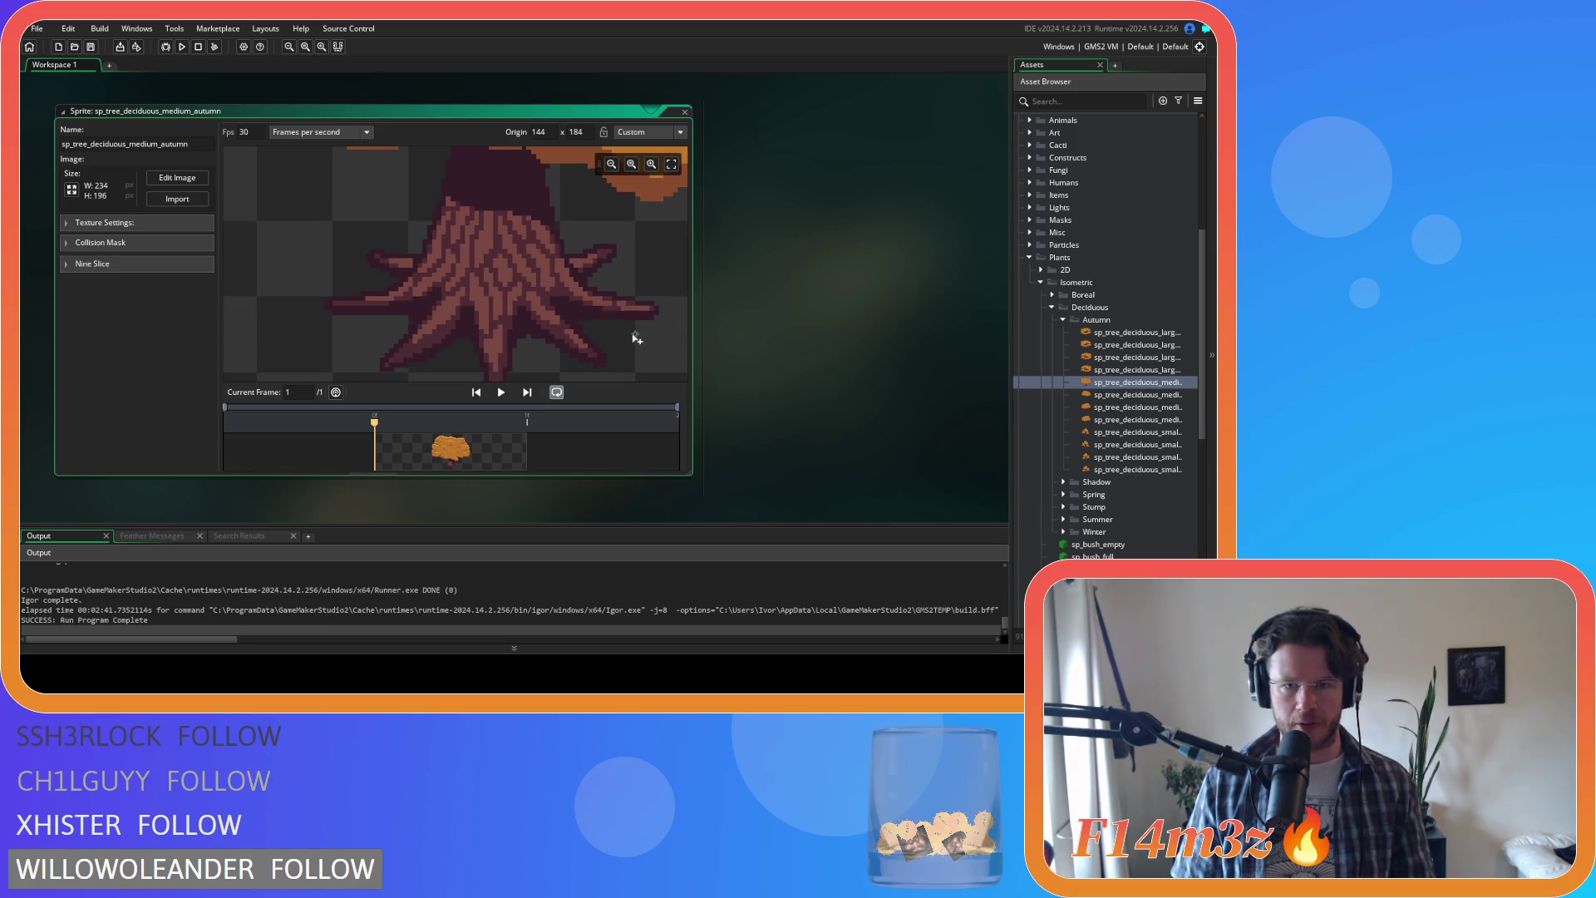
pyautogui.moveTo(615, 336)
pyautogui.mouseDown()
pyautogui.moveTo(517, 337)
pyautogui.moveTo(493, 320)
pyautogui.mouseUp()
pyautogui.click(555, 392)
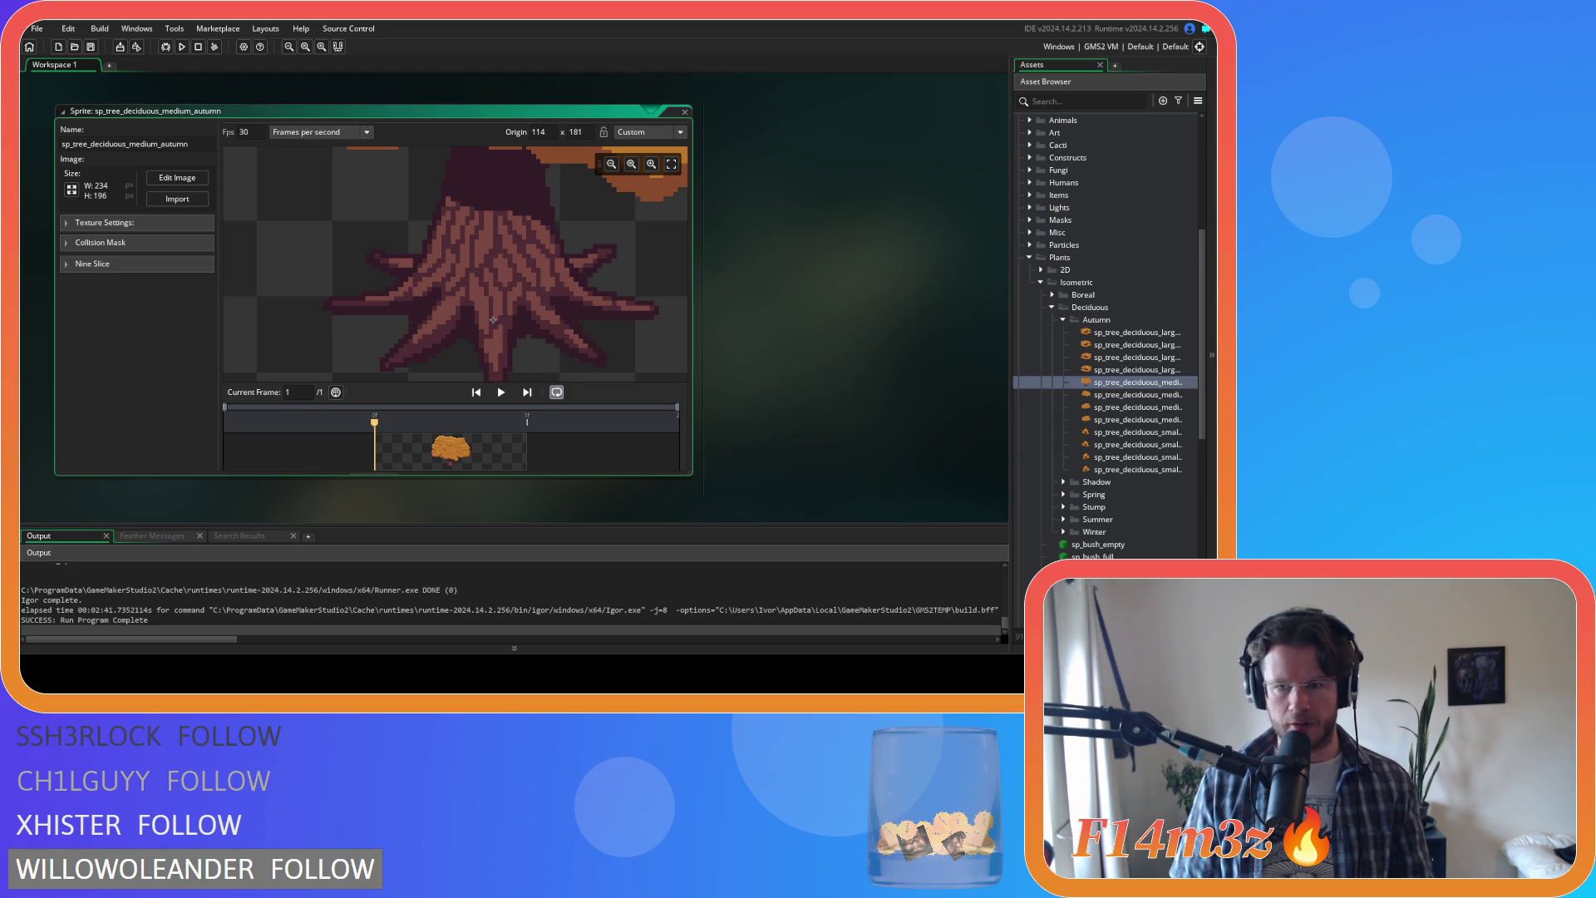
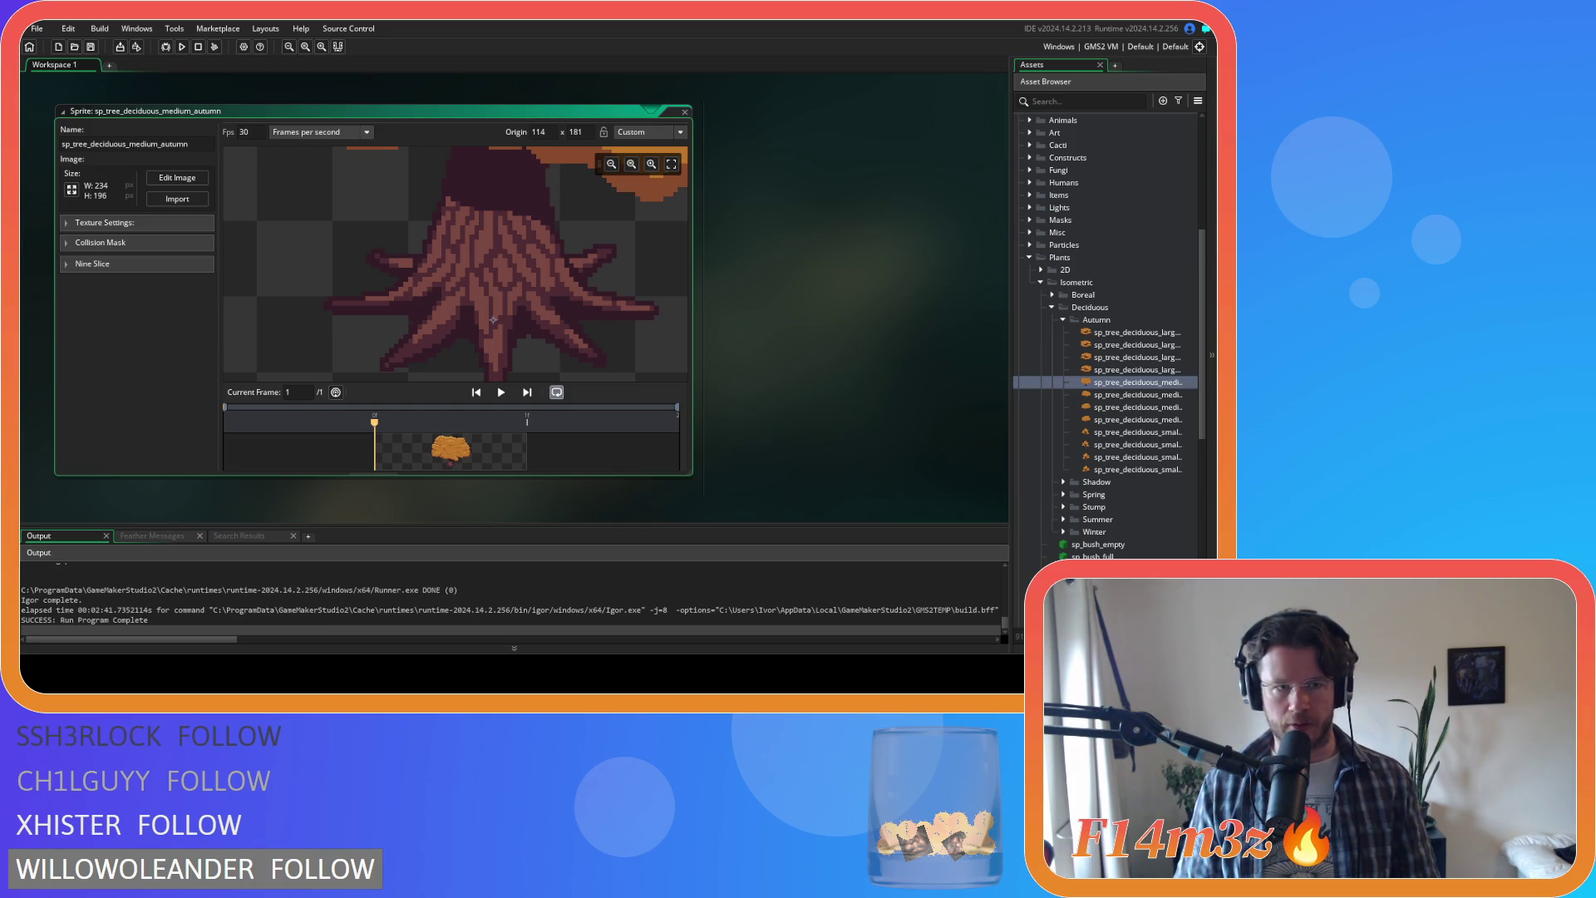
# Step: Drag the medium autumn tree's origin up to 114 × 176 at the trunk base, then collapse its window
pyautogui.moveTo(492, 334); pyautogui.dragTo(494, 298)
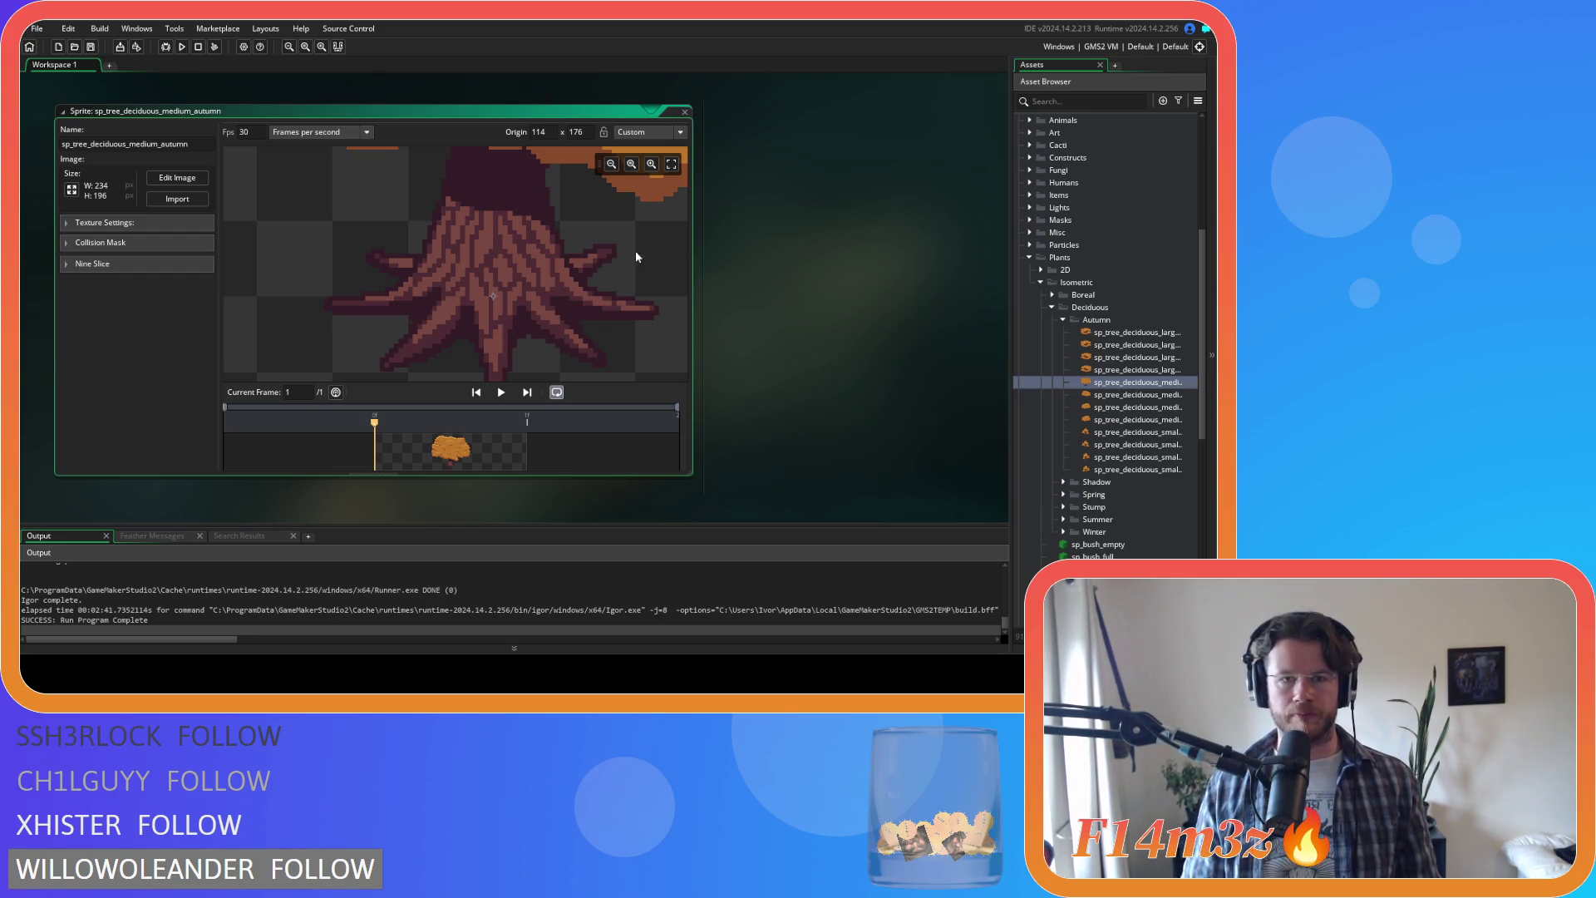
pyautogui.scroll(-5, 567, 256)
pyautogui.scroll(6, 565, 257)
pyautogui.click(673, 166)
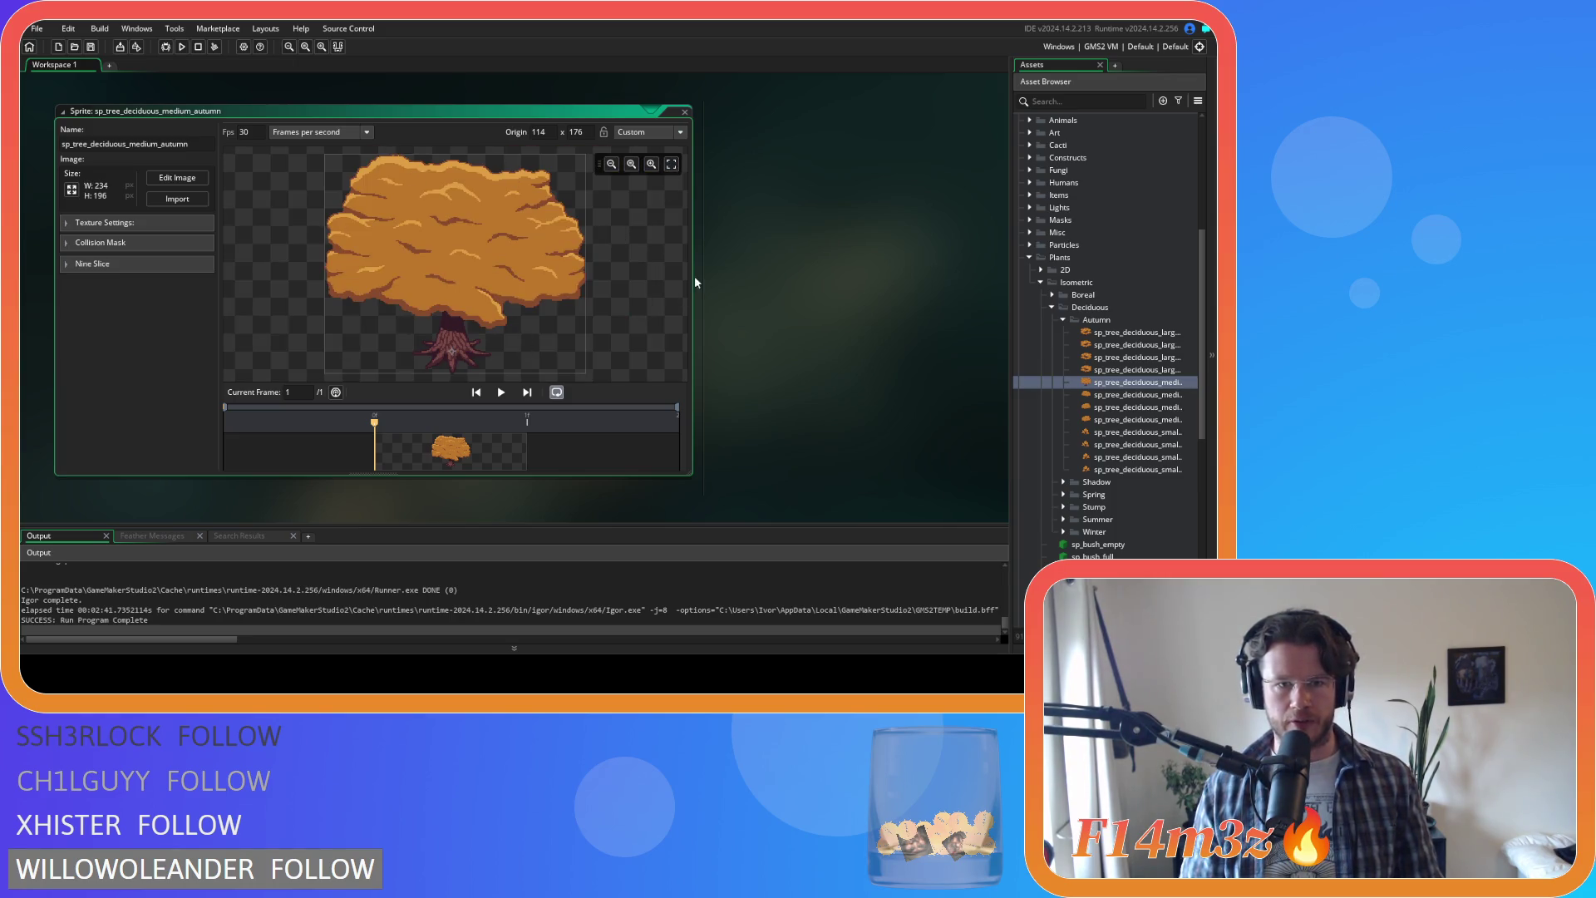
pyautogui.click(652, 108)
pyautogui.doubleClick(1150, 396)
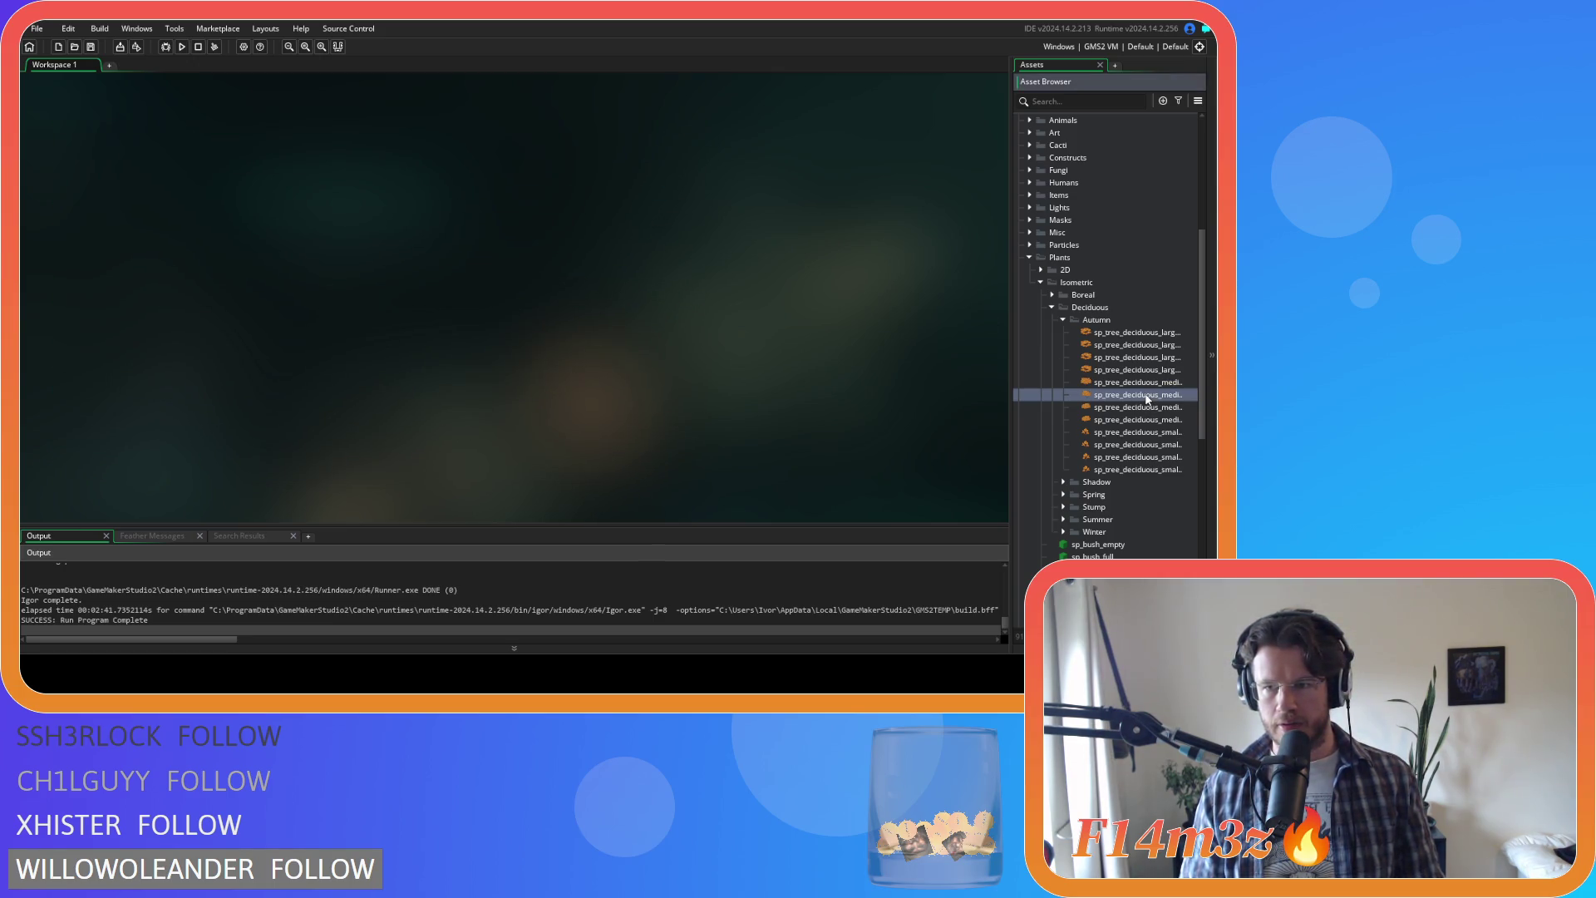
# Step: Check the uncut medium autumn tree's origin against the chopped sprite
pyautogui.click(177, 199)
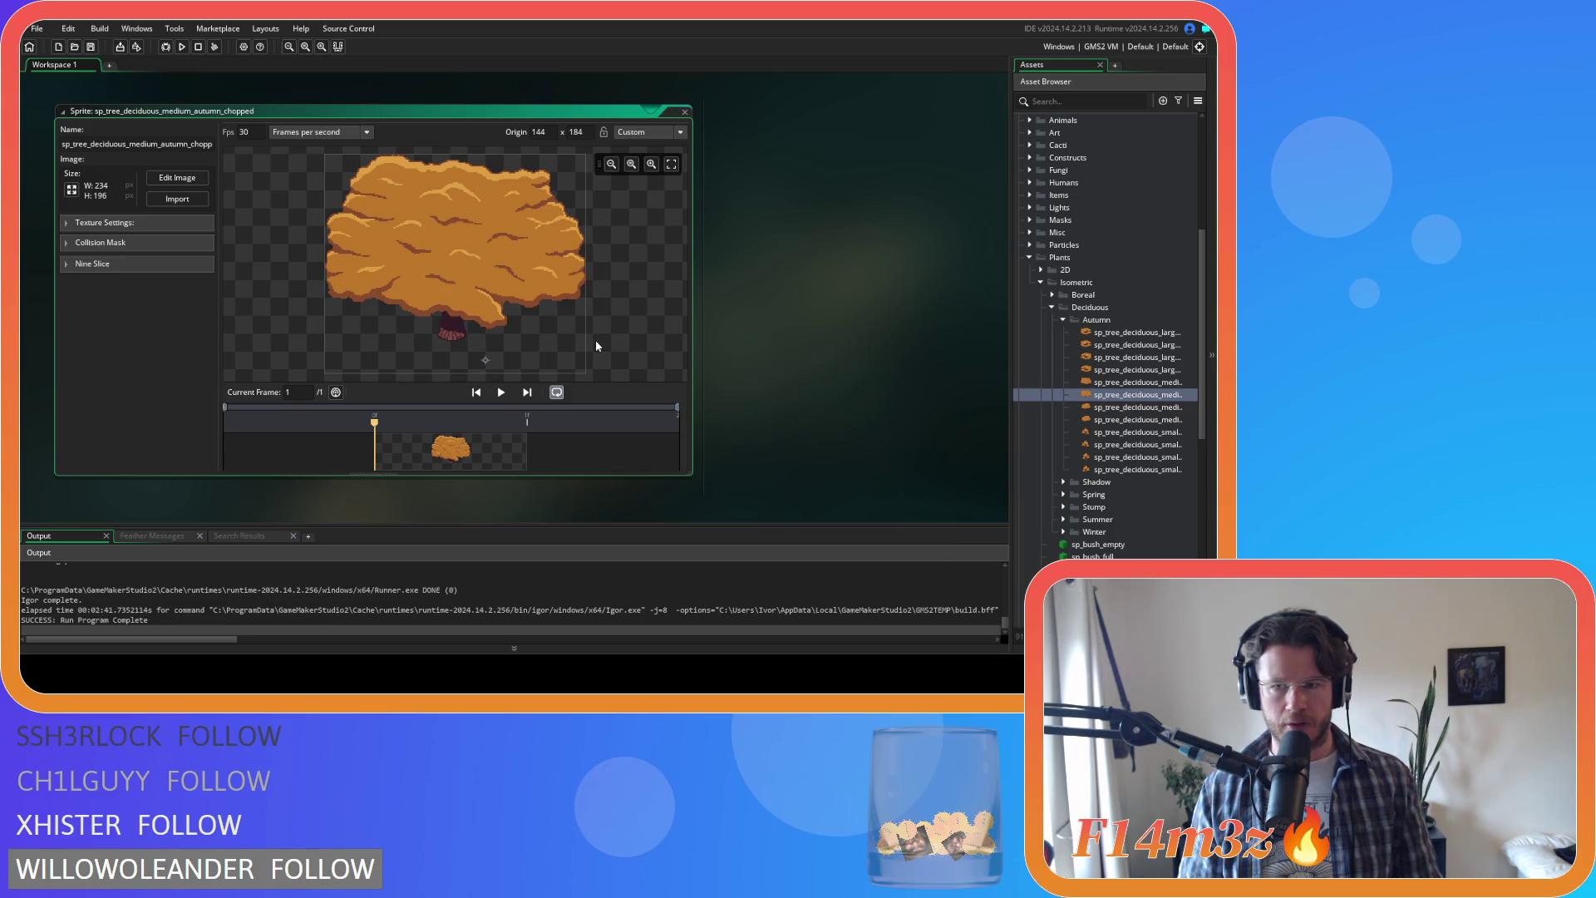
pyautogui.doubleClick(1122, 382)
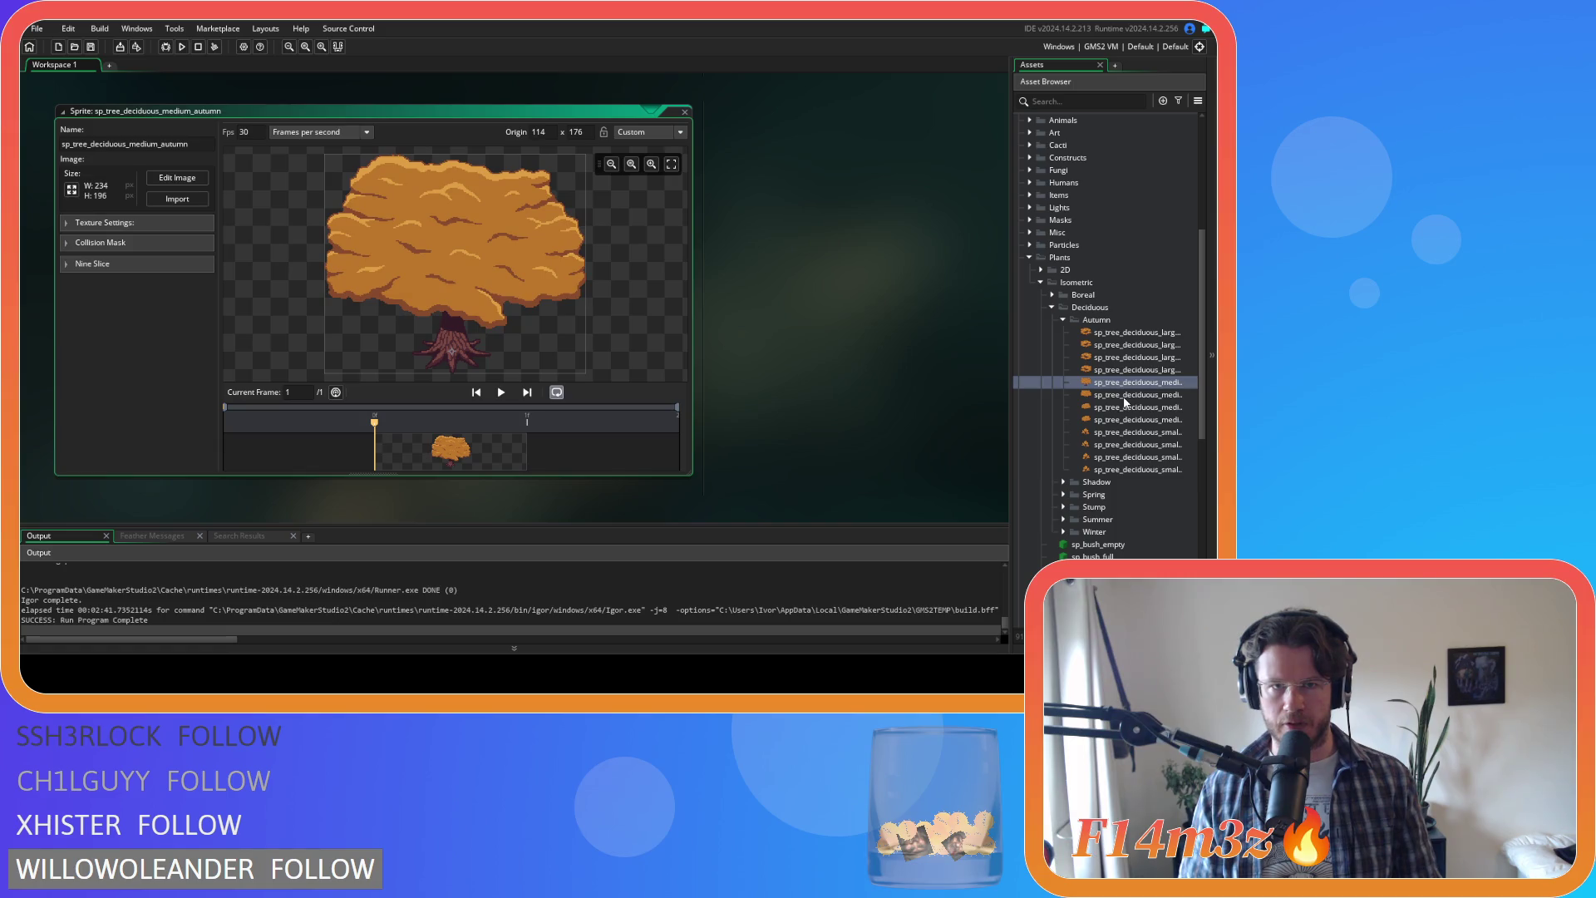
pyautogui.doubleClick(1124, 396)
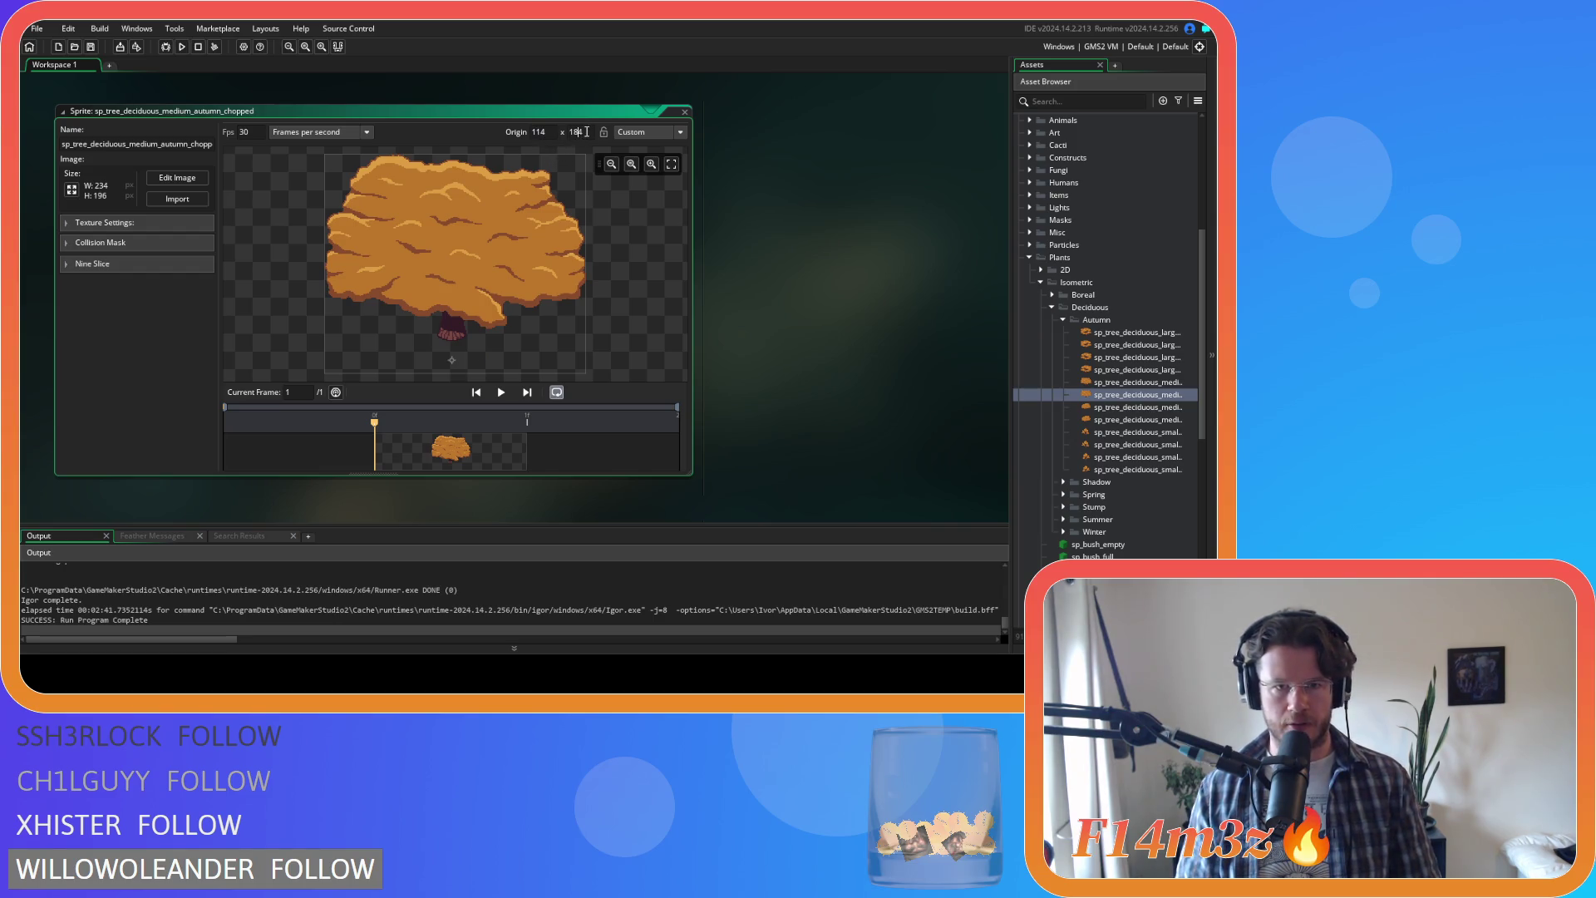
# Step: Set the chopped tree's origin Y to 176 (114 × 176) and close its editor
pyautogui.click(575, 131)
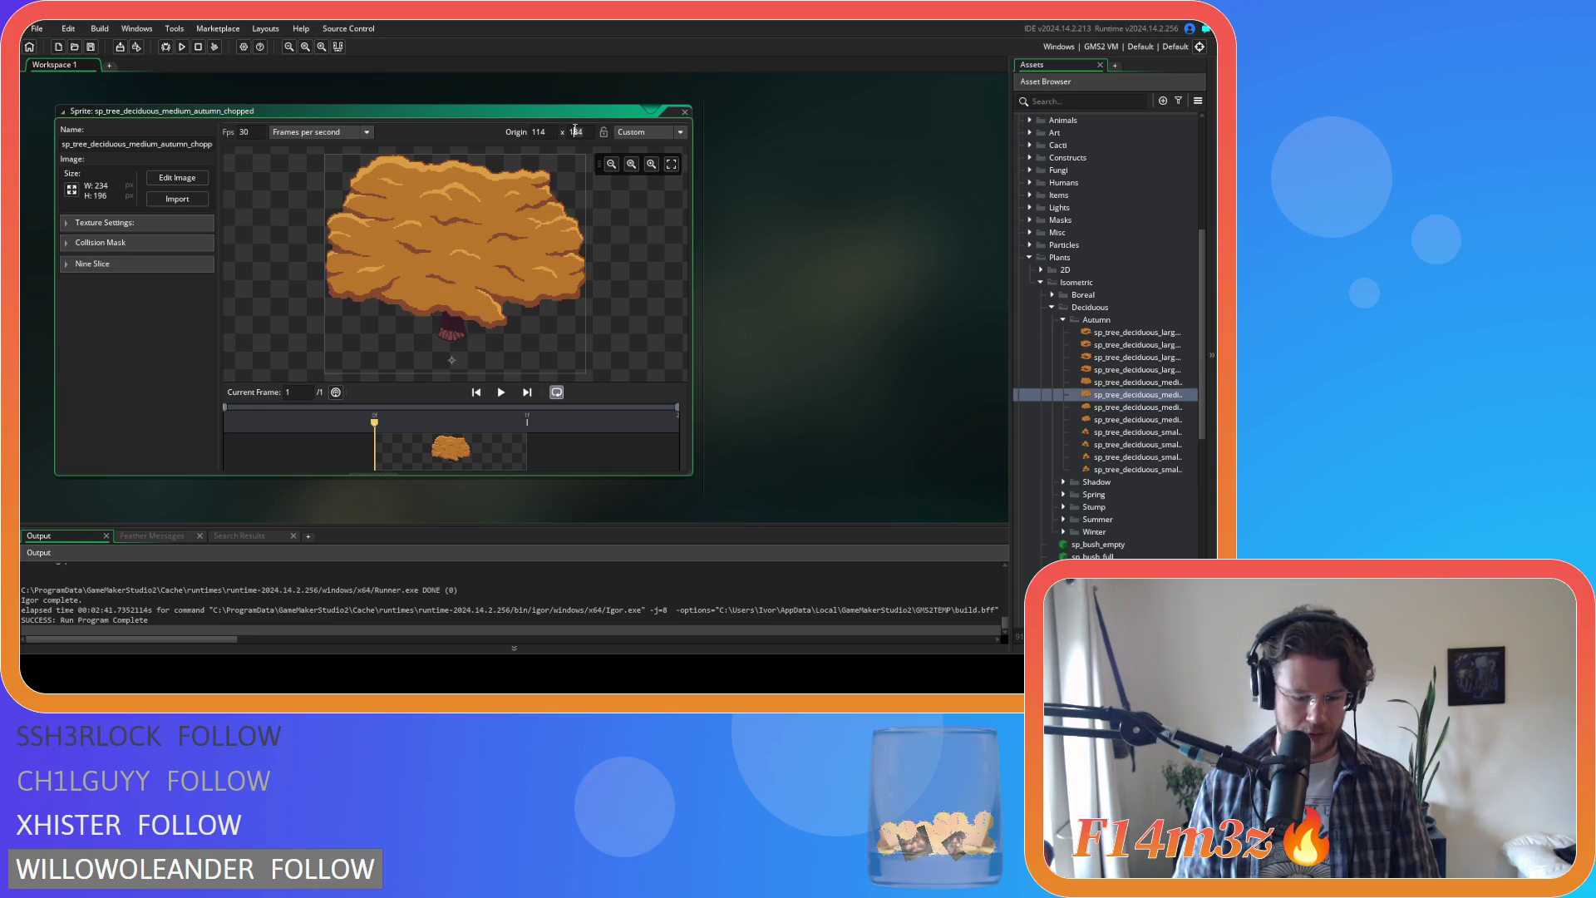
pyautogui.write('176')
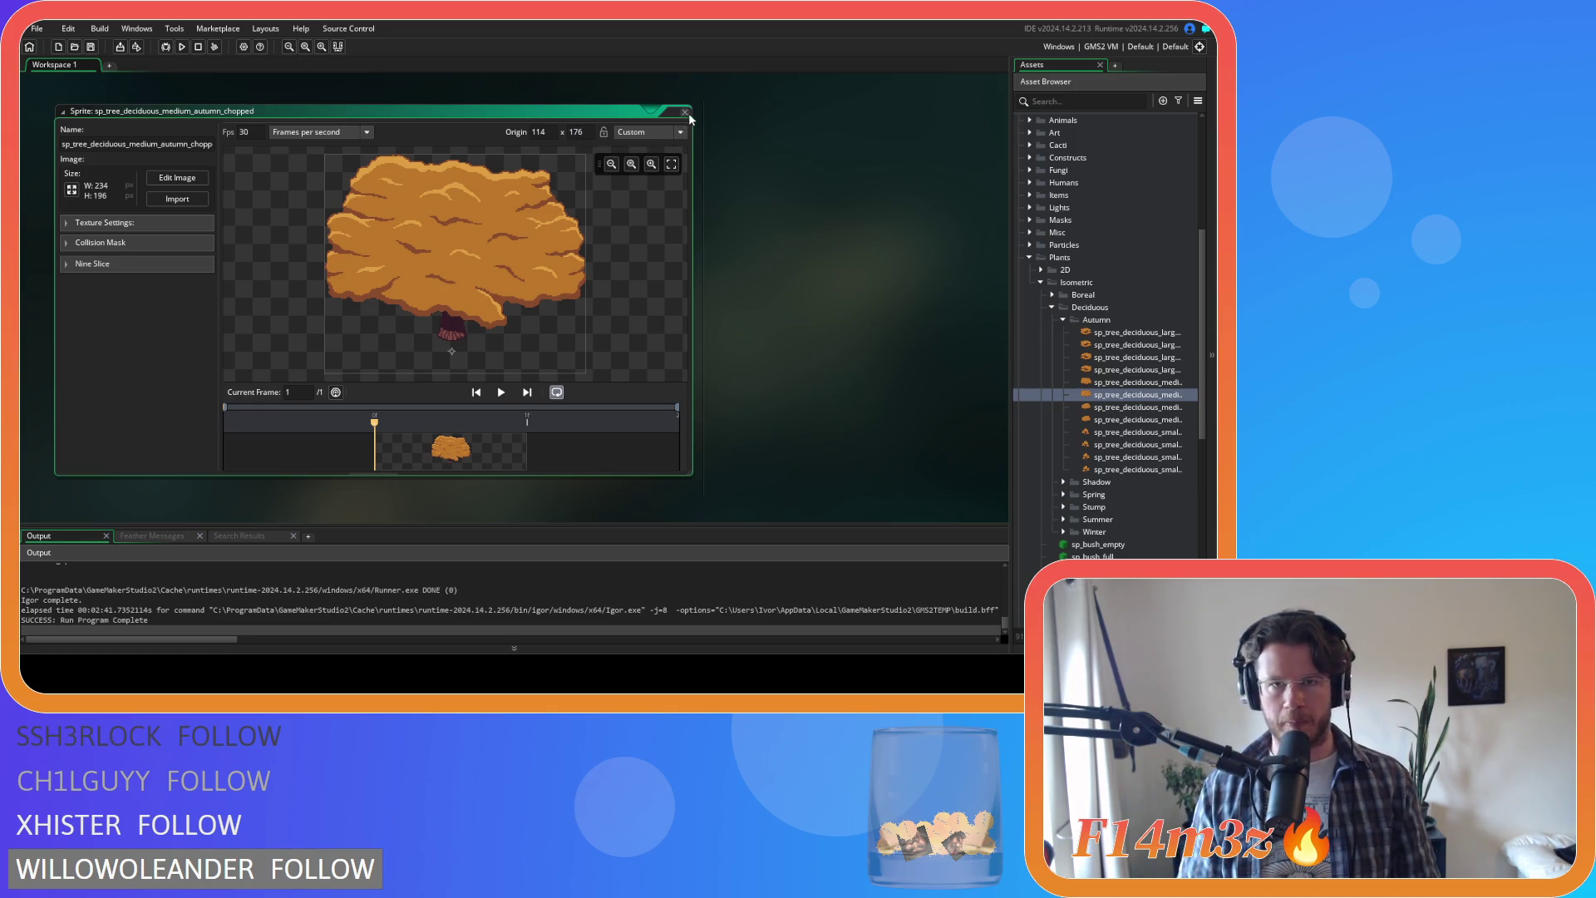
pyautogui.click(728, 128)
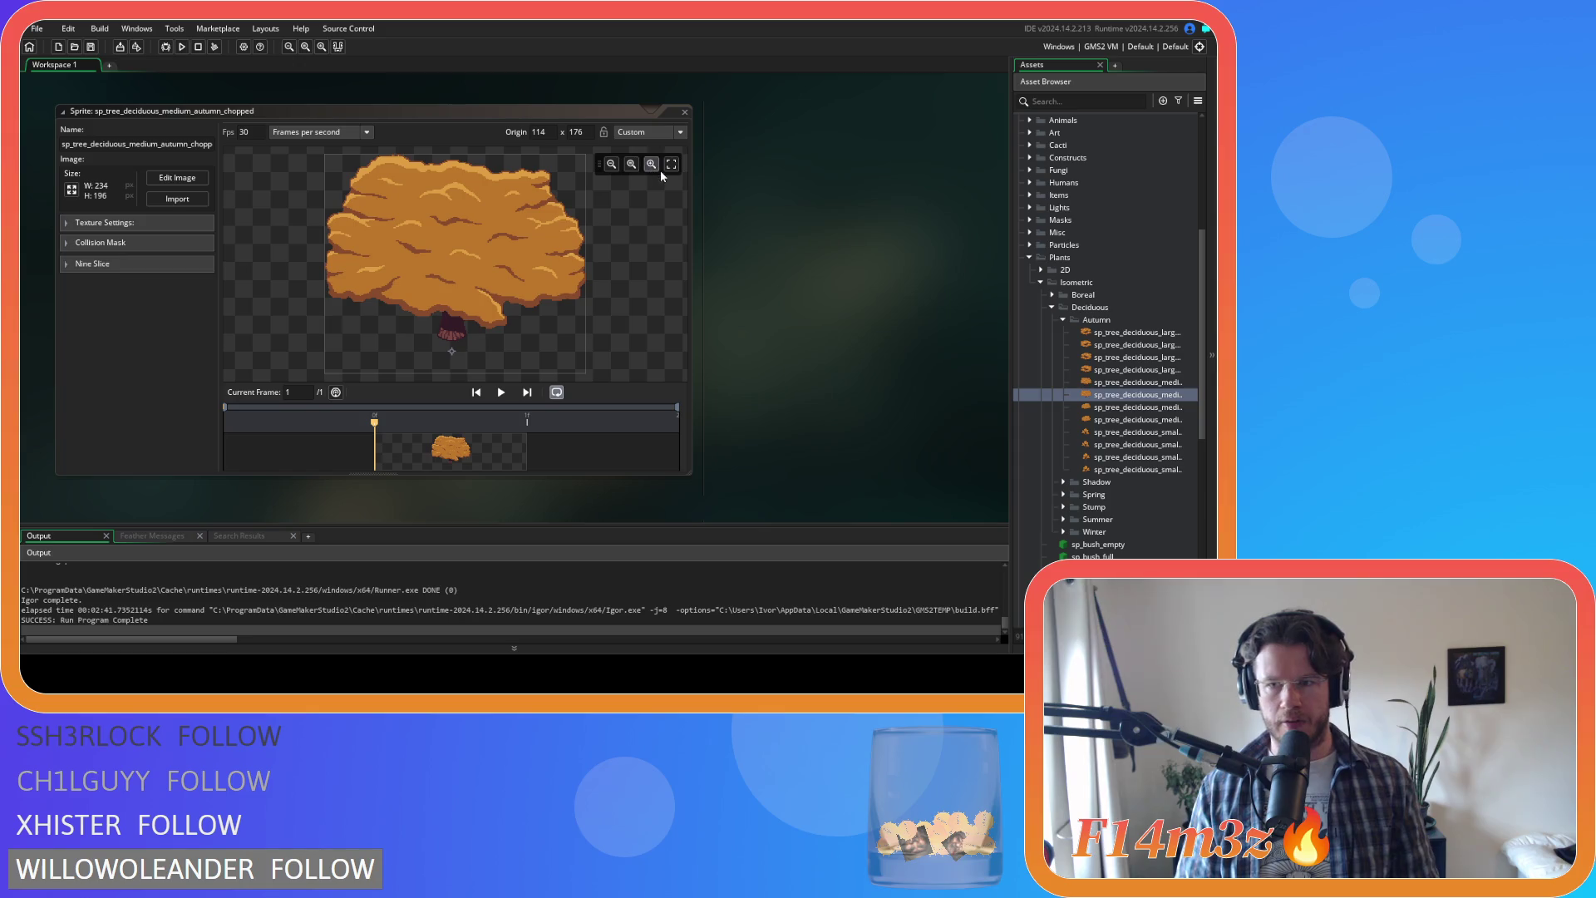
pyautogui.click(685, 112)
pyautogui.scroll(-3, 826, 306)
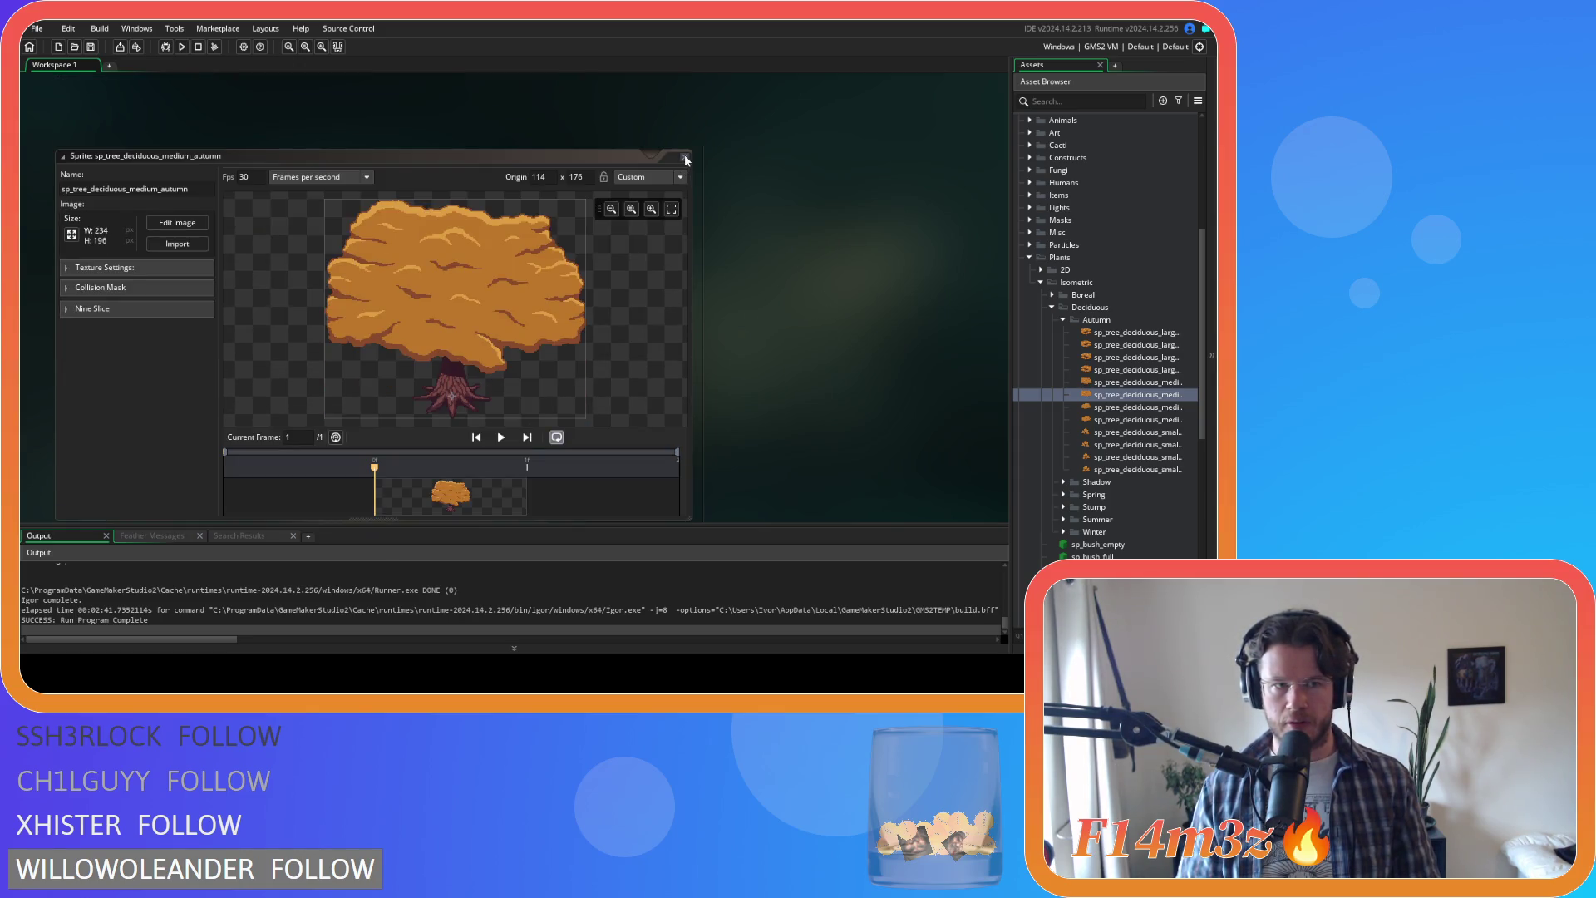
pyautogui.click(685, 158)
# Step: Give the chopped_flipped tree origin 114 × 176 and open its image for pixel editing
pyautogui.doubleClick(1109, 407)
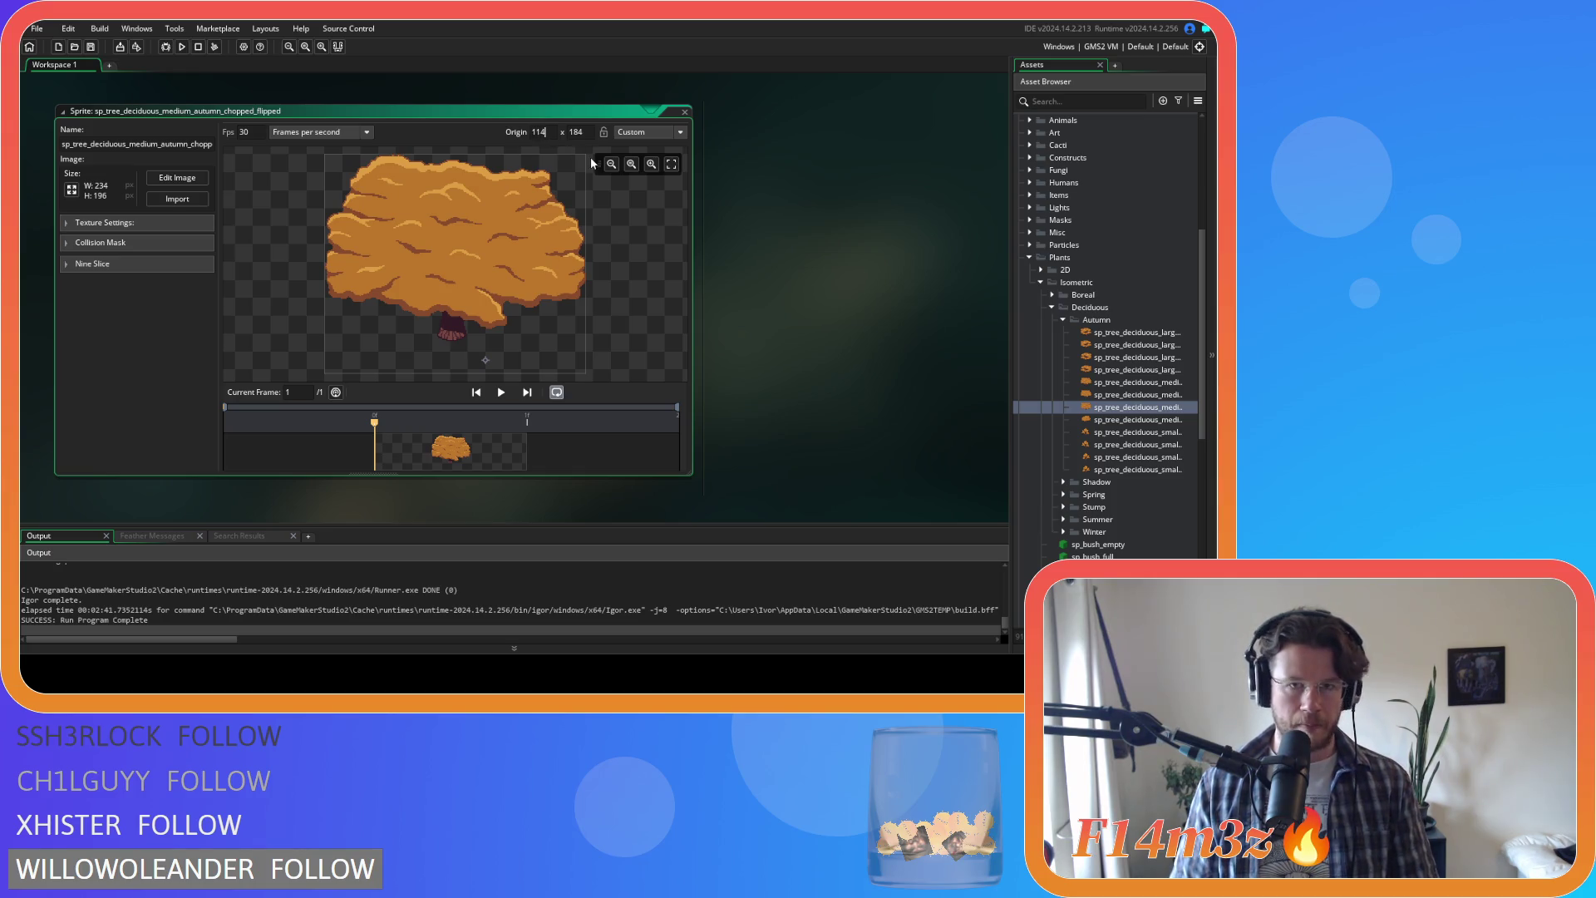
pyautogui.click(579, 133)
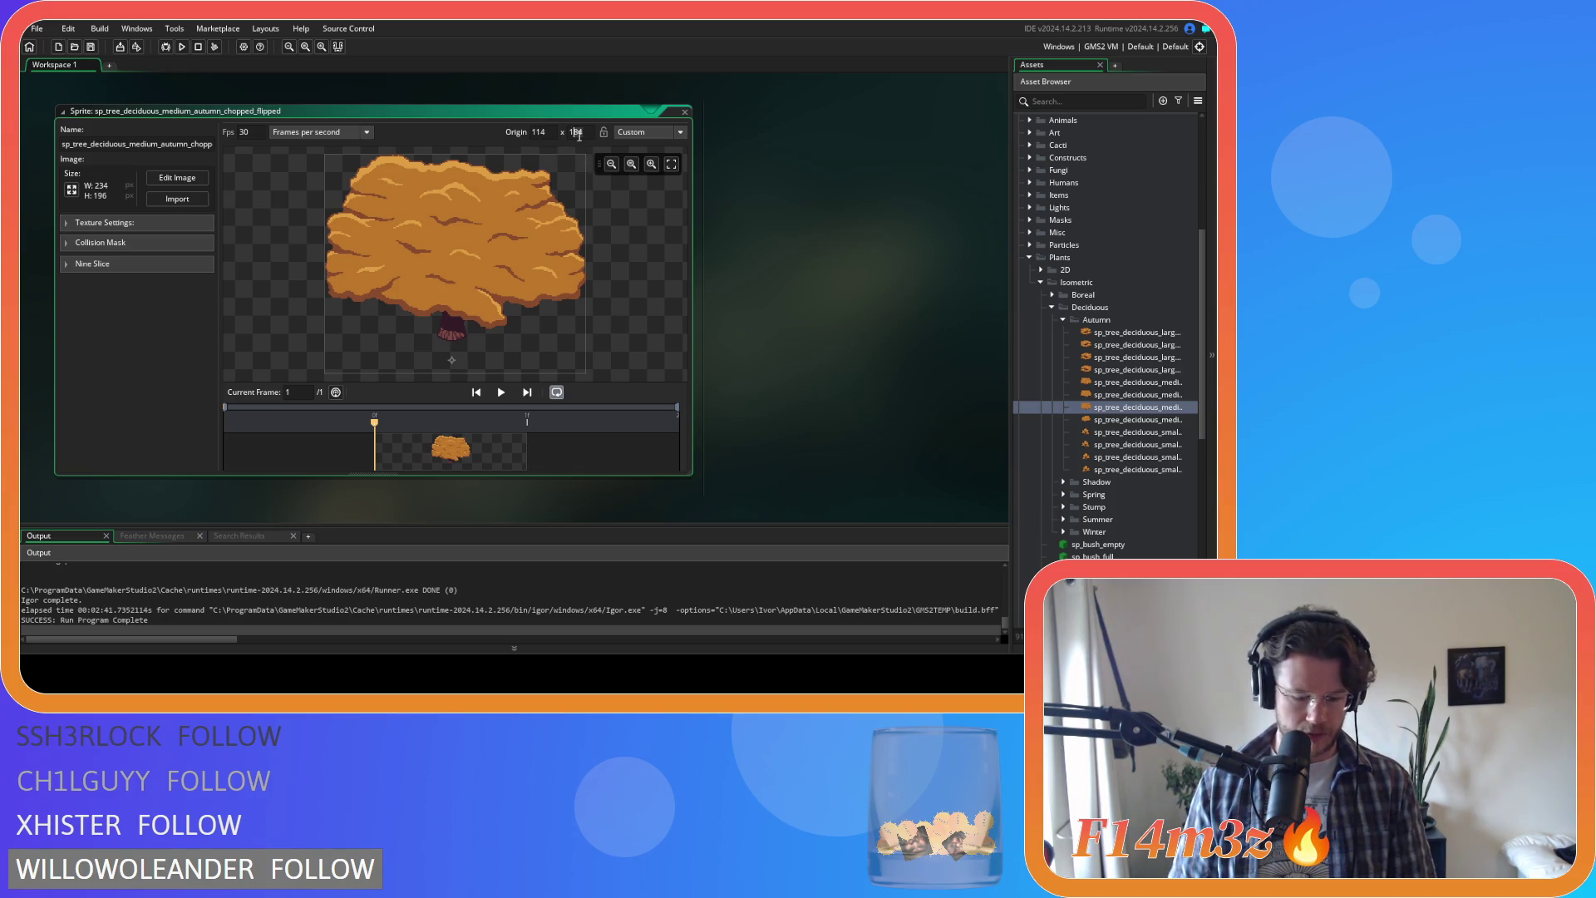
pyautogui.write('176')
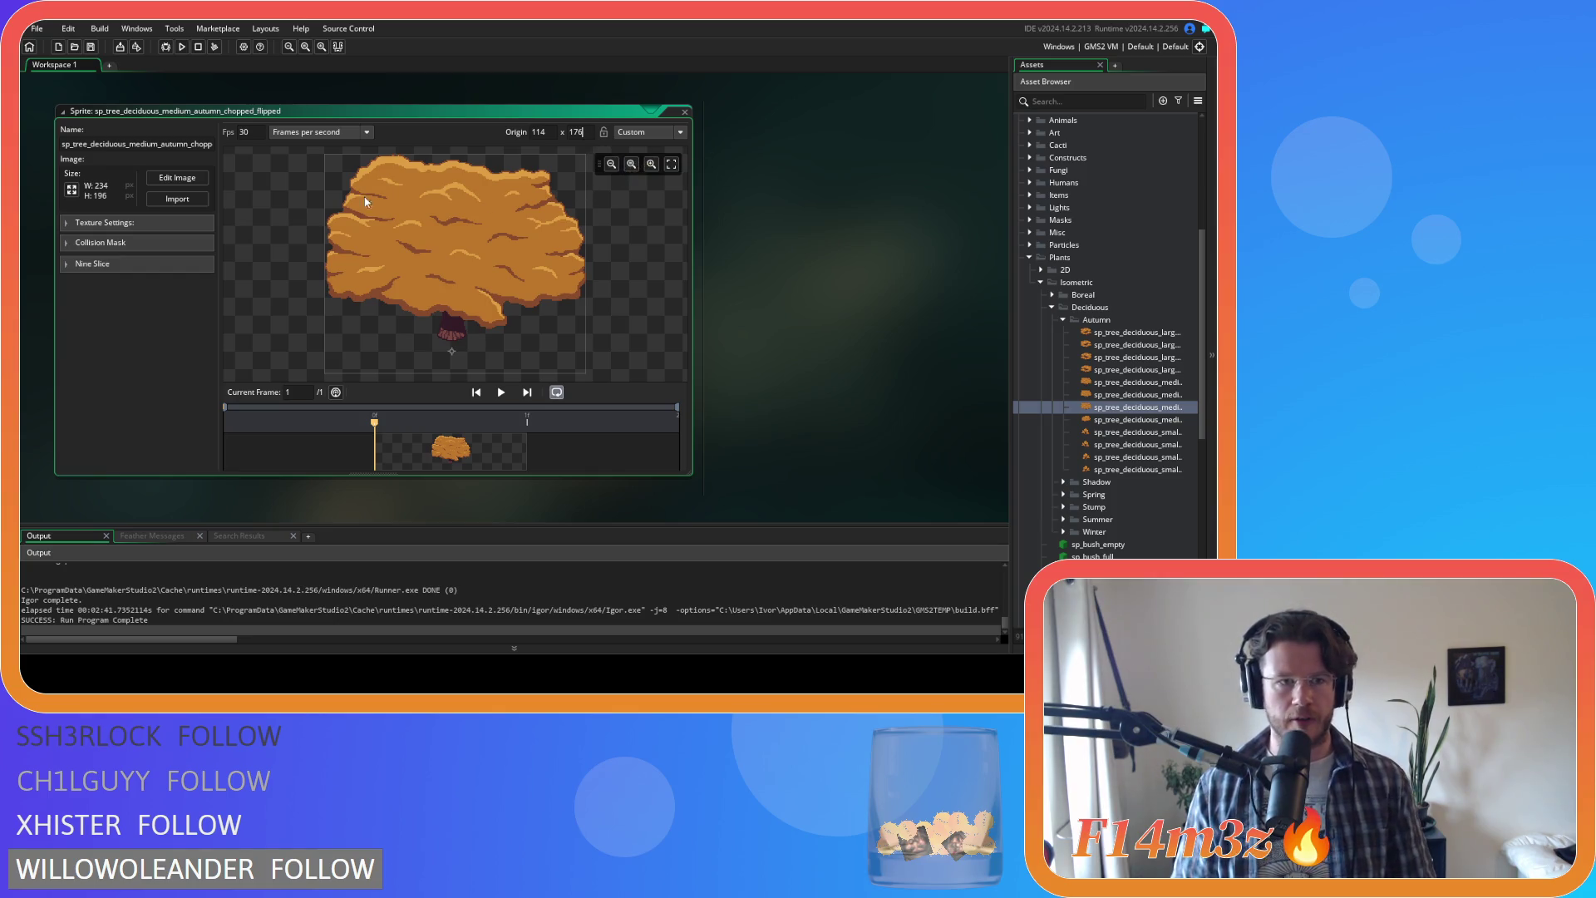
pyautogui.click(178, 178)
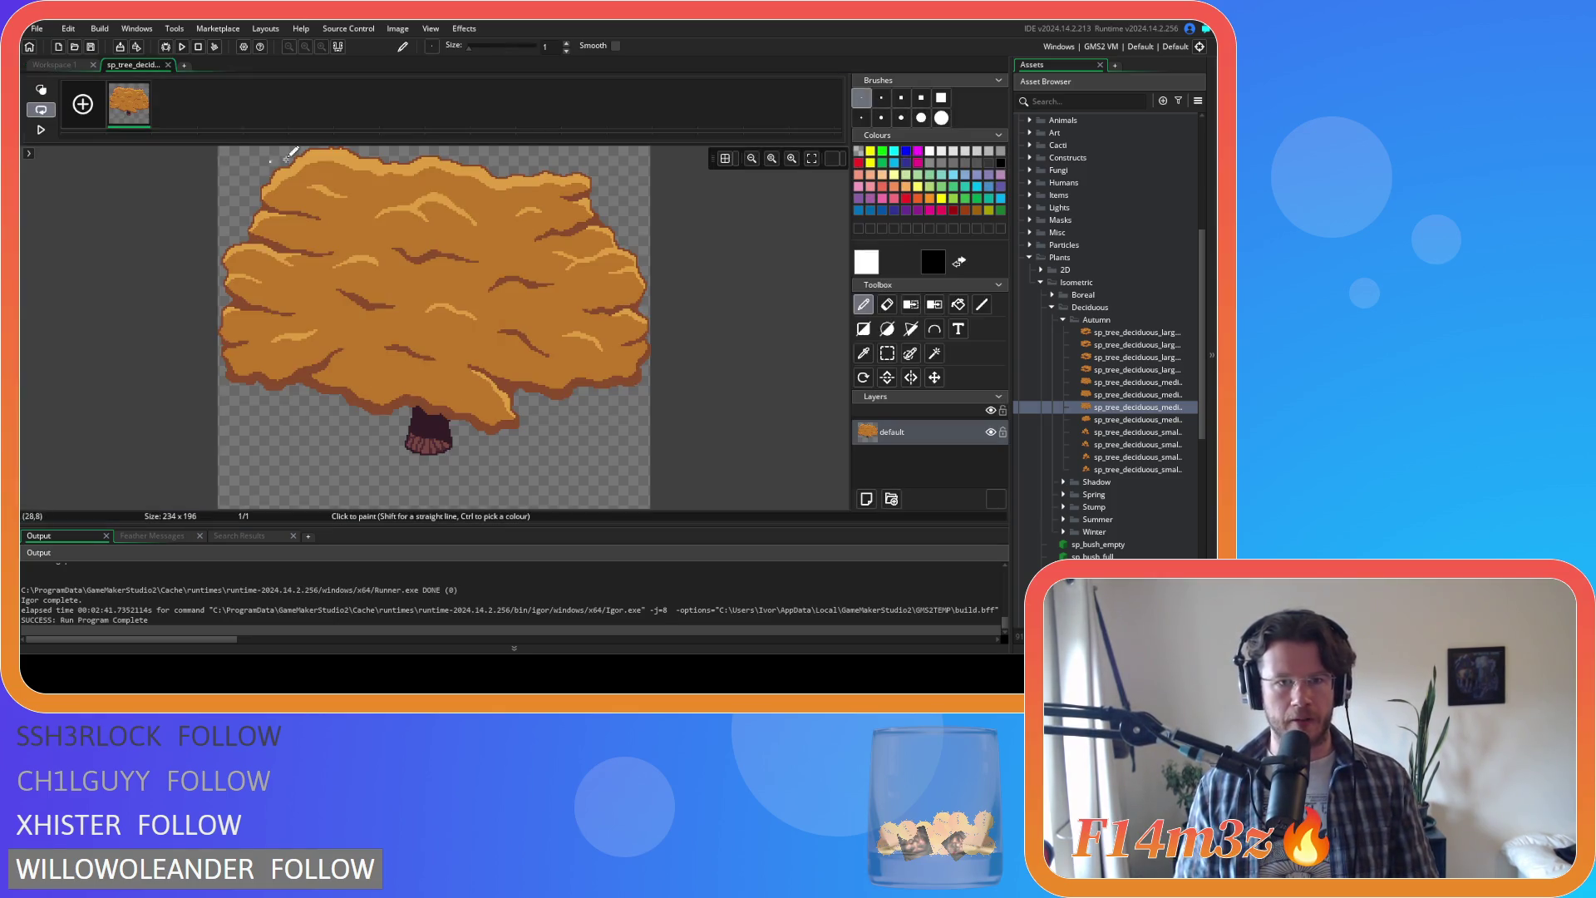
# Step: Mirror all frames of the chopped_flipped tree horizontally and close the image editor
pyautogui.click(395, 32)
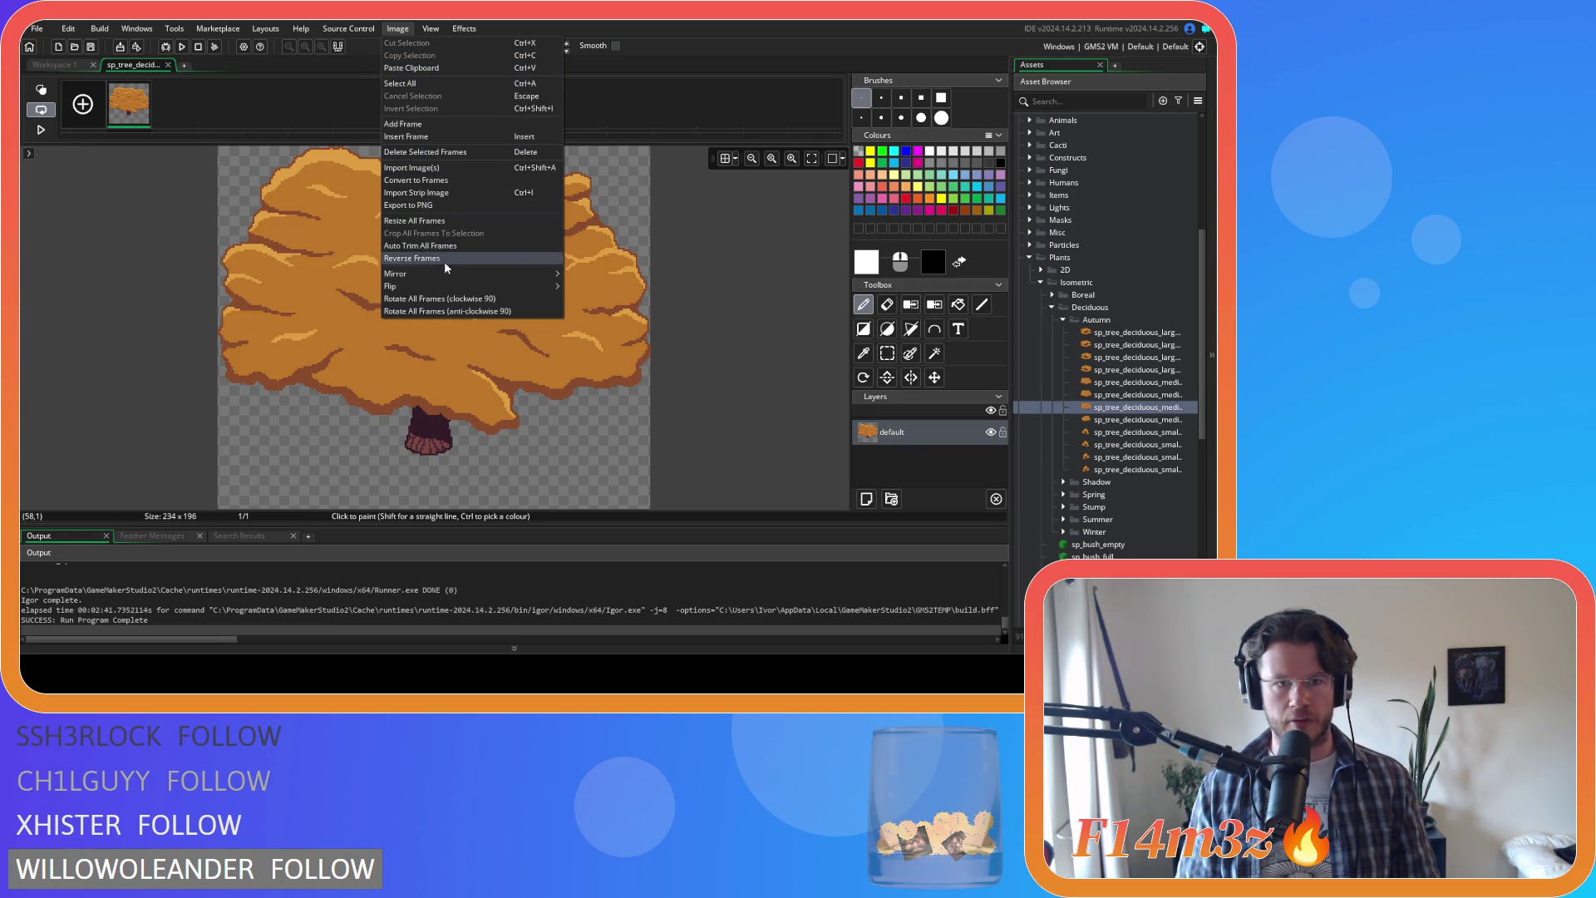
pyautogui.moveTo(445, 273)
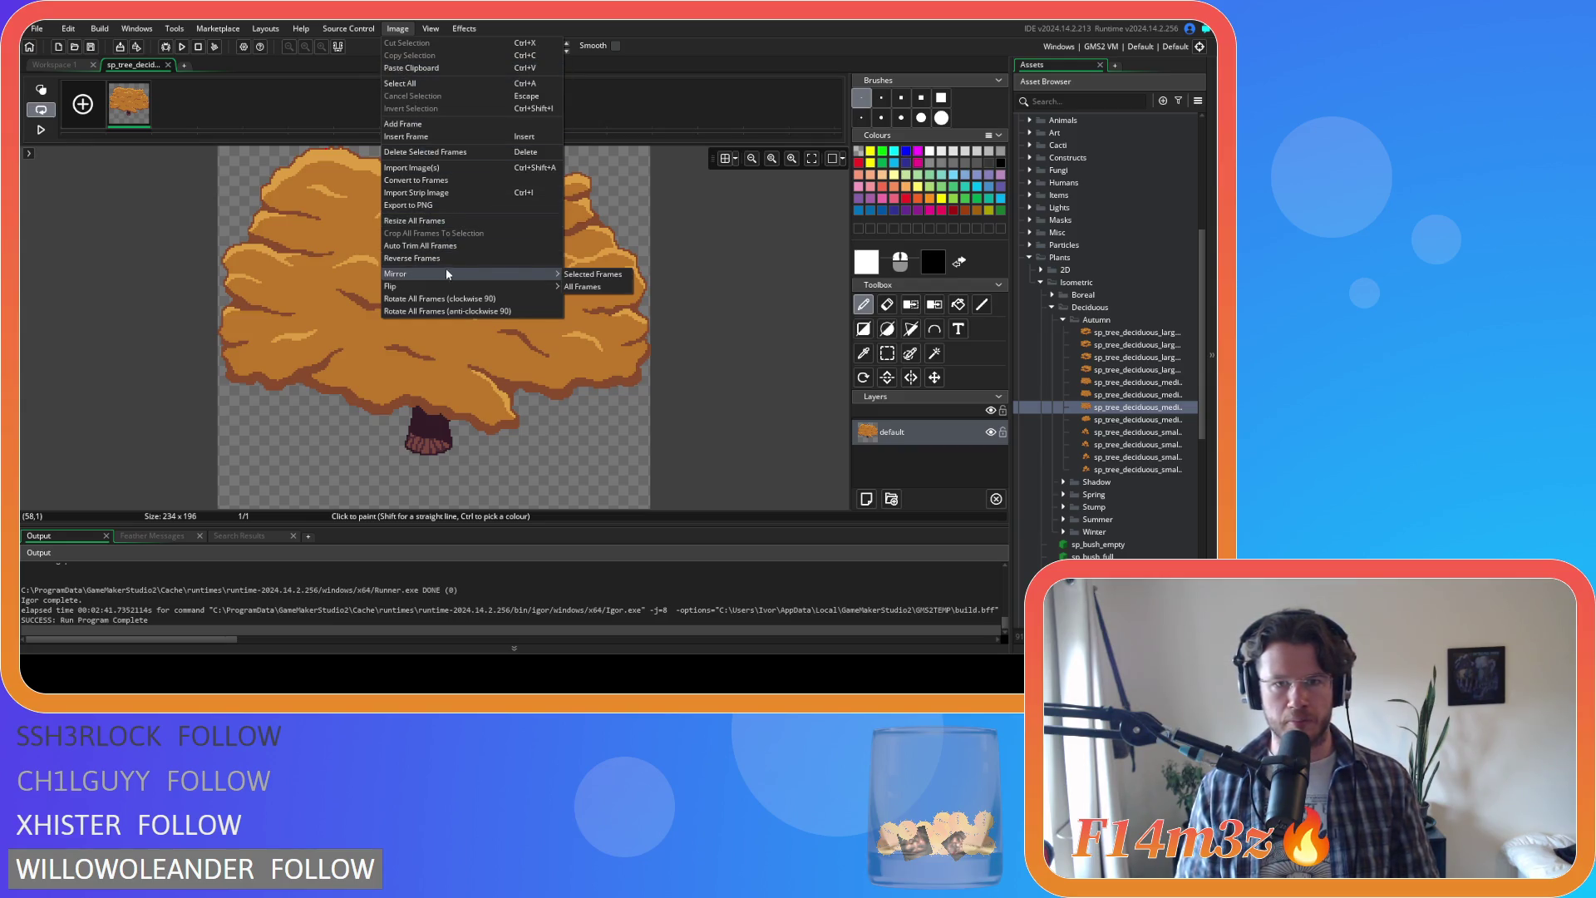
pyautogui.click(597, 288)
pyautogui.click(167, 65)
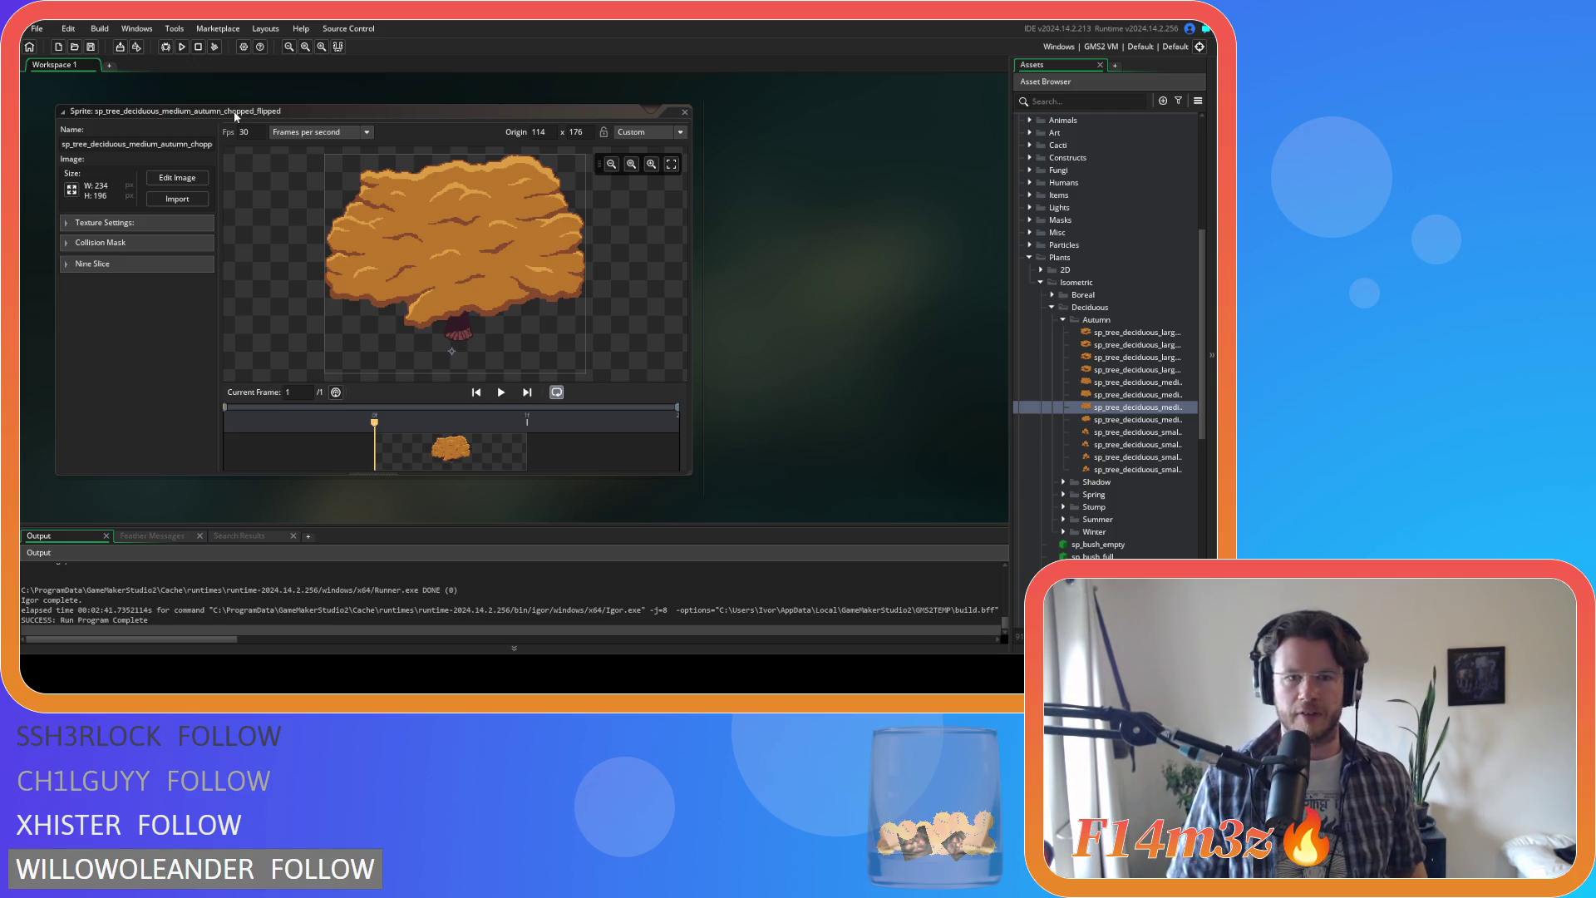
pyautogui.doubleClick(1121, 419)
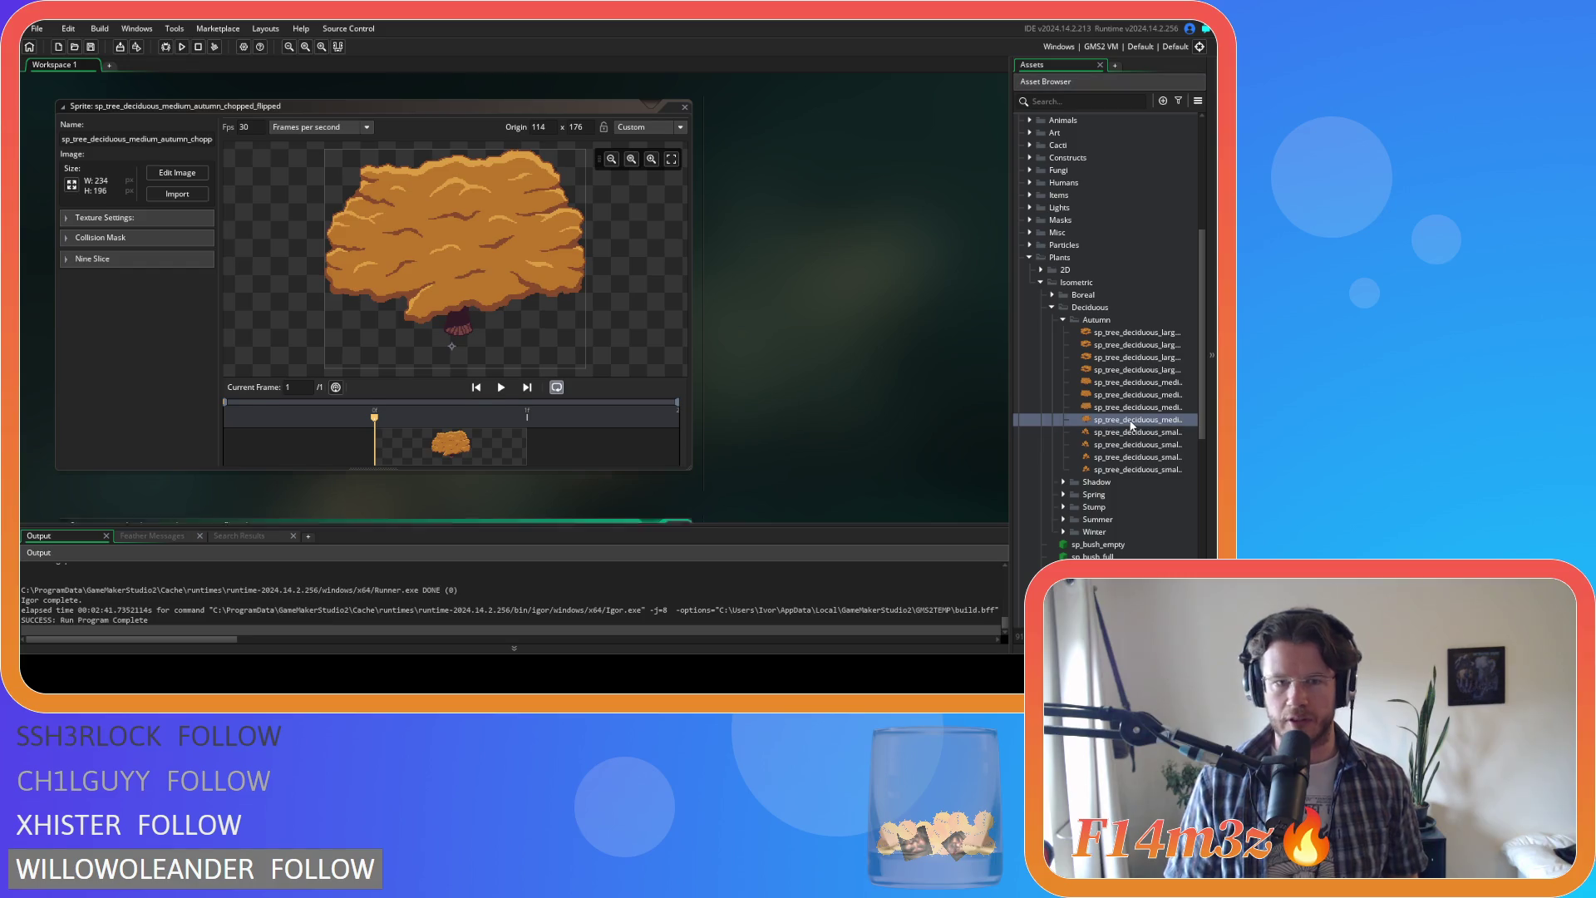
# Step: Mirror the medium_autumn_flipped tree horizontally on all frames and close the image editor
pyautogui.click(177, 200)
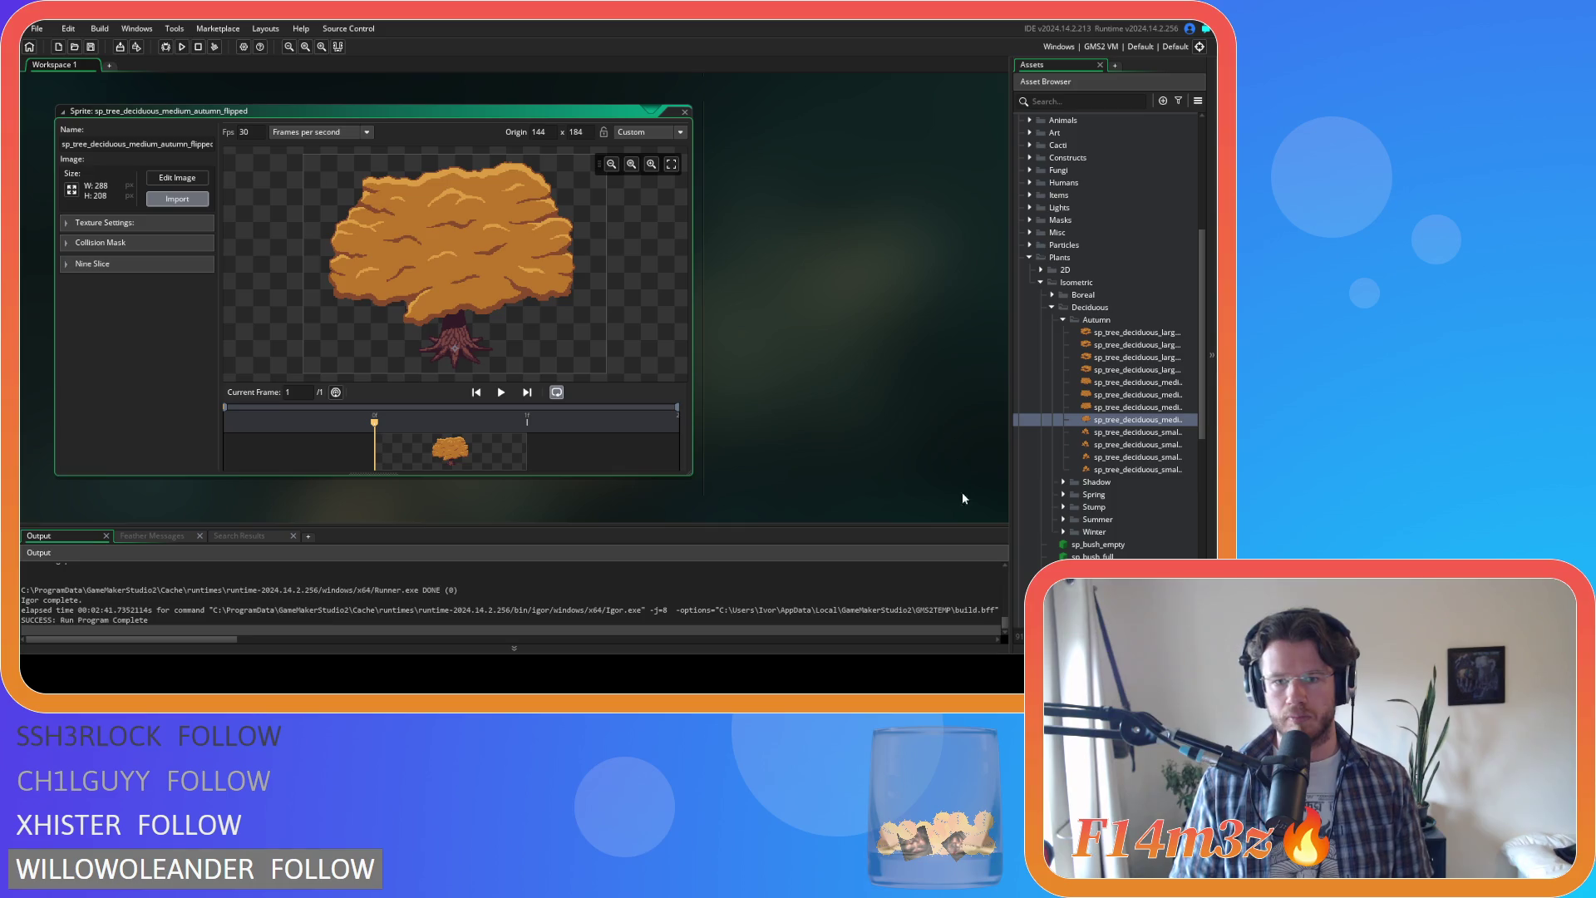
pyautogui.click(173, 178)
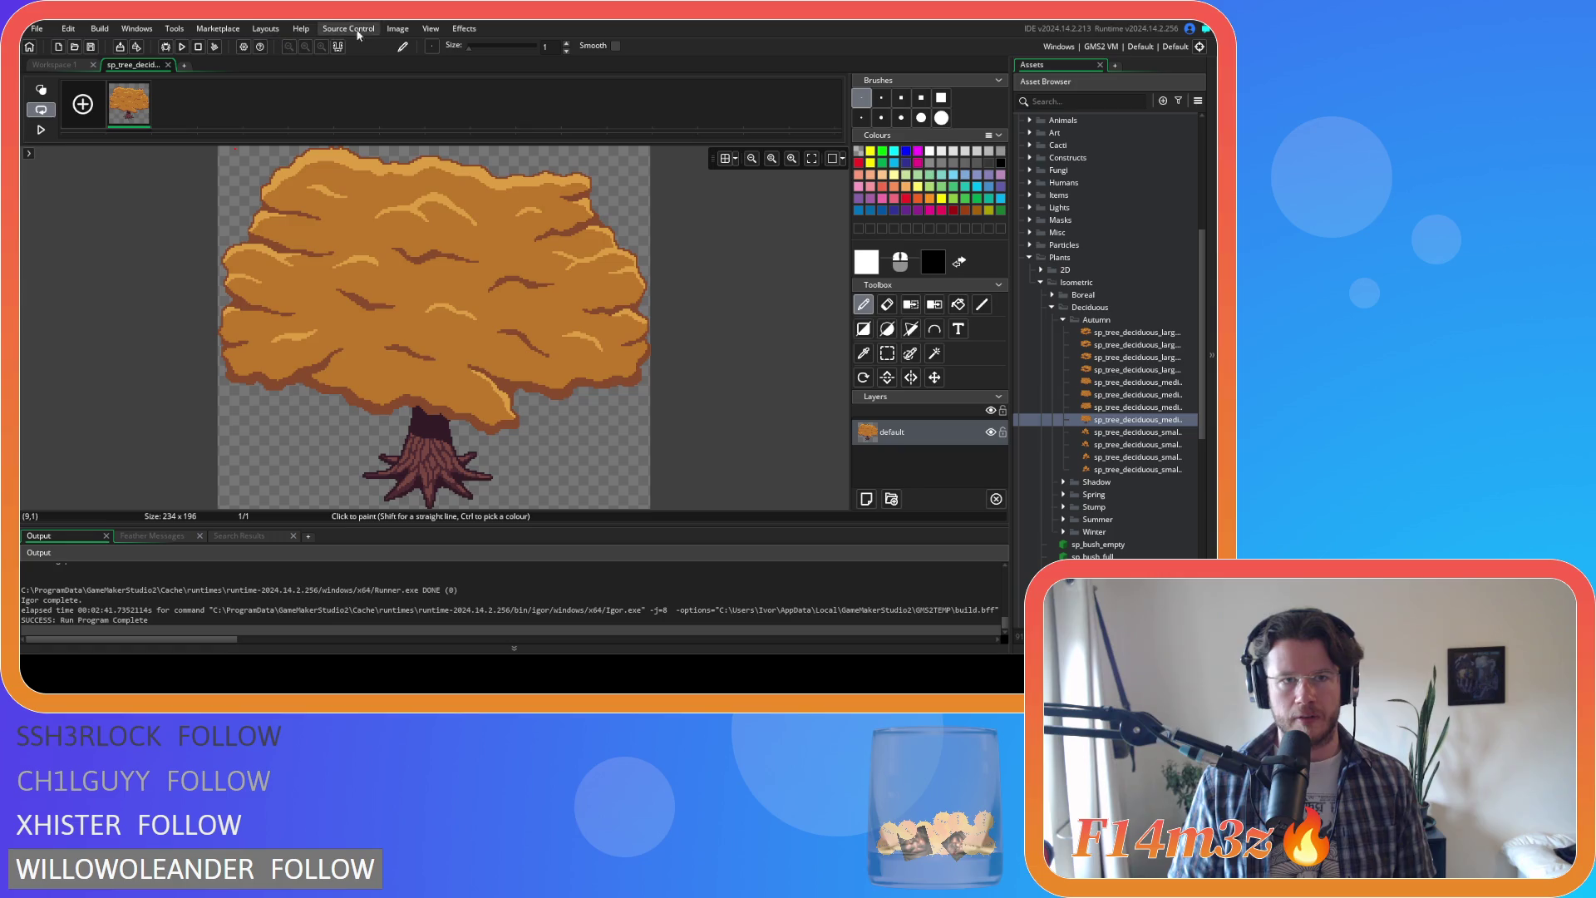
pyautogui.click(387, 29)
pyautogui.moveTo(429, 276)
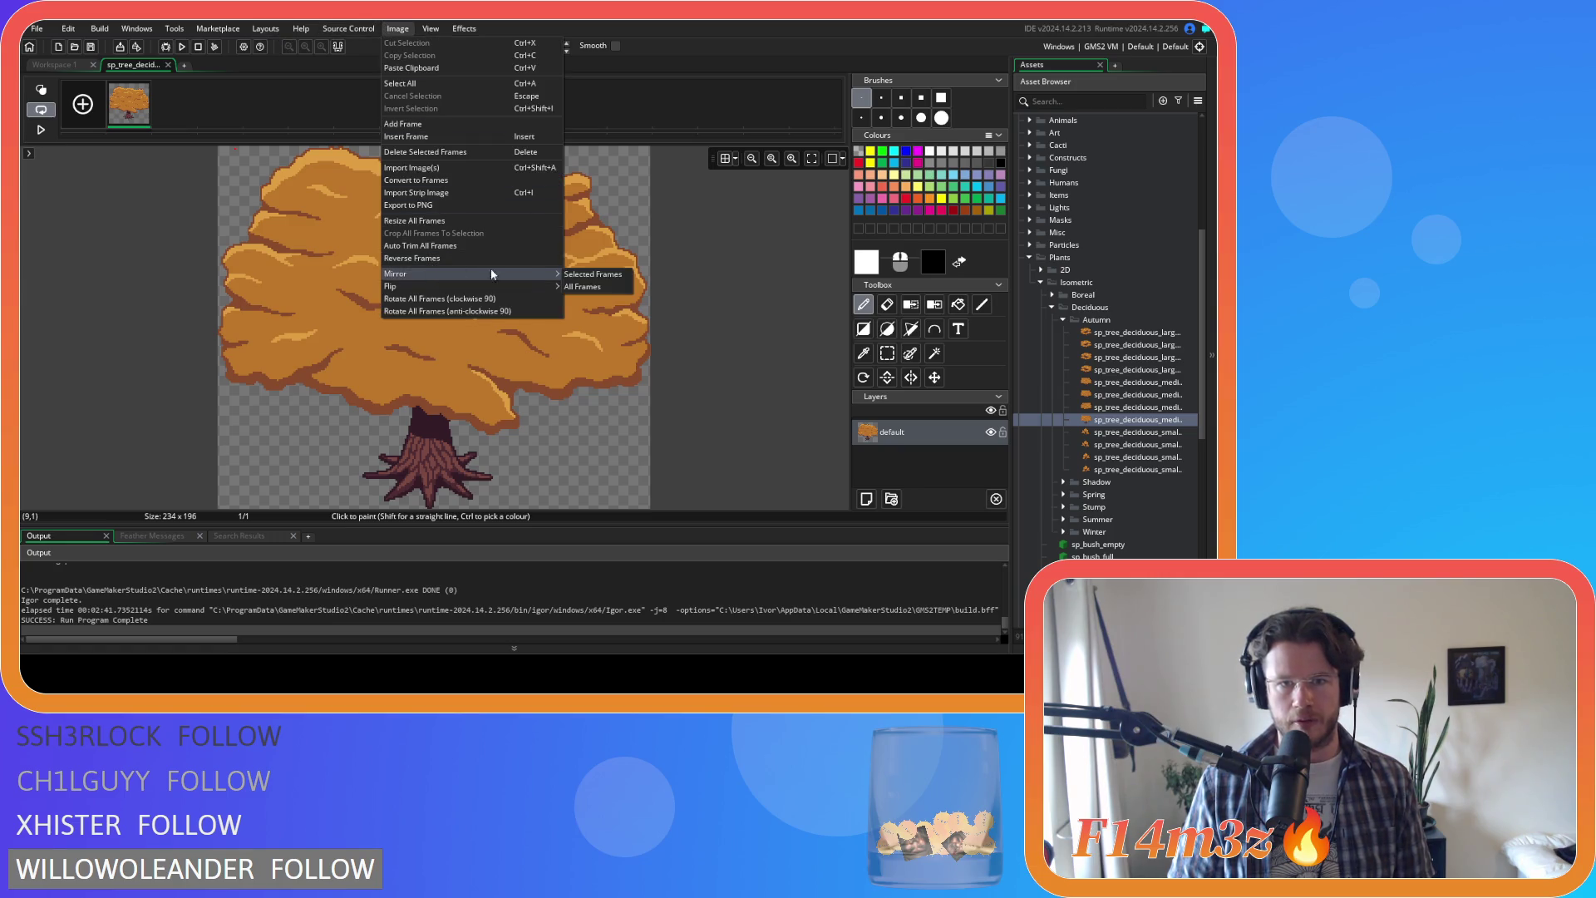
pyautogui.click(598, 282)
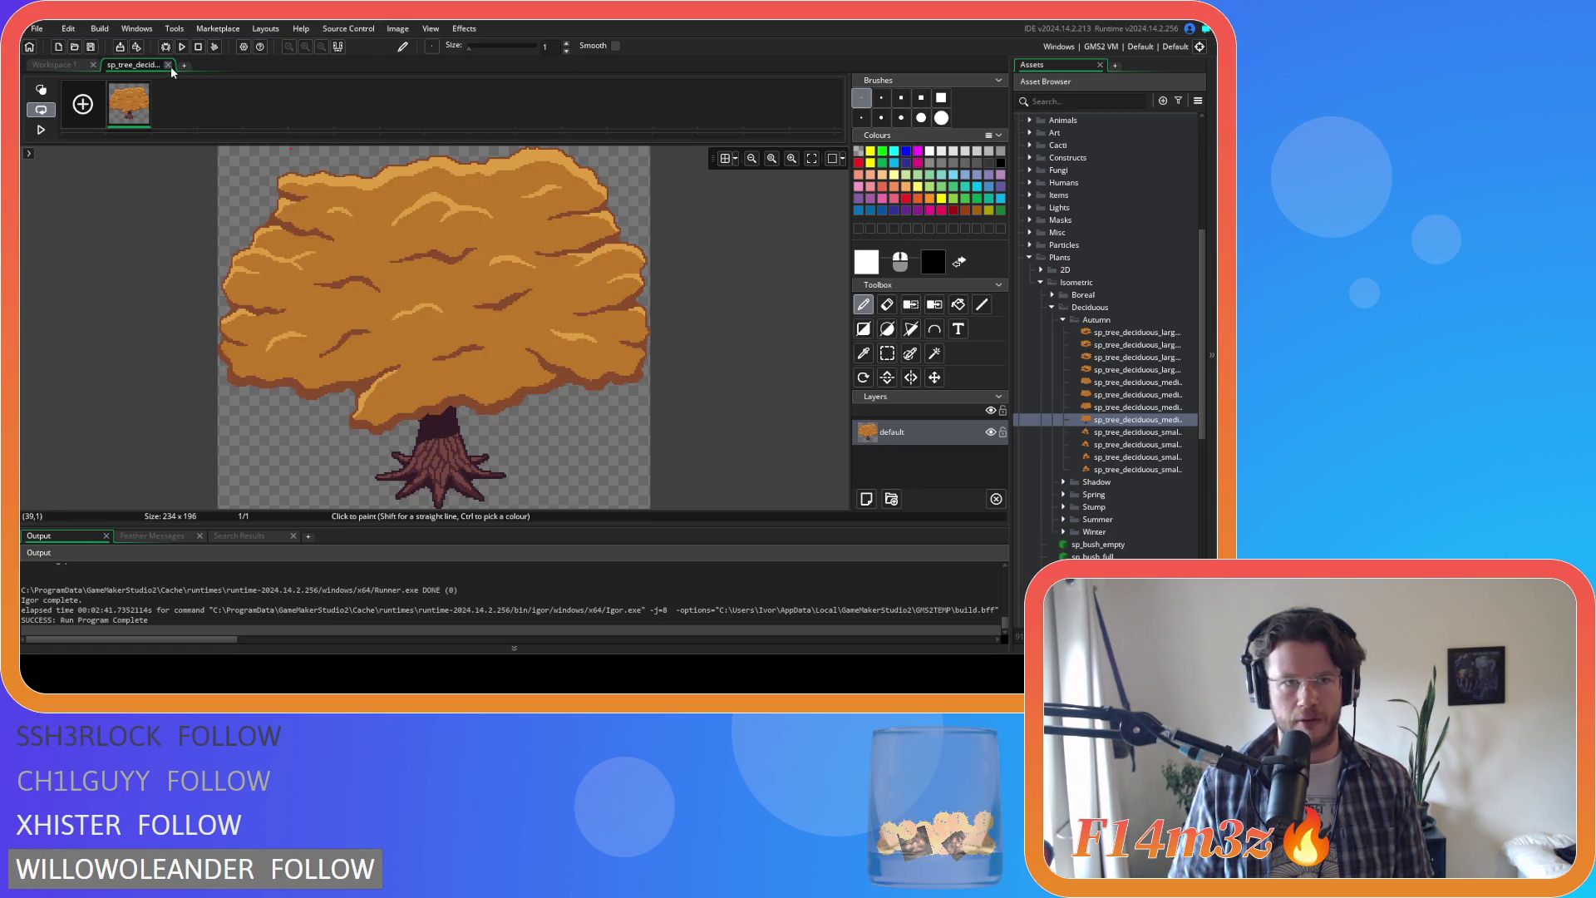
pyautogui.click(168, 65)
# Step: Place the flipped tree's origin at 120 × 176 on the trunk base, then reopen the uncut tree
pyautogui.scroll(1, 441, 329)
pyautogui.scroll(-1, 459, 357)
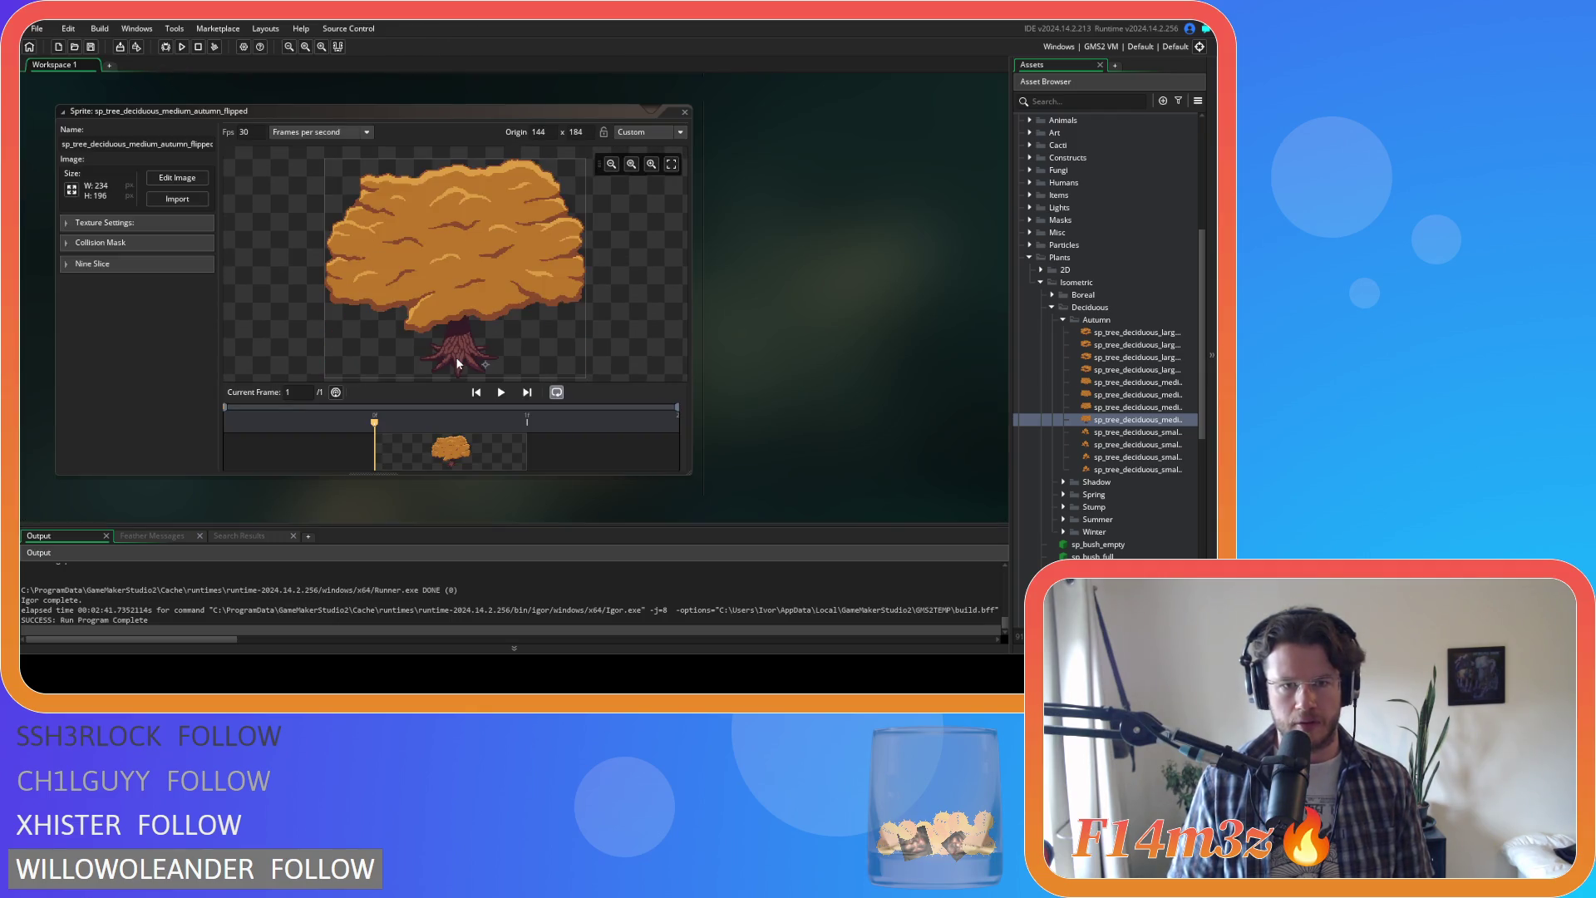
pyautogui.scroll(-2, 459, 357)
pyautogui.scroll(5, 461, 258)
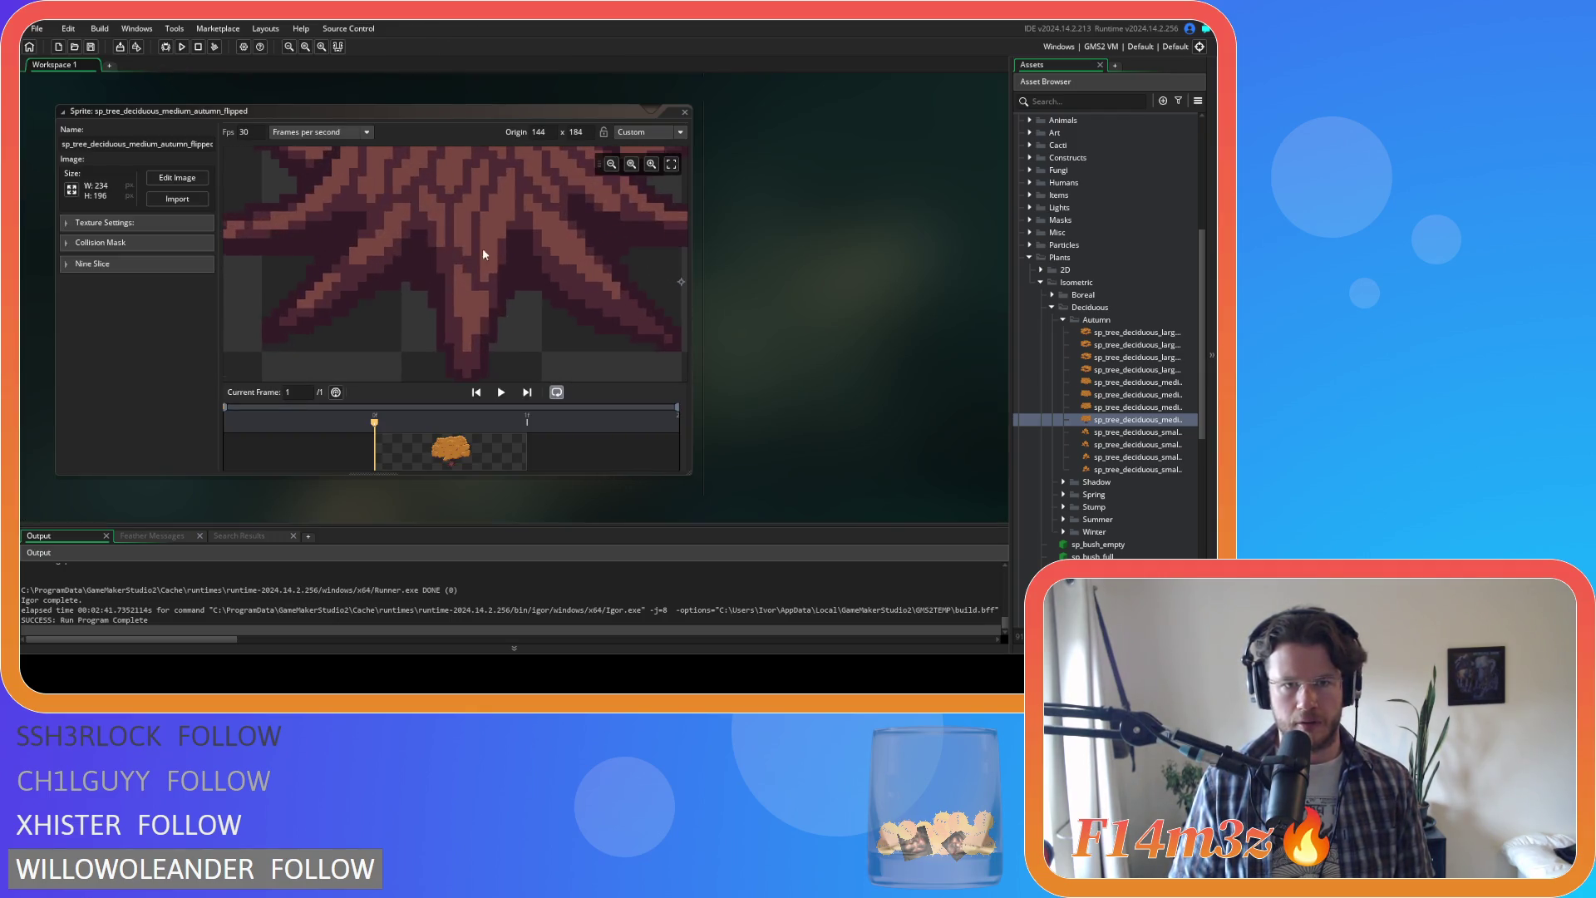
pyautogui.click(479, 212)
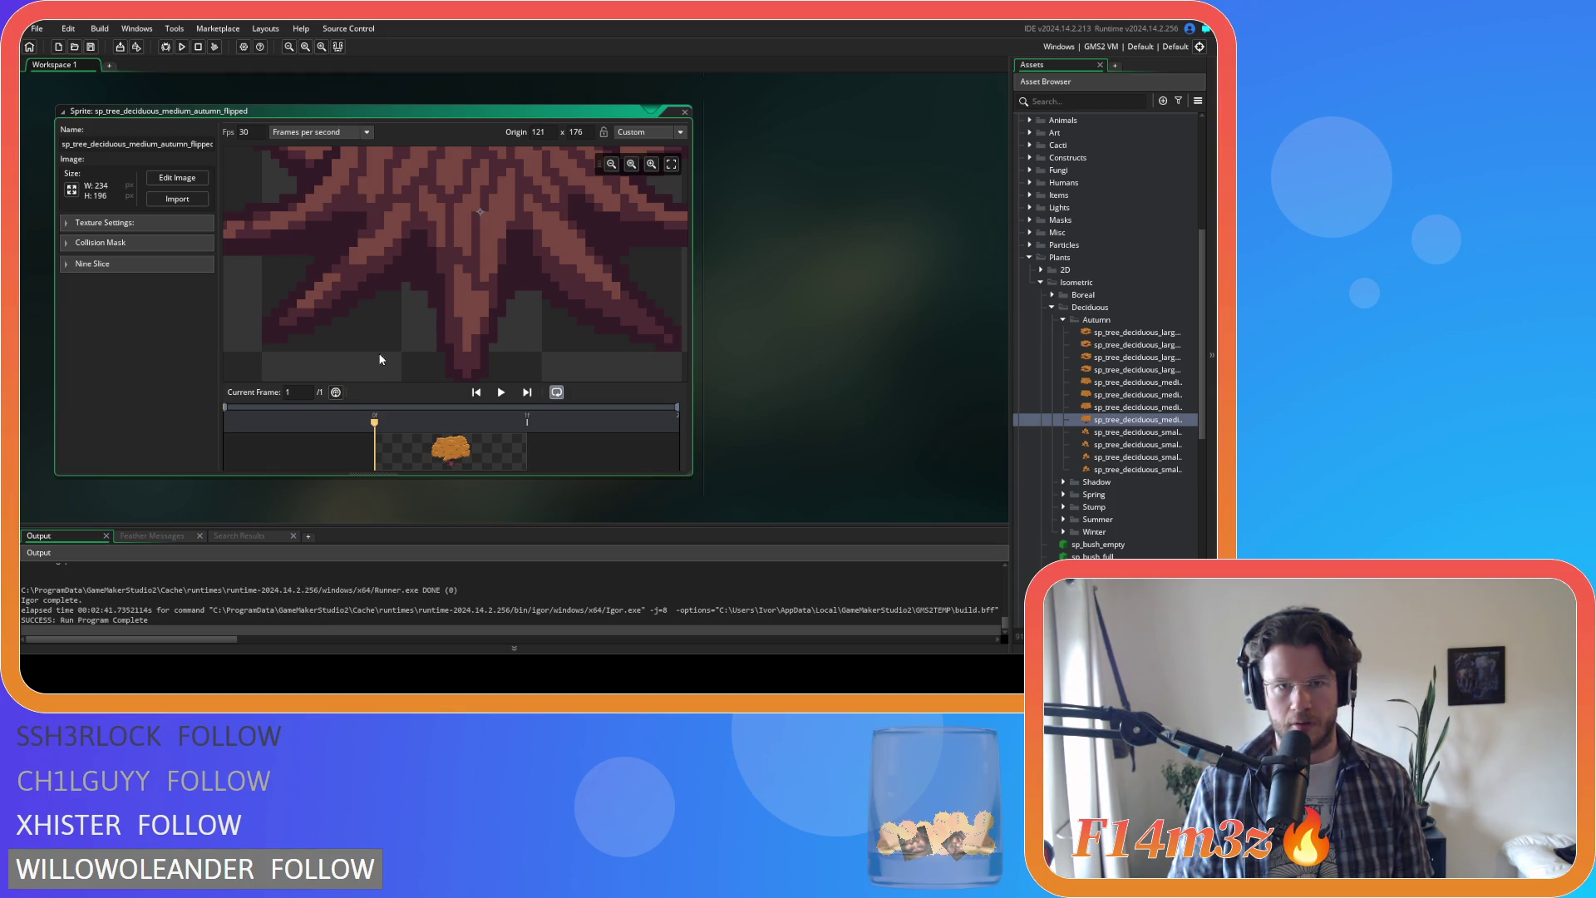
pyautogui.moveTo(480, 215); pyautogui.dragTo(471, 213)
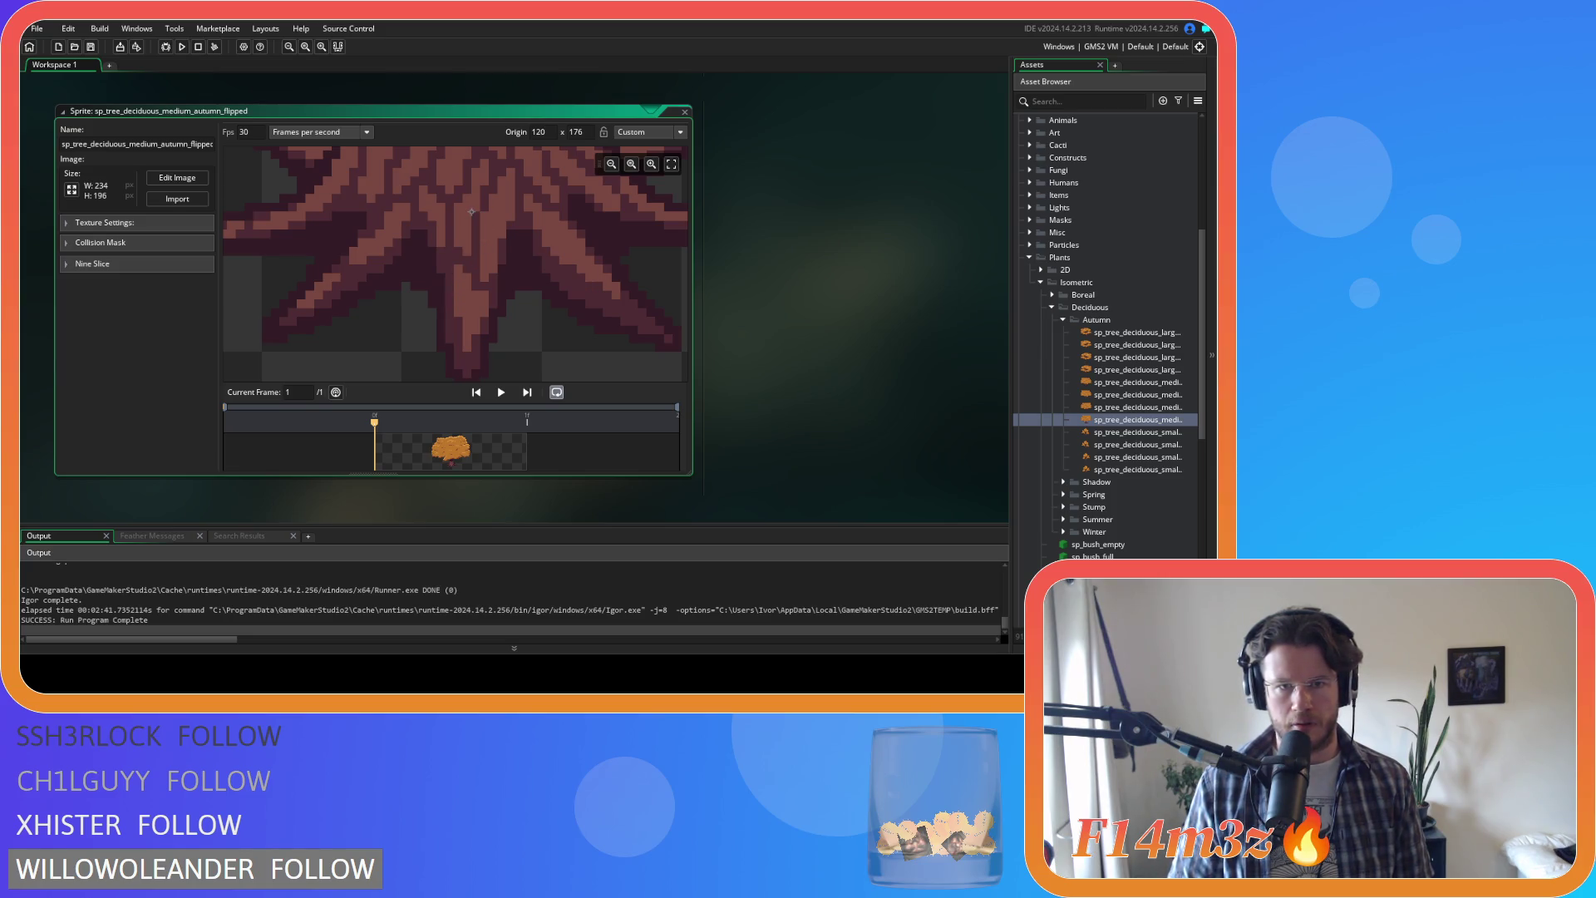
pyautogui.scroll(-3, 506, 234)
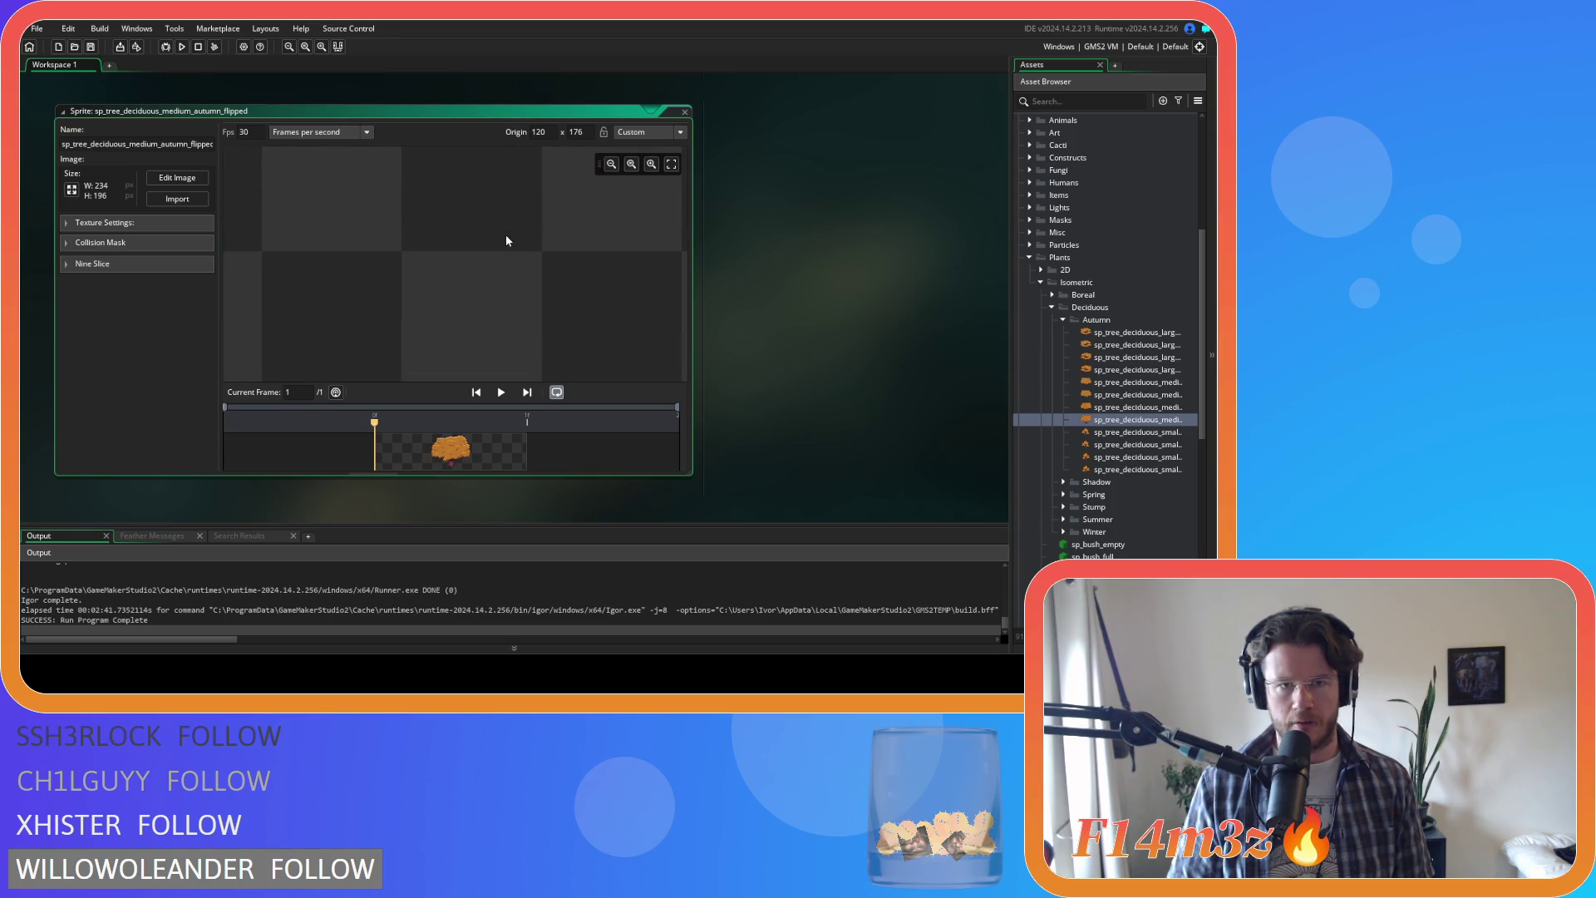
pyautogui.scroll(3, 505, 234)
pyautogui.scroll(-2, 506, 240)
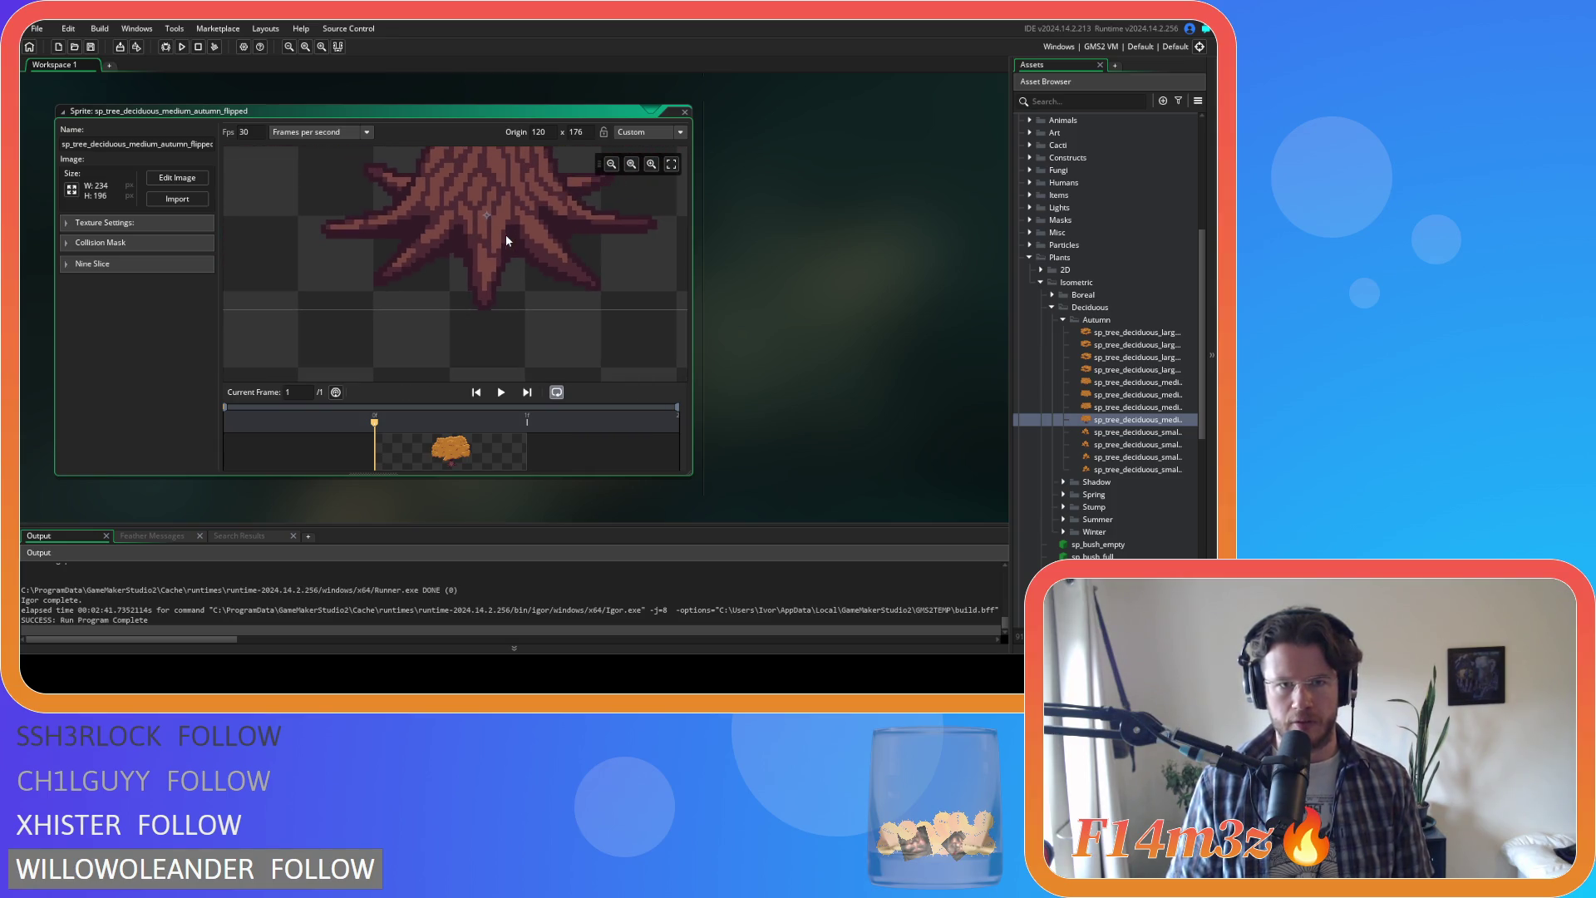
pyautogui.scroll(-3, 505, 234)
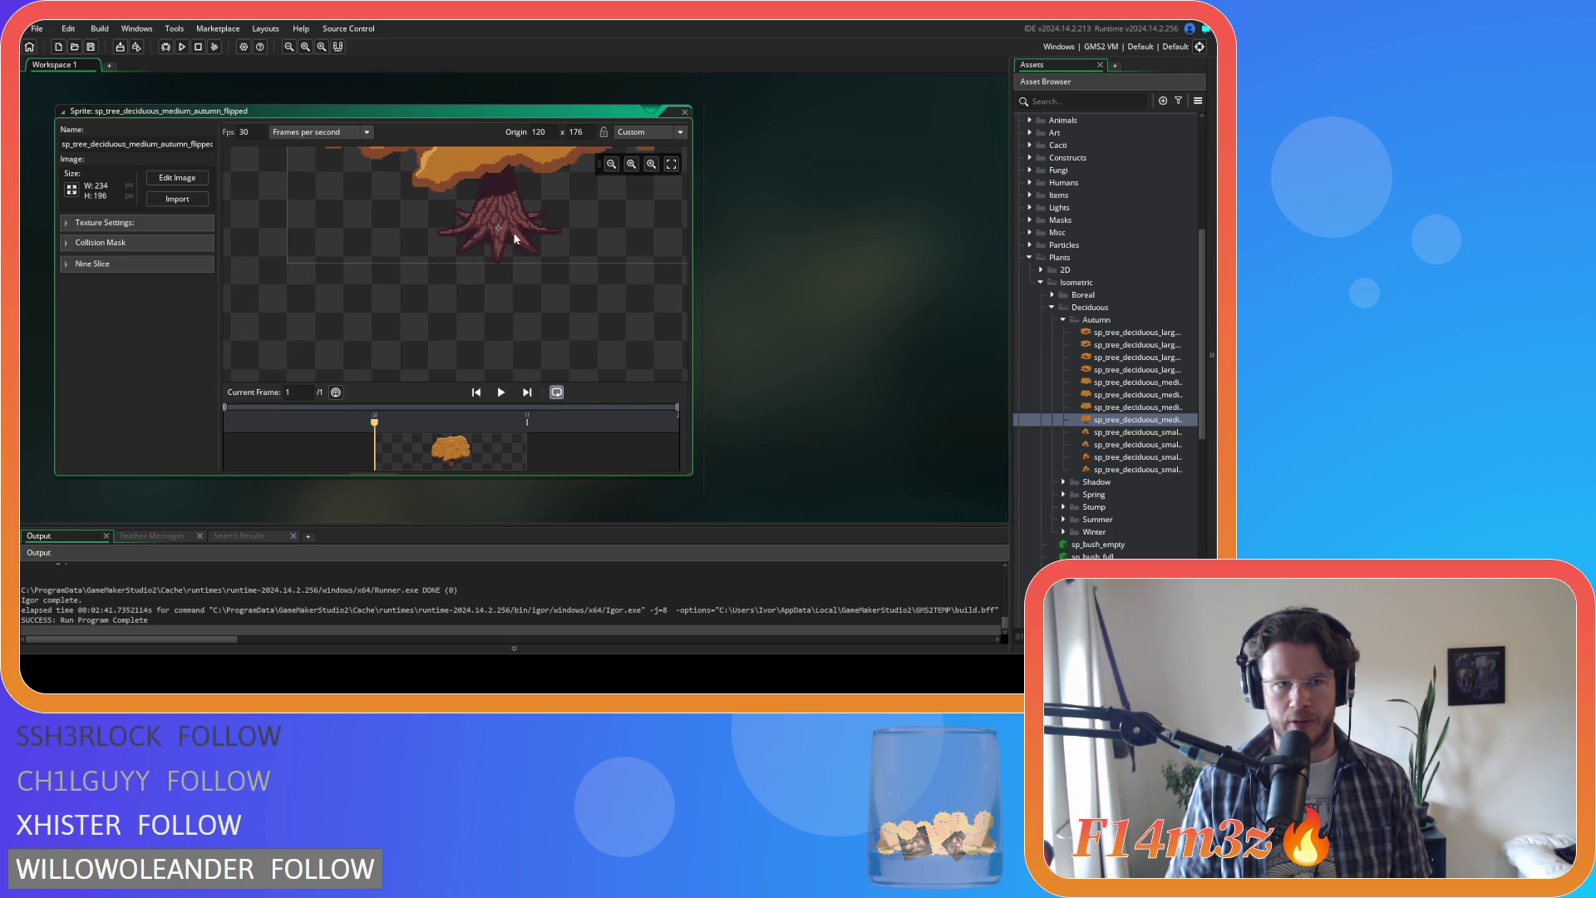
pyautogui.scroll(3, 516, 235)
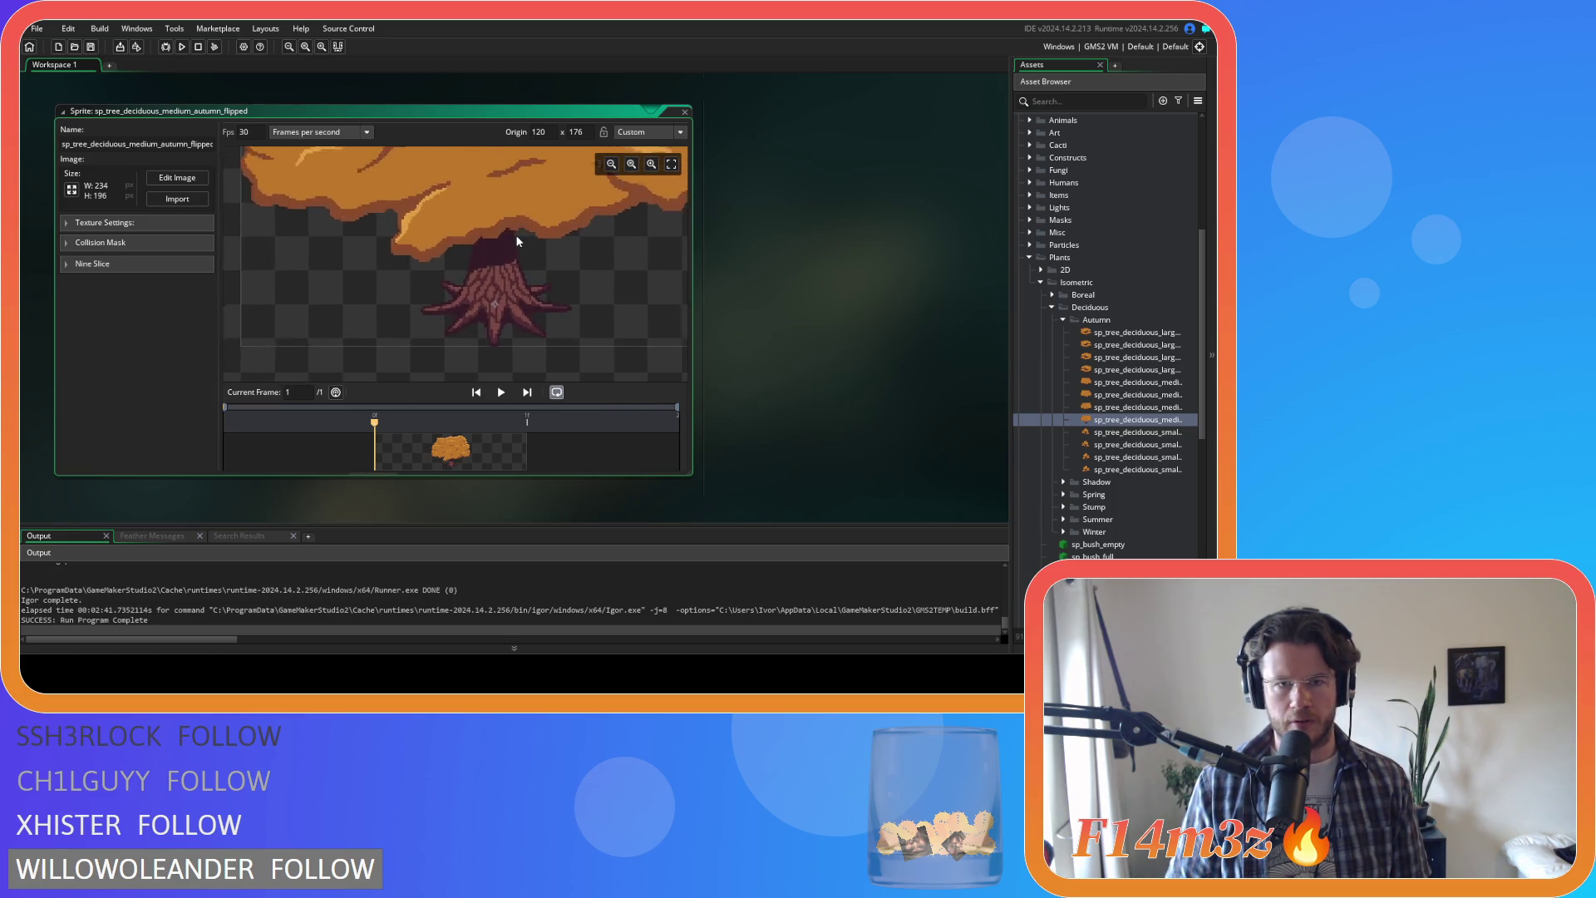
pyautogui.scroll(2, 507, 307)
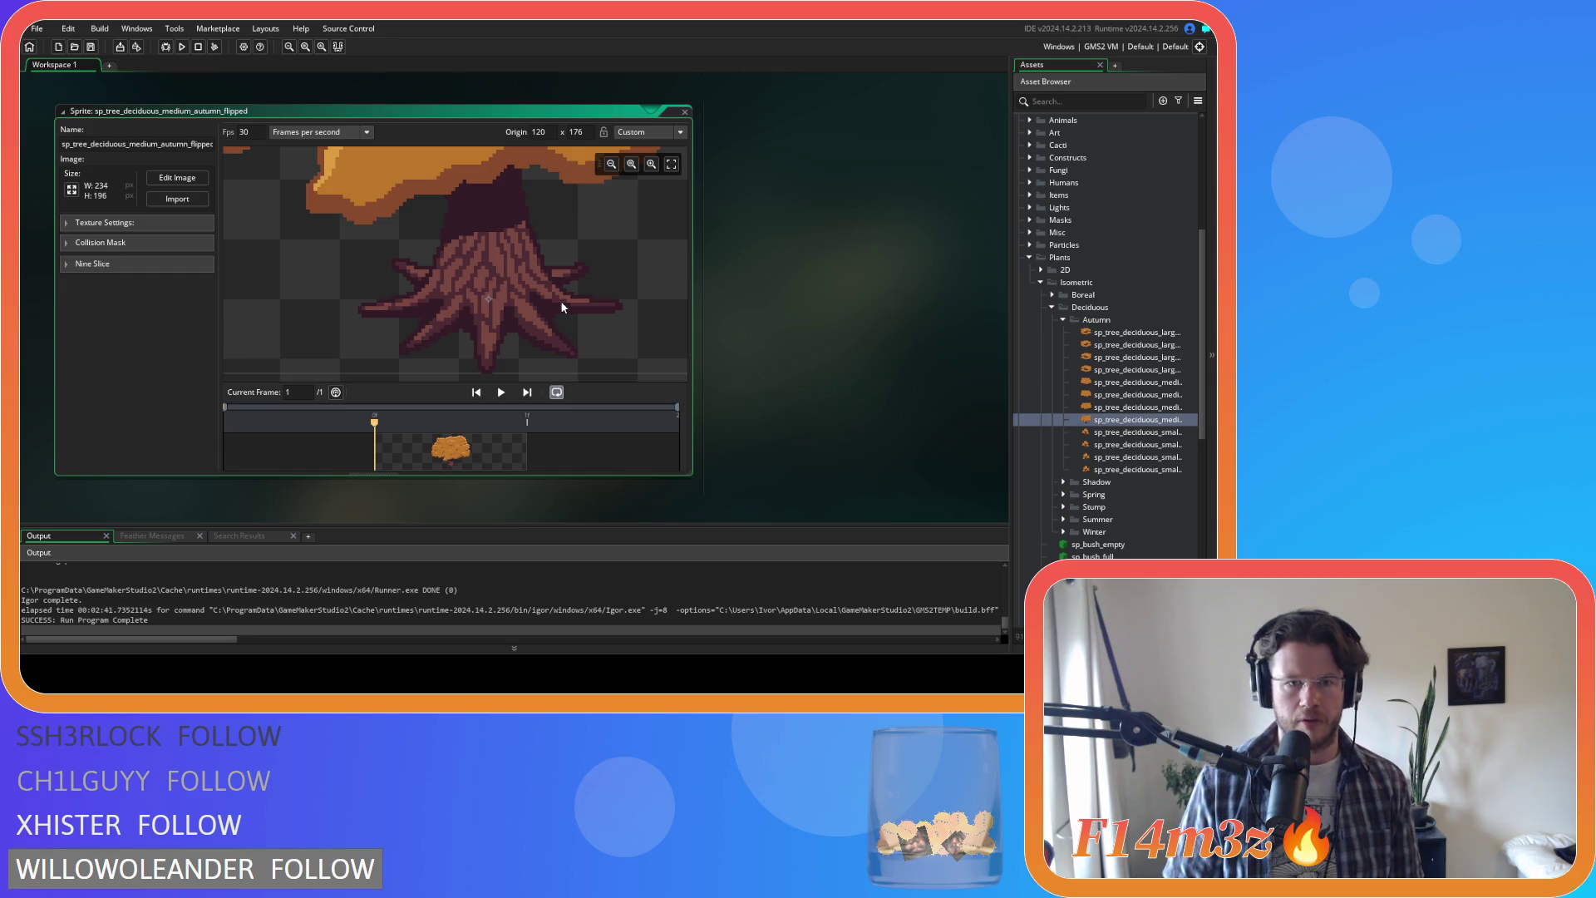
pyautogui.click(1145, 397)
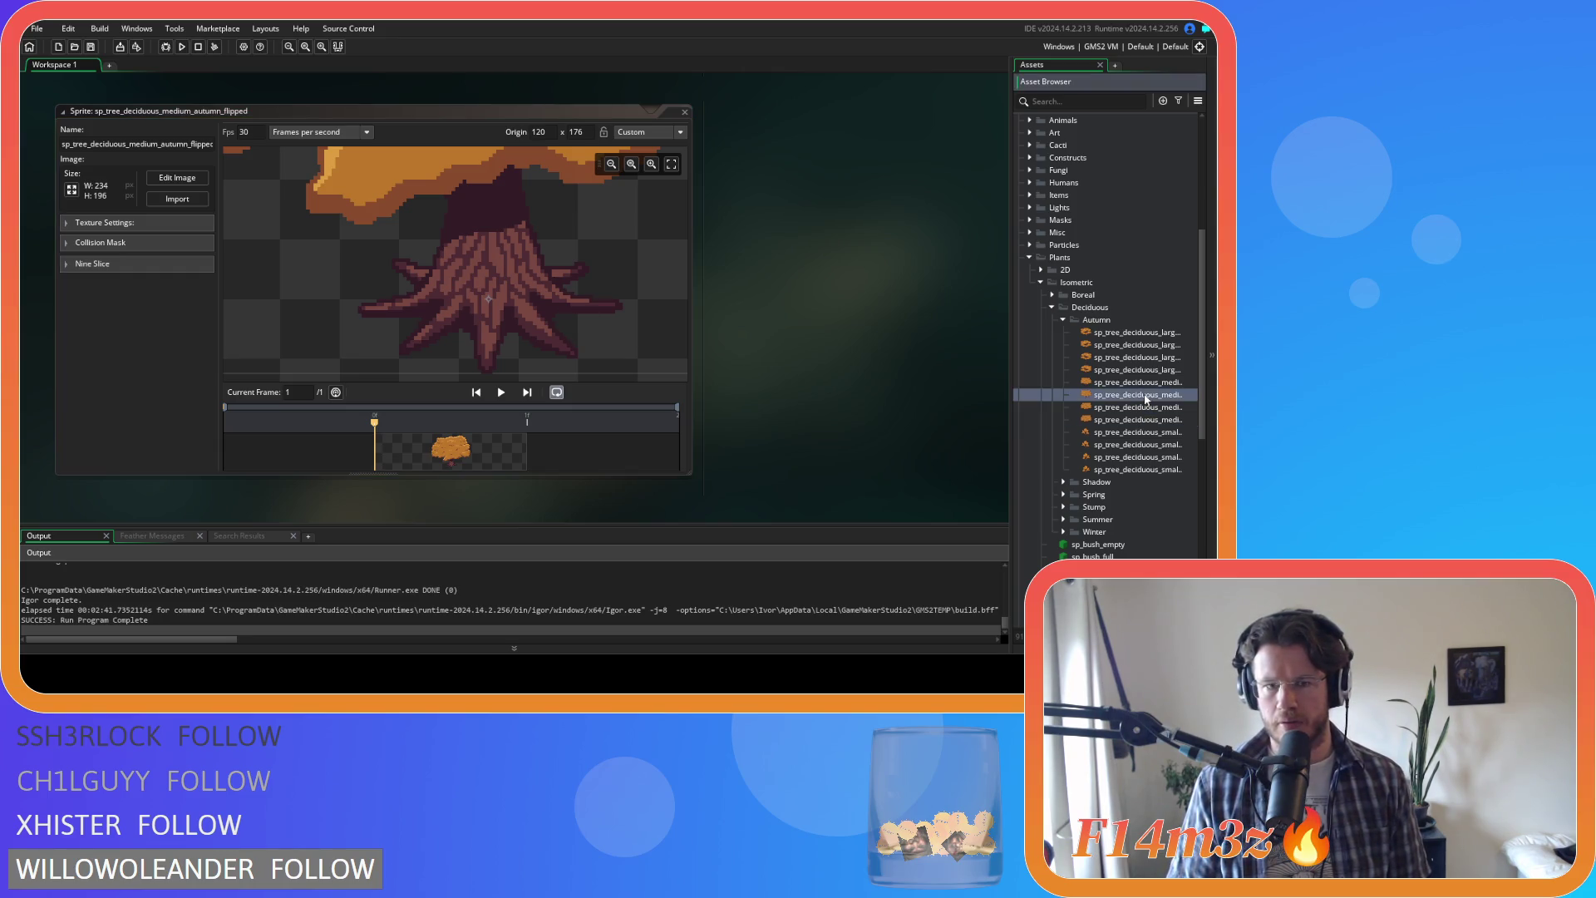
pyautogui.doubleClick(1149, 385)
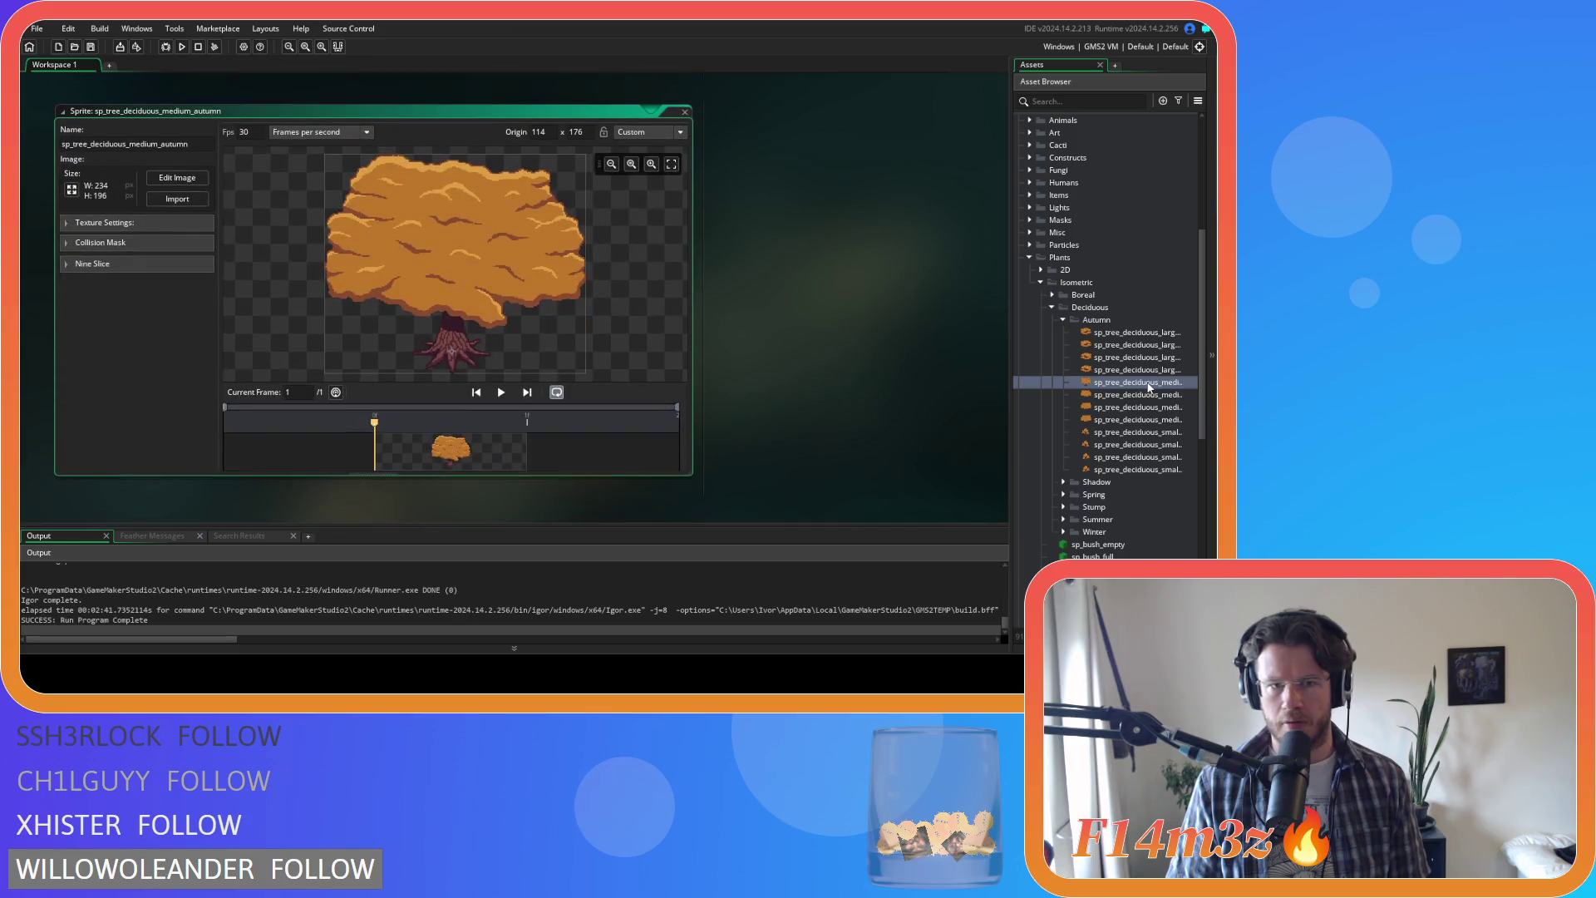
# Step: Zoom around the uncut tree's roots, comparing its 114 × 176 origin with the flipped tree's 120 × 176
pyautogui.scroll(-3, 448, 357)
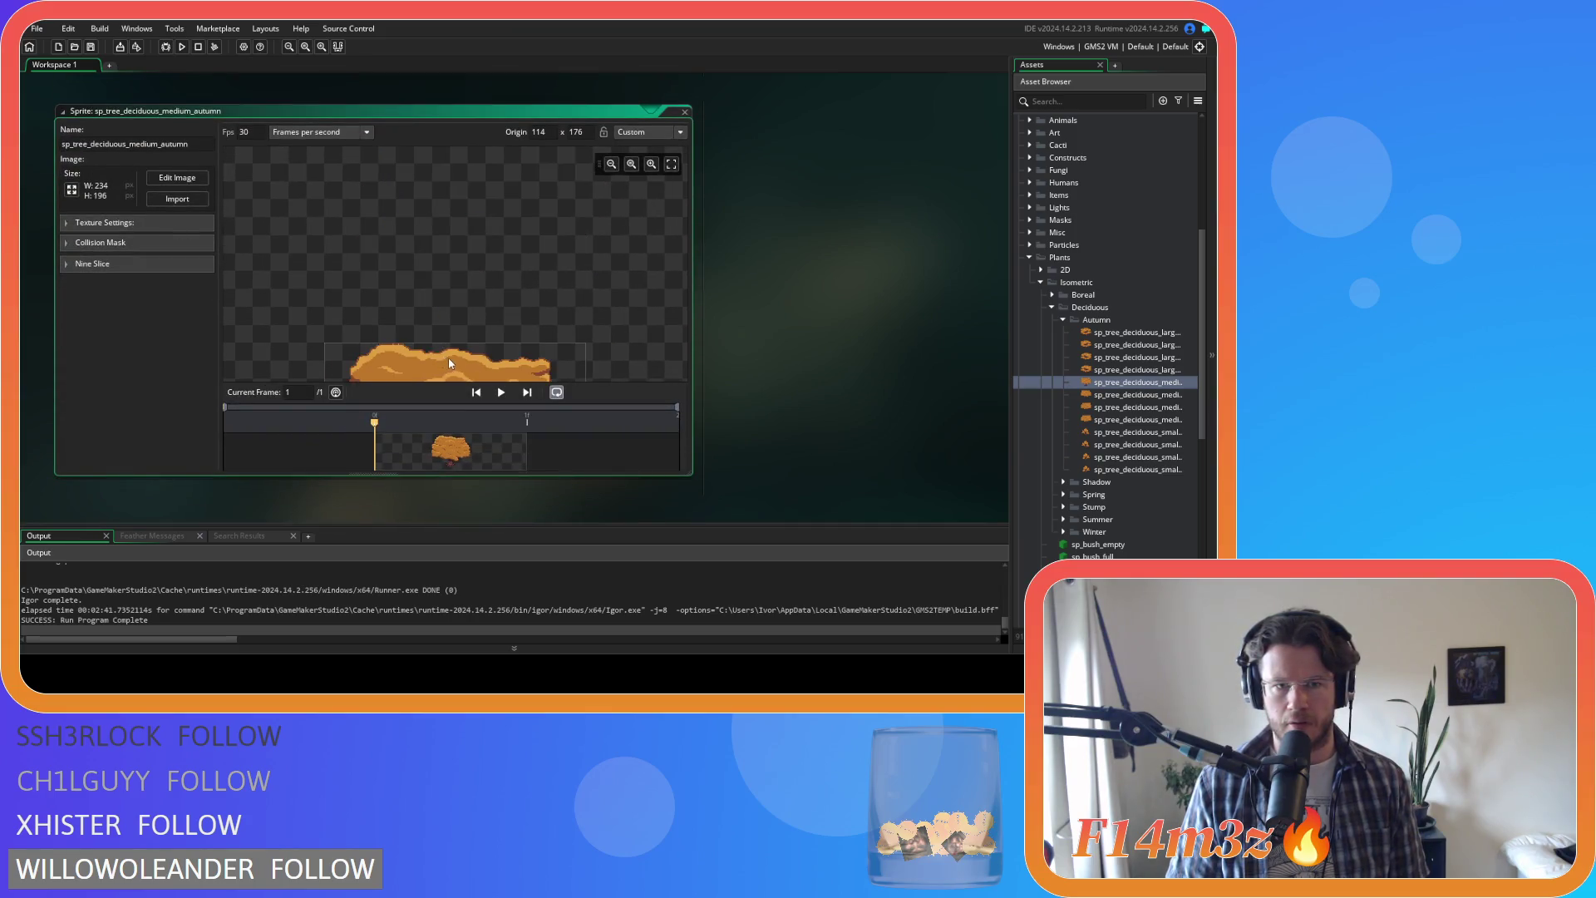
pyautogui.scroll(5, 450, 229)
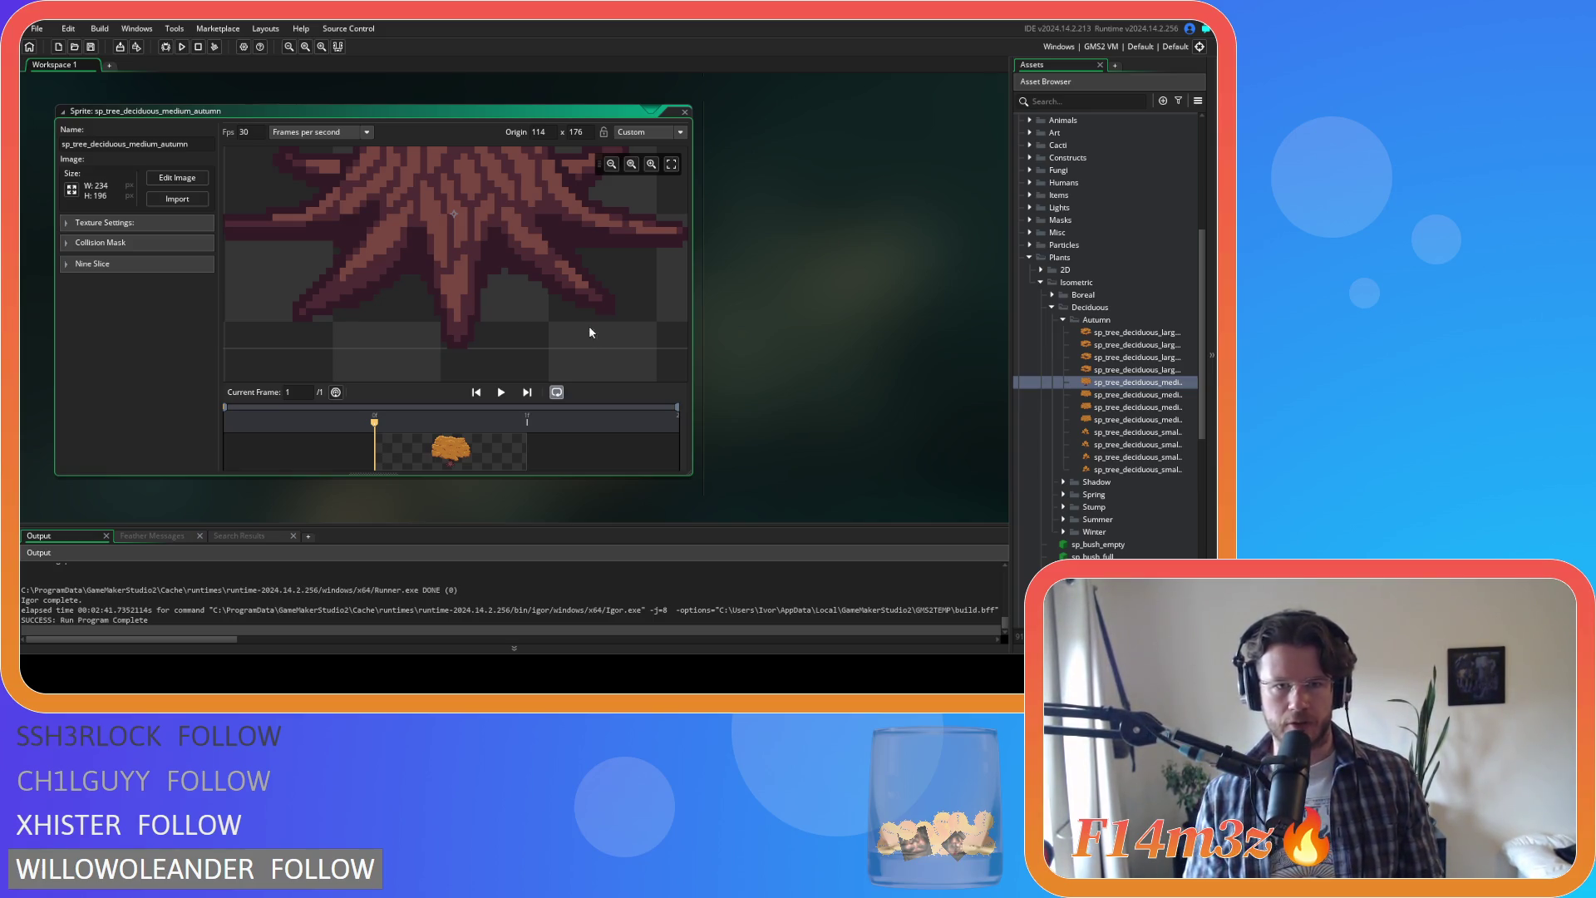
pyautogui.scroll(-1, 597, 288)
pyautogui.scroll(1, 597, 288)
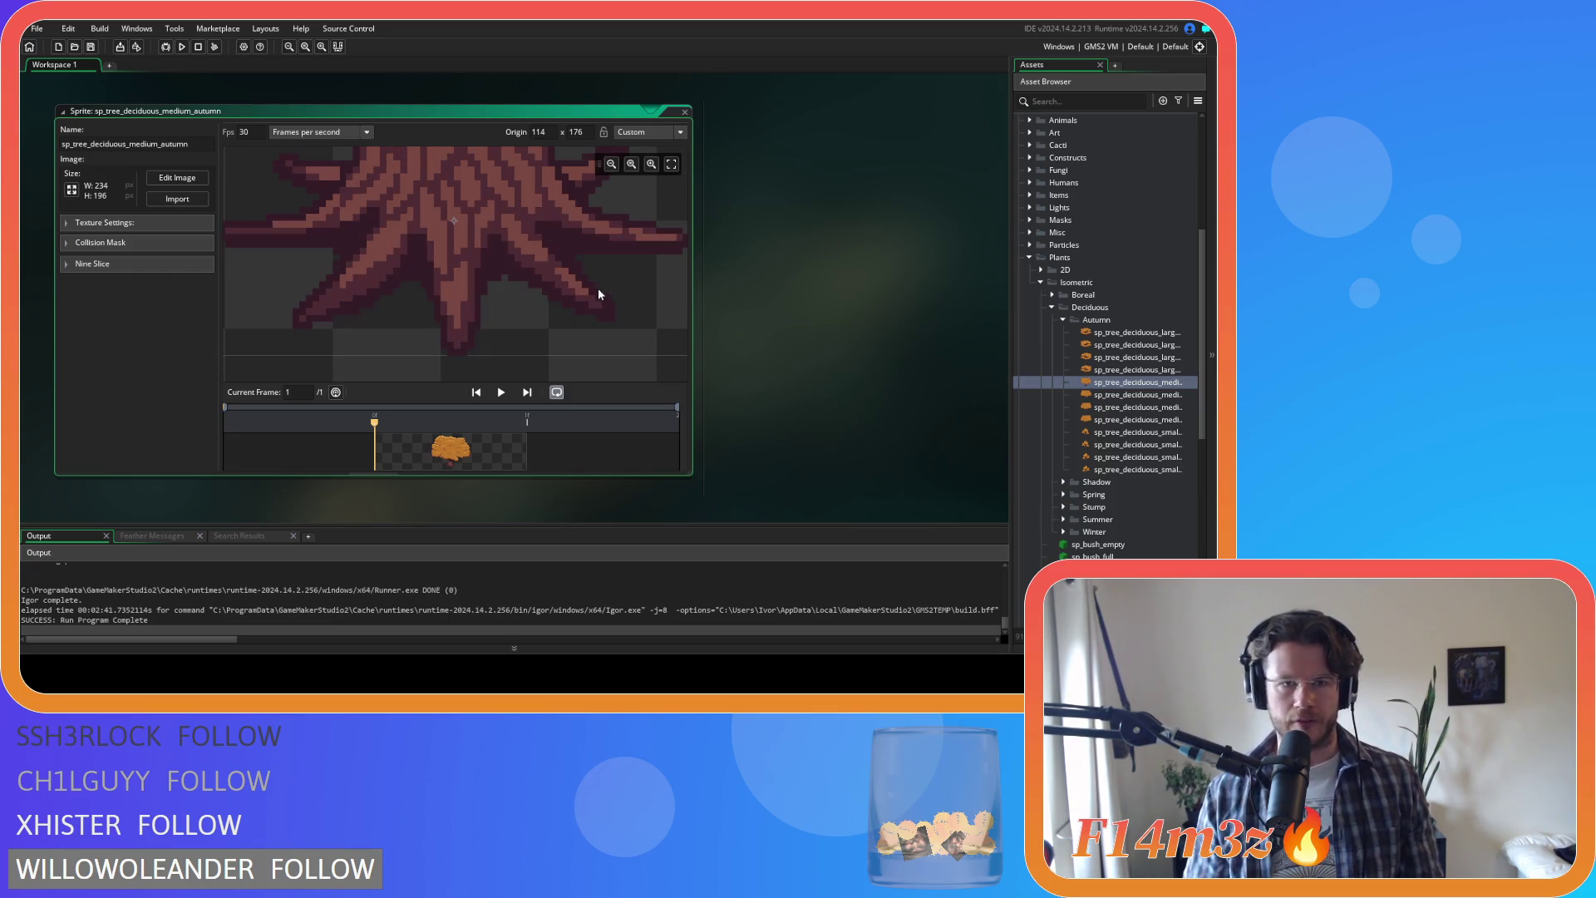
pyautogui.scroll(5, 856, 328)
pyautogui.scroll(-4, 792, 350)
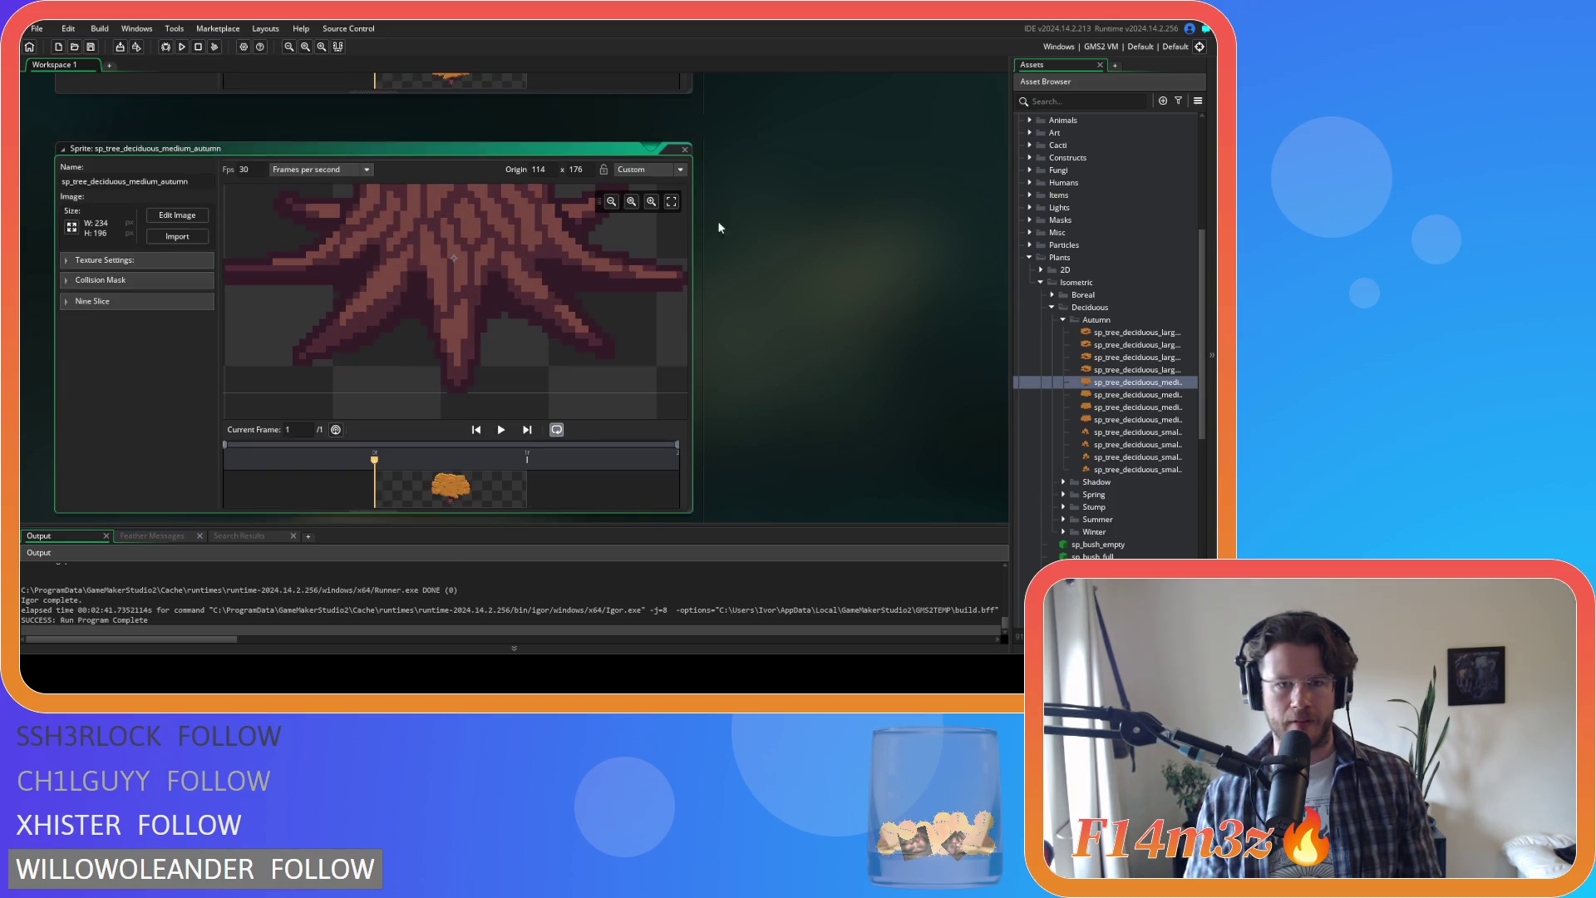
pyautogui.scroll(5, 776, 276)
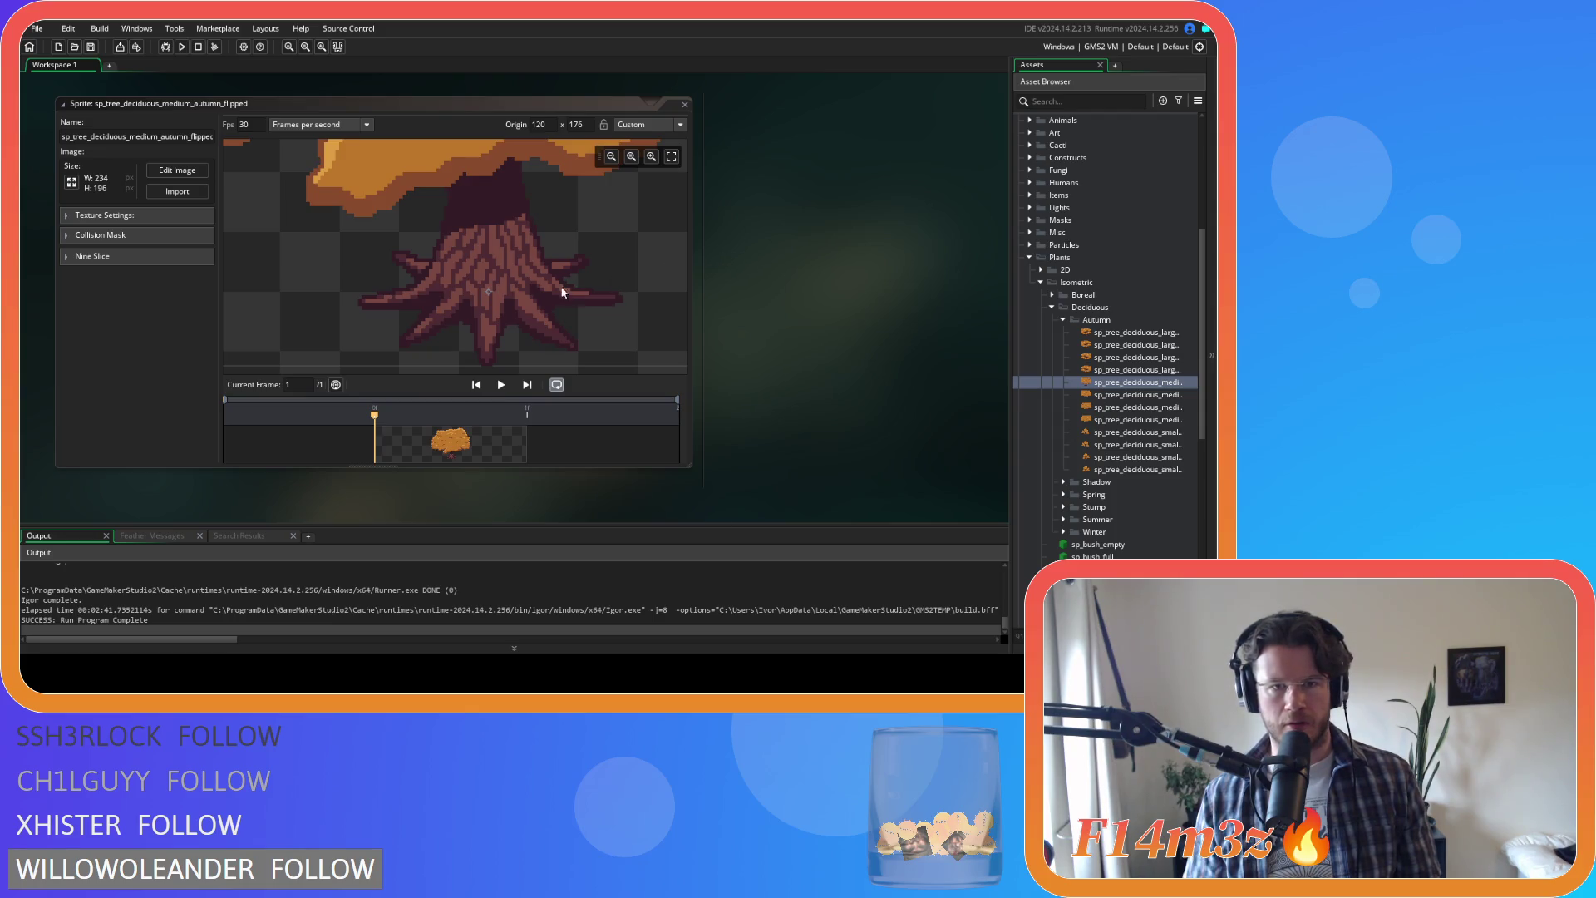
pyautogui.scroll(2, 509, 304)
pyautogui.scroll(-2, 509, 304)
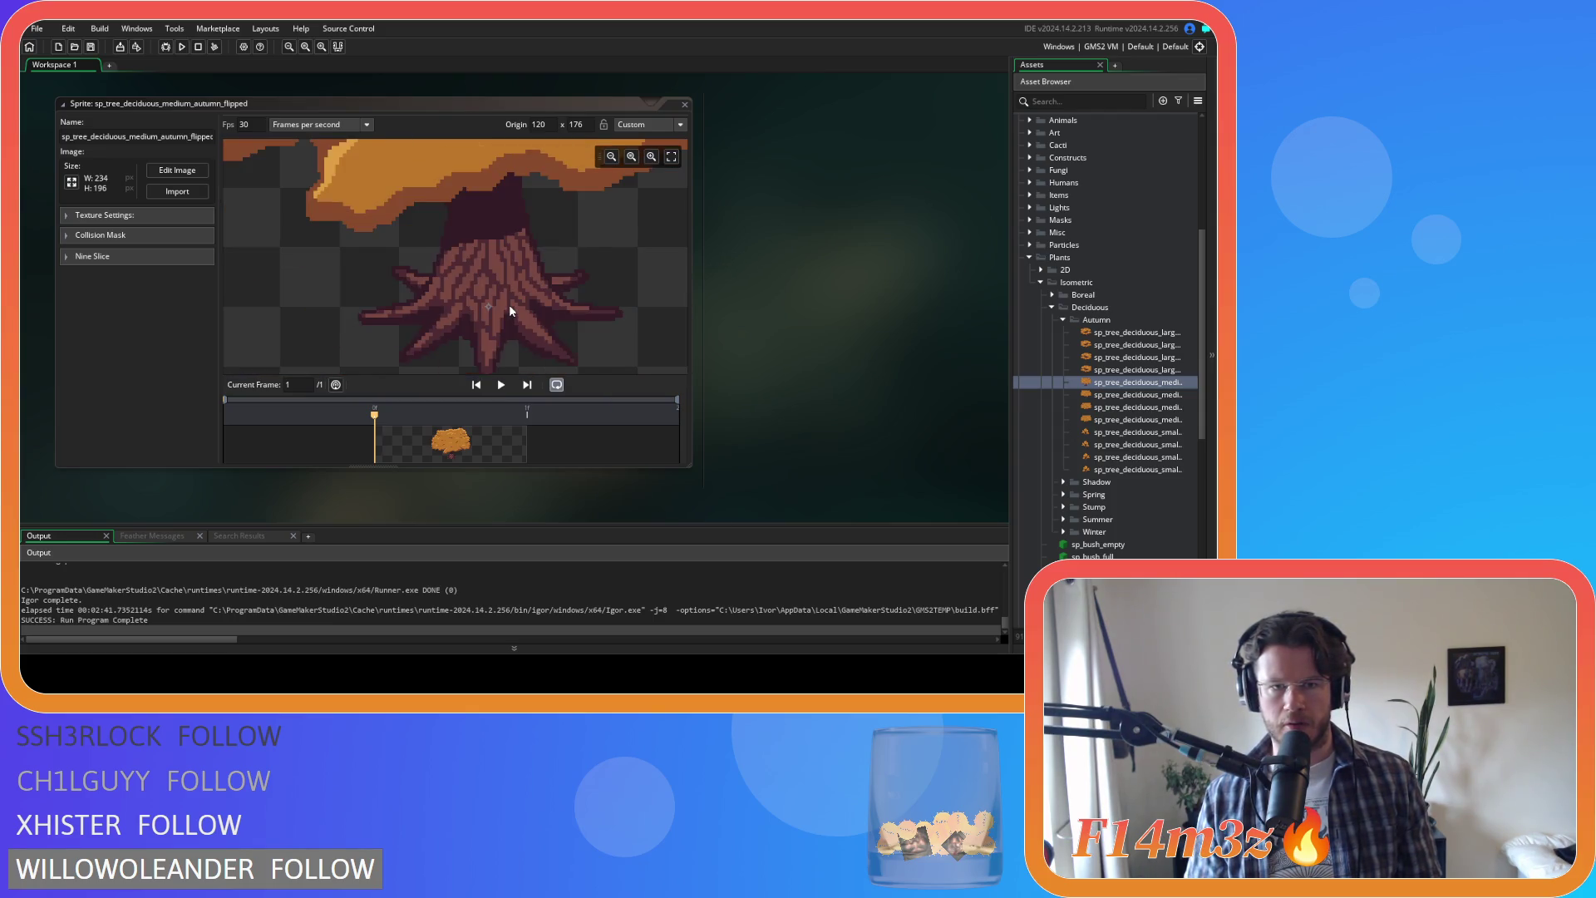
pyautogui.doubleClick(1112, 383)
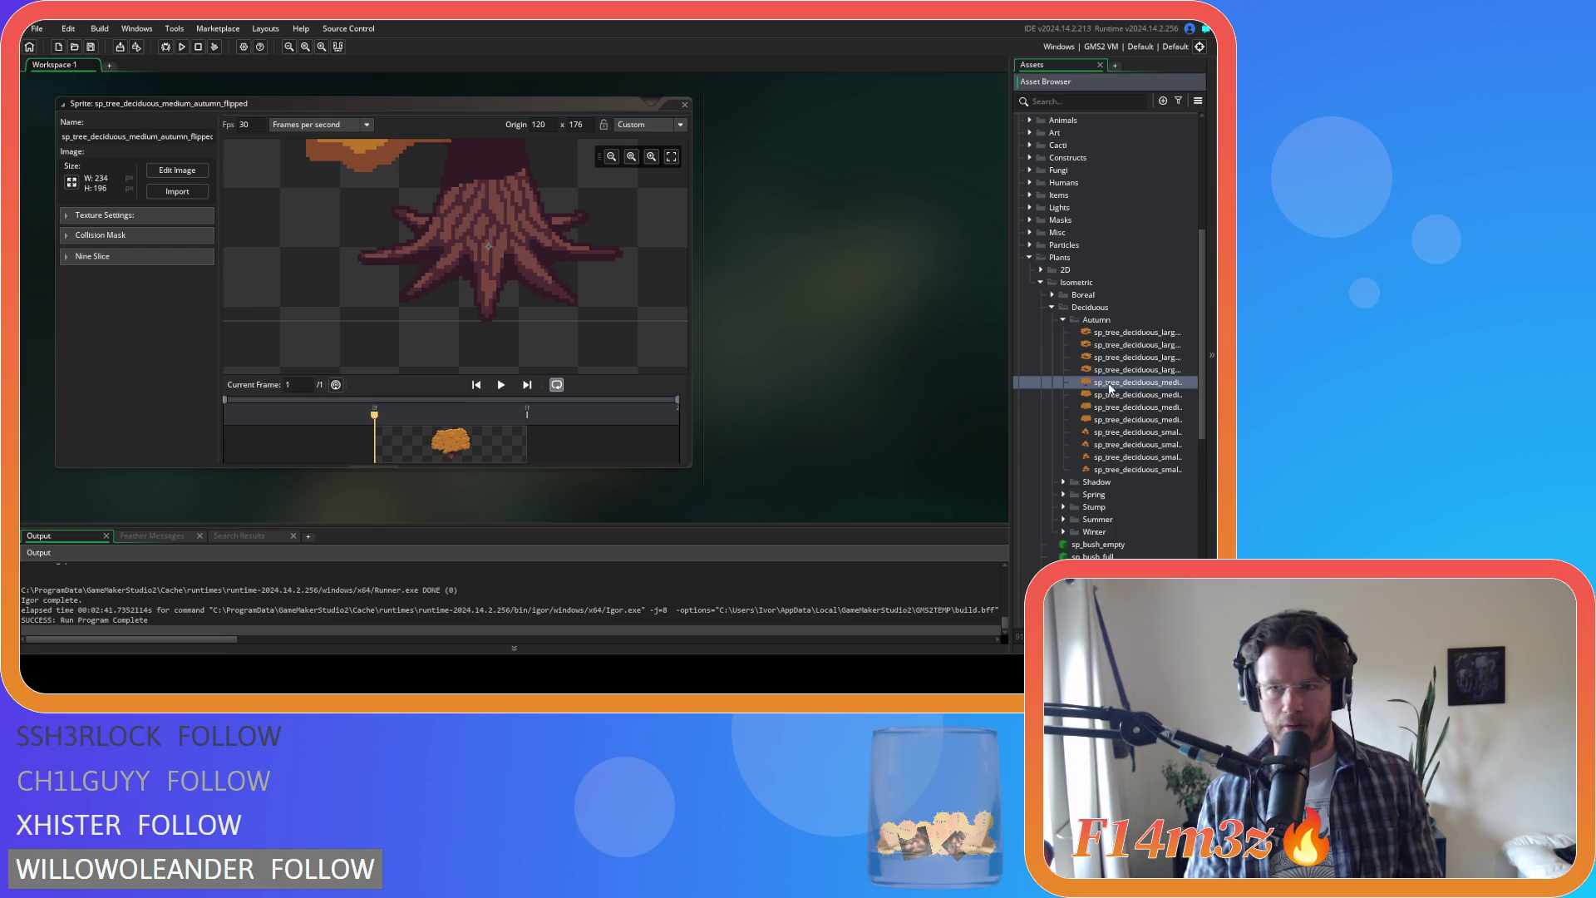
# Step: Close, reopen, then collapse the medium autumn tree's sprite editor
pyautogui.scroll(5, 453, 363)
pyautogui.scroll(4, 451, 362)
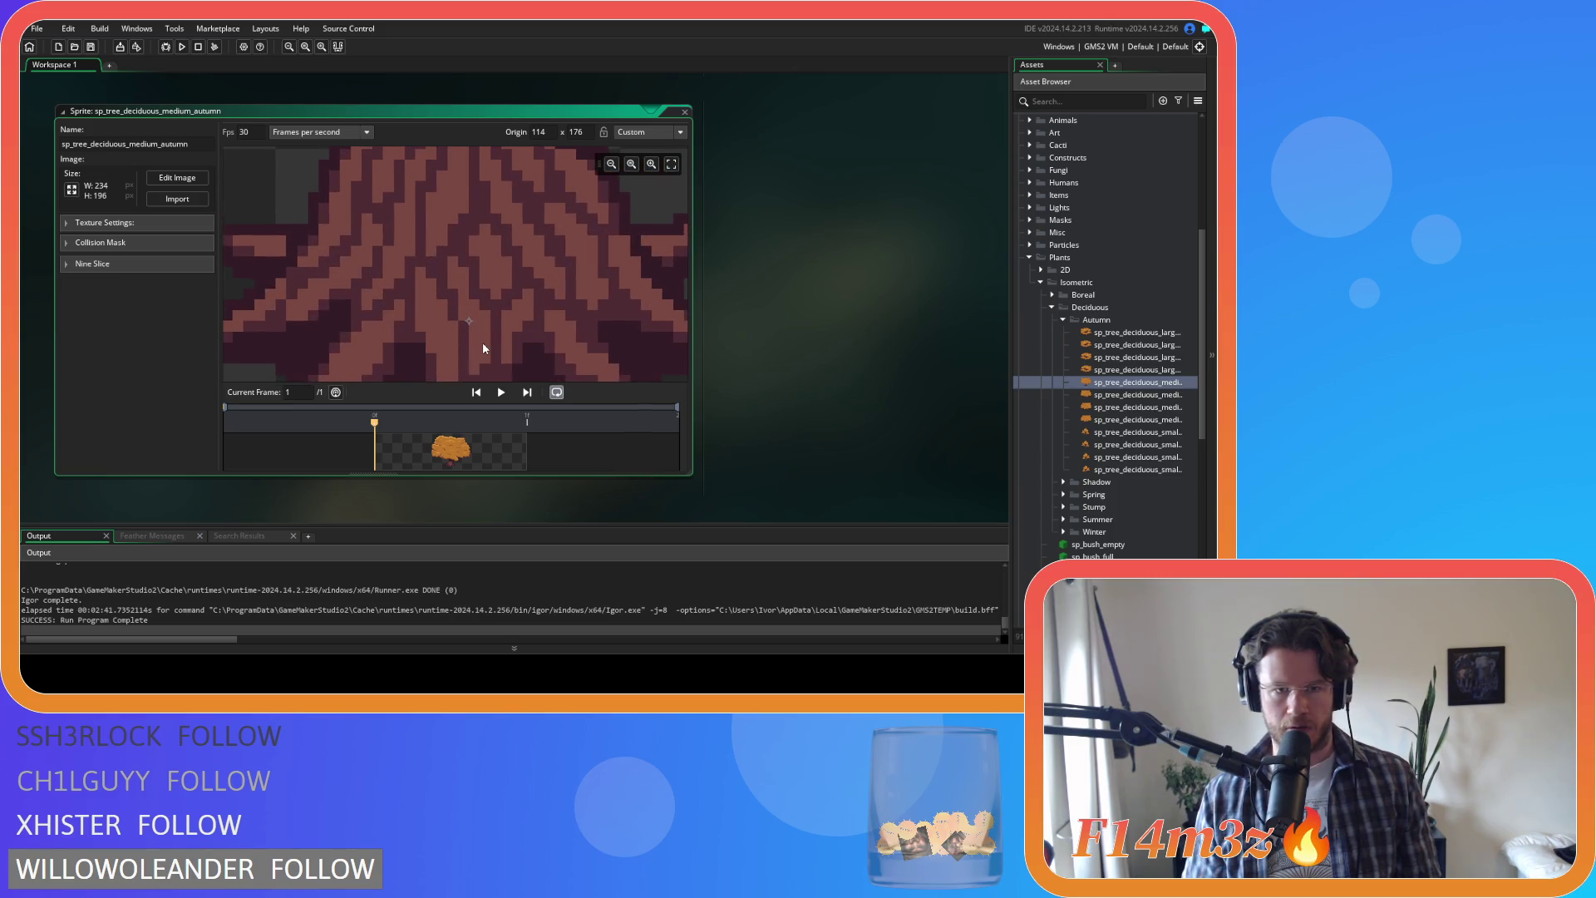
pyautogui.click(684, 112)
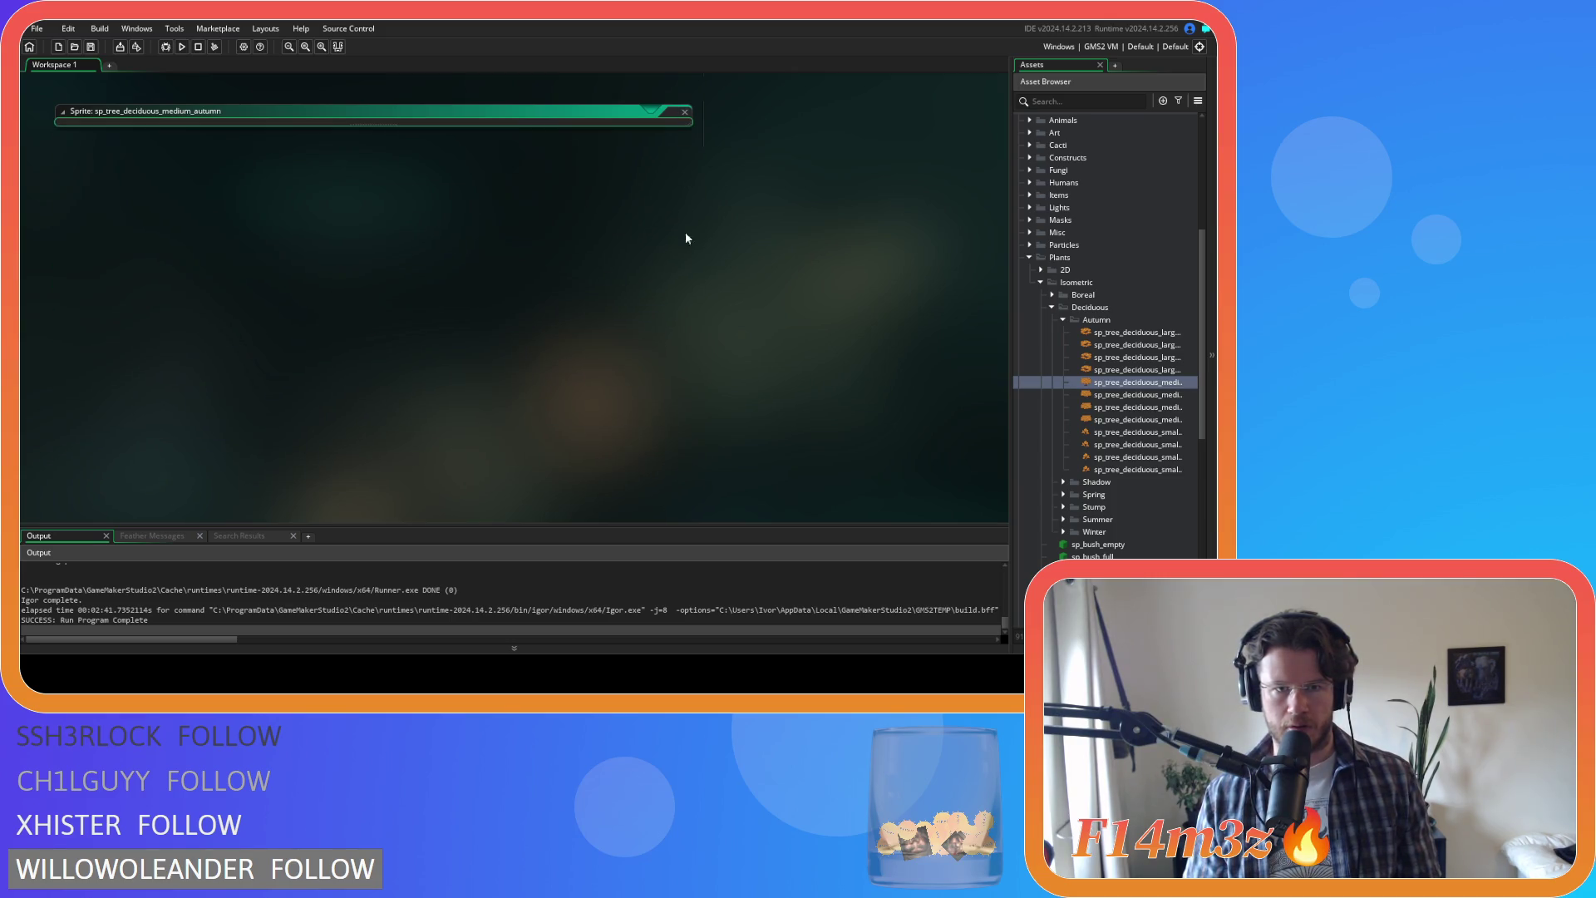
pyautogui.scroll(3, 766, 424)
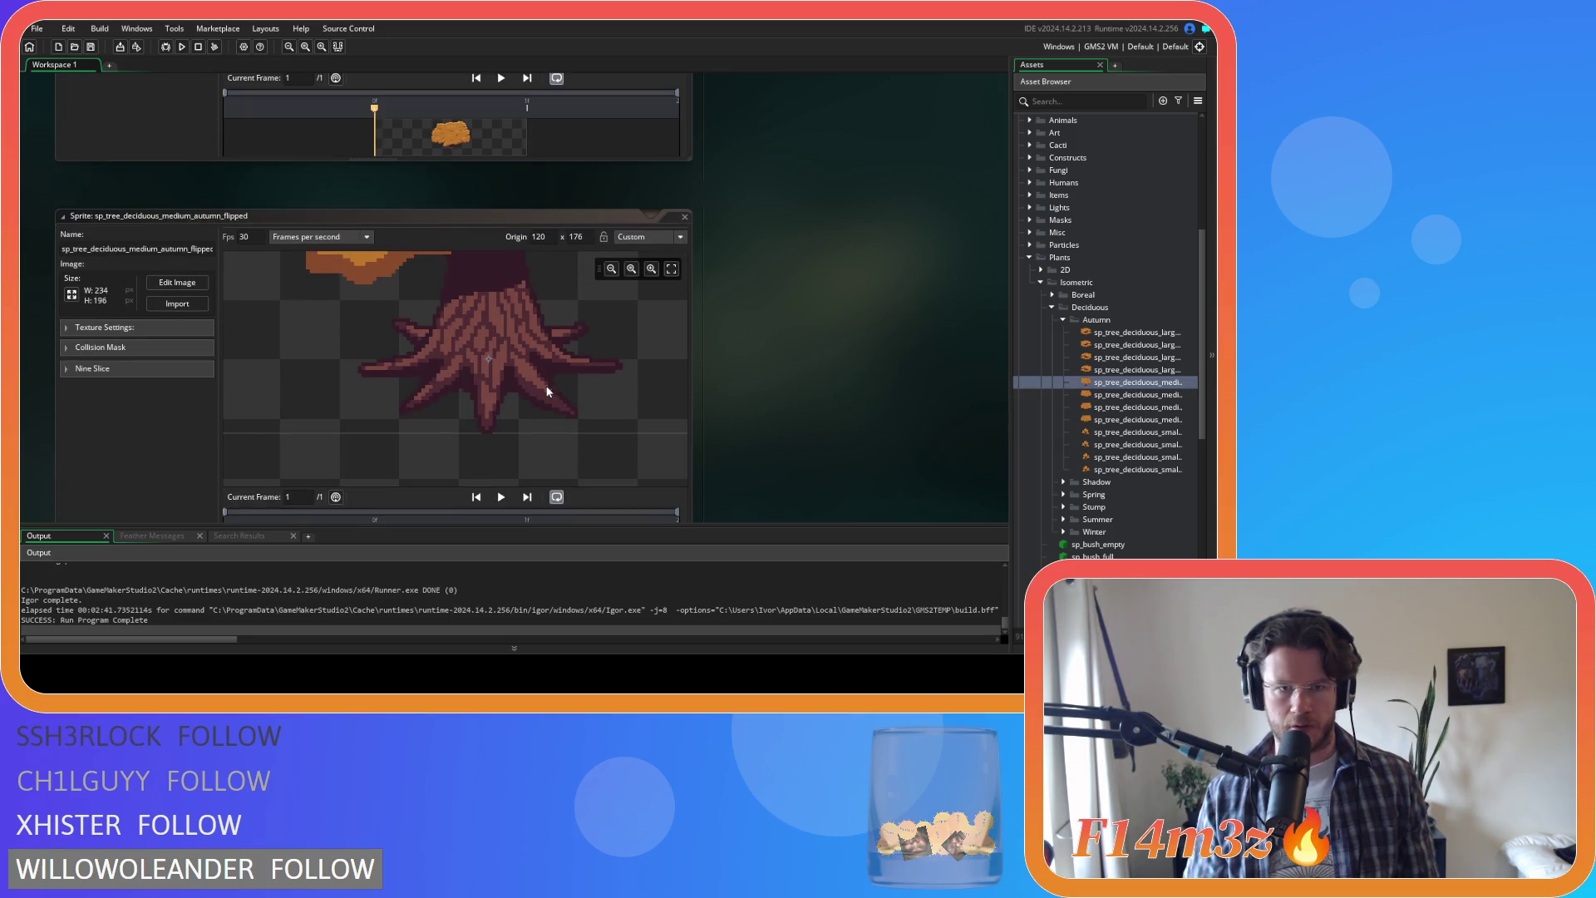
pyautogui.doubleClick(1113, 383)
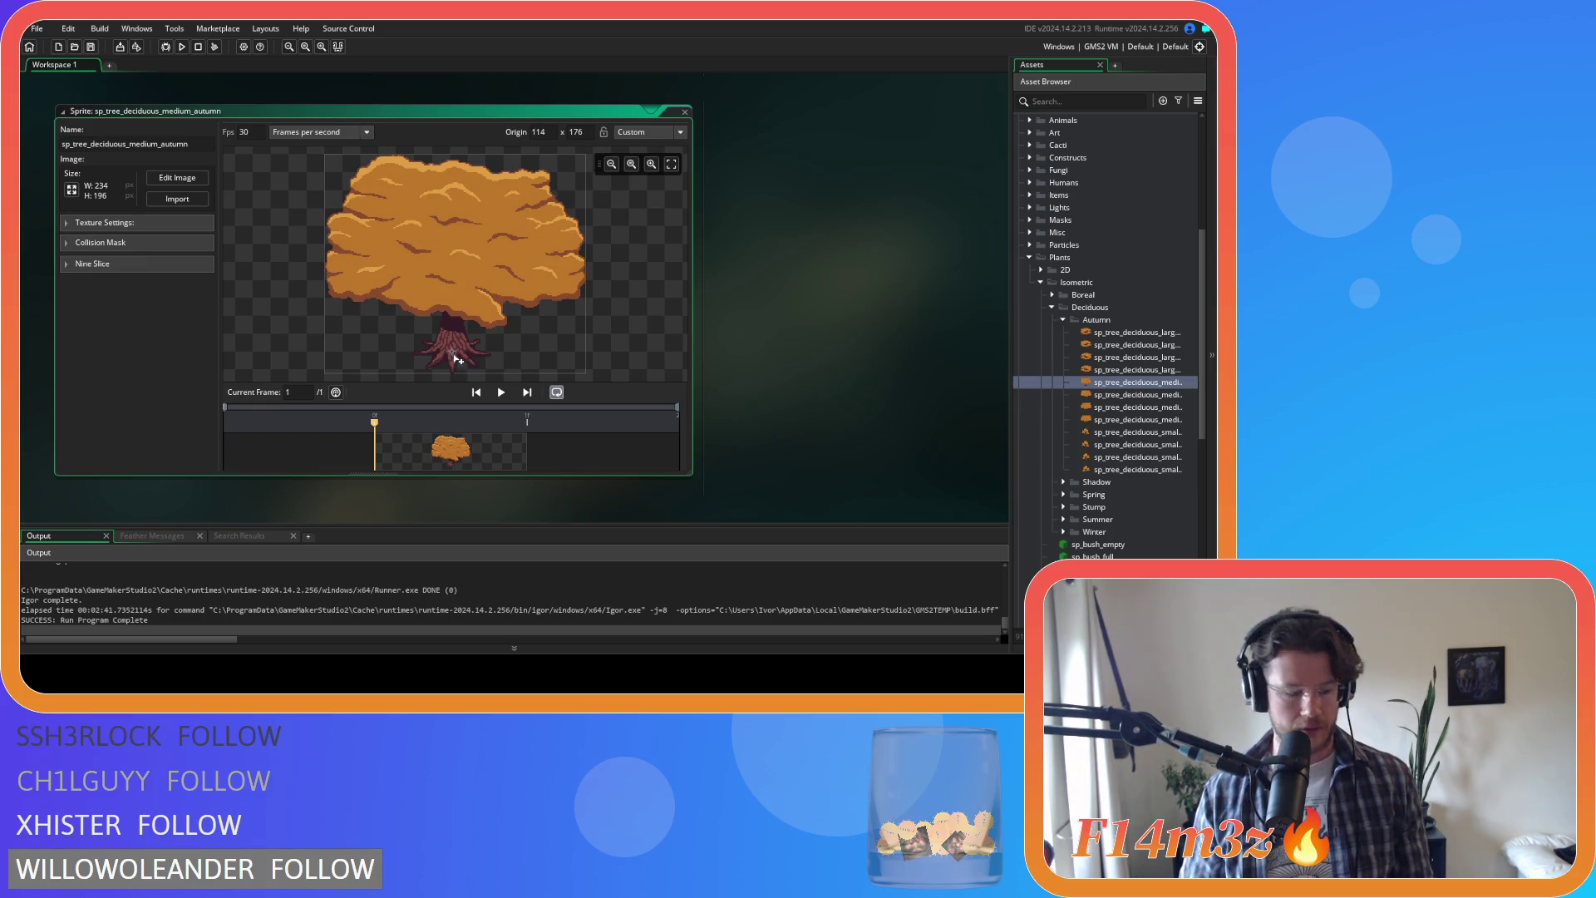
pyautogui.scroll(5, 451, 363)
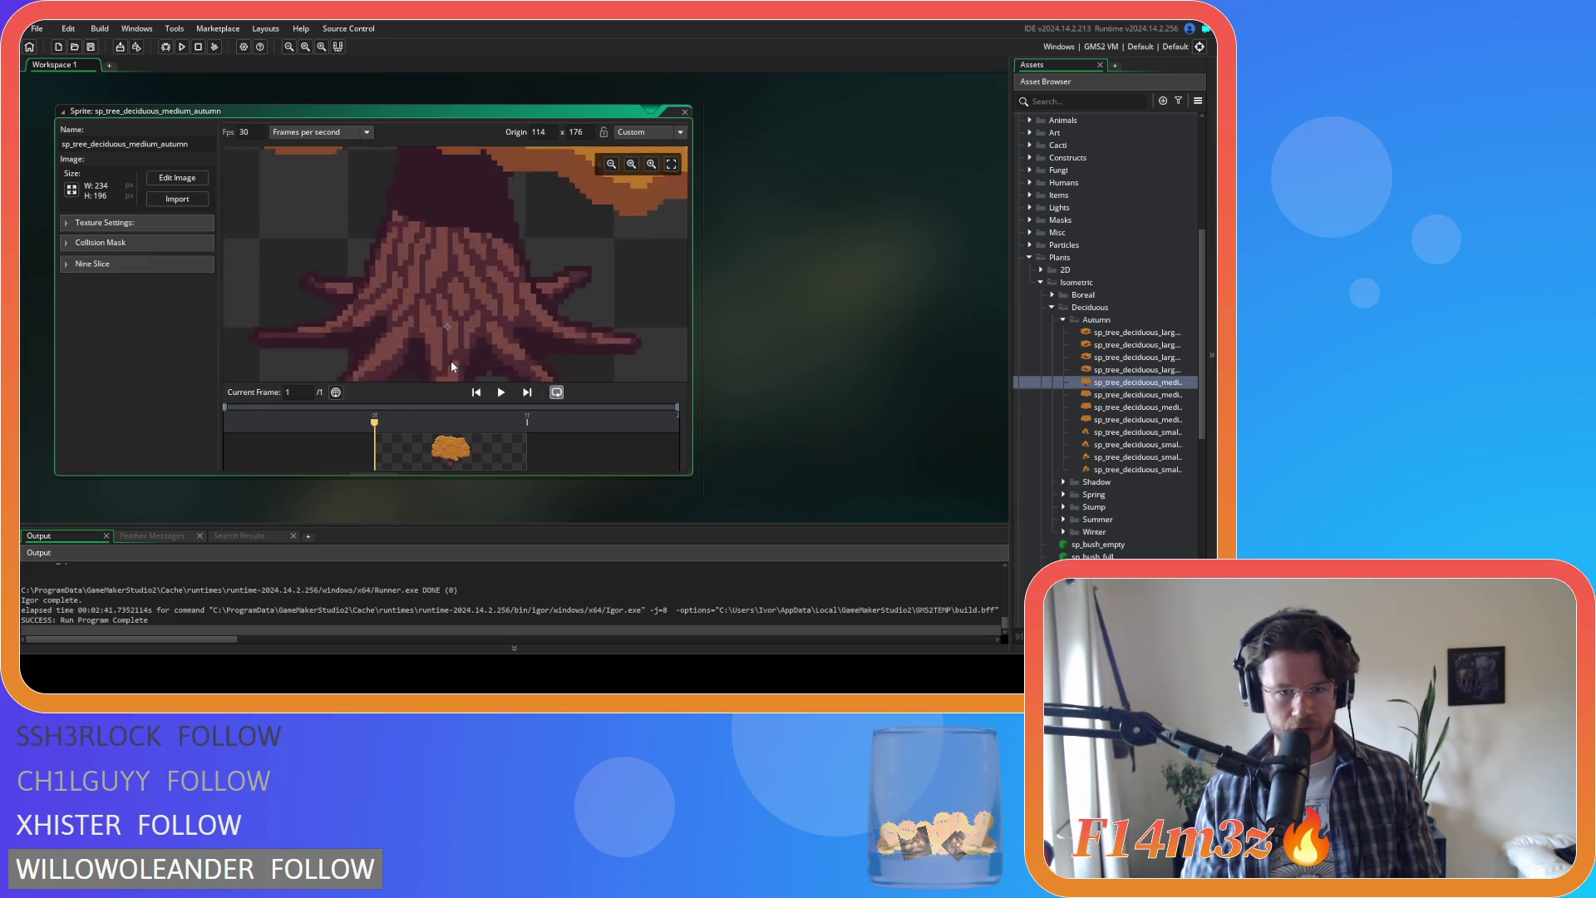
pyautogui.click(689, 113)
pyautogui.scroll(3, 707, 342)
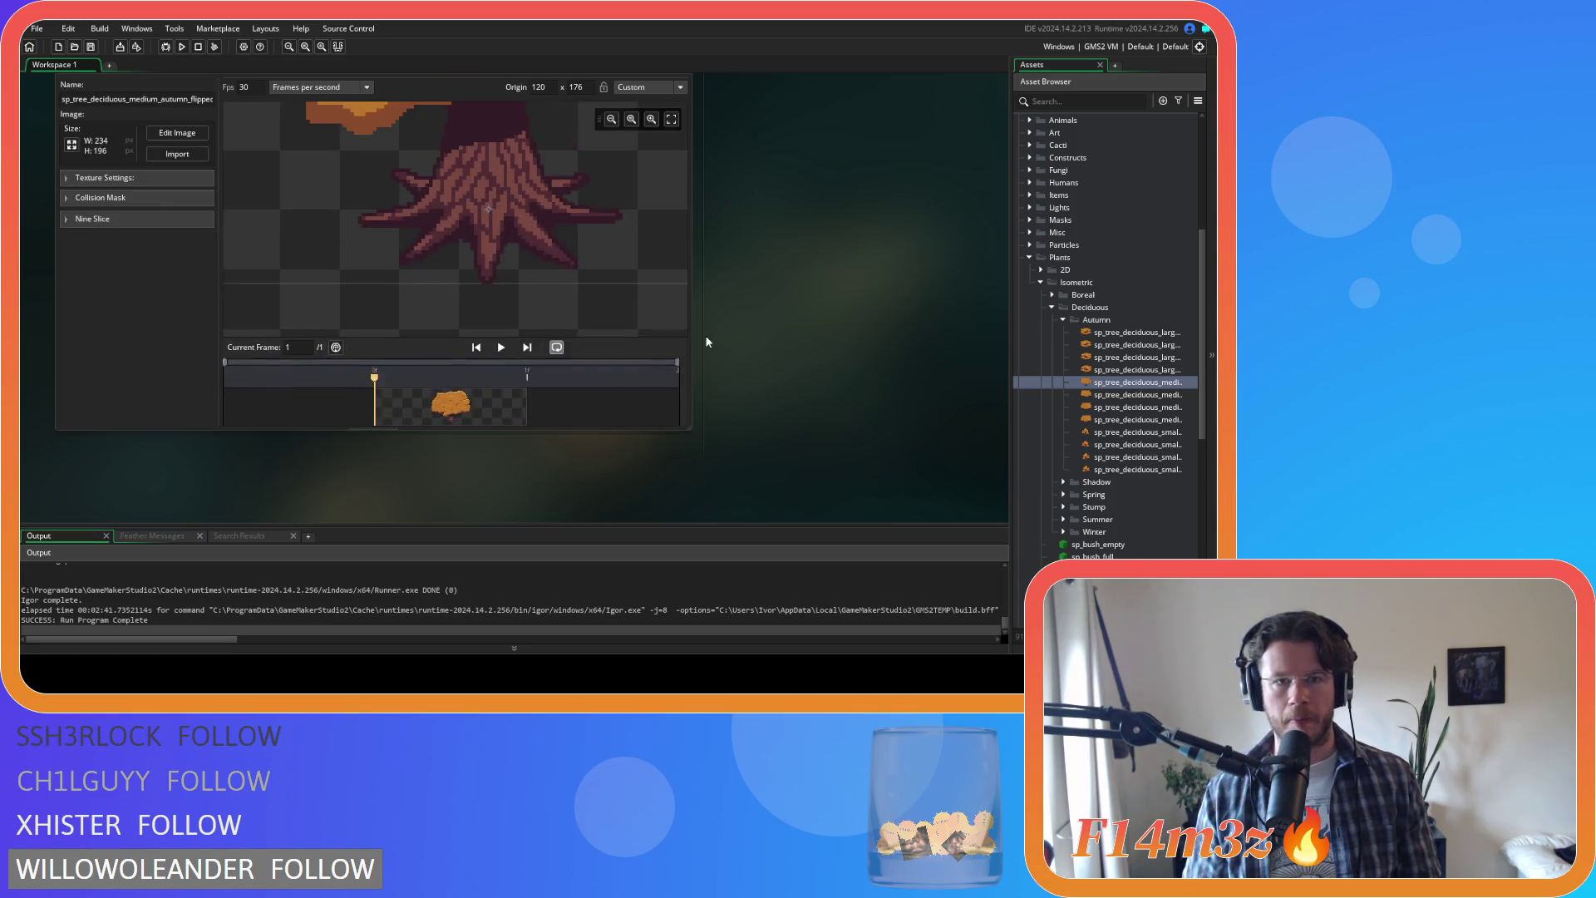
pyautogui.scroll(3, 481, 288)
pyautogui.scroll(-5, 534, 321)
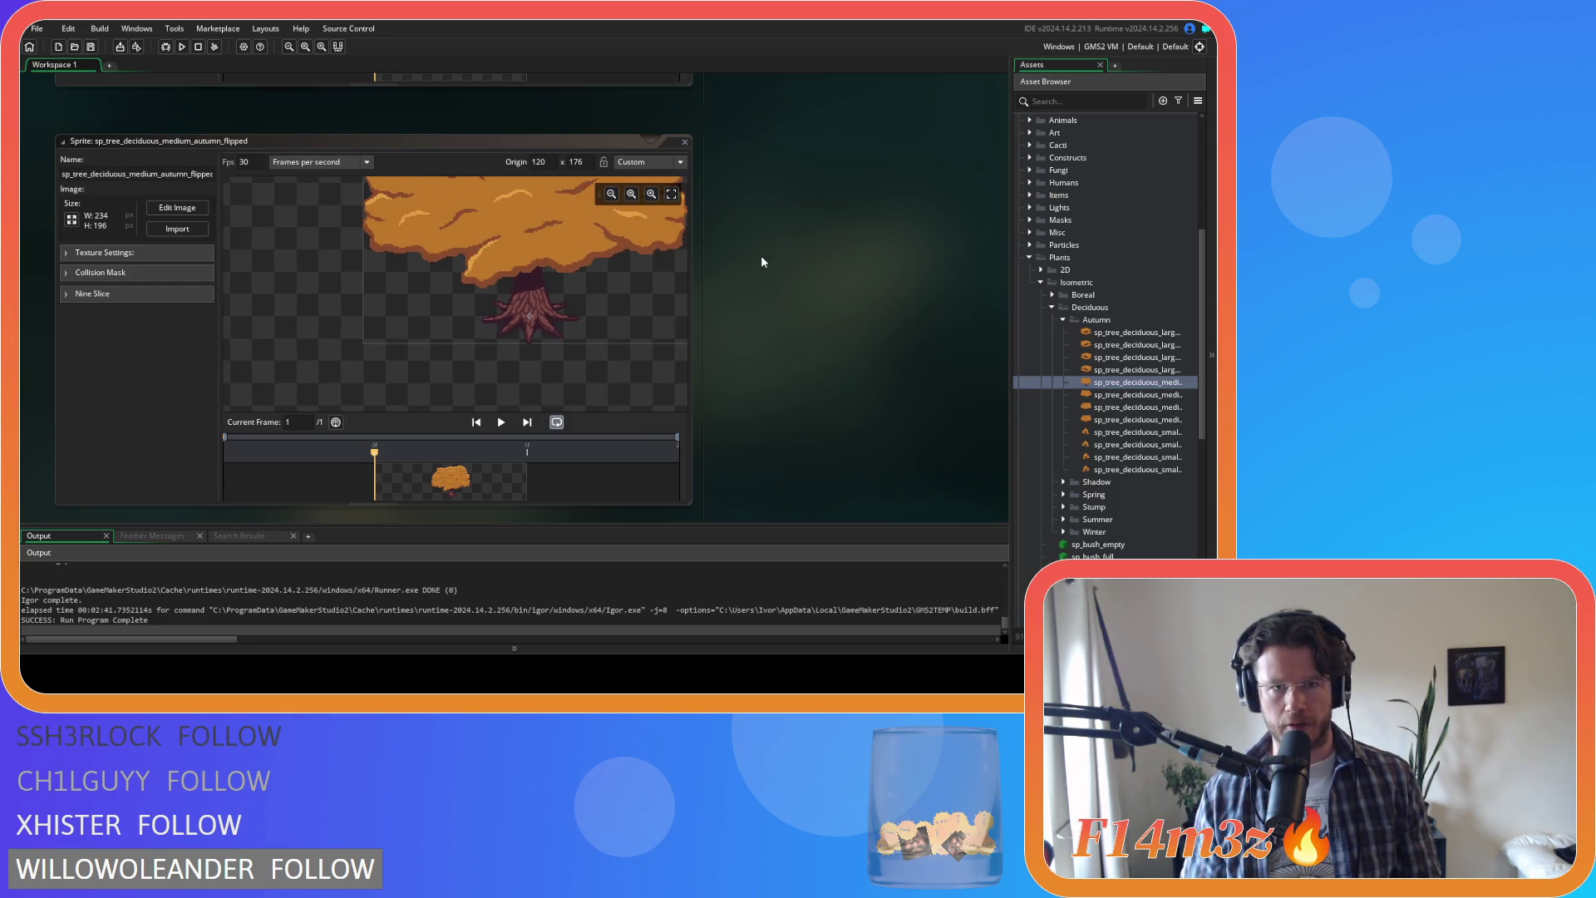
pyautogui.scroll(5, 761, 266)
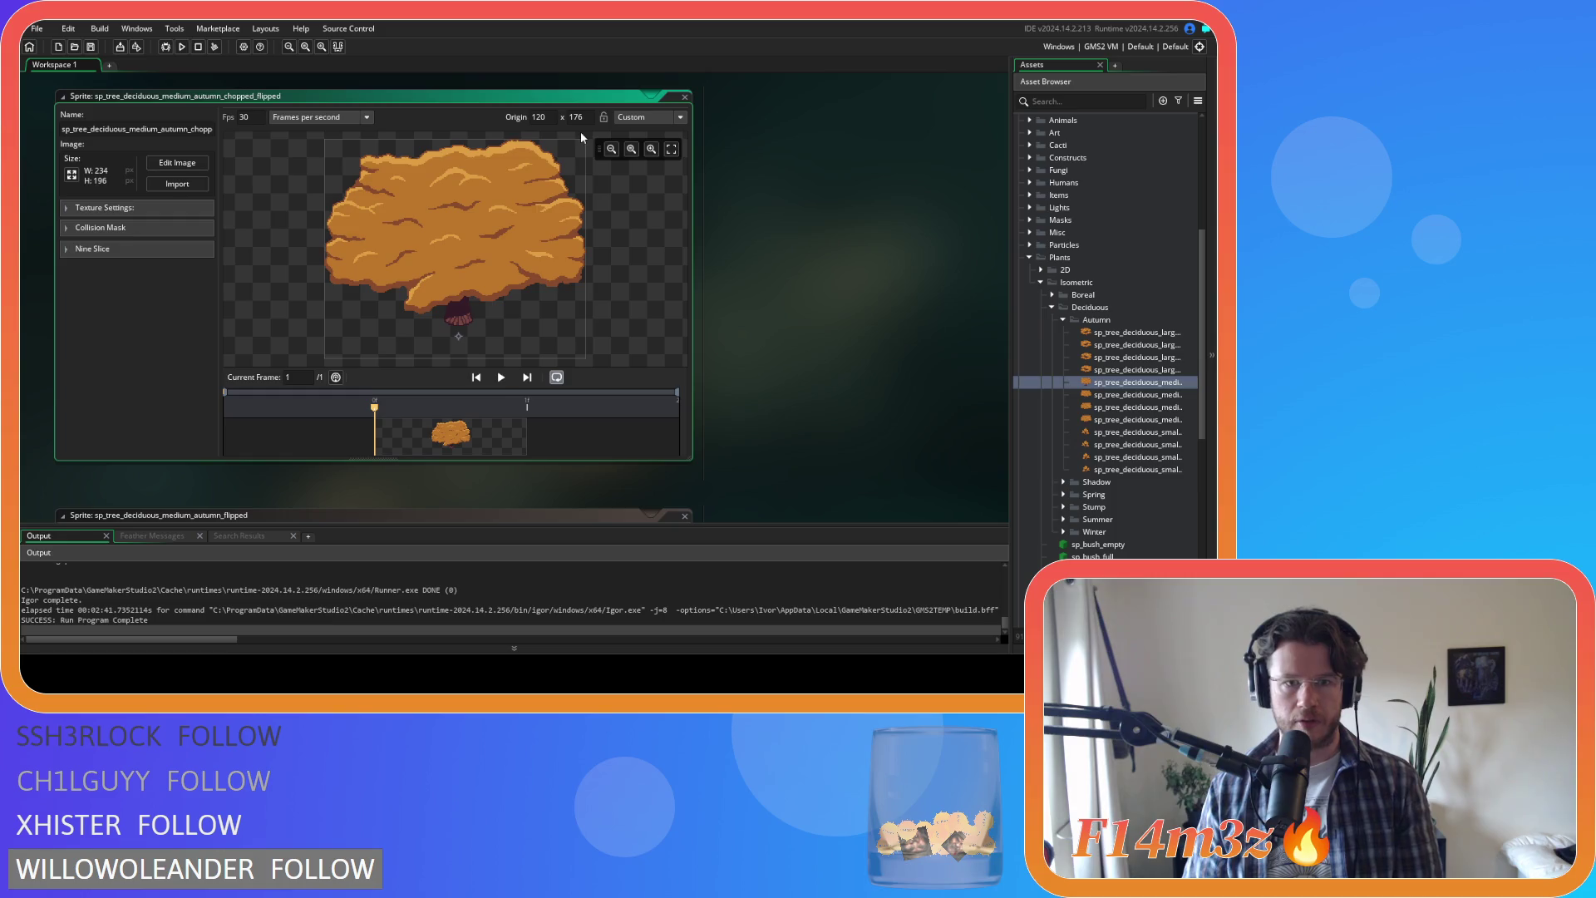
# Step: Confirm the chopped_flipped sprite's 120 × 176 origin and collapse its editor
pyautogui.scroll(-3, 773, 343)
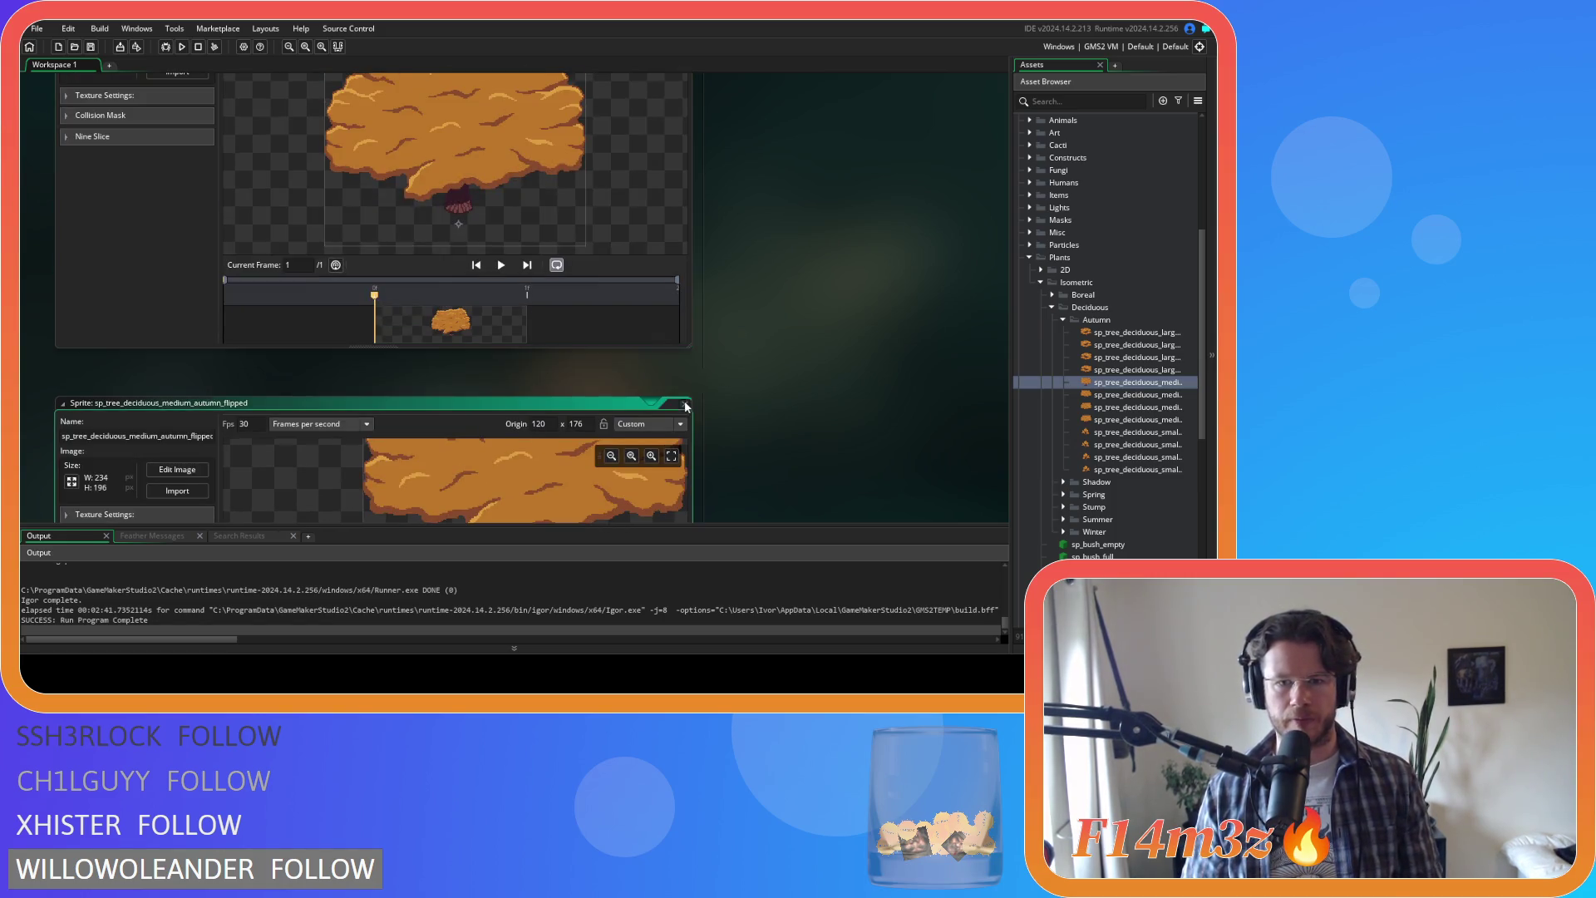
pyautogui.scroll(5, 773, 366)
pyautogui.doubleClick(684, 175)
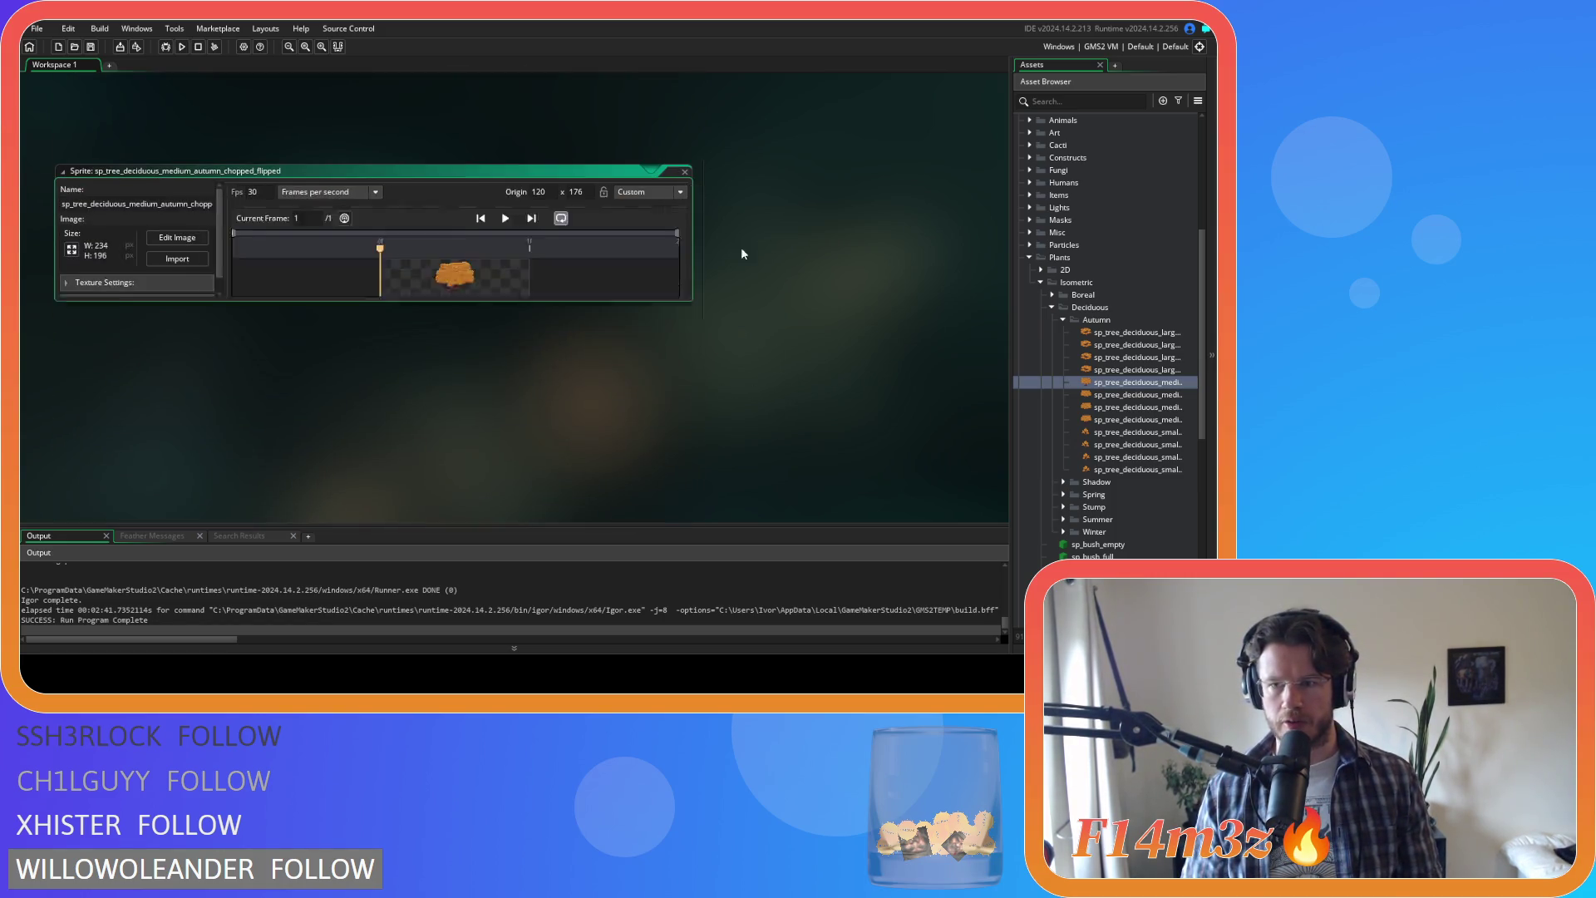